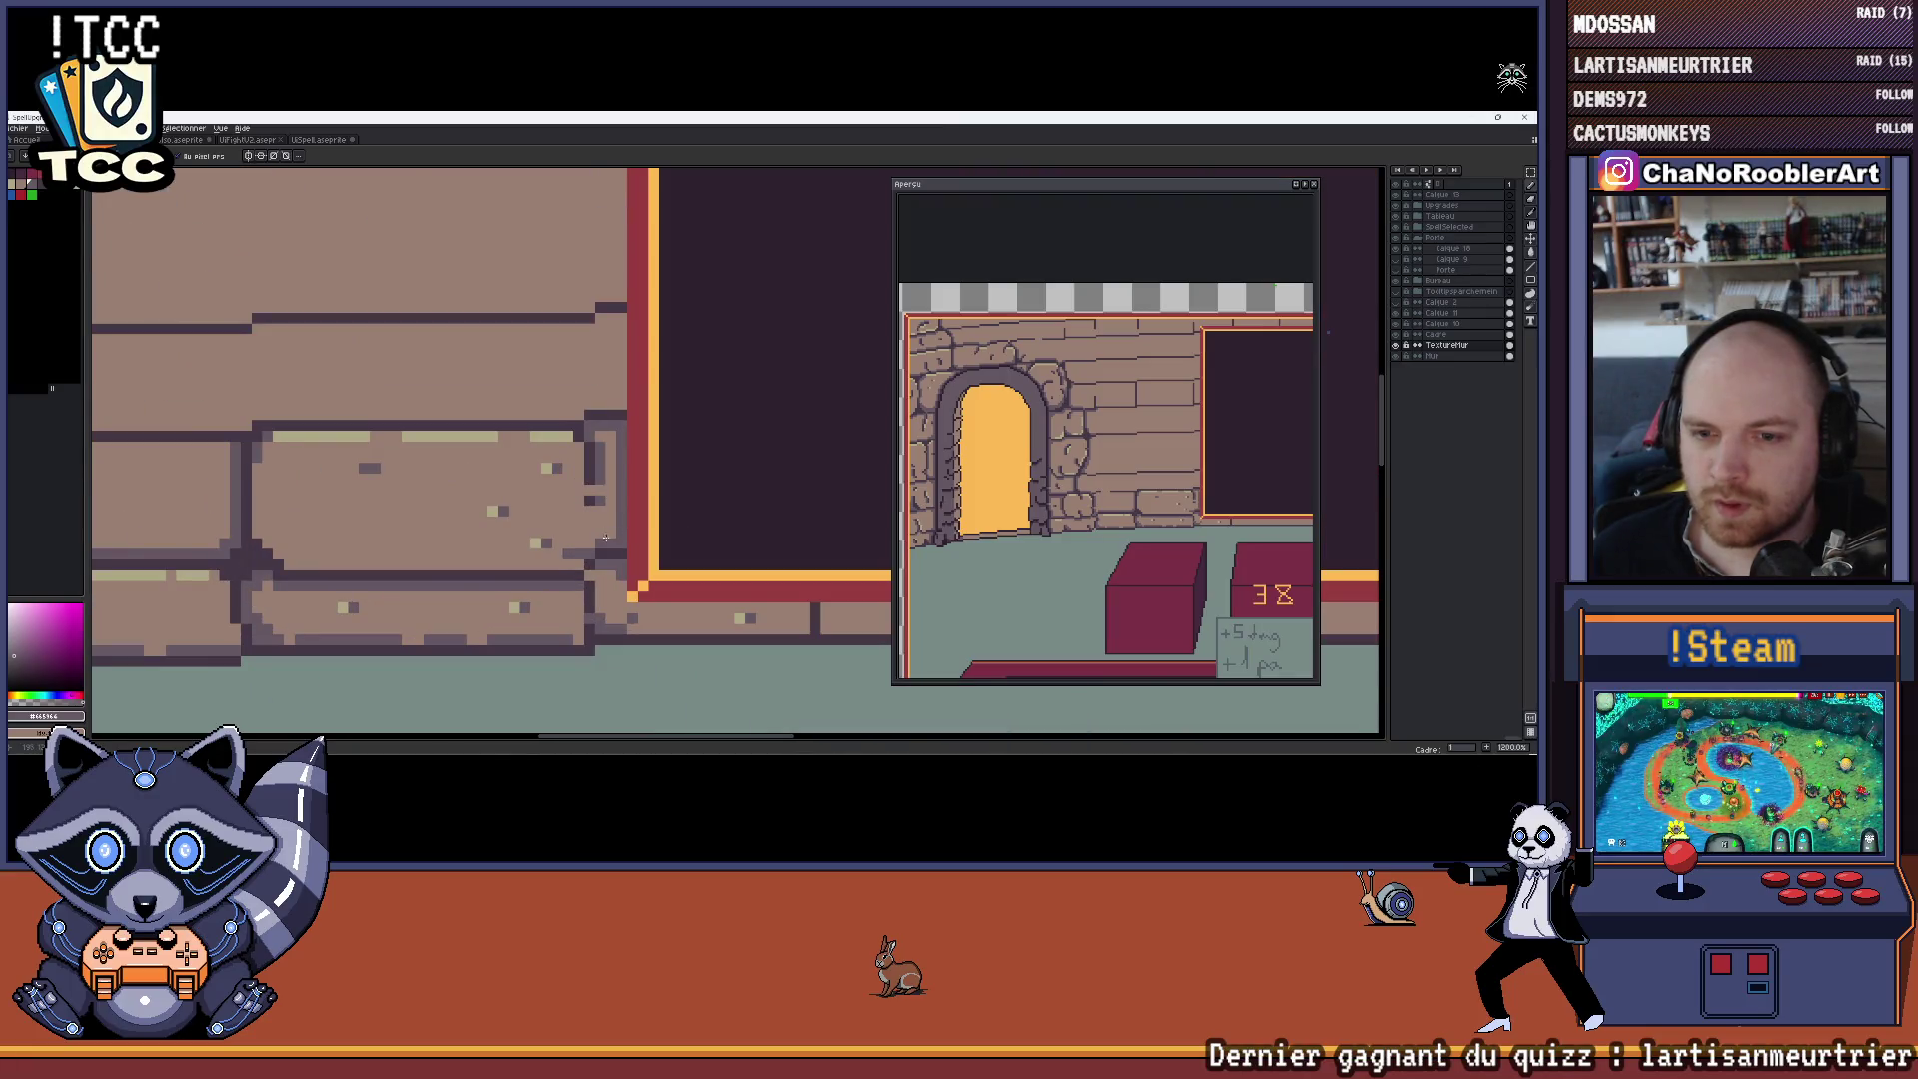
Zoom in on the stone brick wall and take the light brick brown as the drawing colour
scroll(599, 543, "down", 3)
scroll(597, 543, "up", 1)
scroll(601, 524, "up", 1)
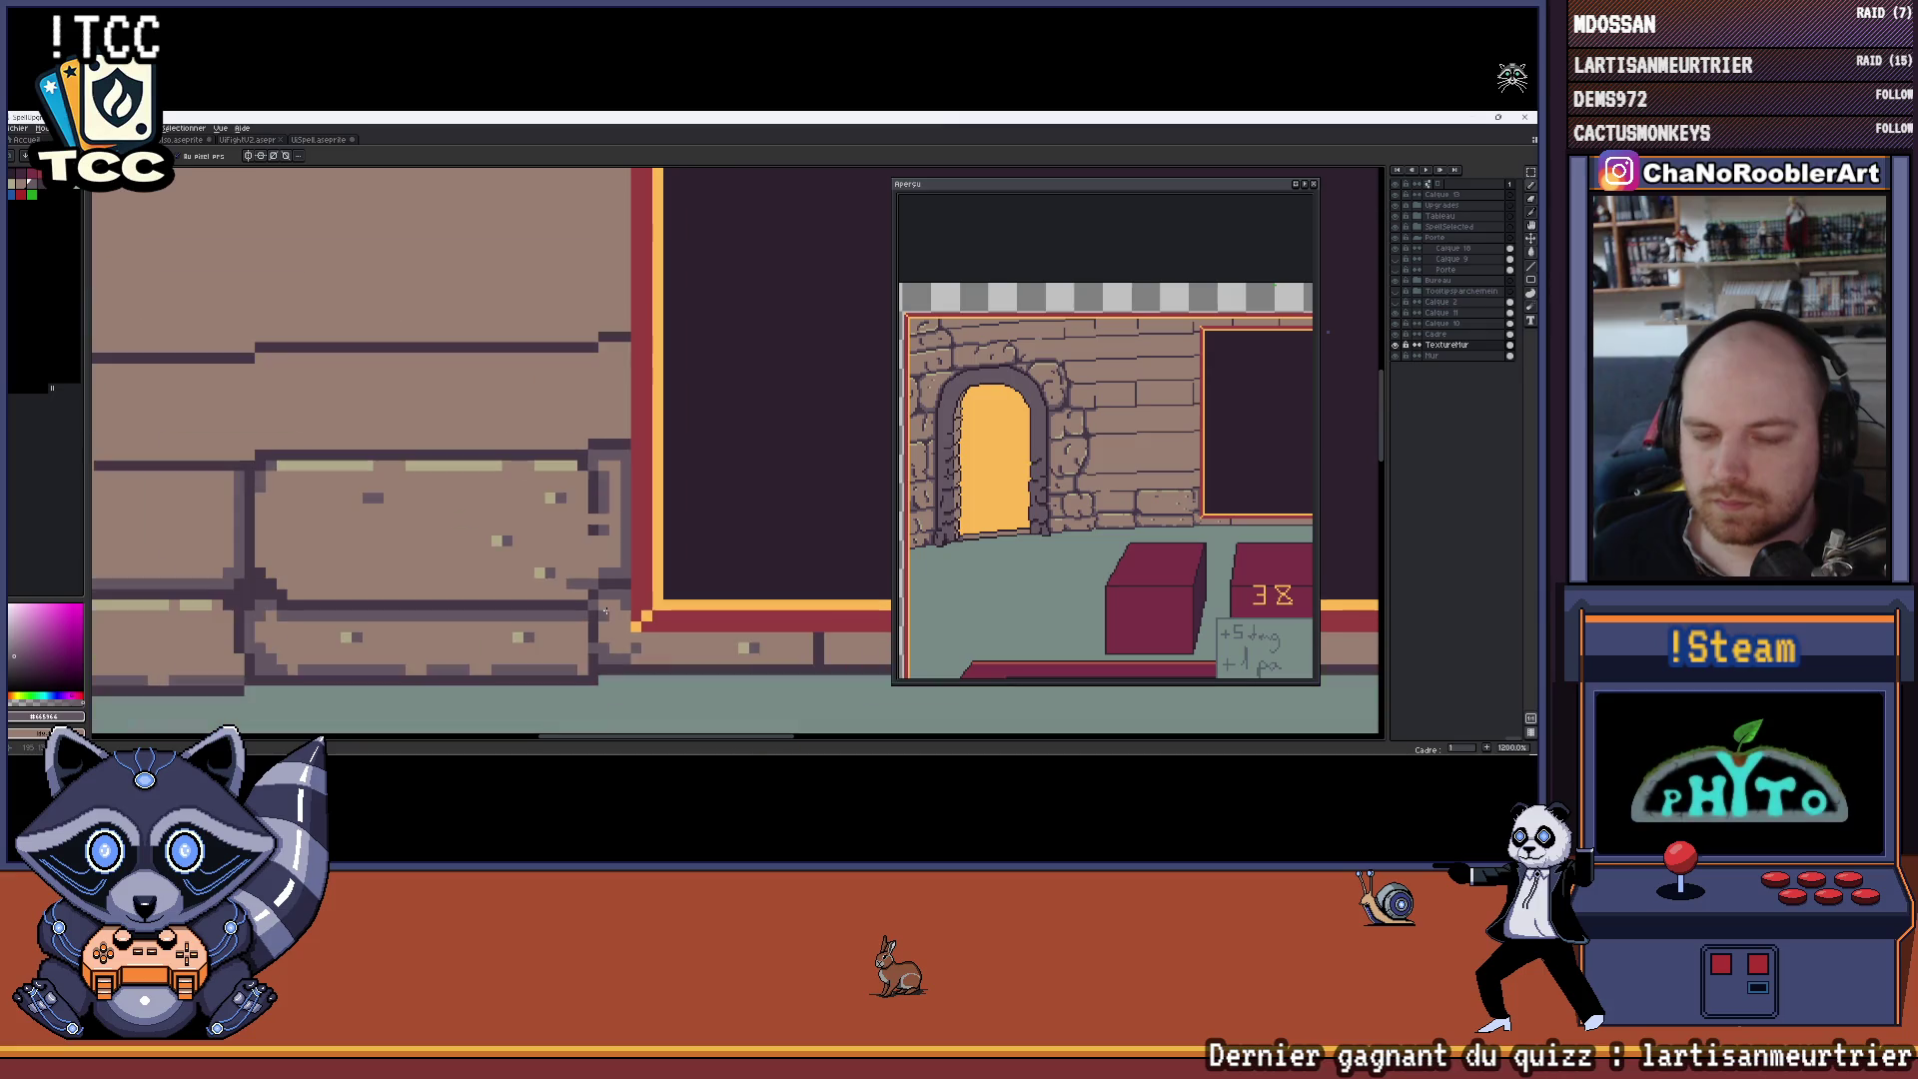
scroll(605, 503, "up", 1)
scroll(605, 503, "down", 5)
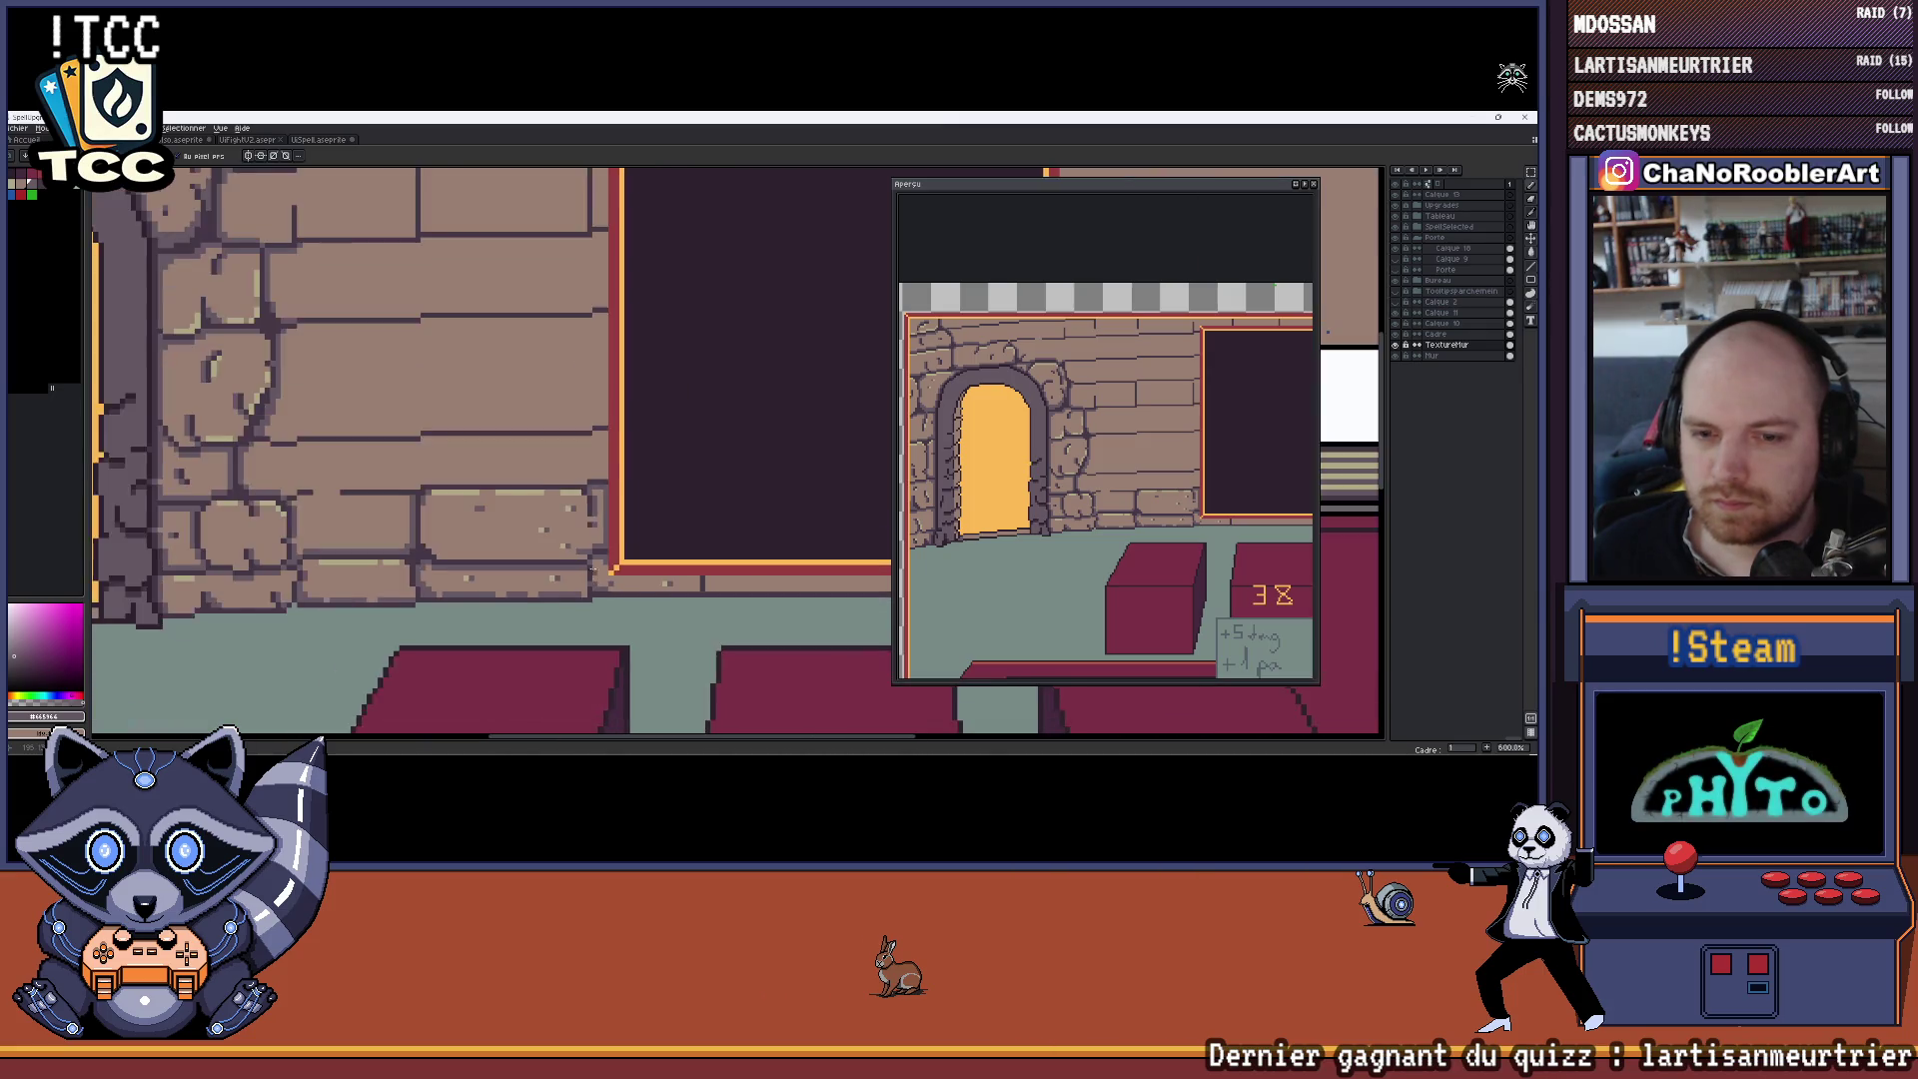
scroll(592, 577, "down", 2)
left_click_drag(592, 578, 649, 505)
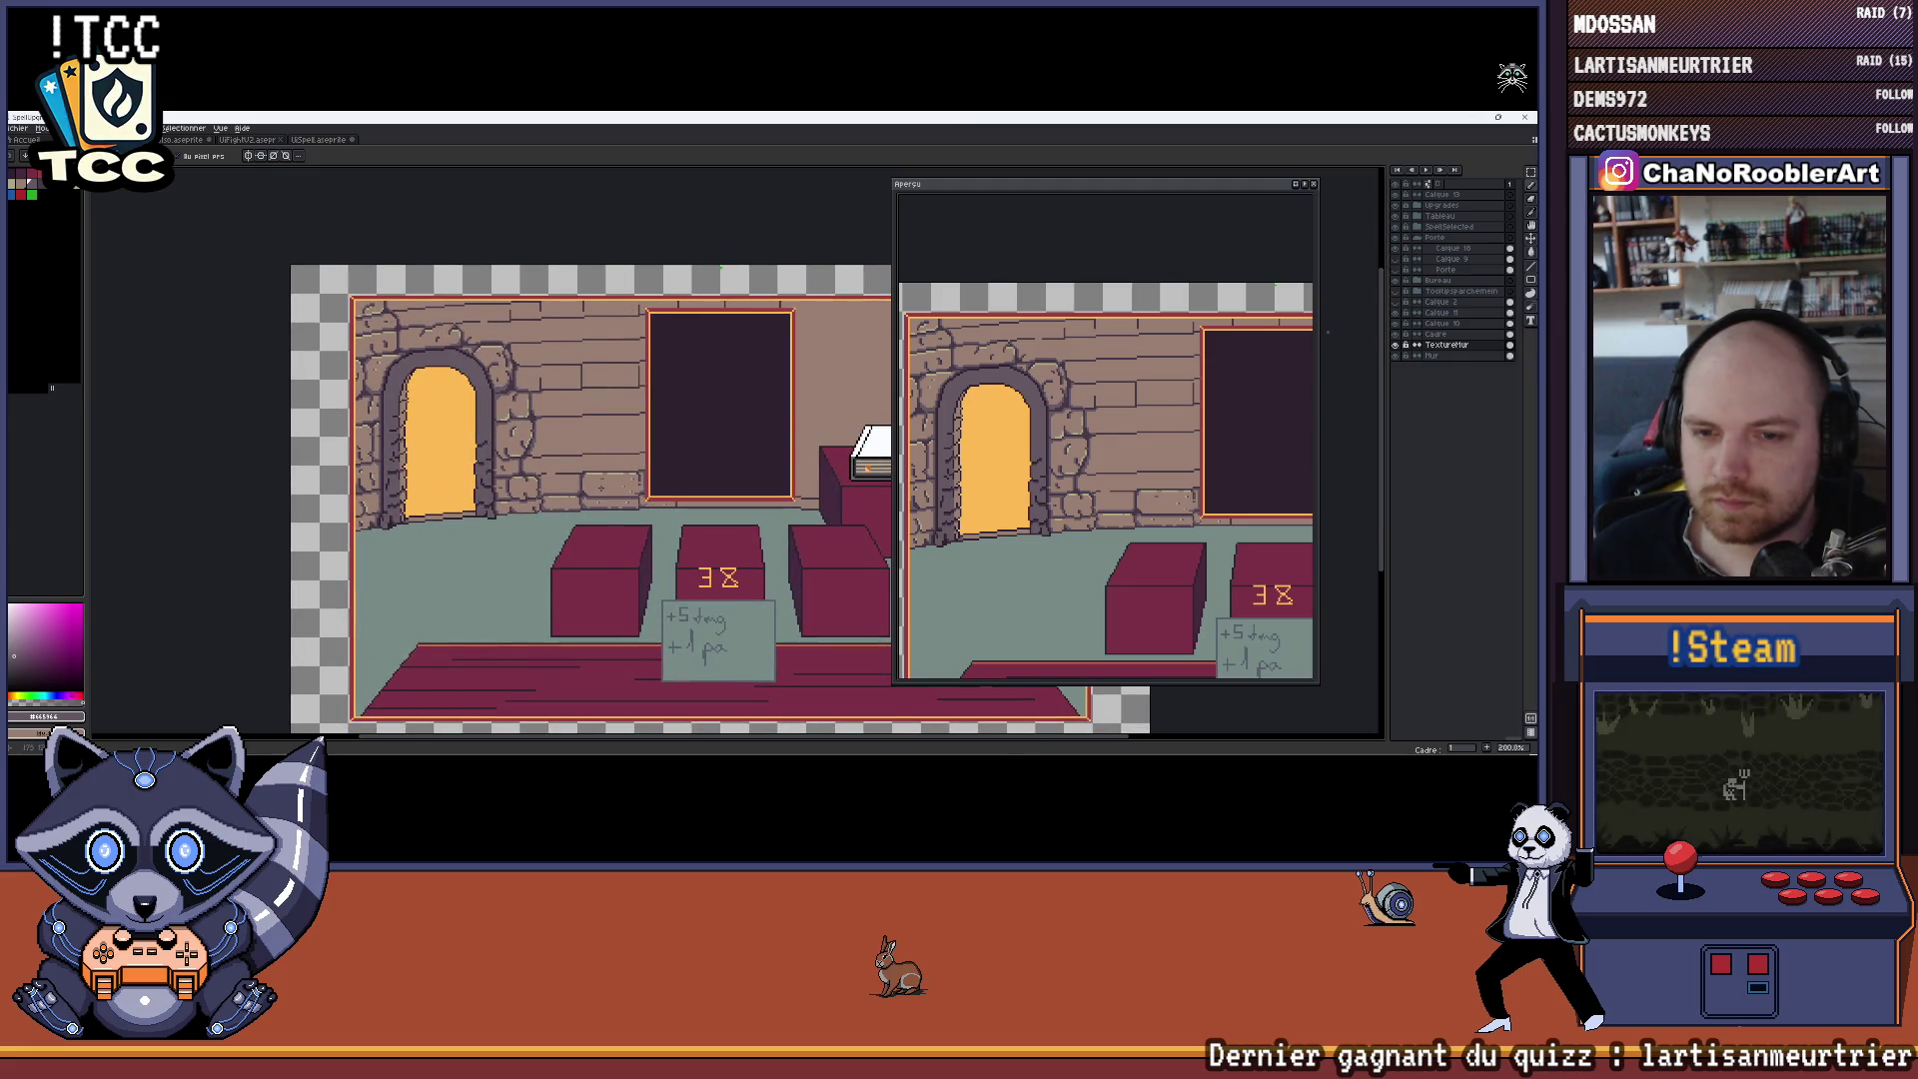
scroll(564, 483, "up", 5)
scroll(564, 482, "up", 3)
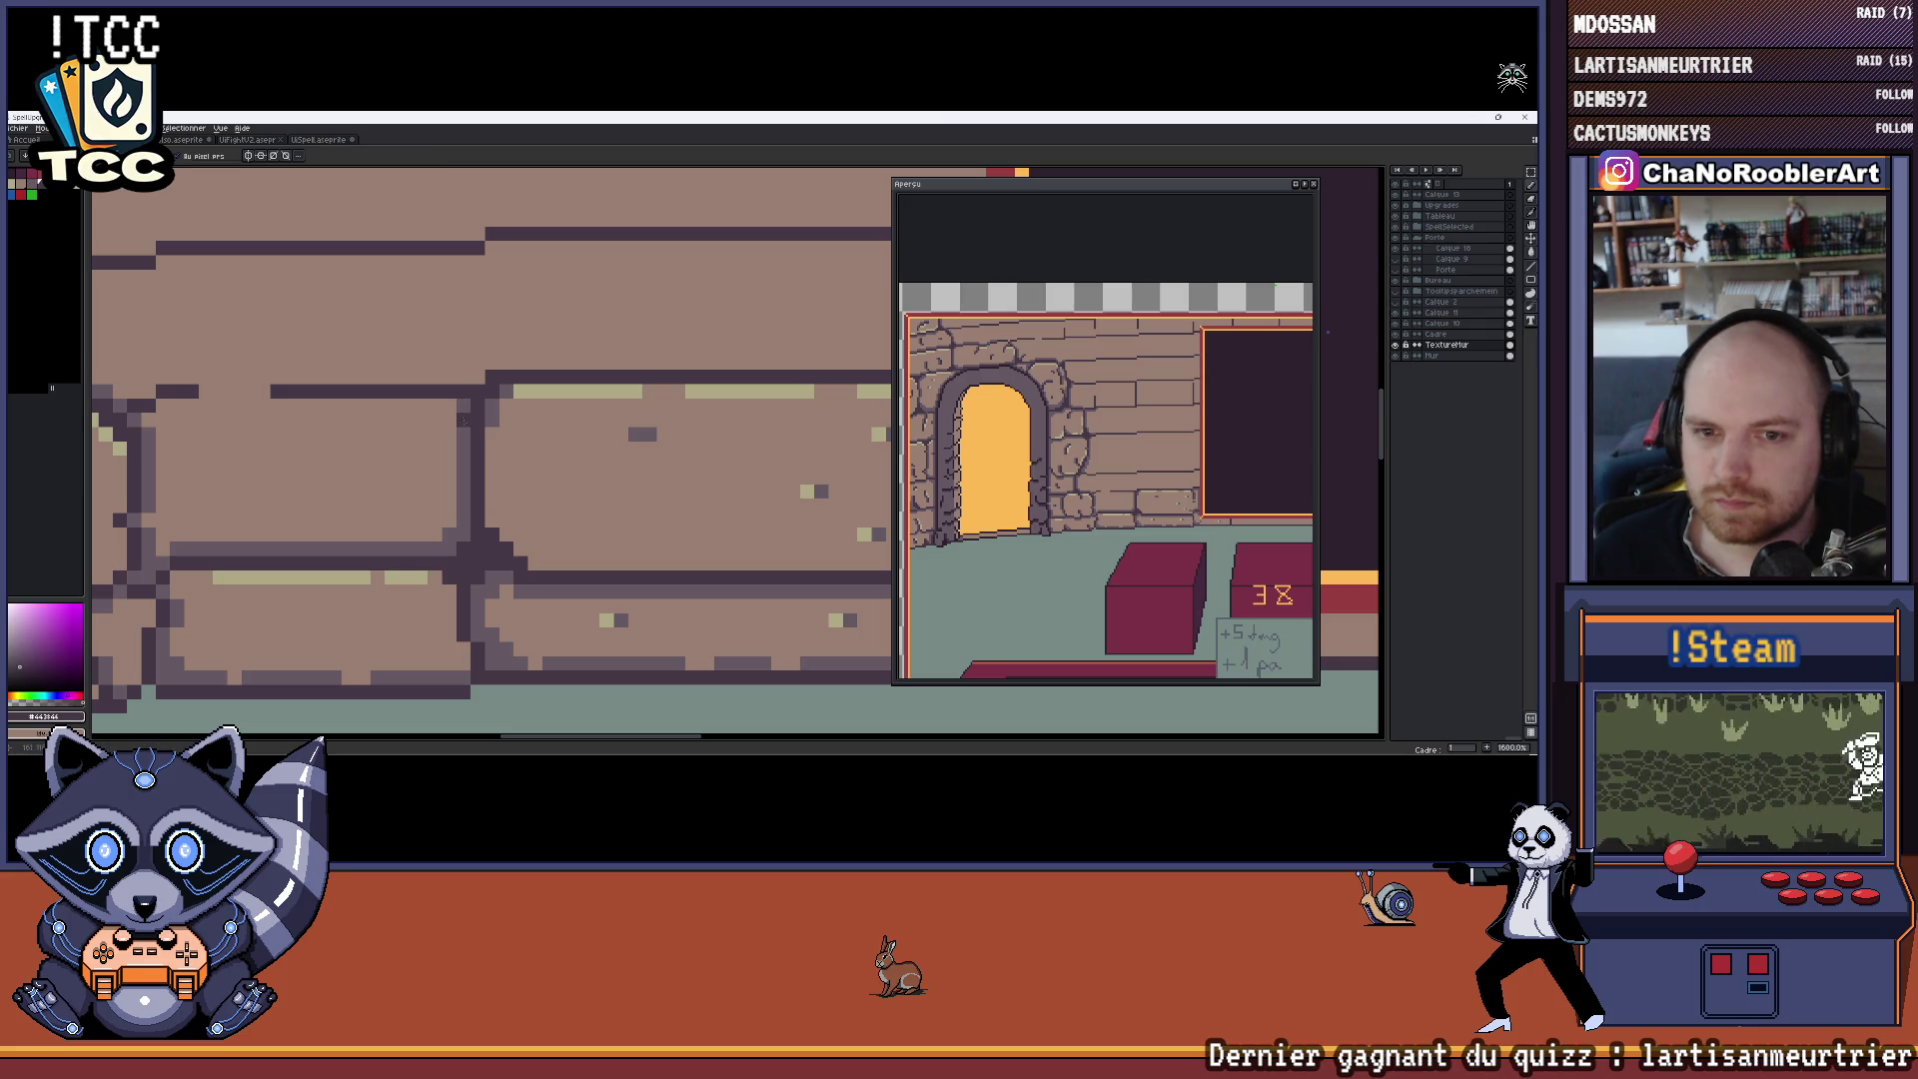
left_click(480, 425, "alt")
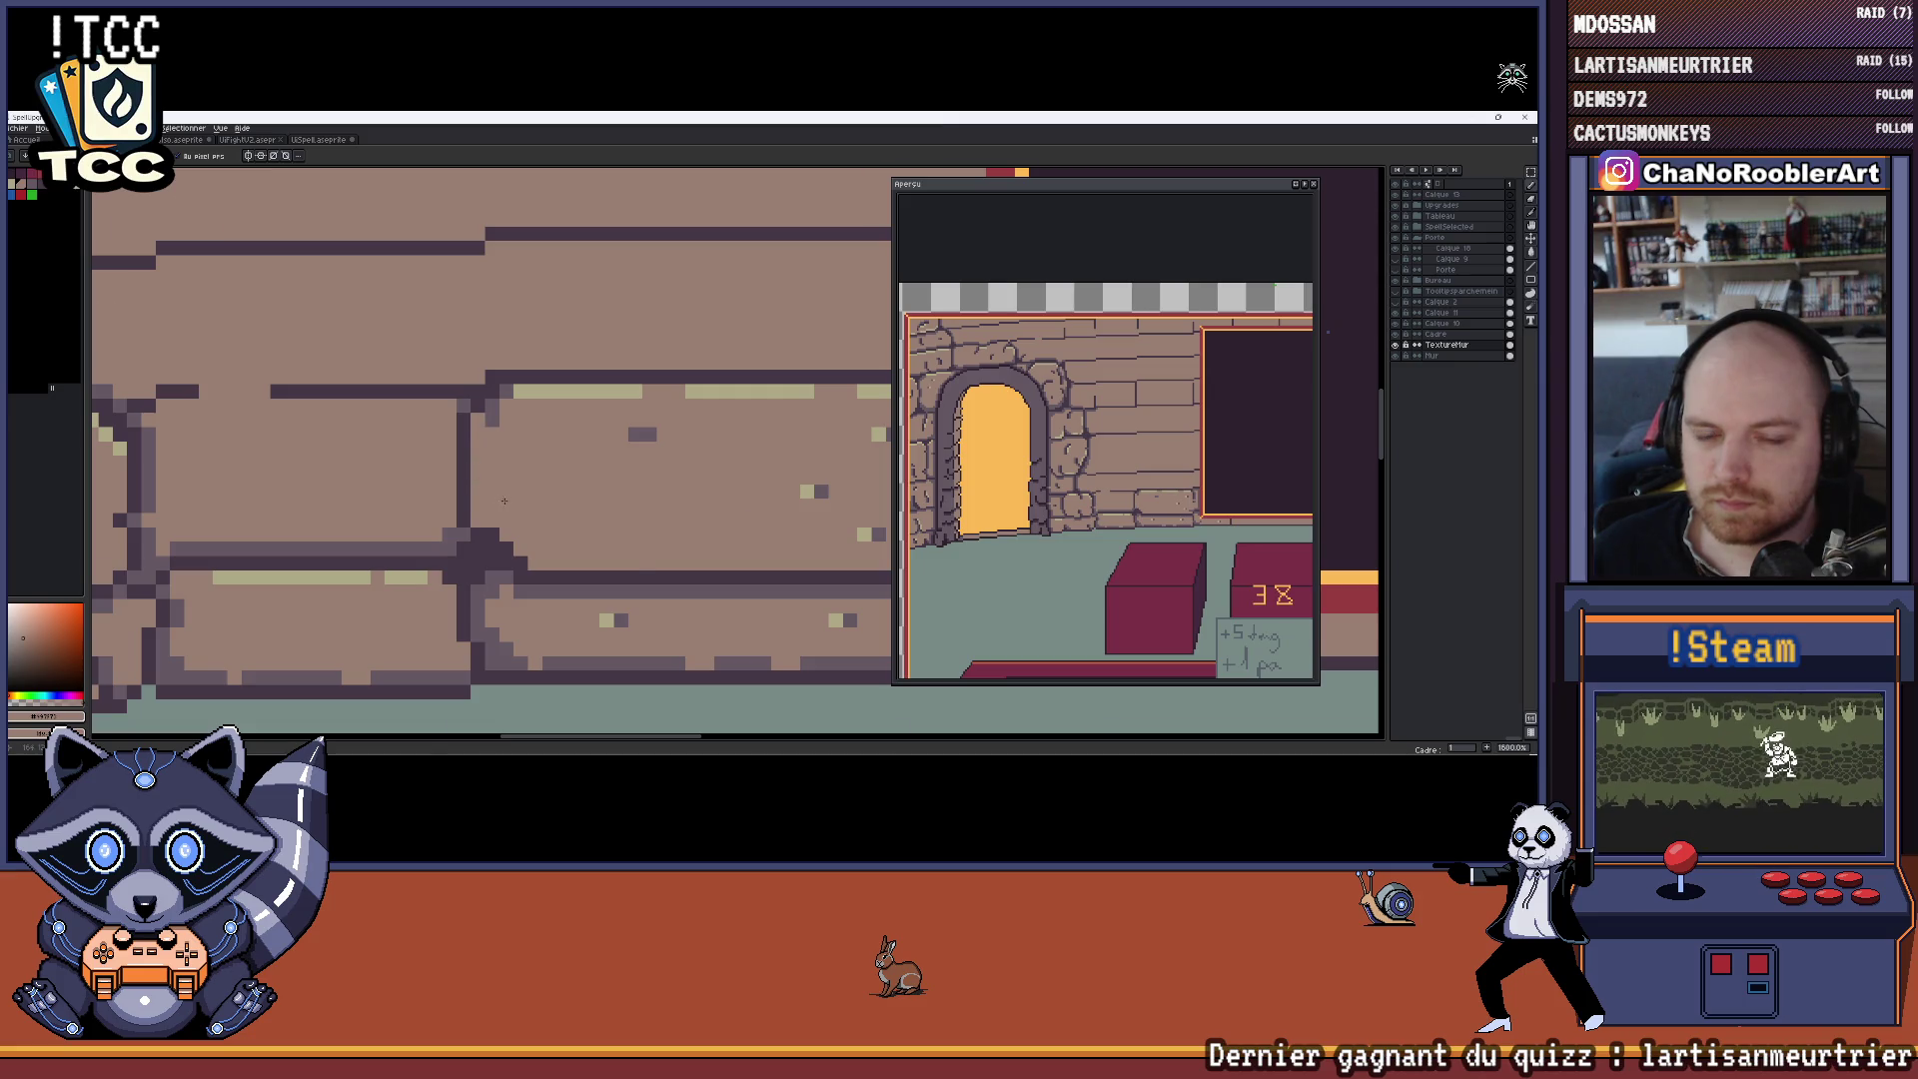
scroll(524, 497, "down", 3)
scroll(524, 497, "up", 3)
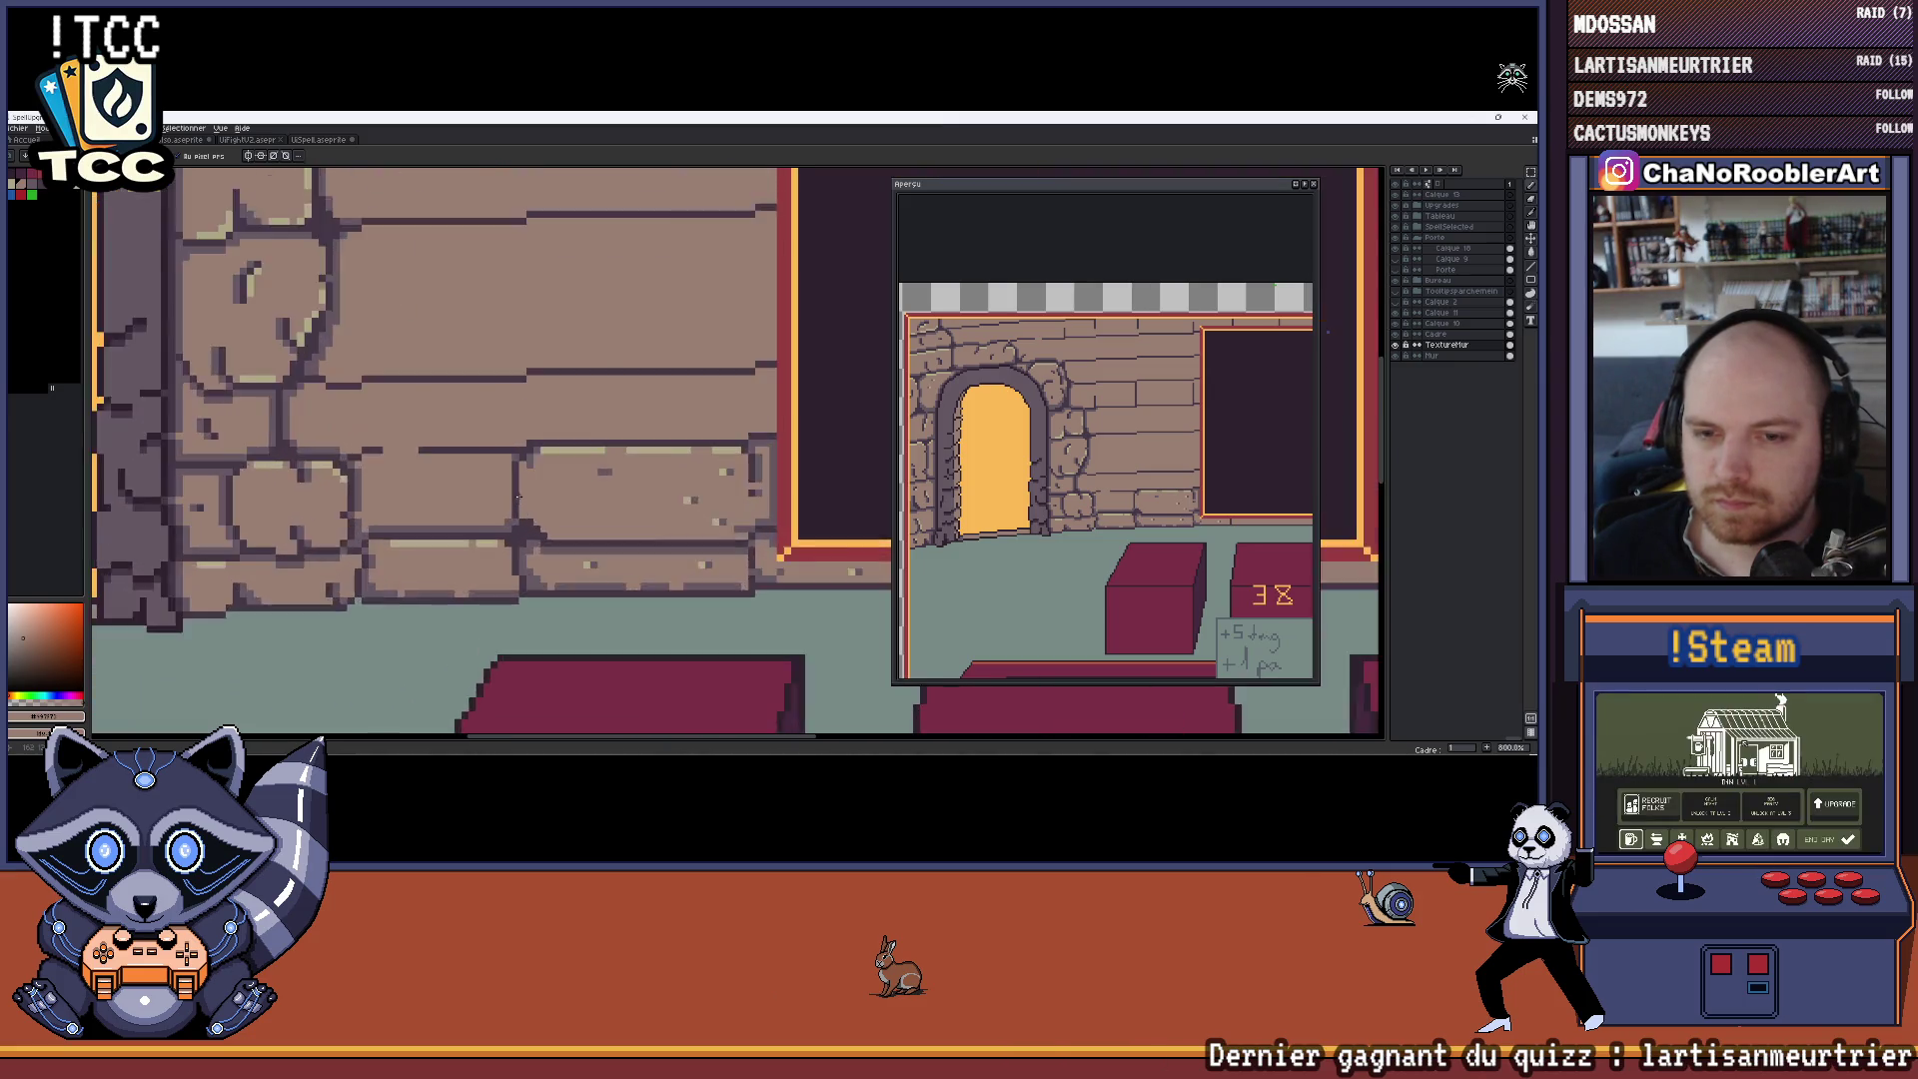
Pick the dark mauve #665964 from the bricks and draw a dark pixel column along a brick edge
left_click(540, 540, "alt")
left_click(508, 528, "alt")
left_click(512, 536, "alt")
left_click_drag(493, 424, 493, 518)
Sample the brick brown and draw a dark diagonal crack across a brick
scroll(498, 492, "down", 3)
scroll(489, 464, "up", 3)
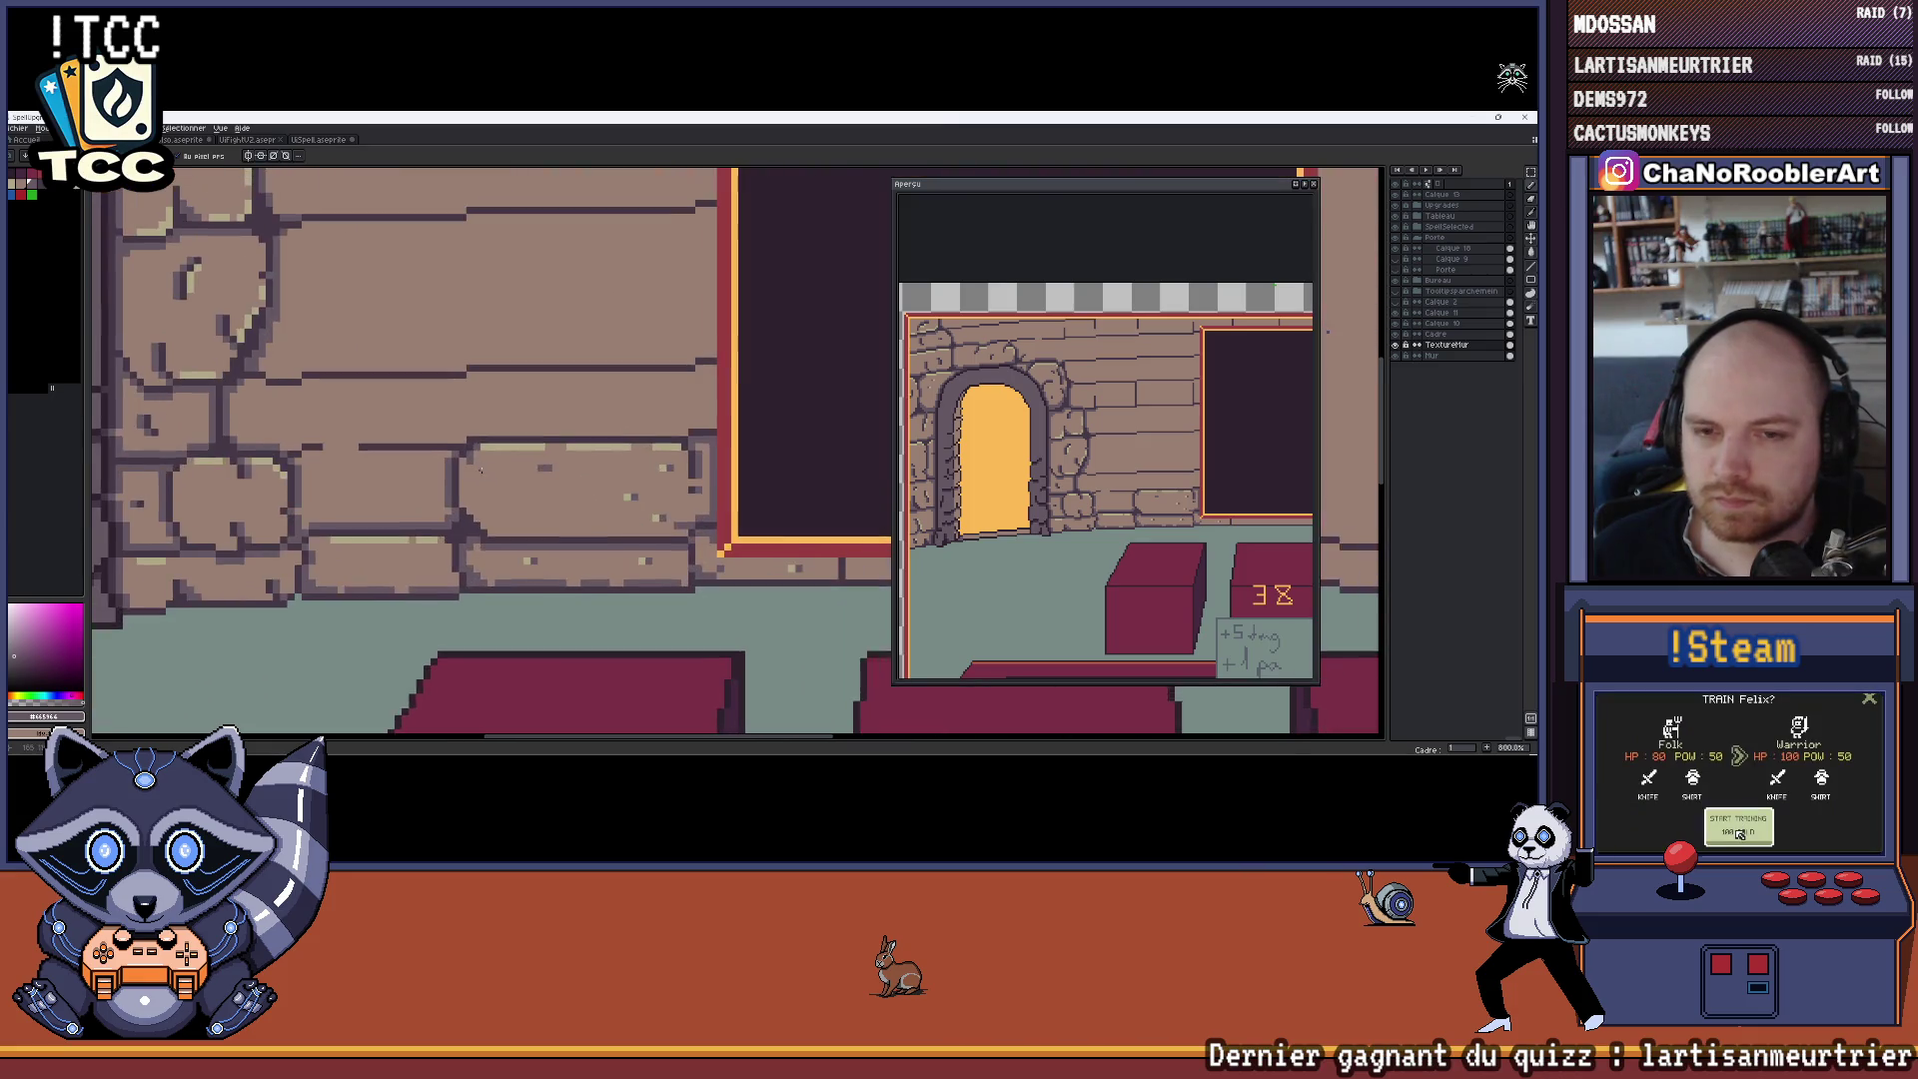
left_click(487, 460, "alt")
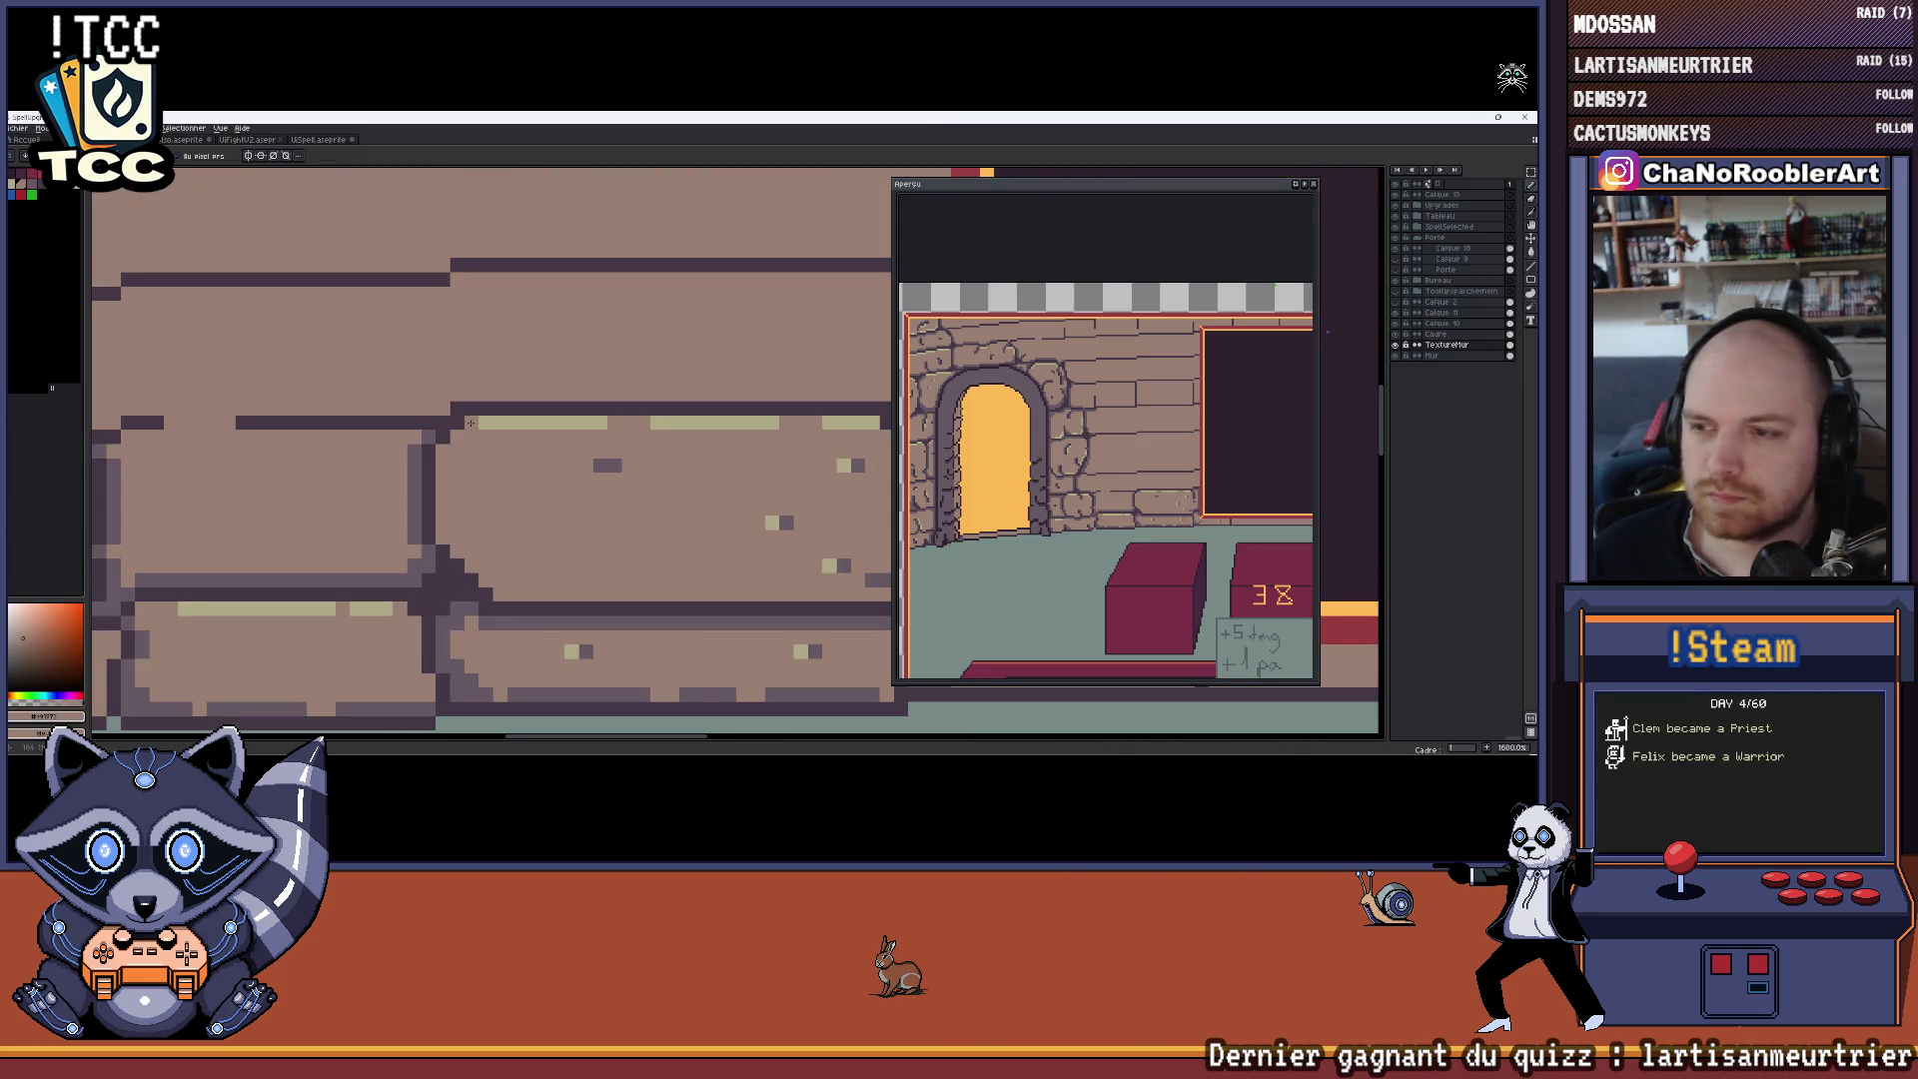
scroll(499, 479, "down", 1)
left_click_drag(539, 500, 481, 471)
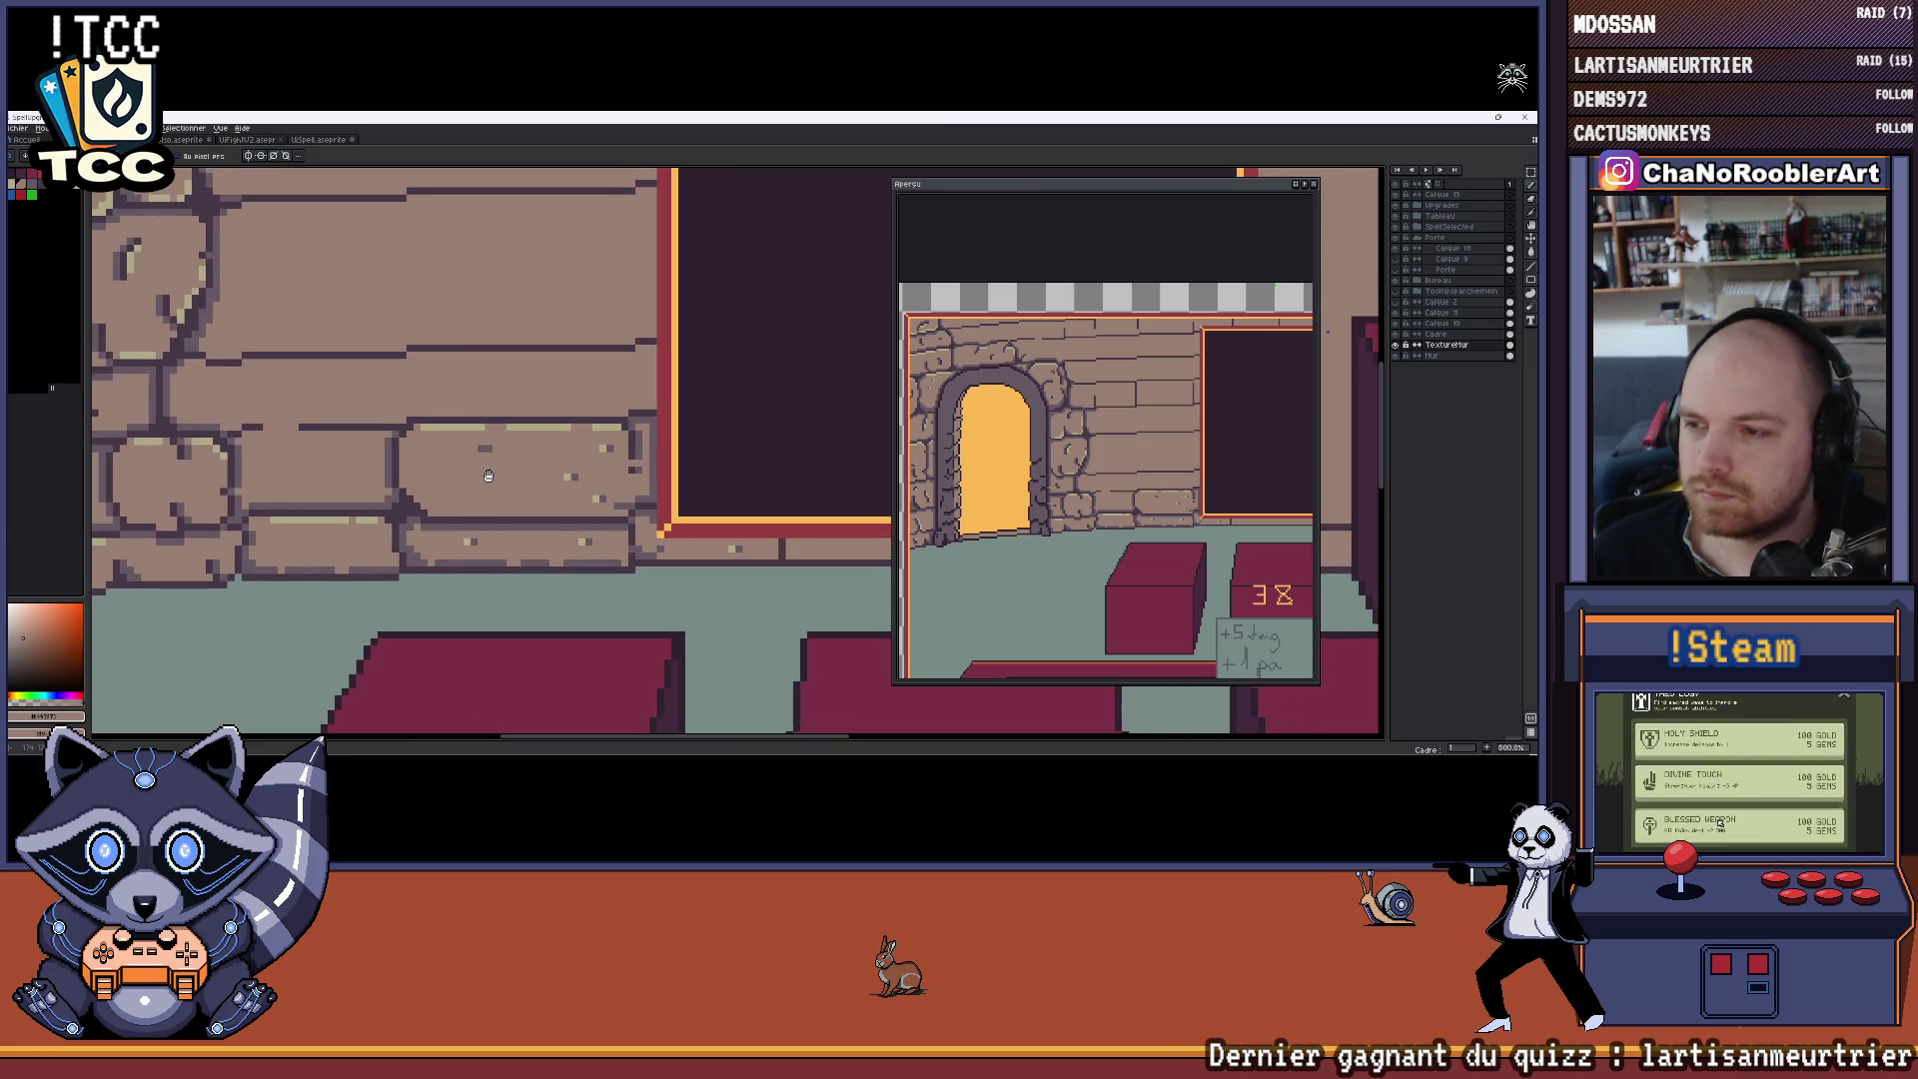
scroll(416, 615, "up", 3)
scroll(417, 615, "down", 1)
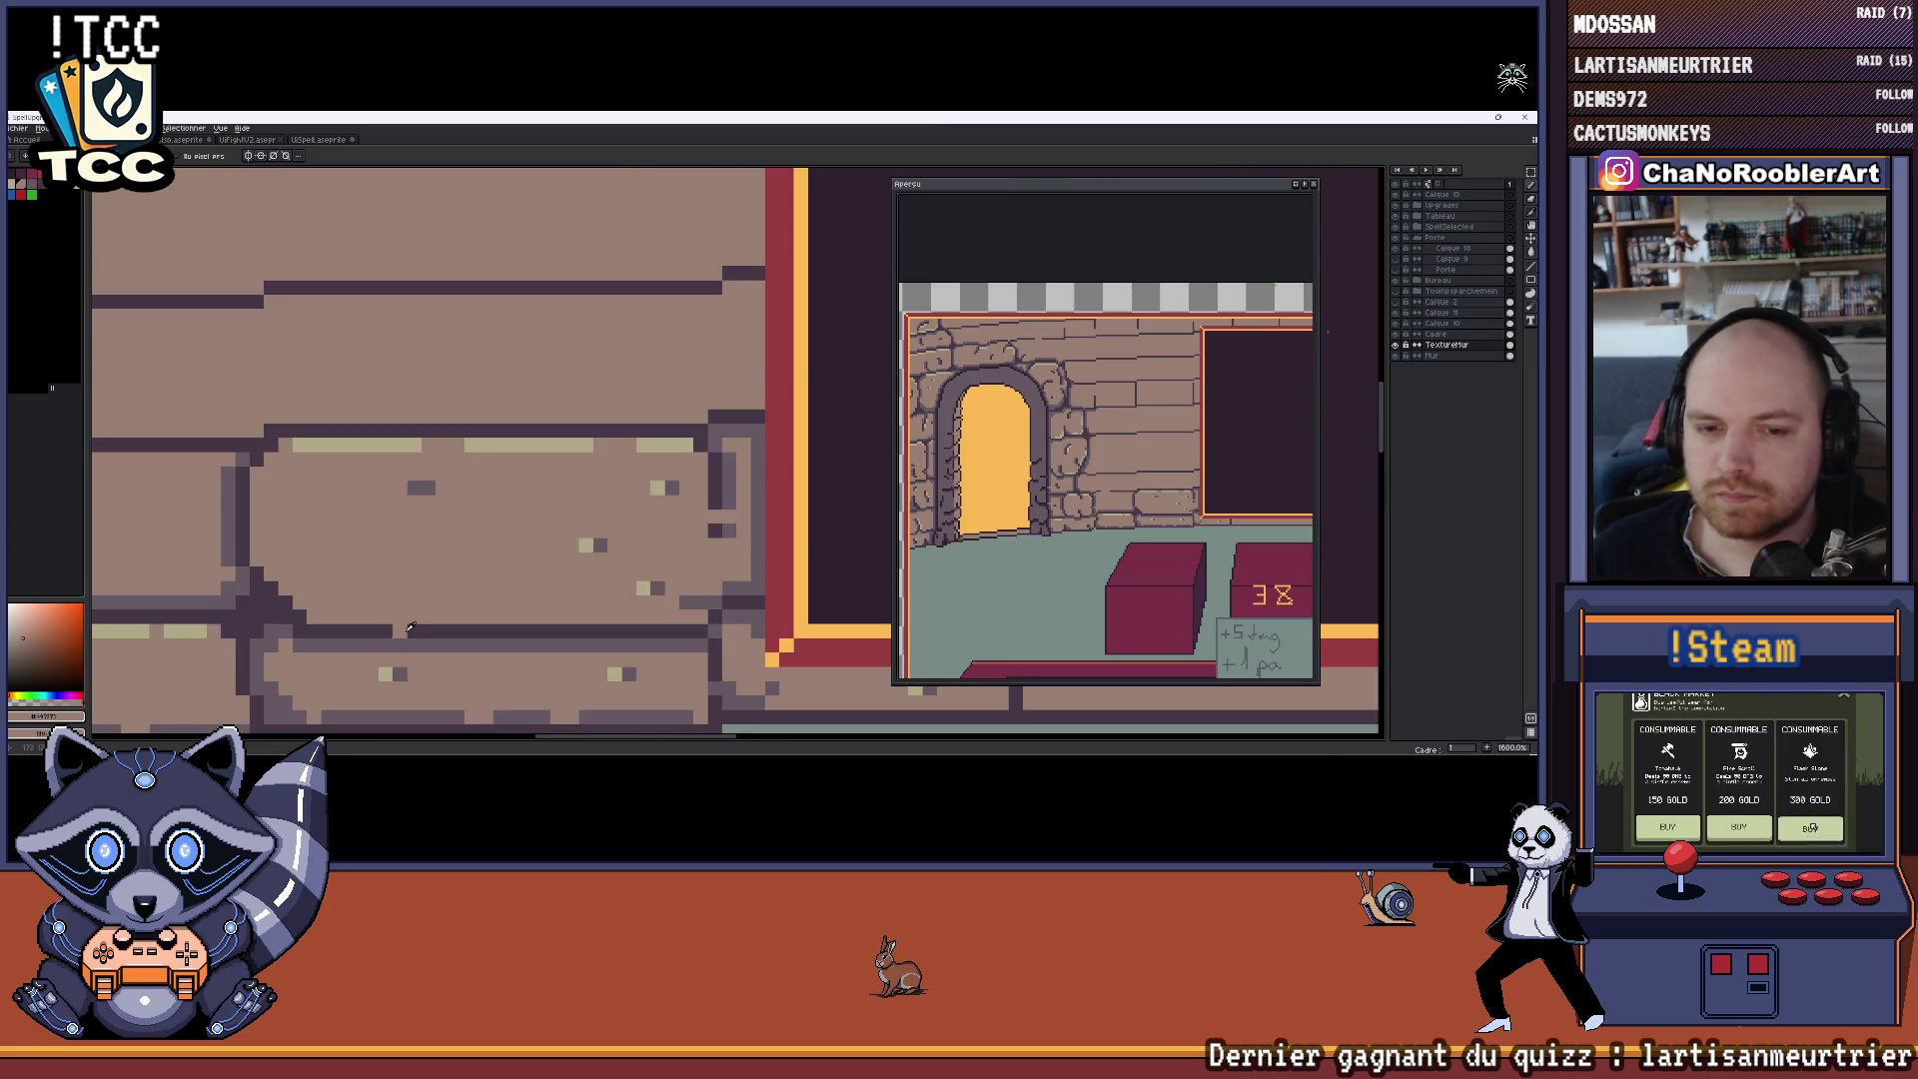
left_click_drag(520, 544, 444, 570)
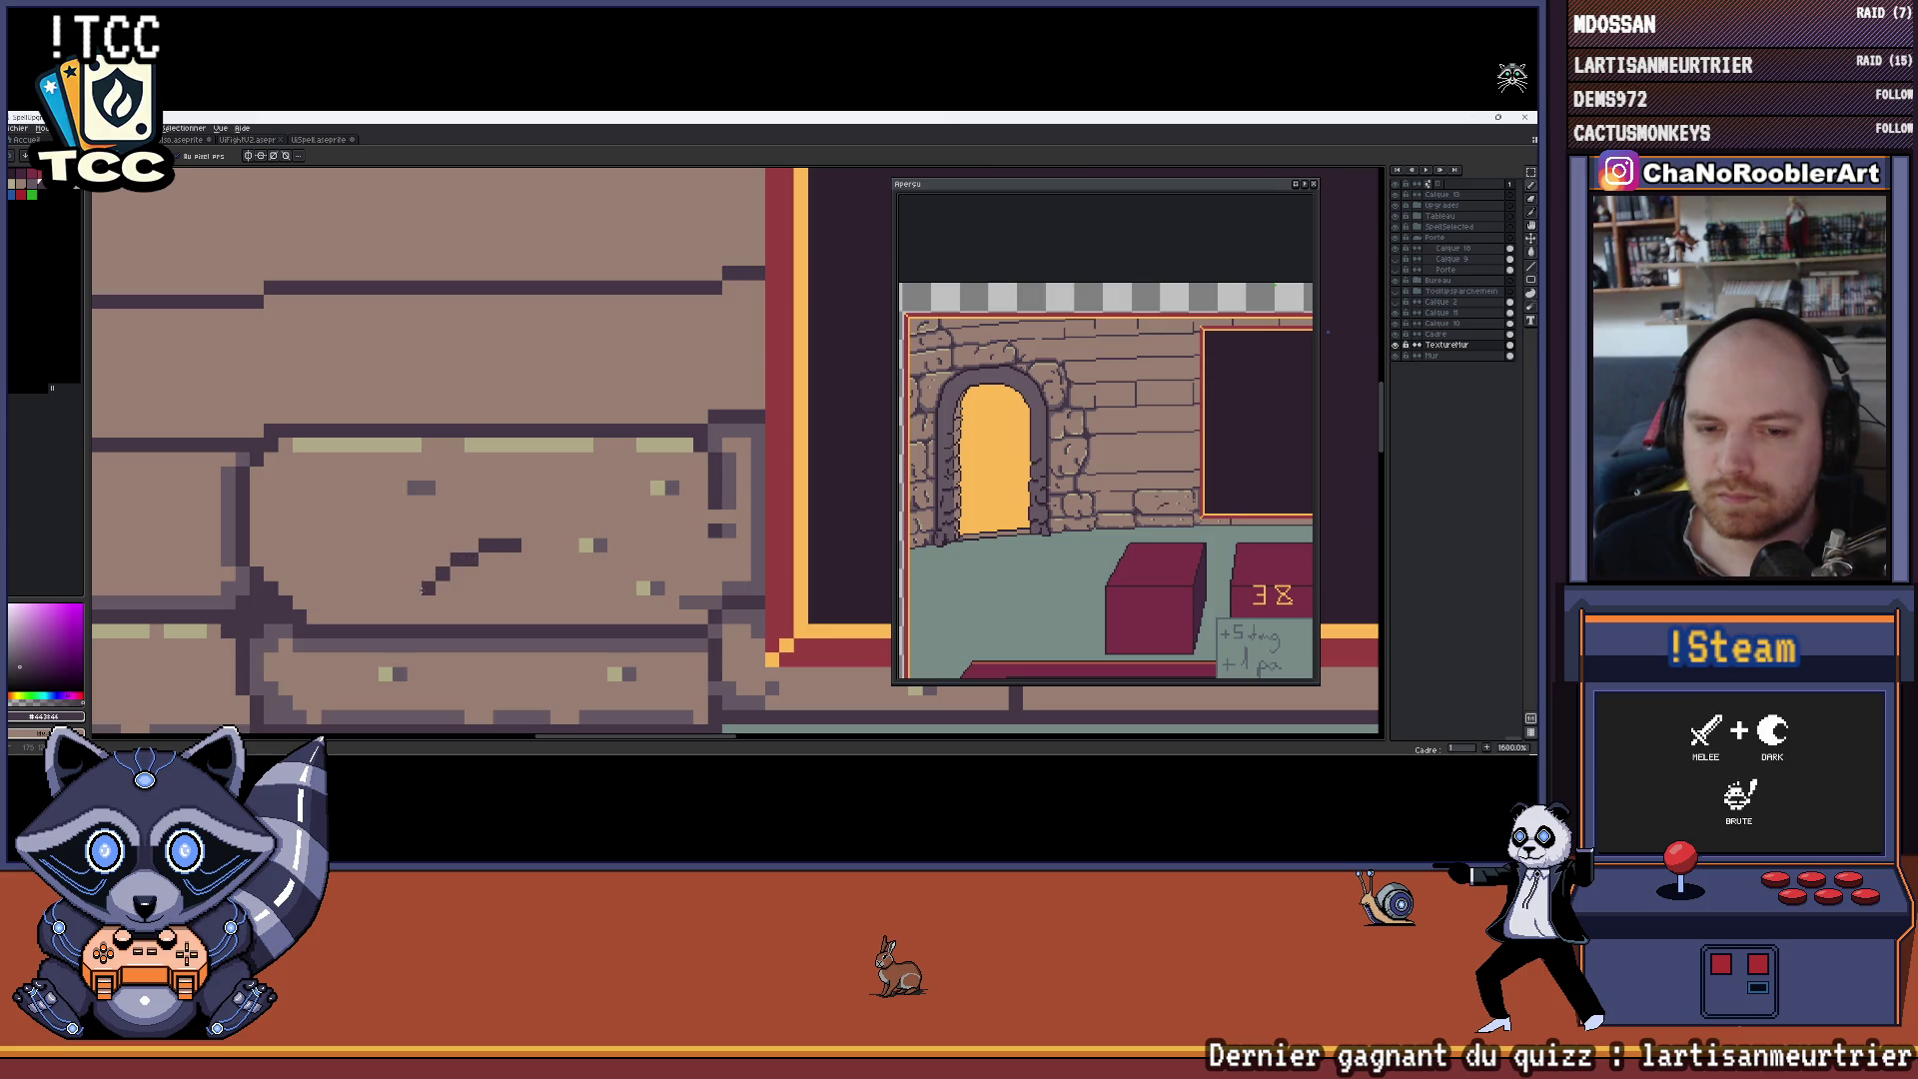
Eyedrop lighter highlight tones from the brick for drawing along the crack
scroll(426, 596, "down", 2)
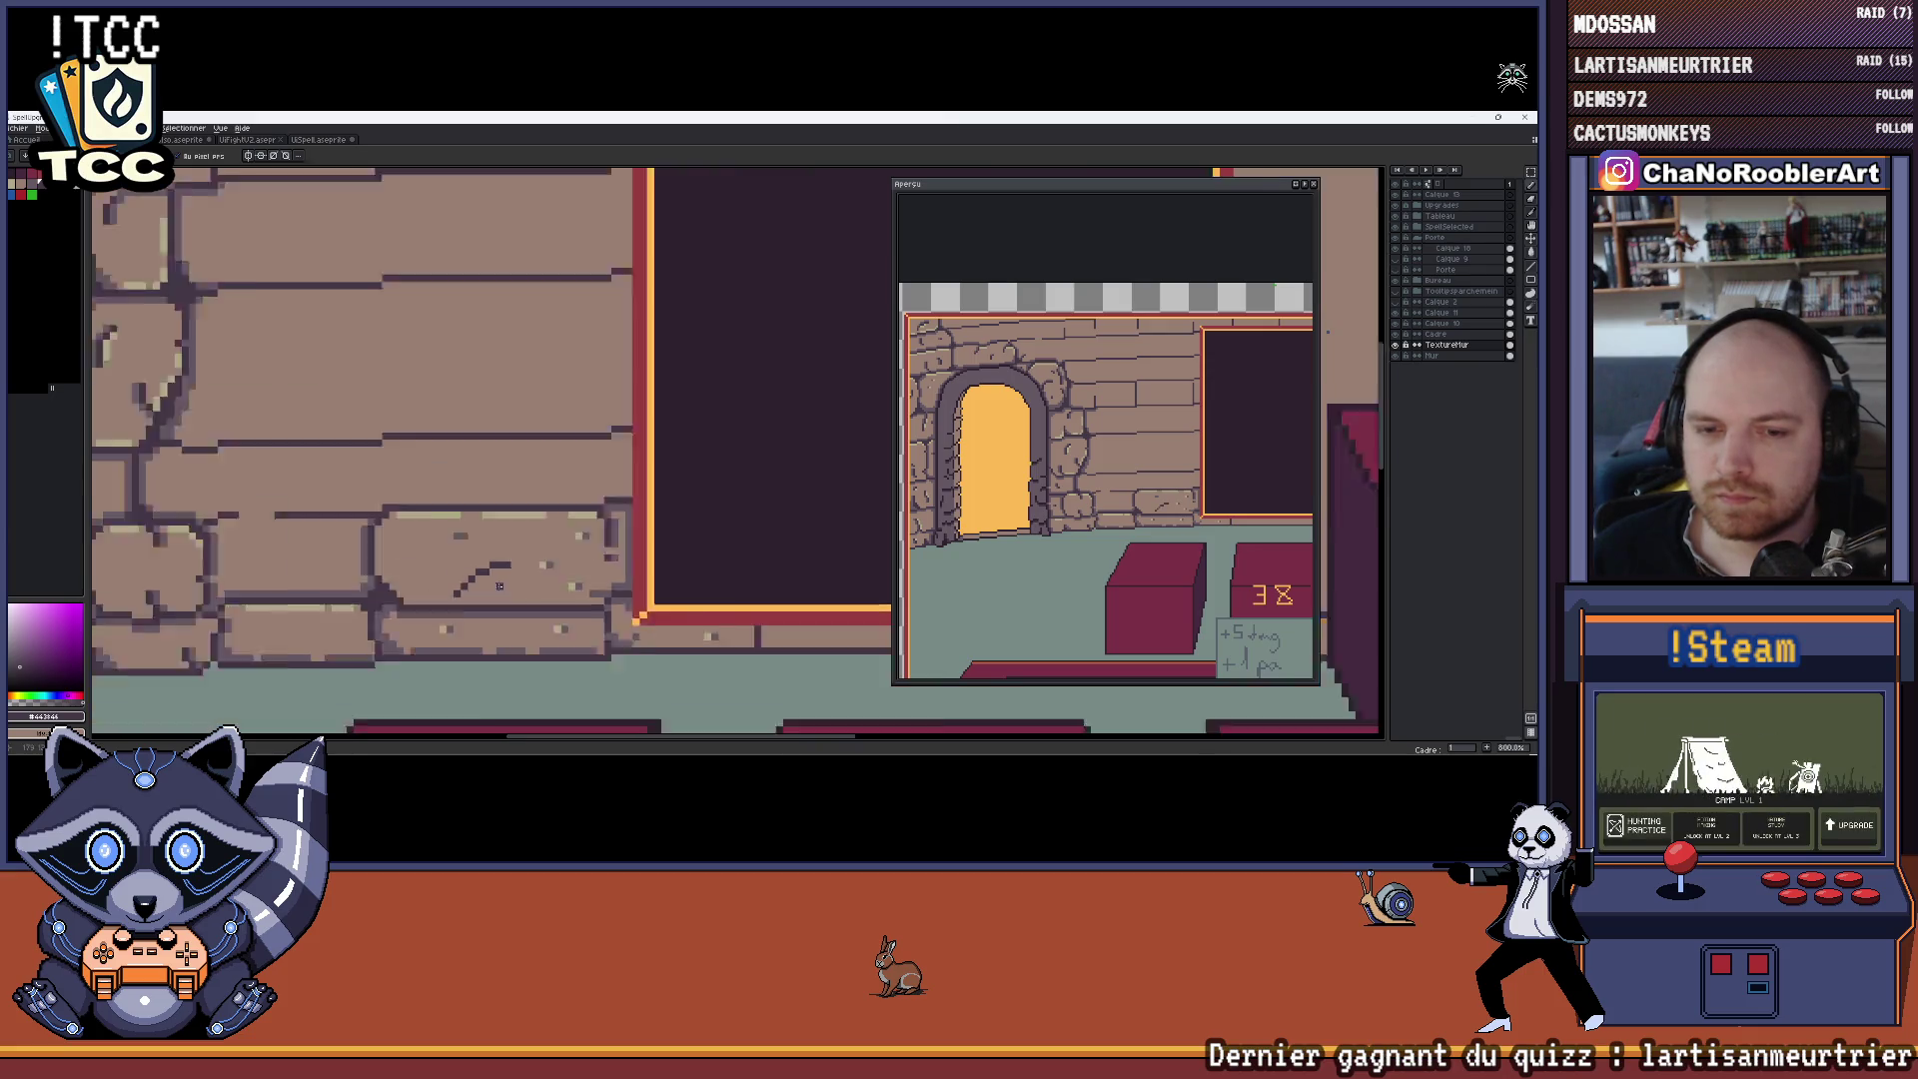
scroll(691, 494, "up", 1)
key("i")
left_click(691, 494)
key("b")
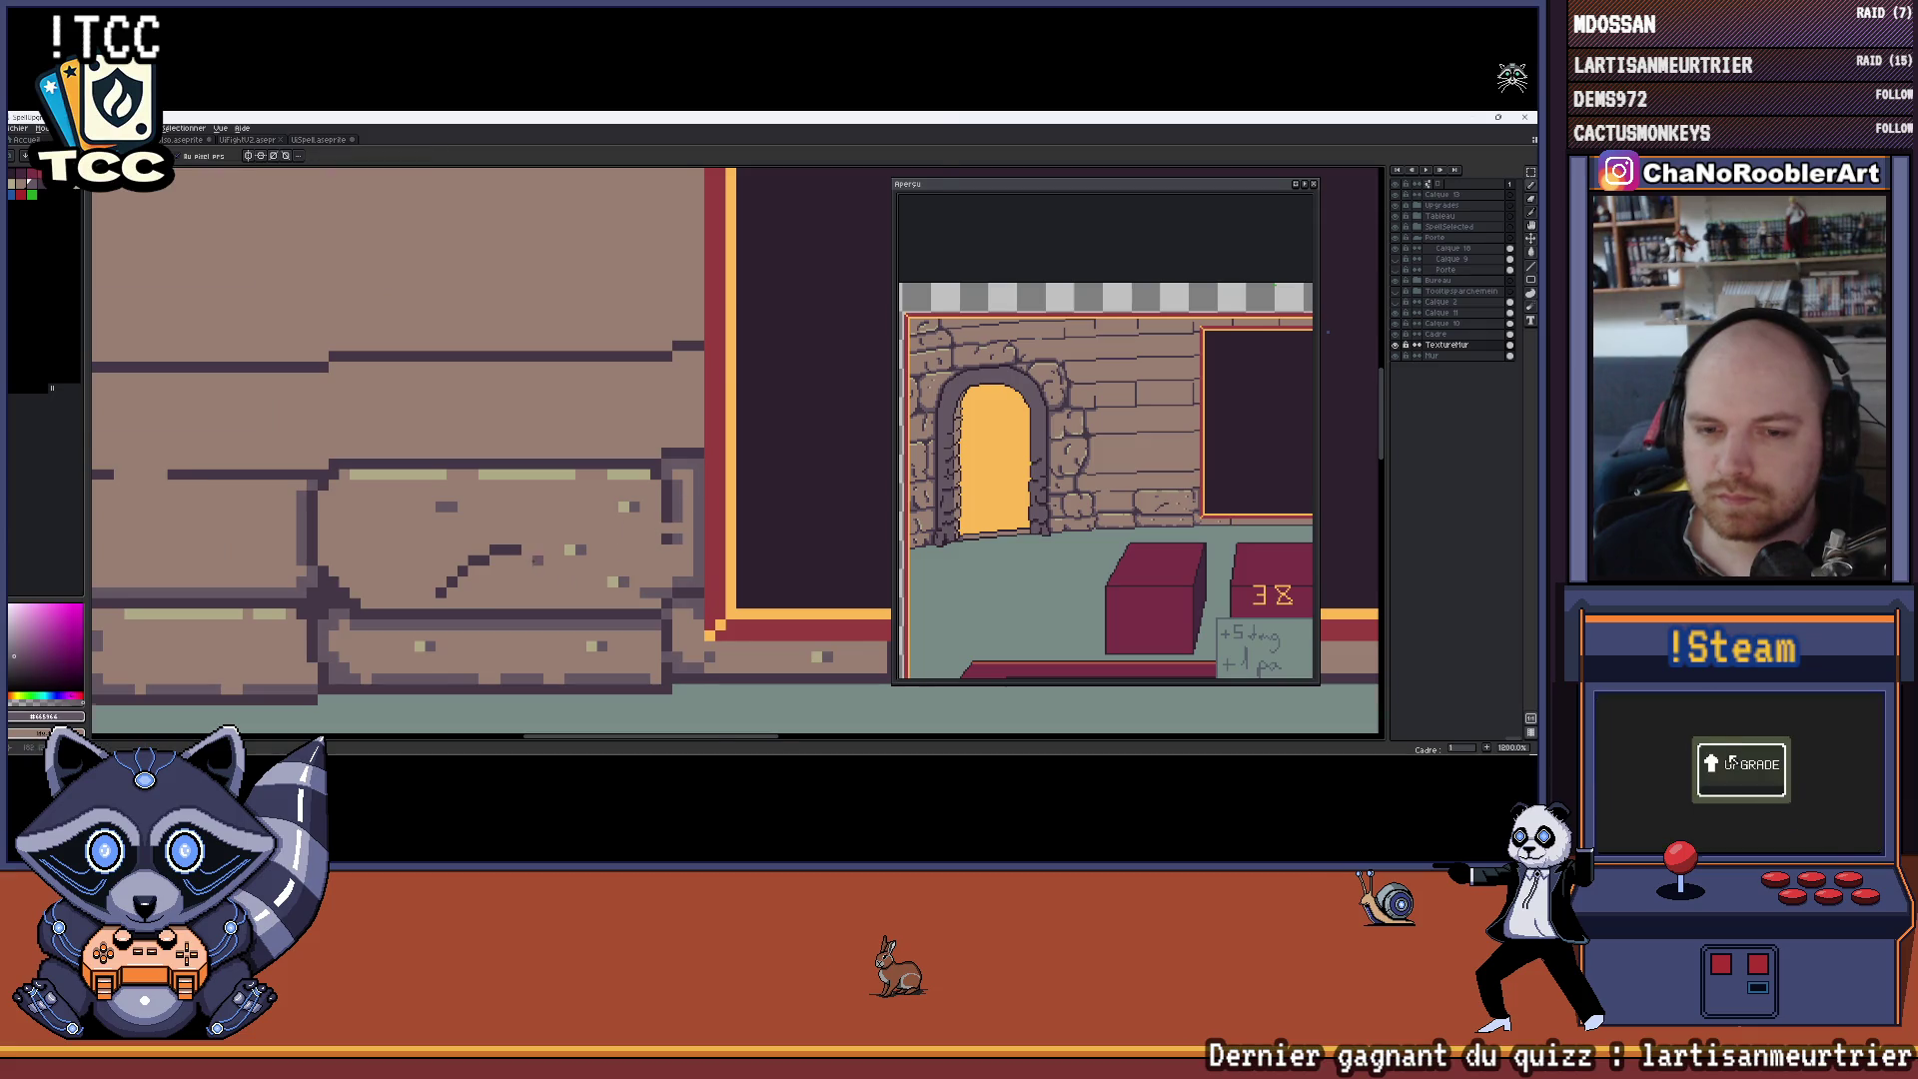
scroll(529, 563, "up", 3)
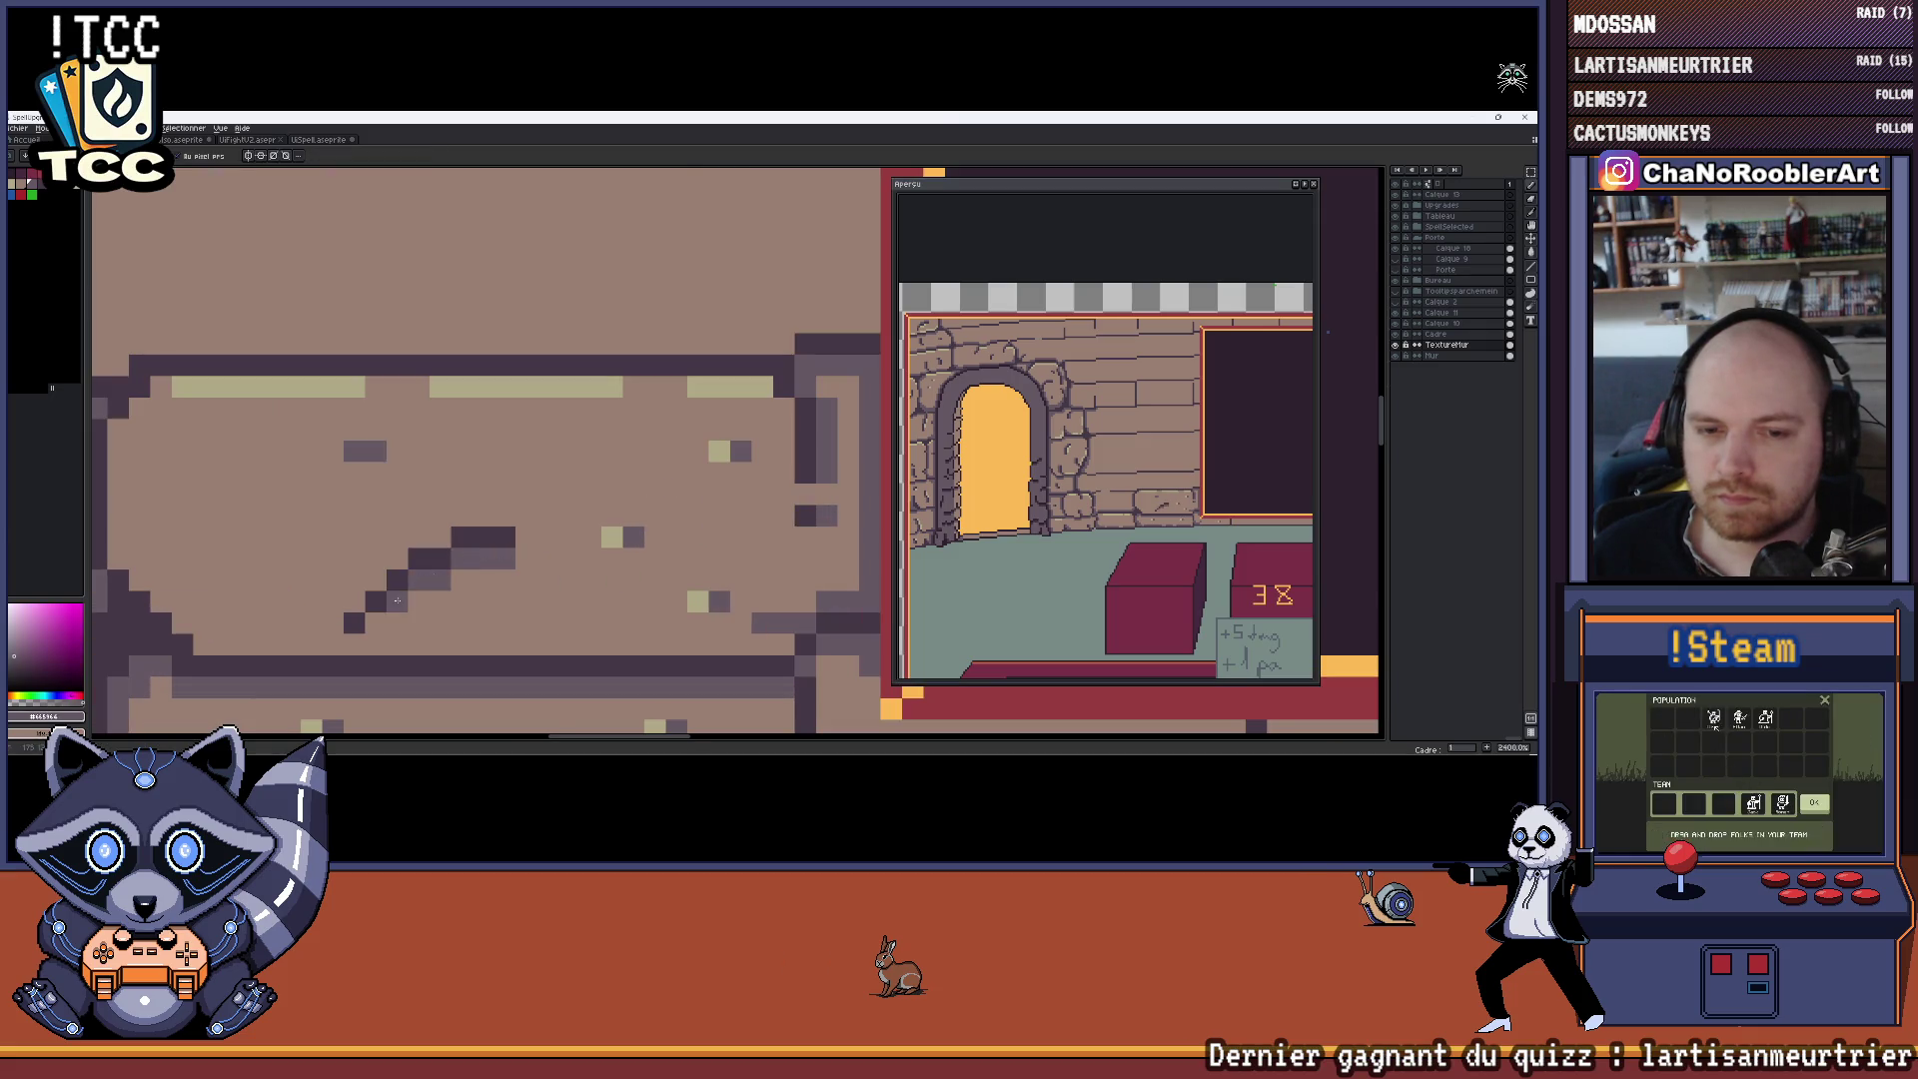
scroll(613, 480, "down", 7)
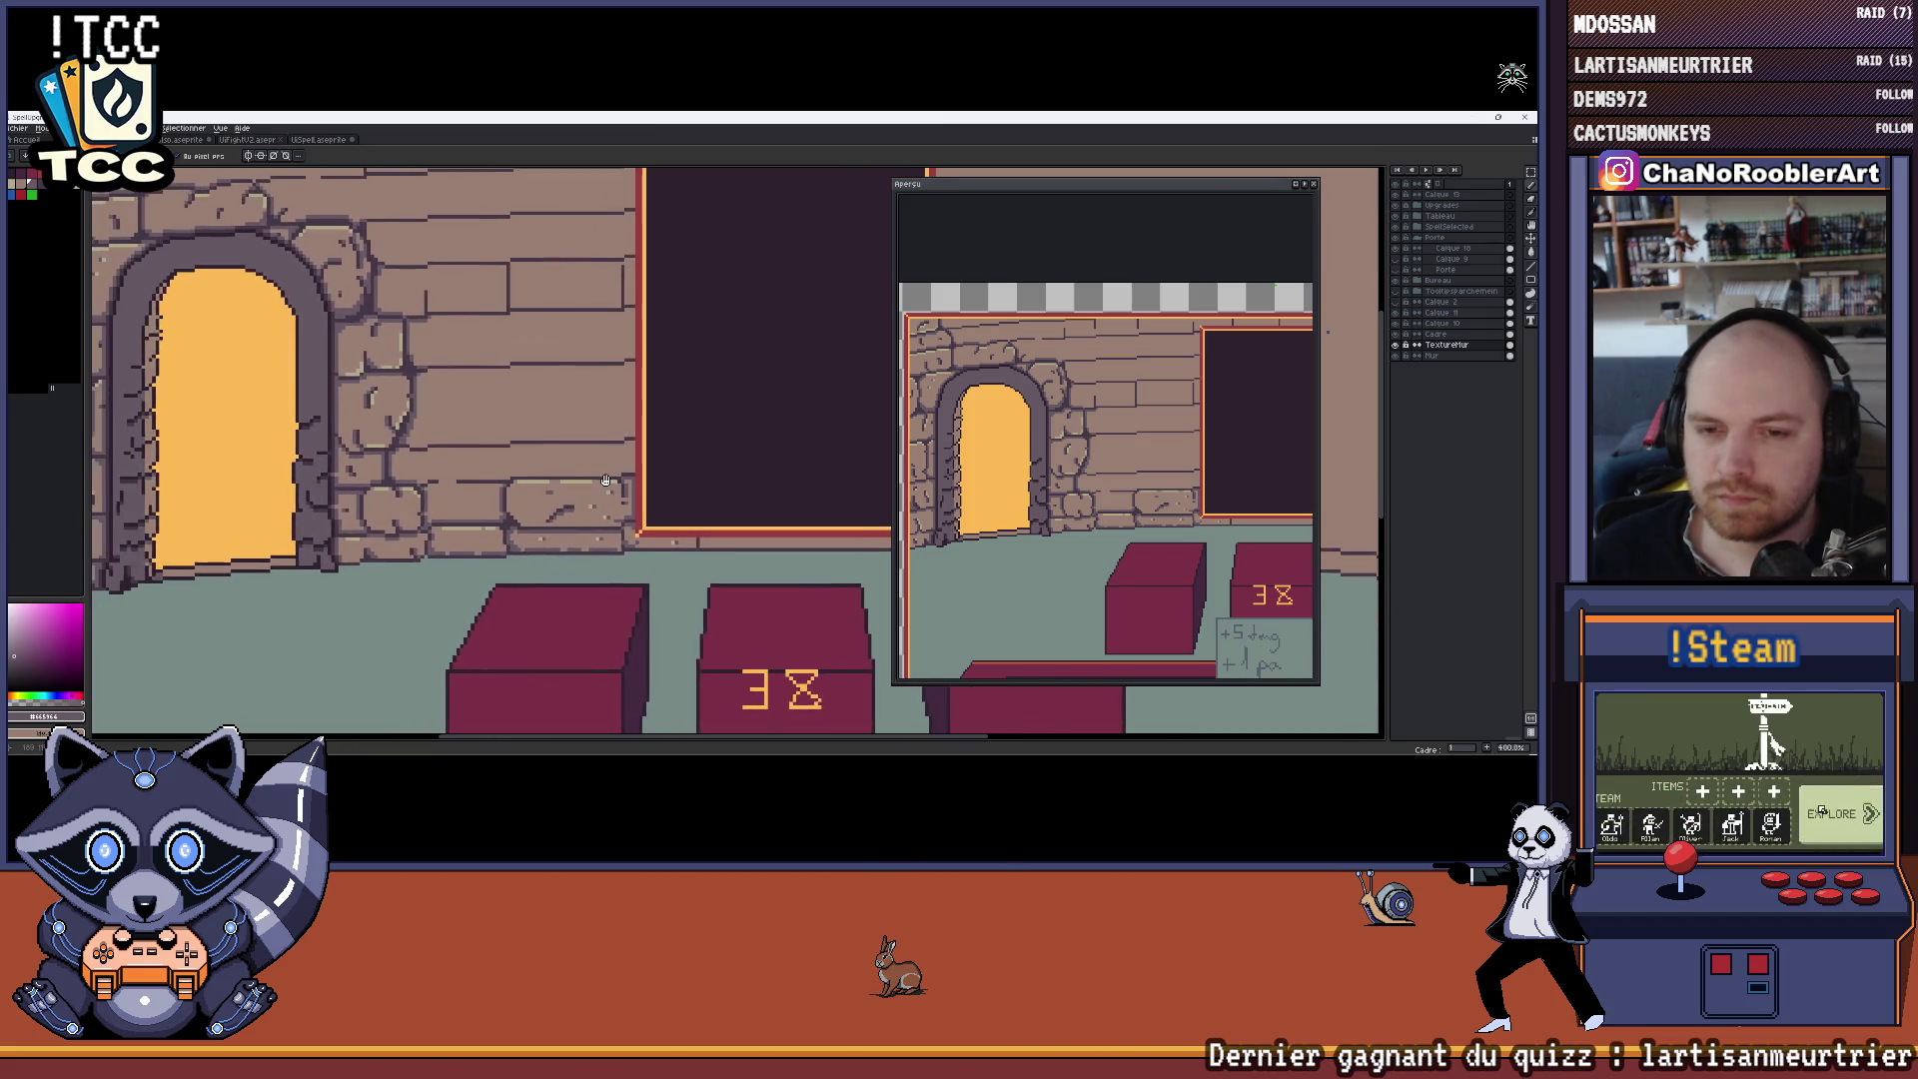
scroll(609, 464, "up", 4)
key("i")
left_click(604, 445)
key("b")
Sample a dark purple, then the mauve #665964, from the cracked brick
scroll(563, 492, "up", 3)
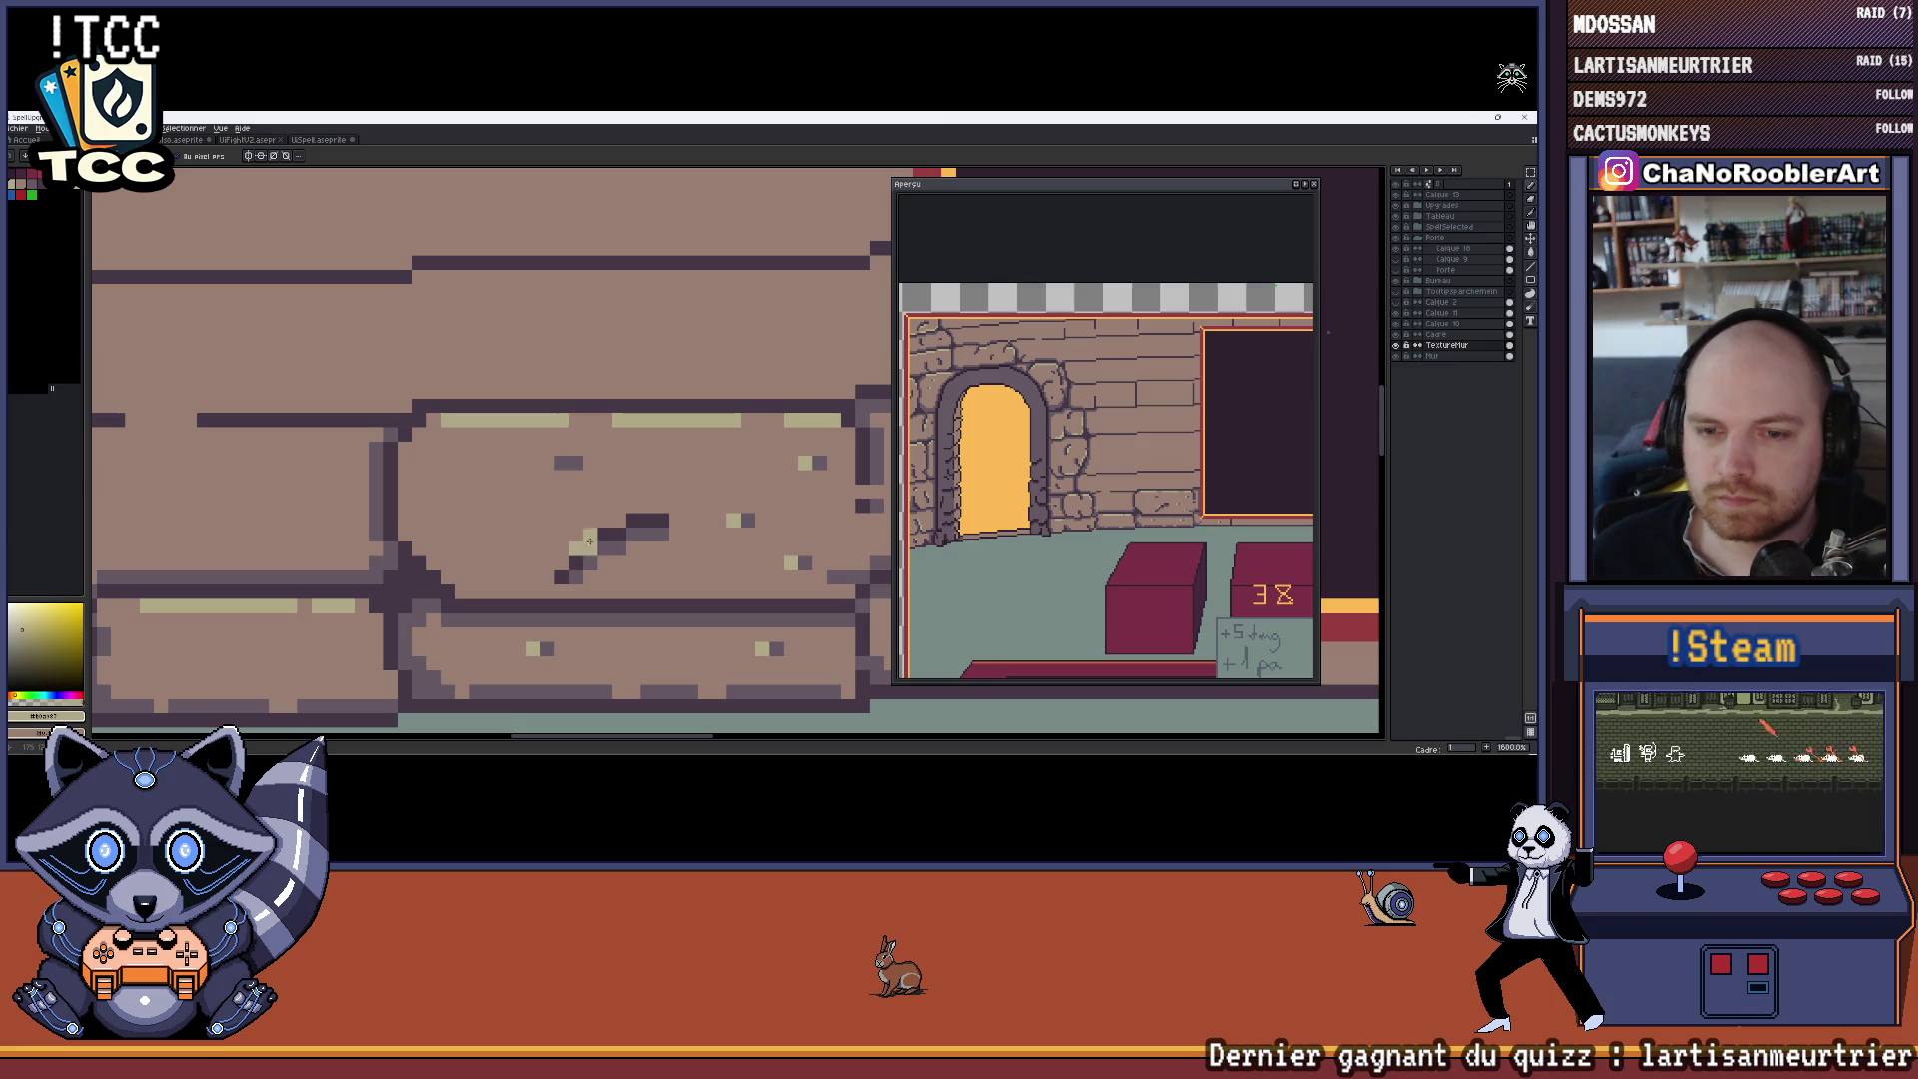
scroll(602, 521, "down", 5)
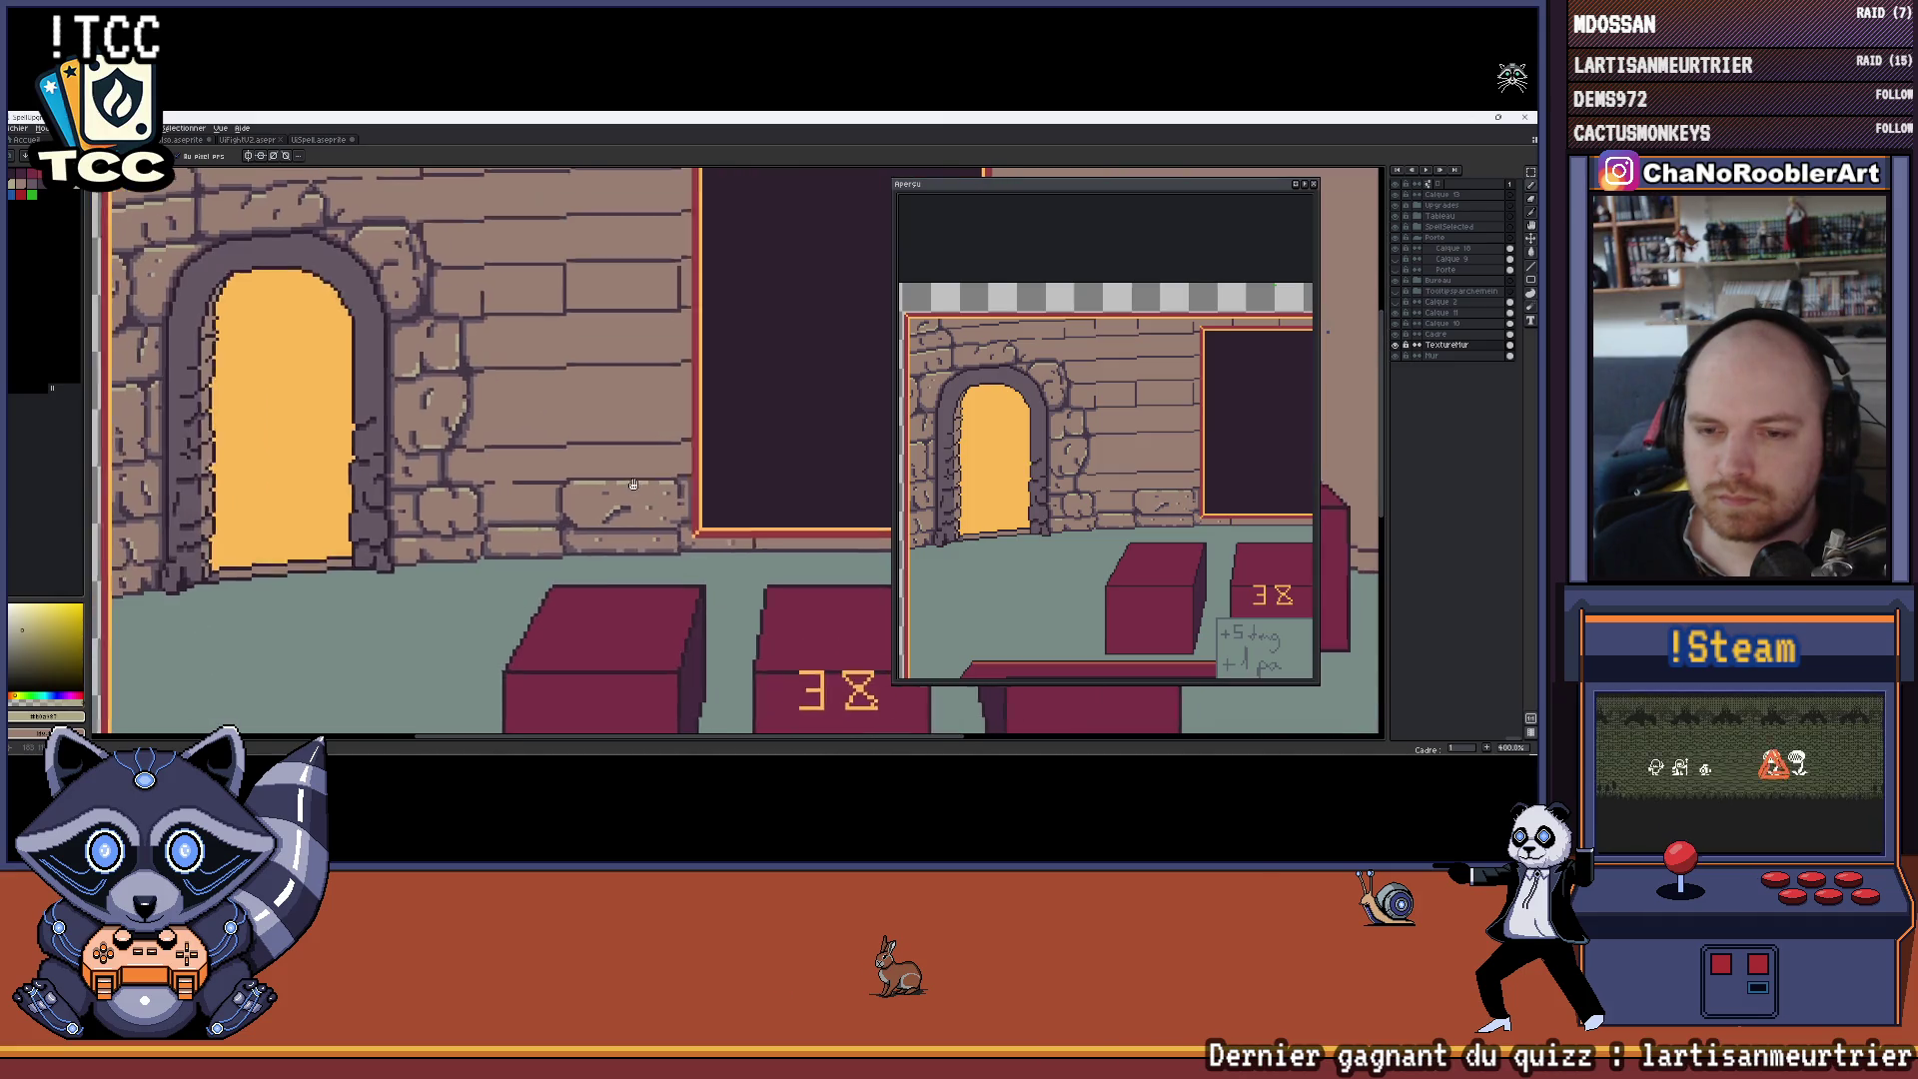
scroll(560, 470, "up", 4)
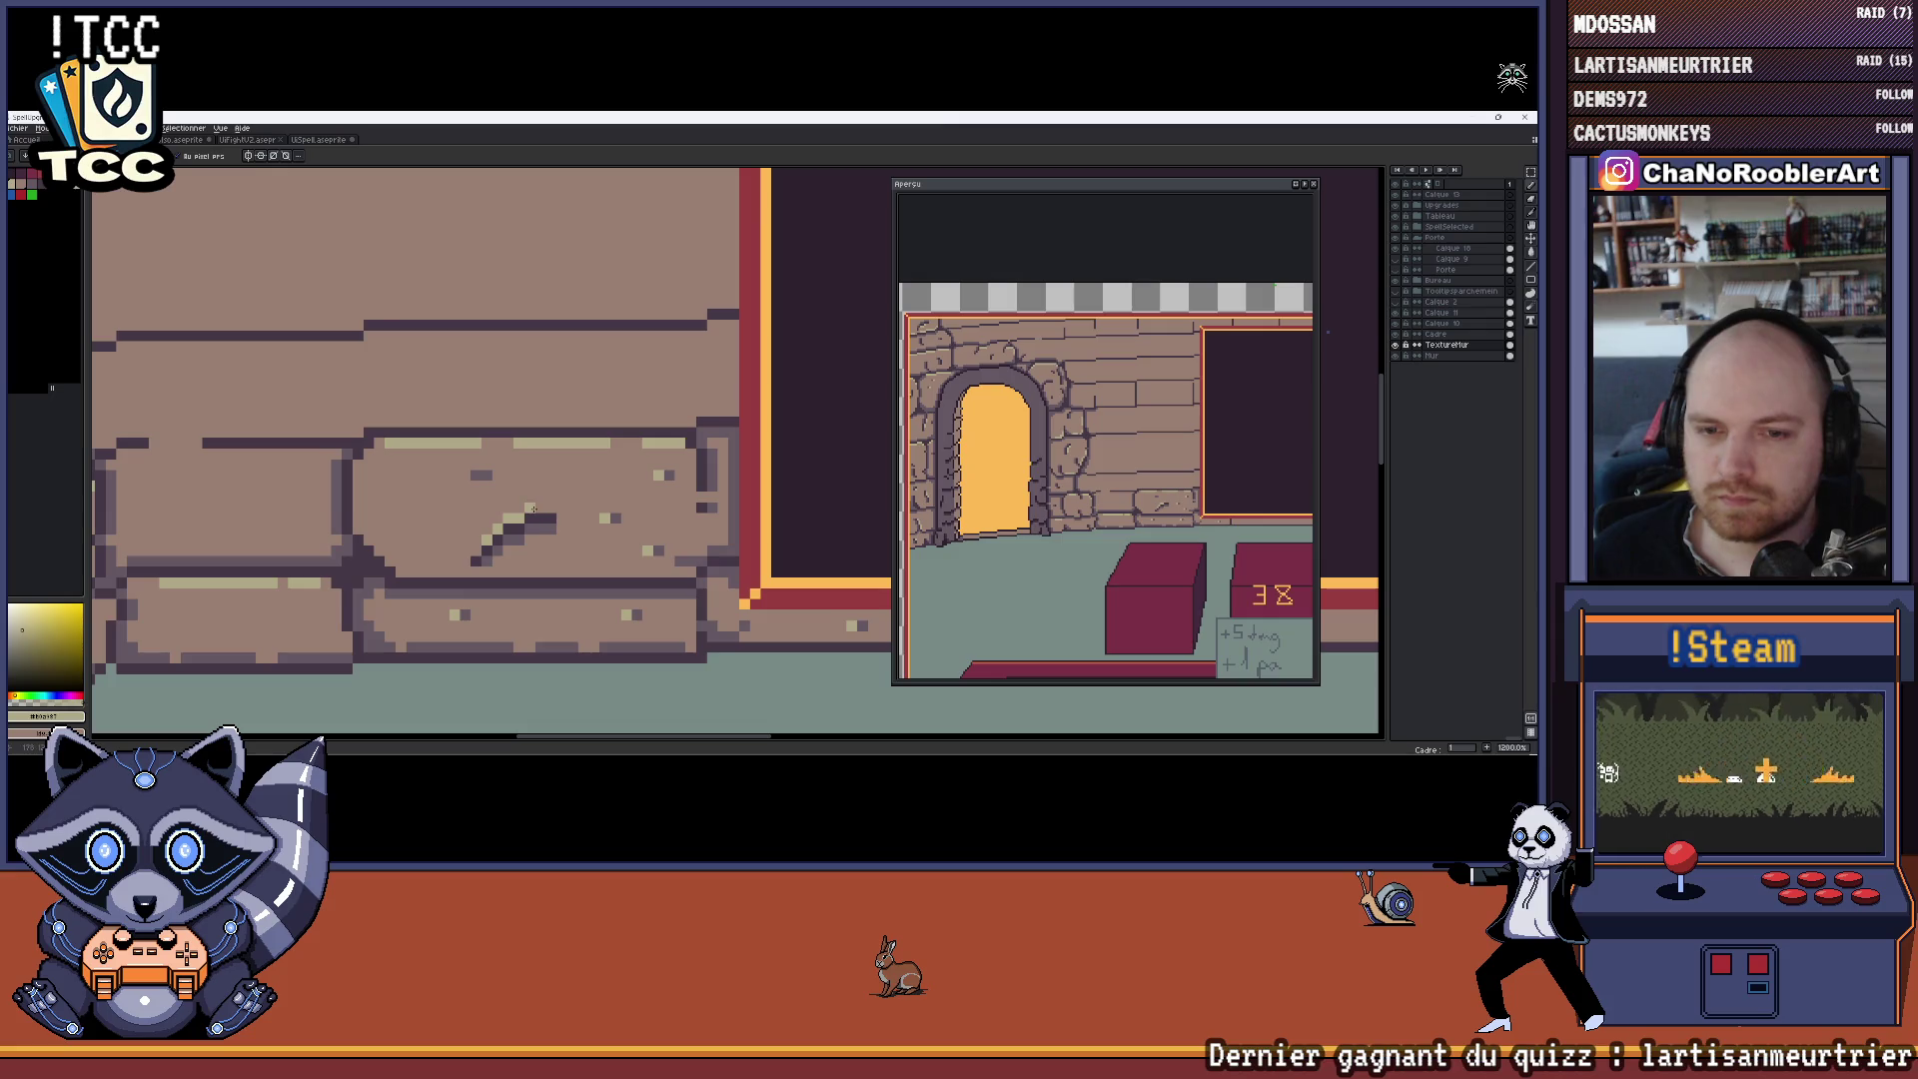
scroll(549, 506, "down", 4)
scroll(521, 520, "up", 4)
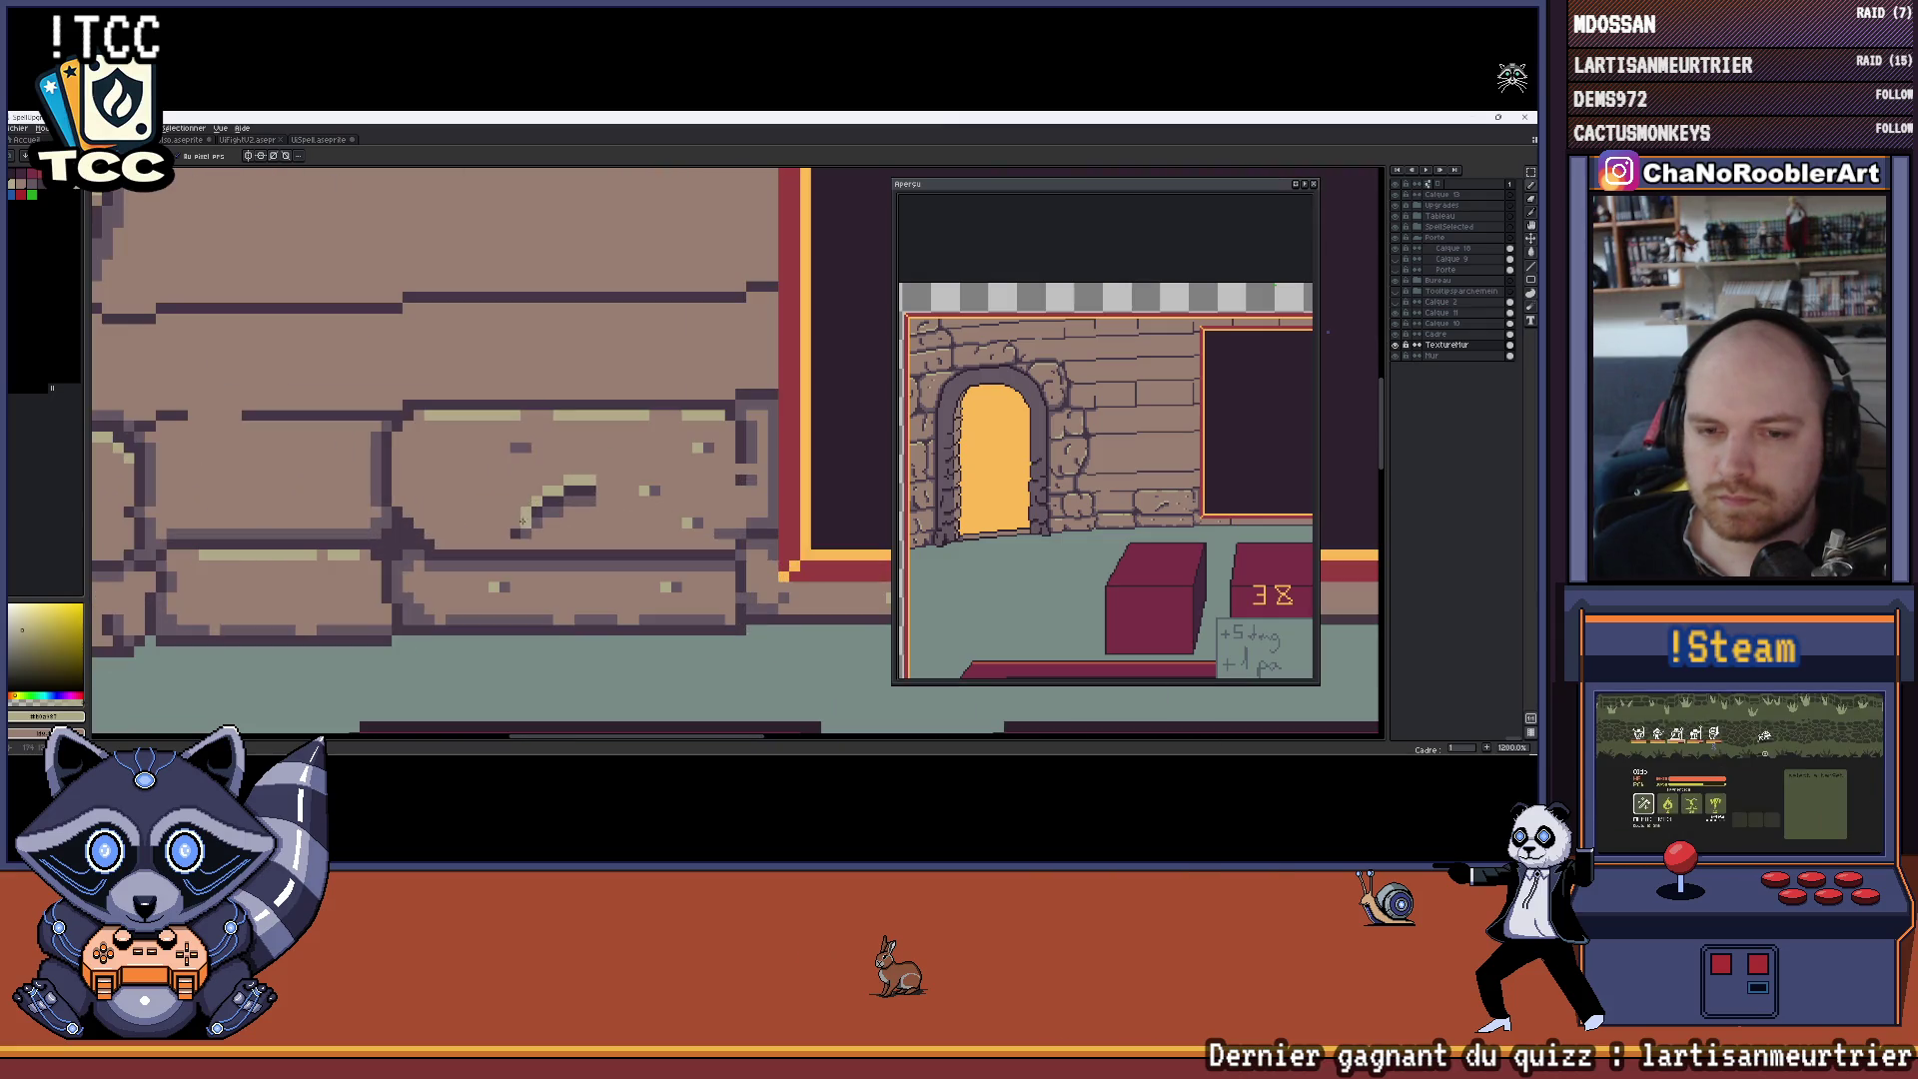
scroll(544, 512, "down", 4)
scroll(604, 515, "up", 1)
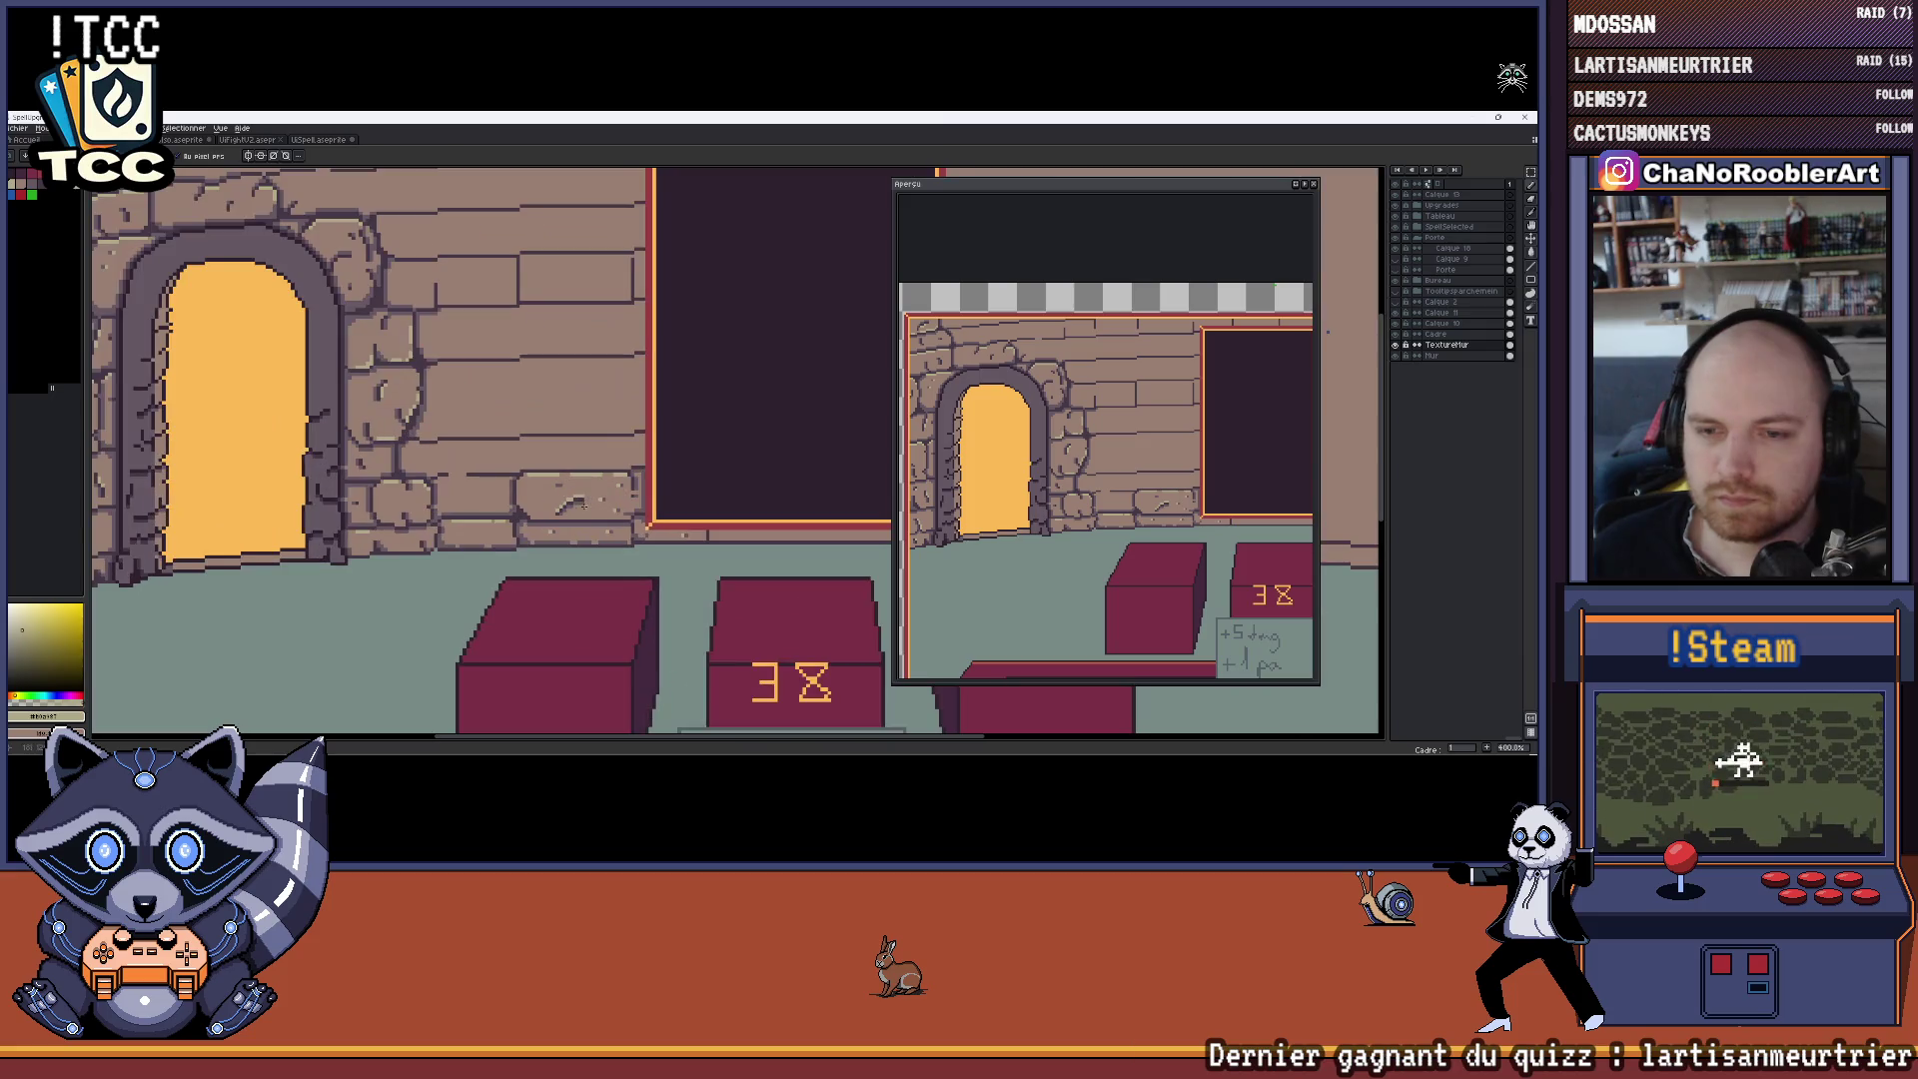
scroll(610, 513, "up", 4)
left_click(557, 462, "alt")
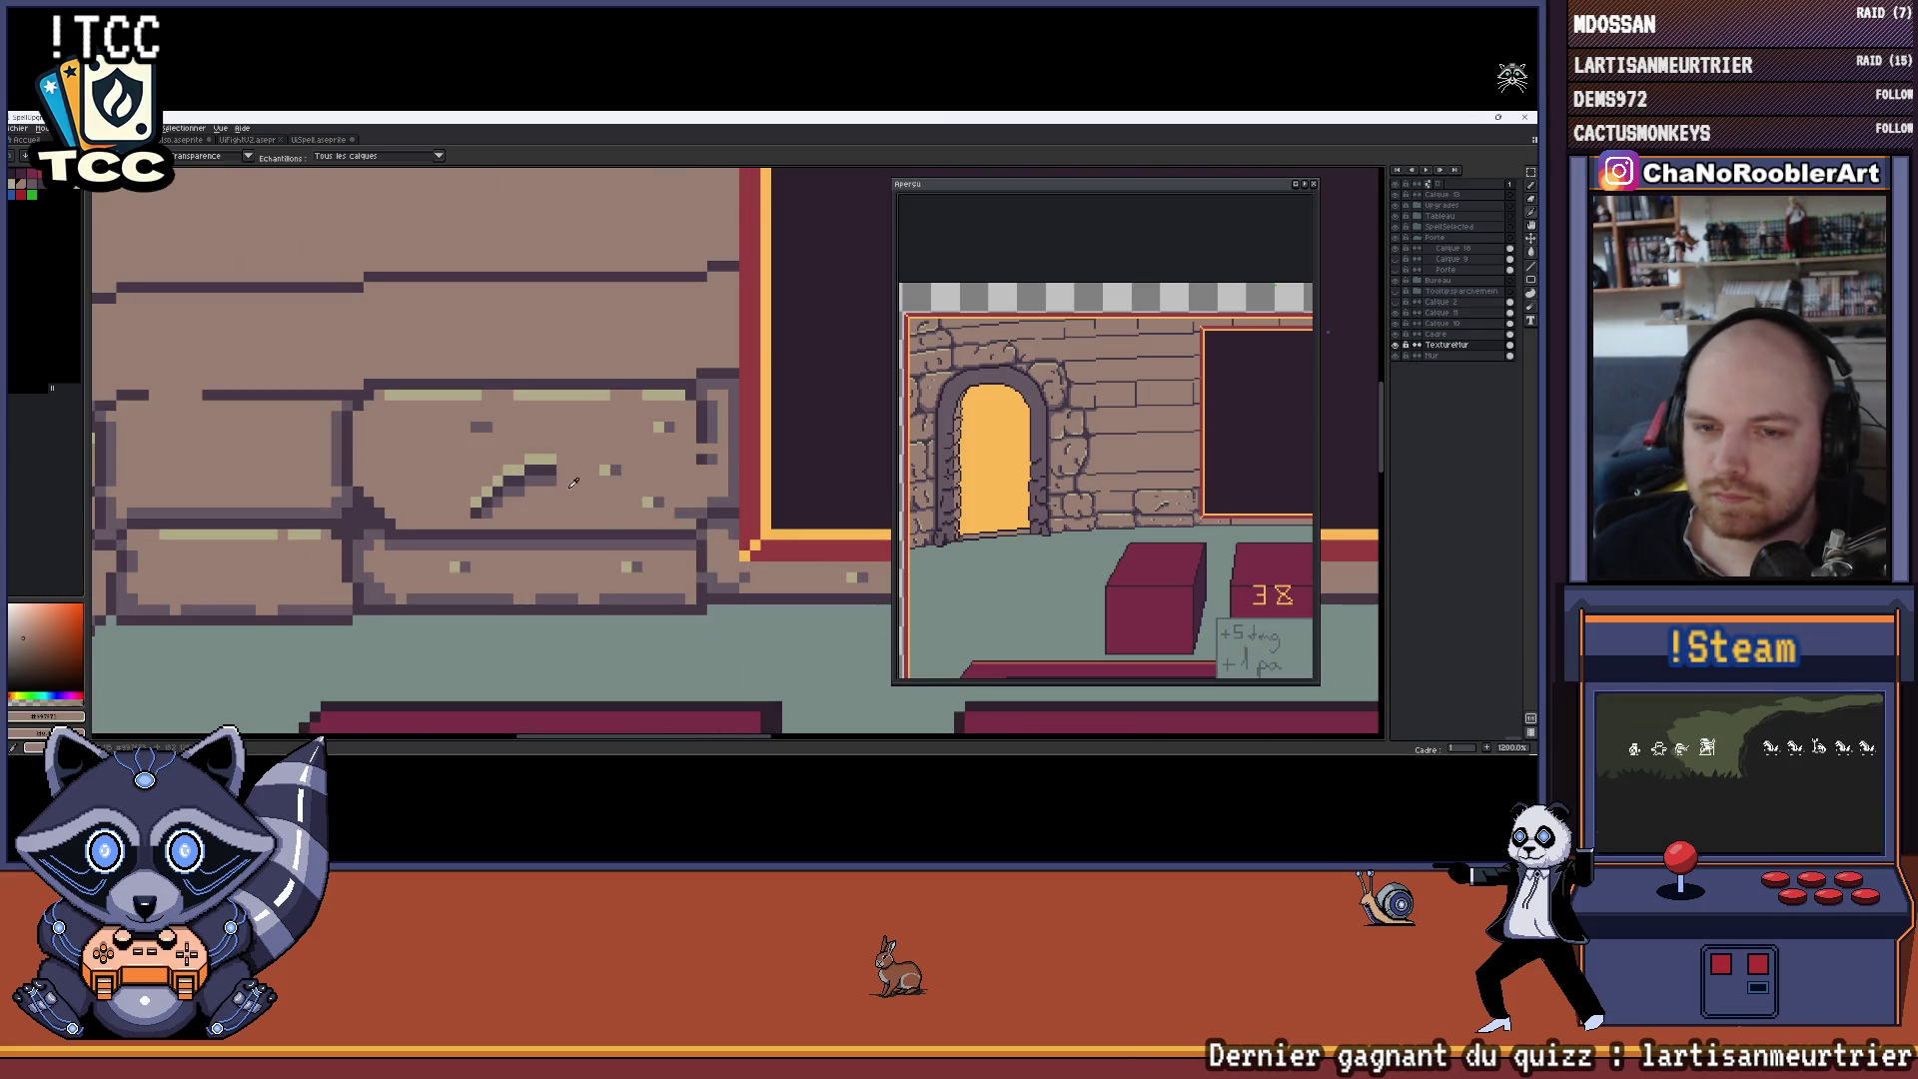
key("alt")
left_click(605, 470, "alt")
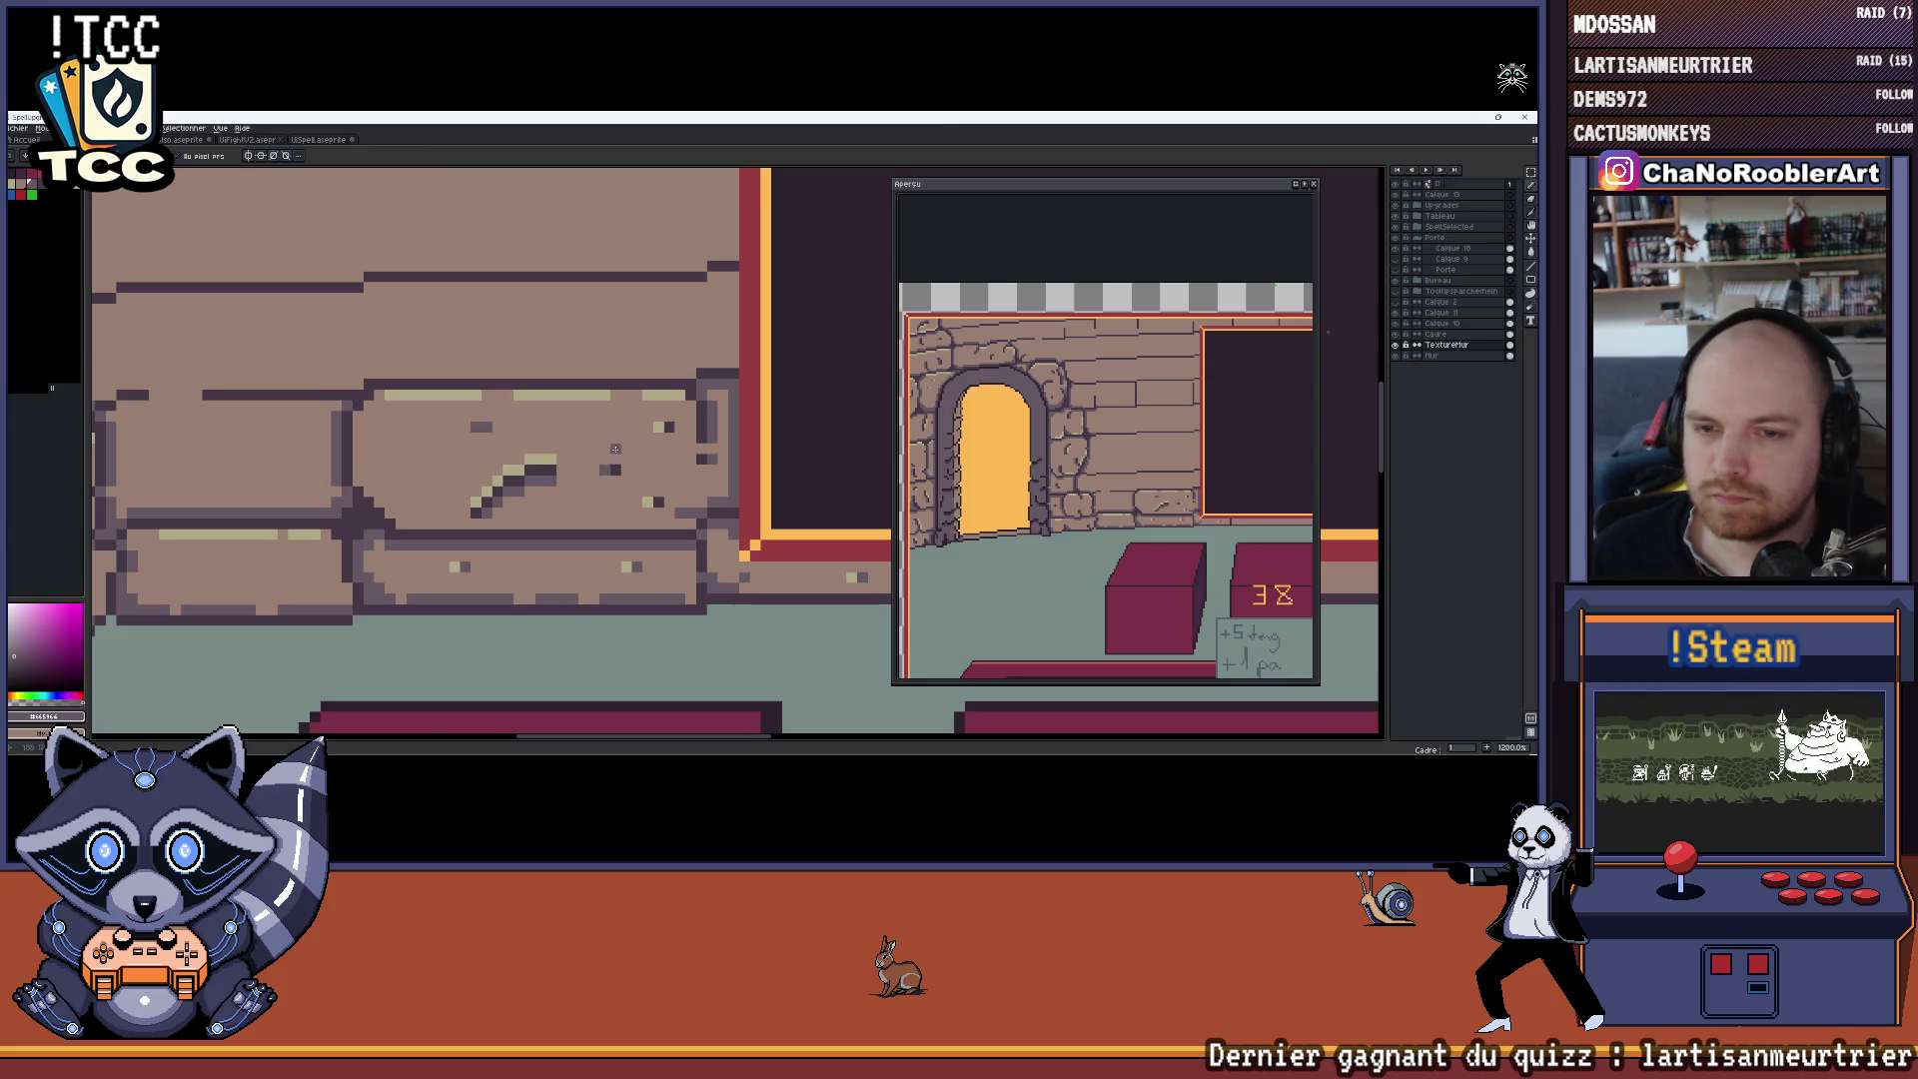
Compare the mauve #665964 with the darker #443944, settle on #665964, and zoom out to 200%
scroll(616, 448, "down", 4)
scroll(646, 428, "up", 2)
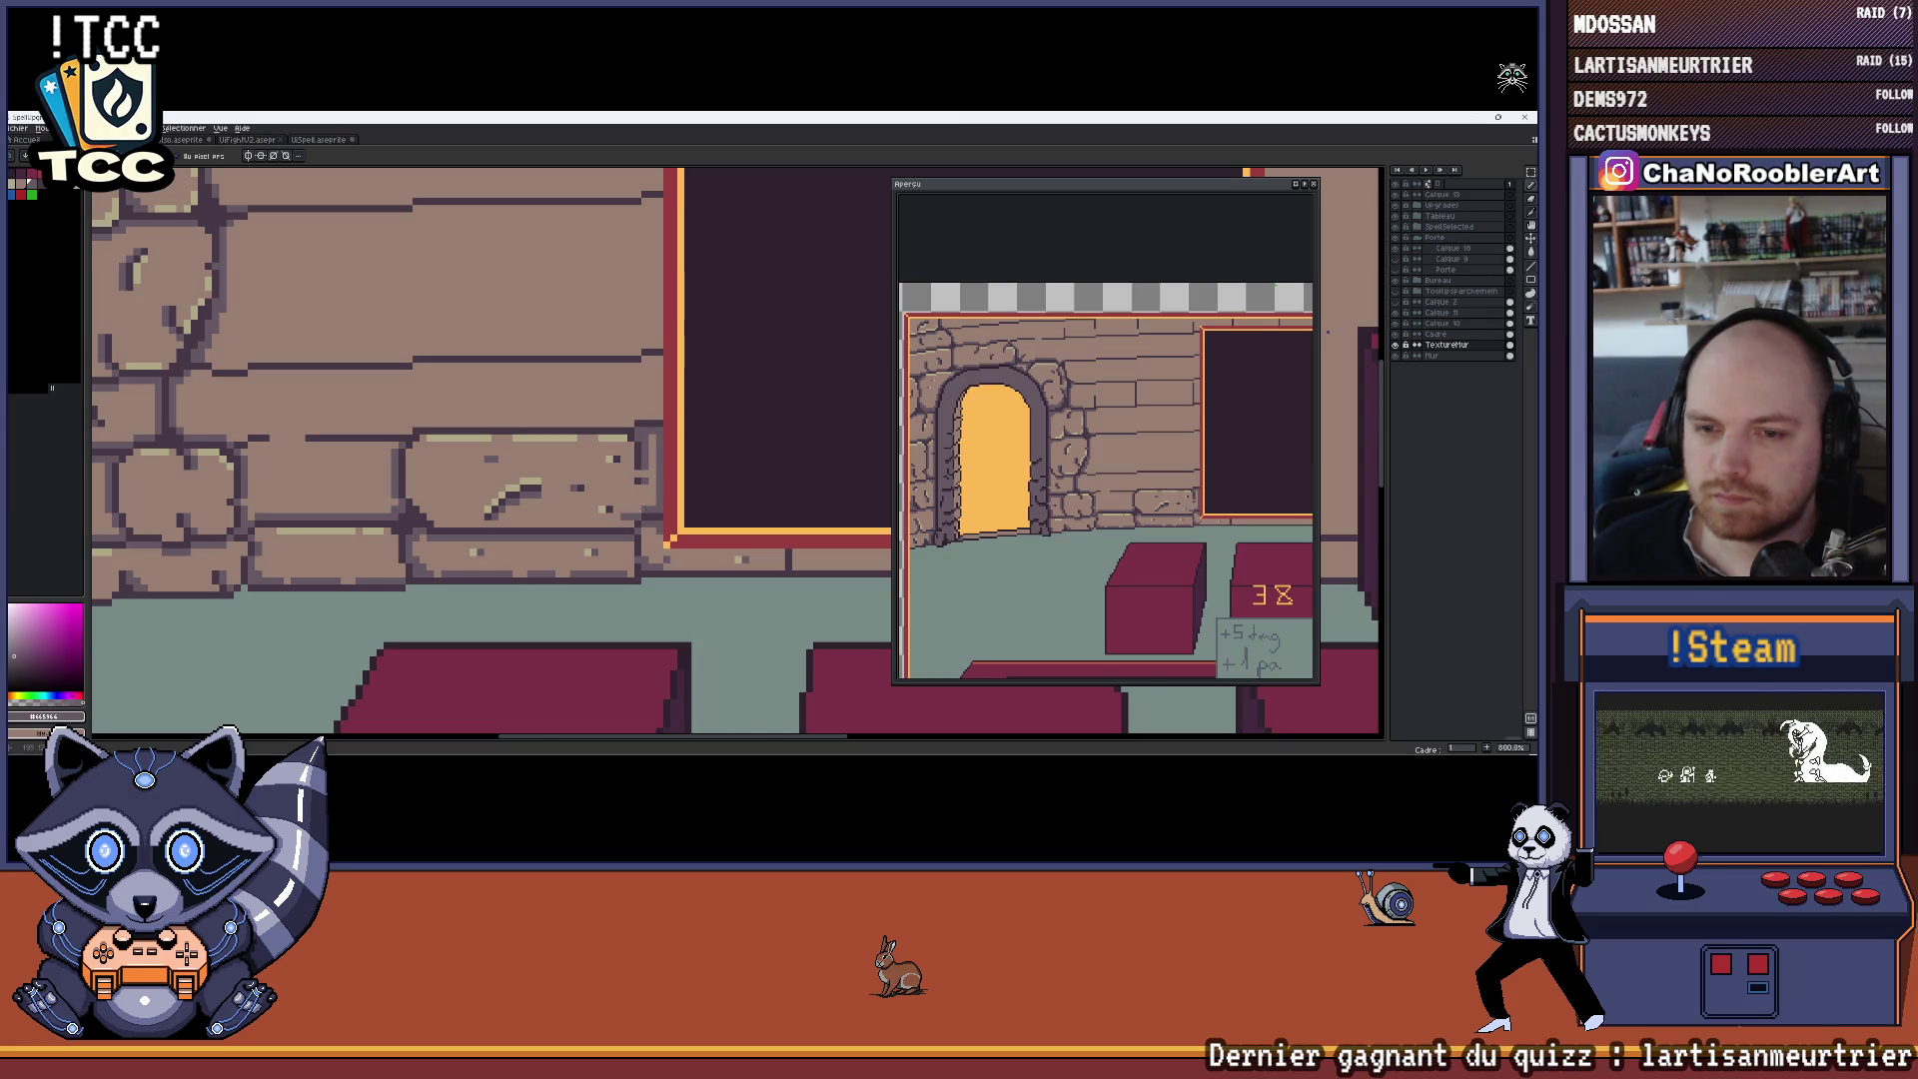
scroll(629, 510, "up", 2)
left_click(630, 532, "alt")
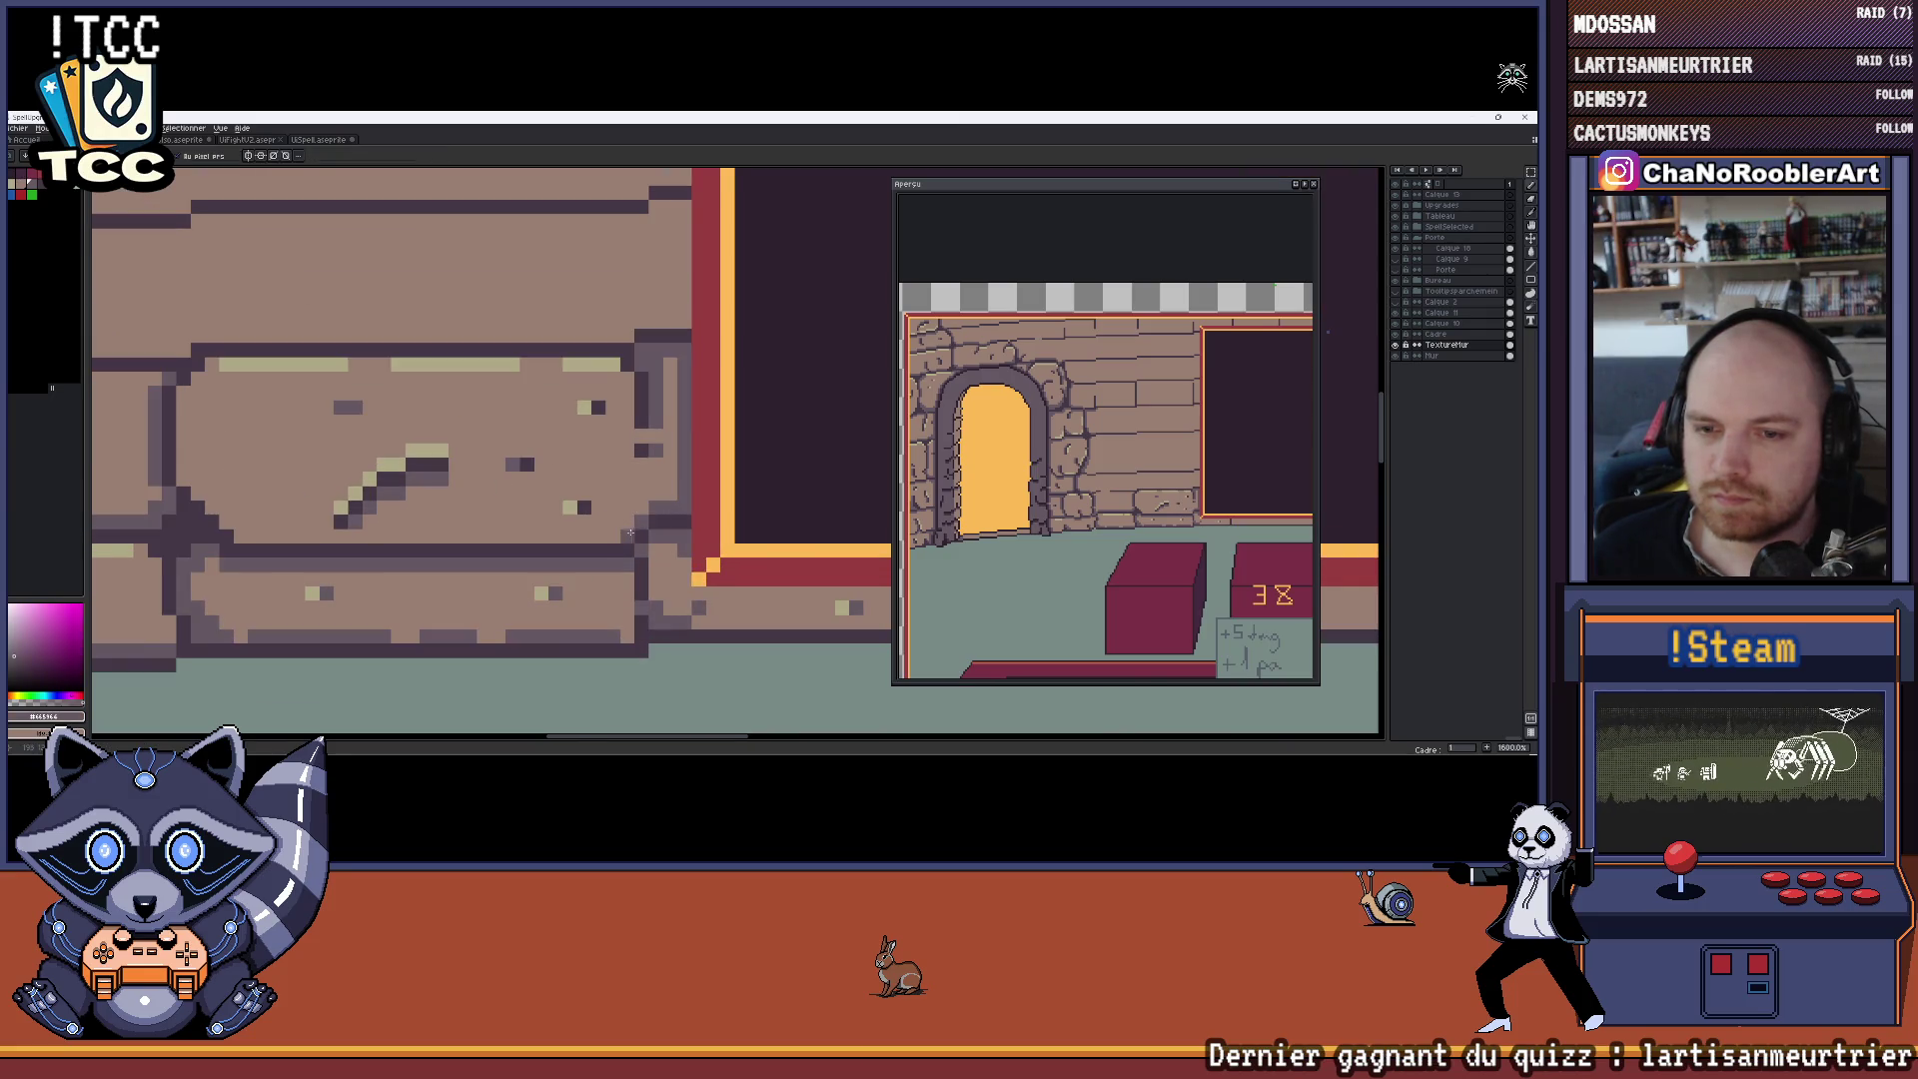
key("alt")
left_click(651, 536, "alt")
left_click(650, 540, "alt")
scroll(651, 562, "up", 1)
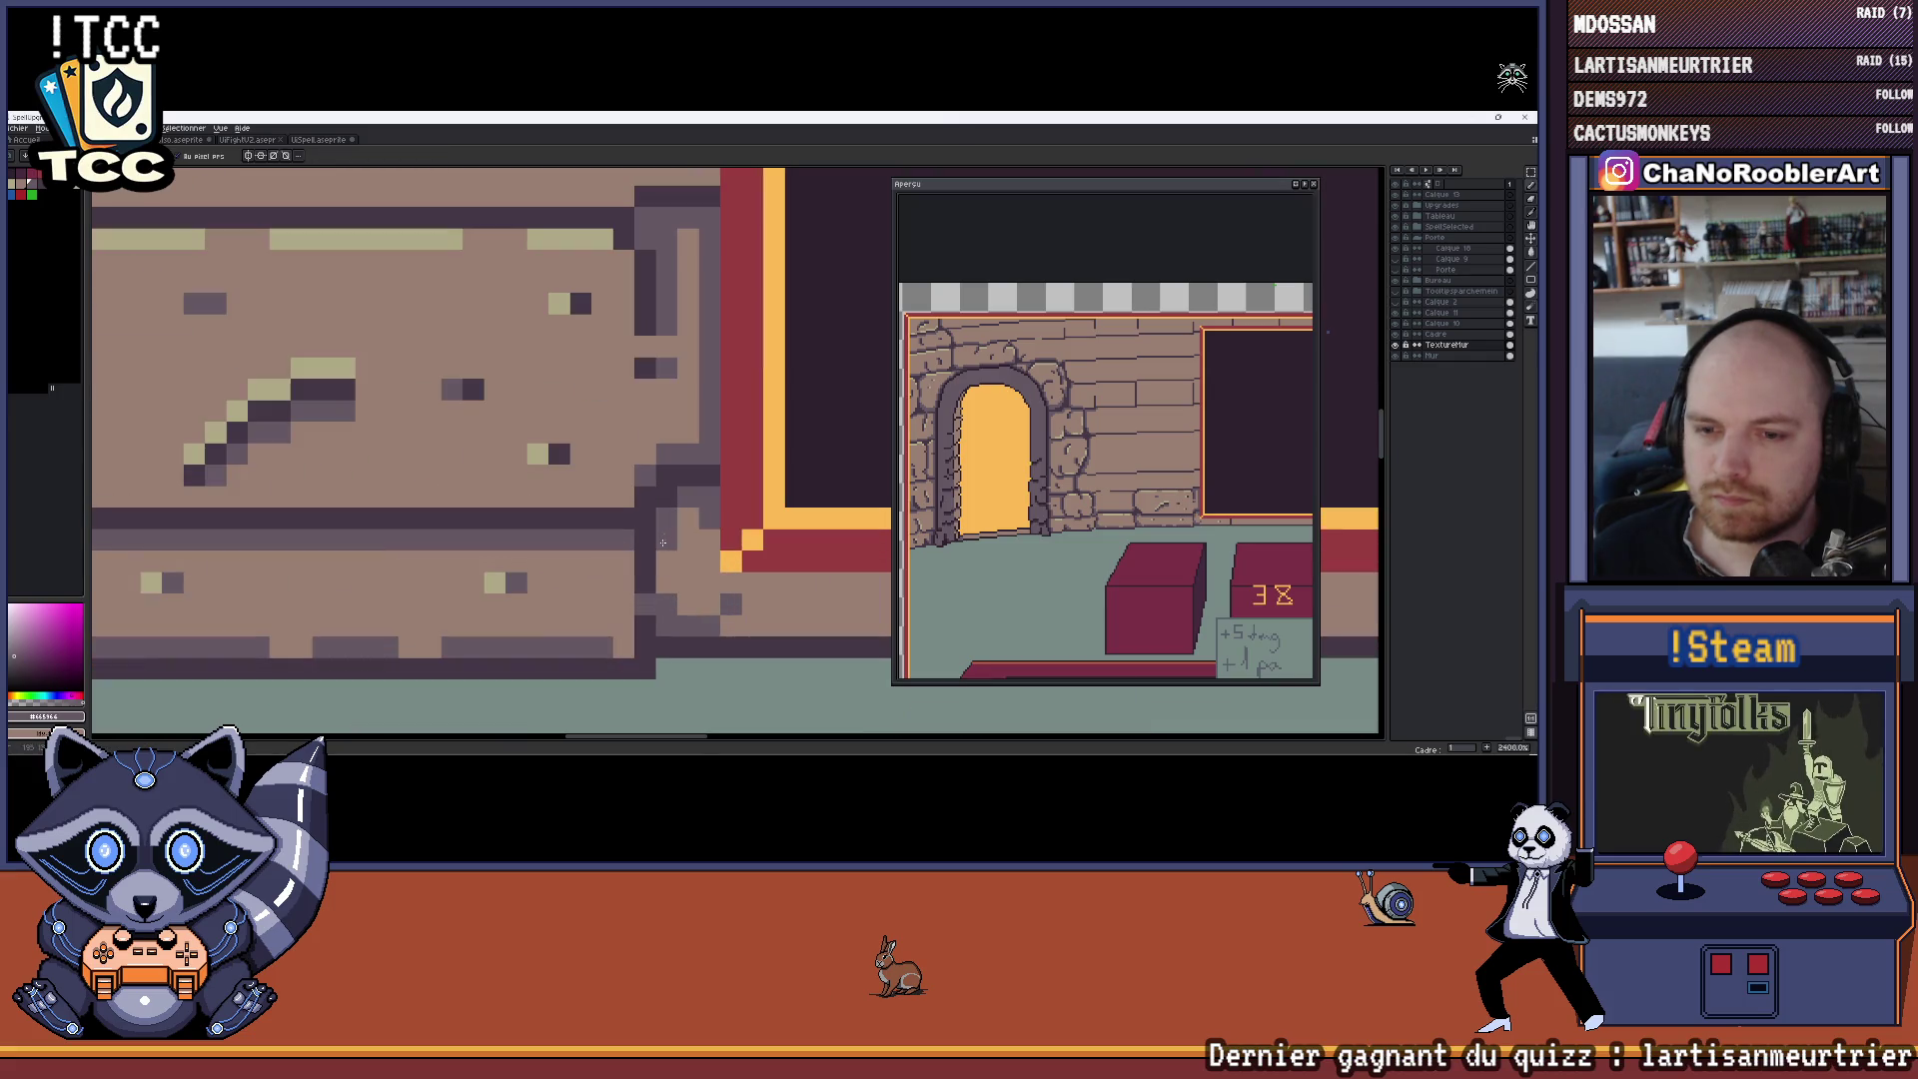
scroll(662, 543, "down", 8)
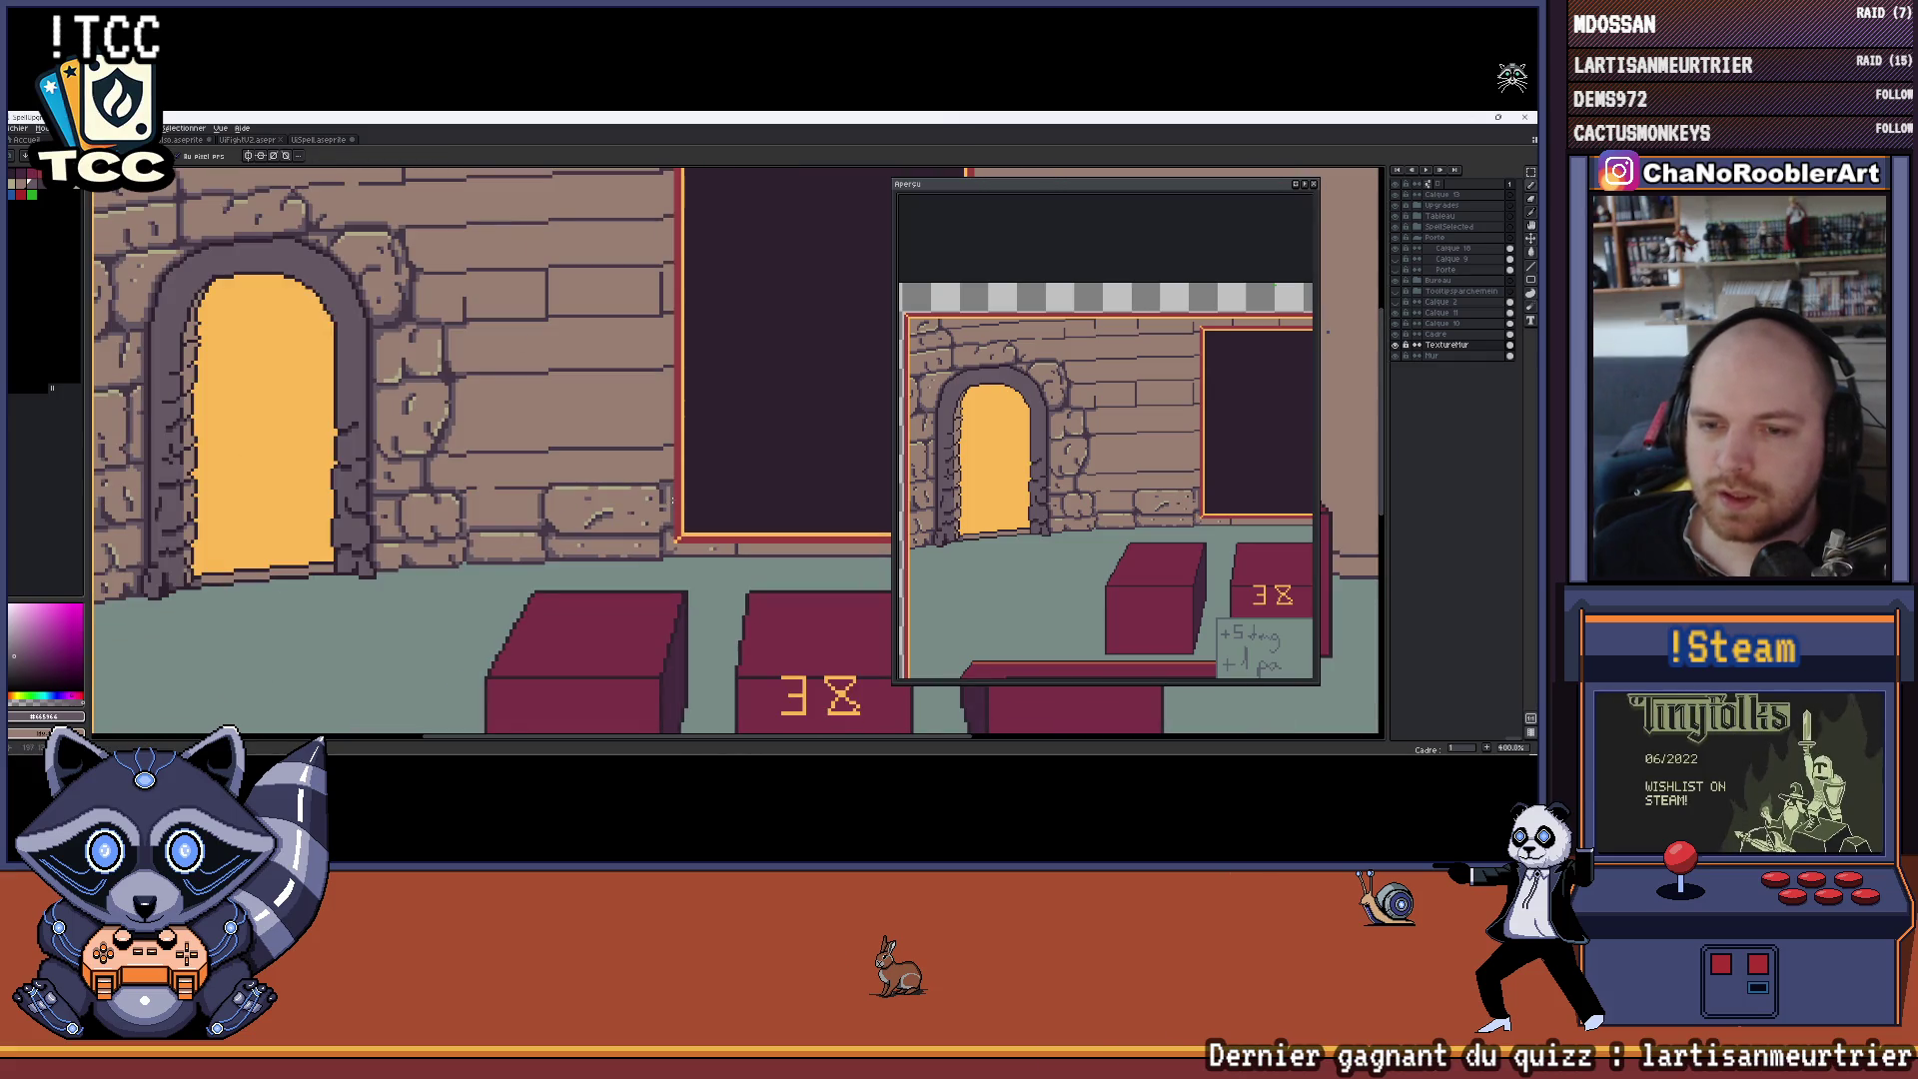
scroll(625, 455, "down", 2)
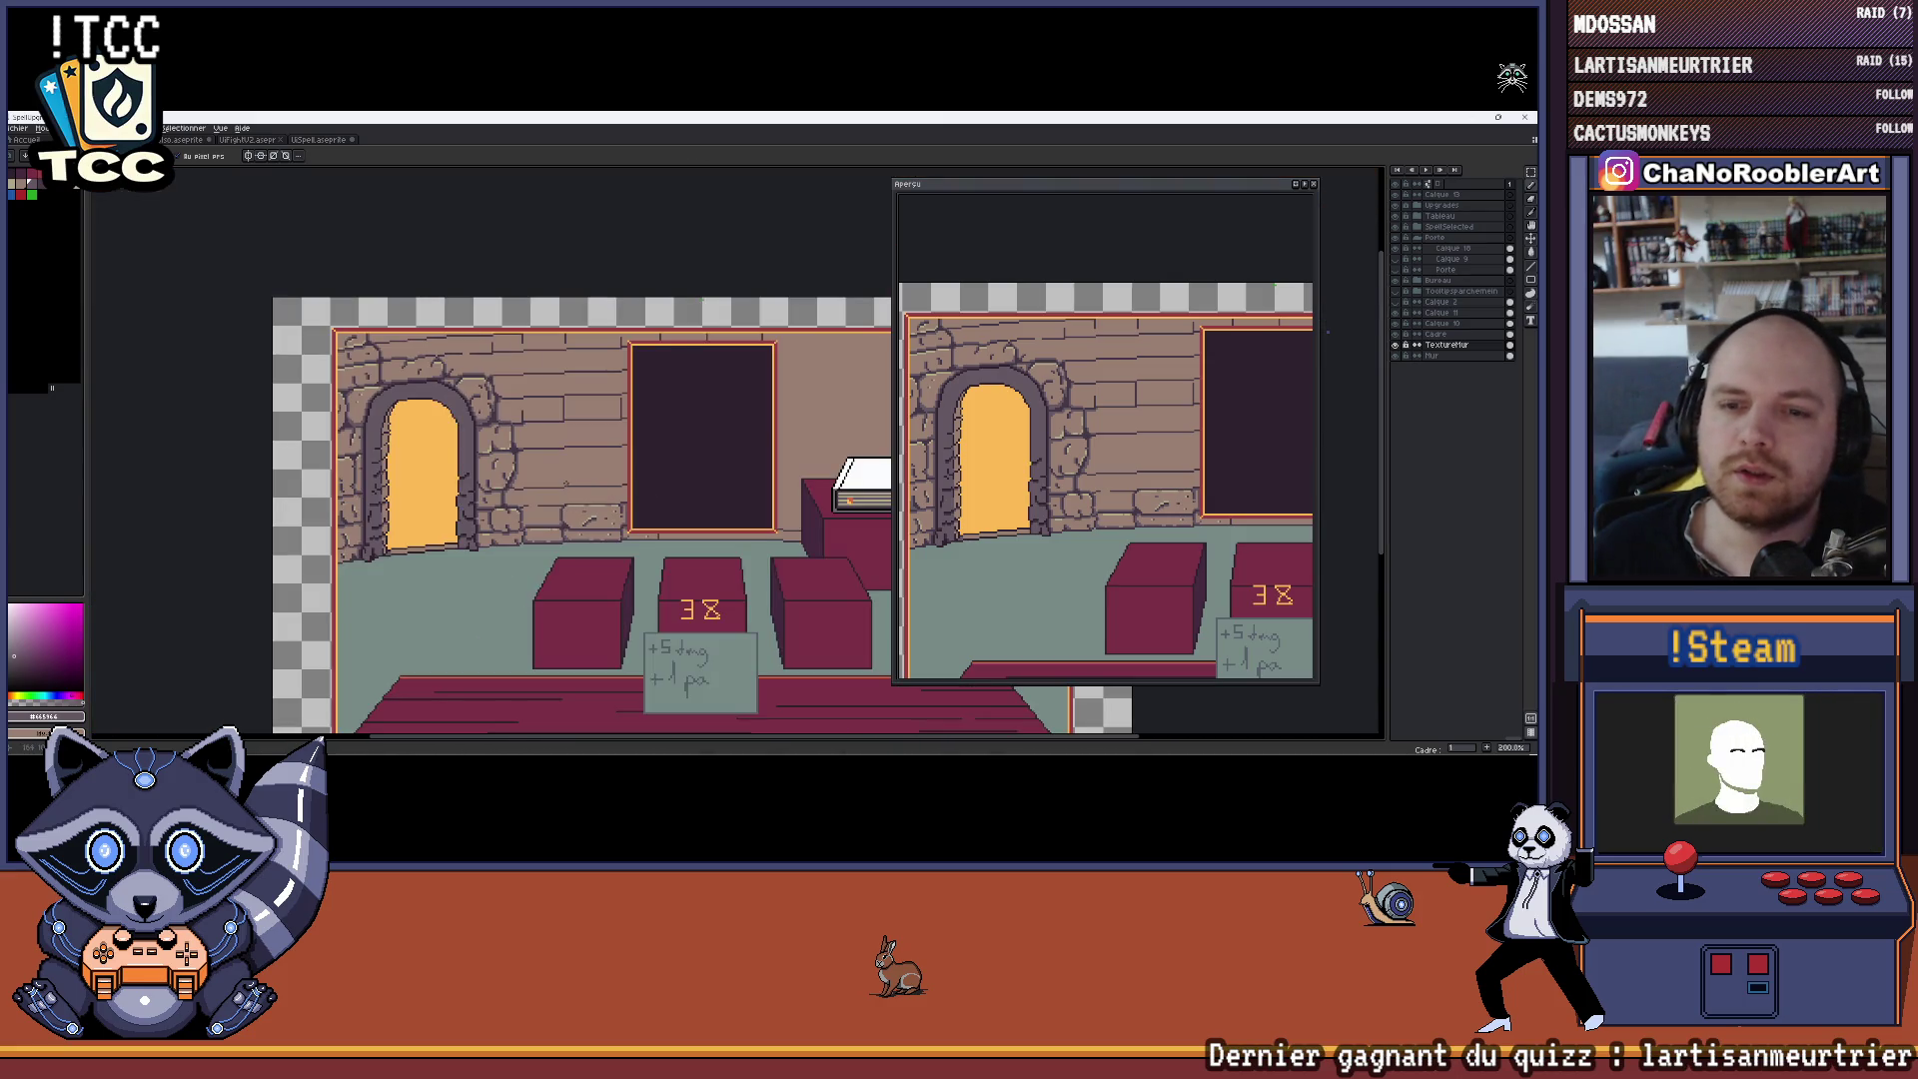
left_click_drag(565, 481, 594, 473)
Add a diagonal of dark pixels beside a brick outline, then pan toward the room's top border
scroll(589, 465, "up", 8)
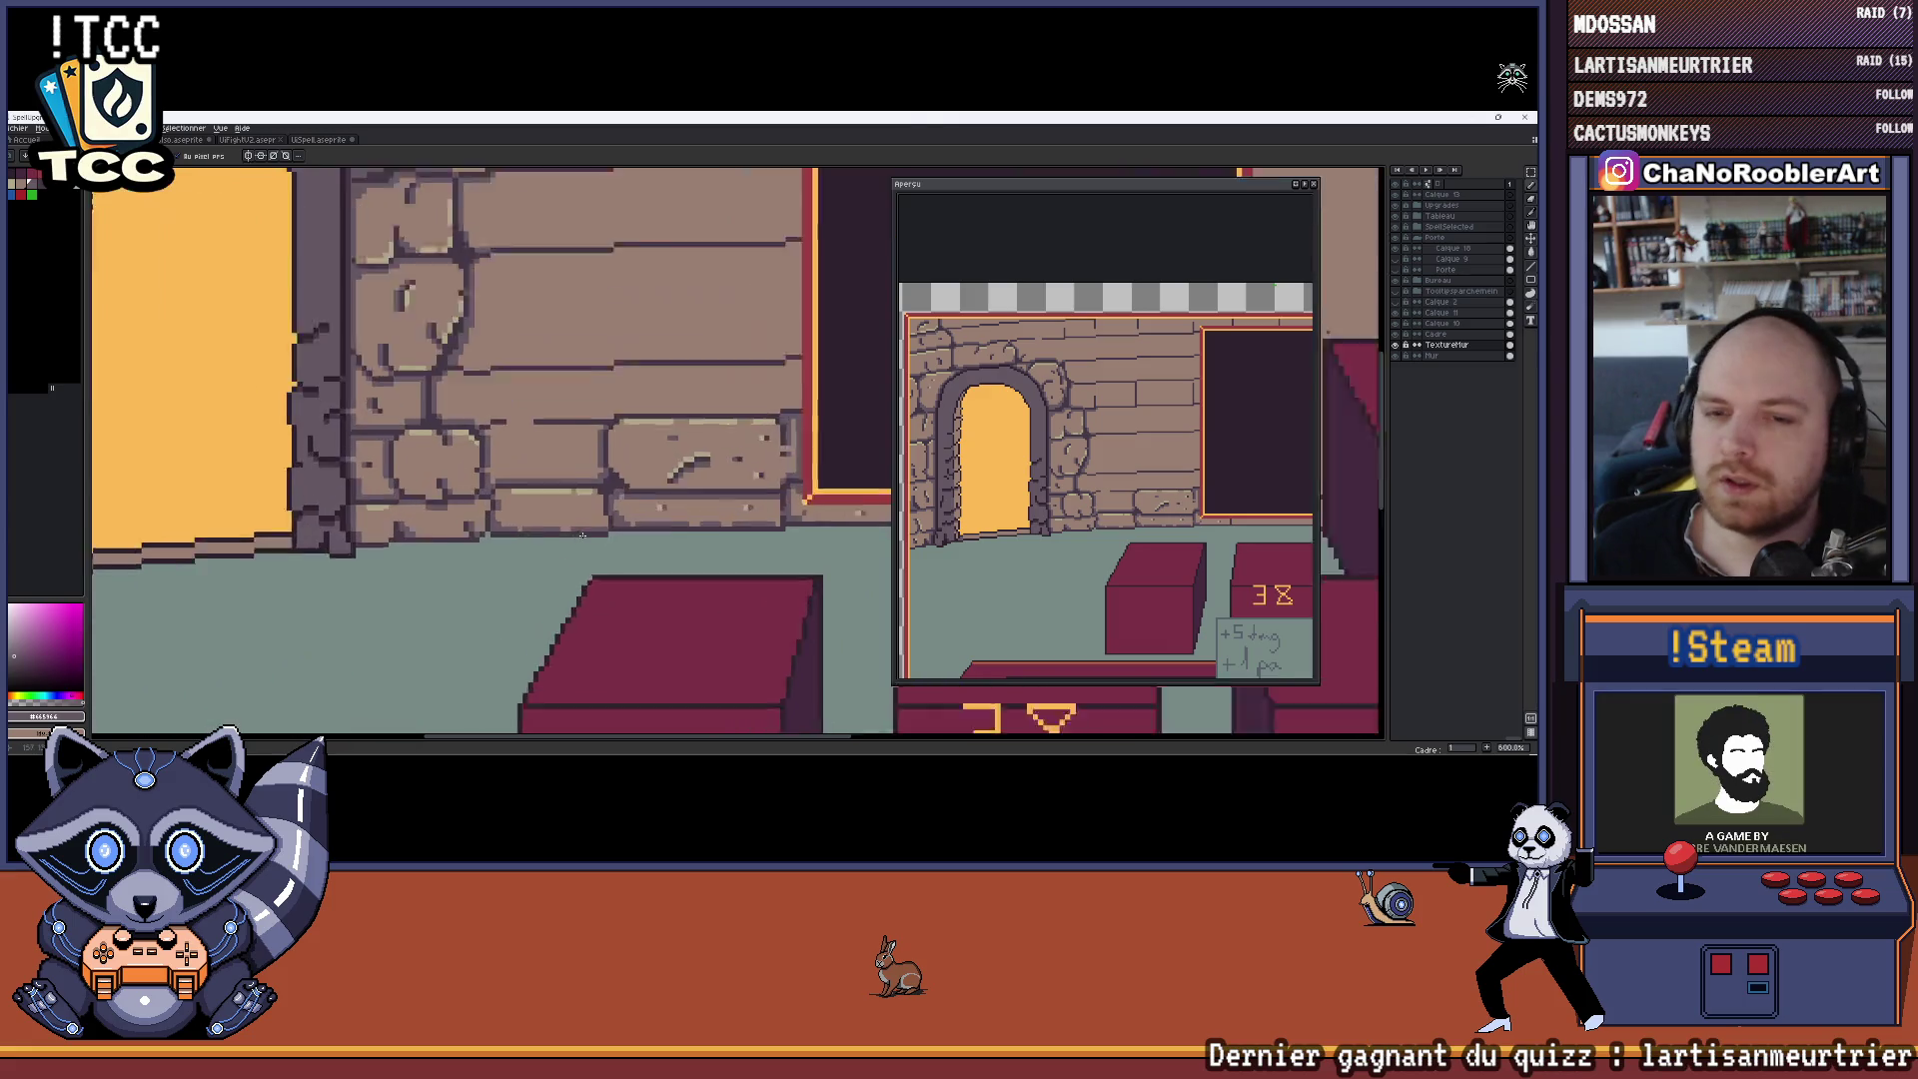
left_click(600, 431)
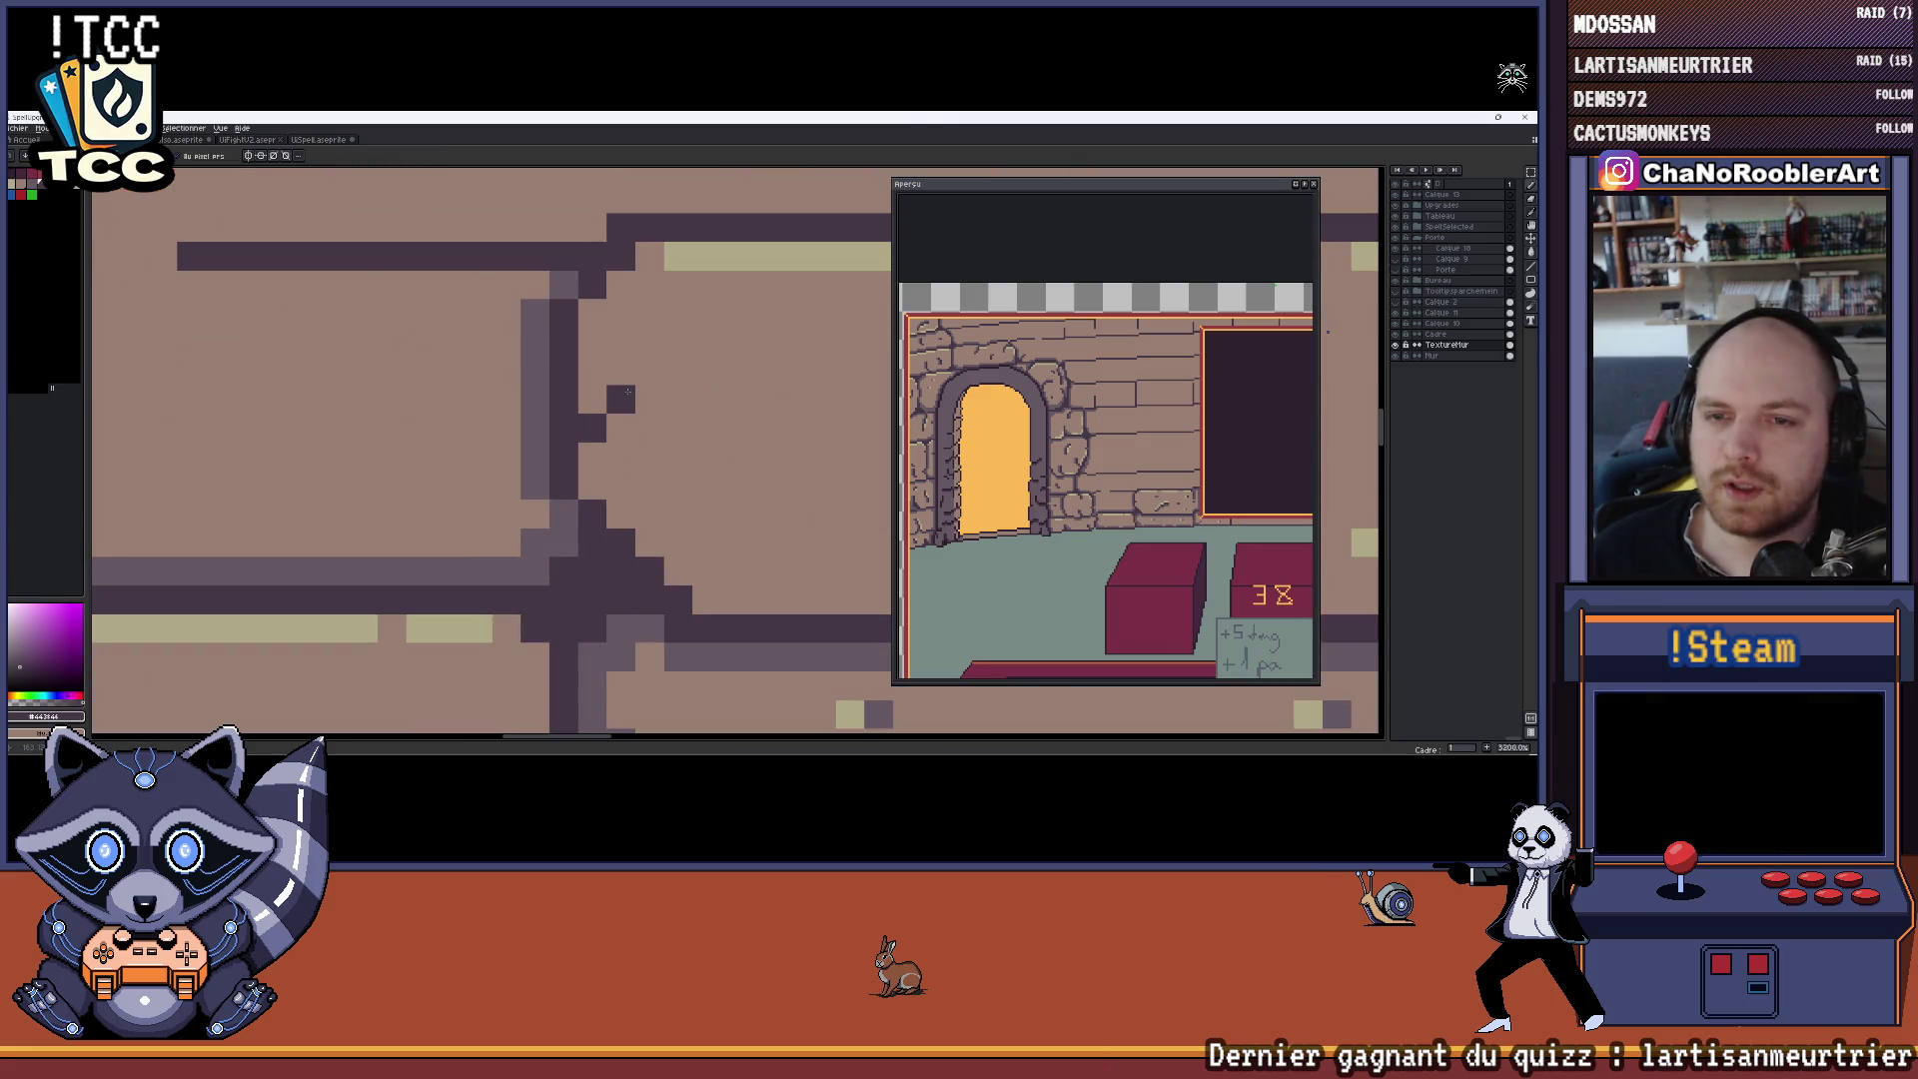
key("alt")
left_click(593, 486)
left_click(594, 455)
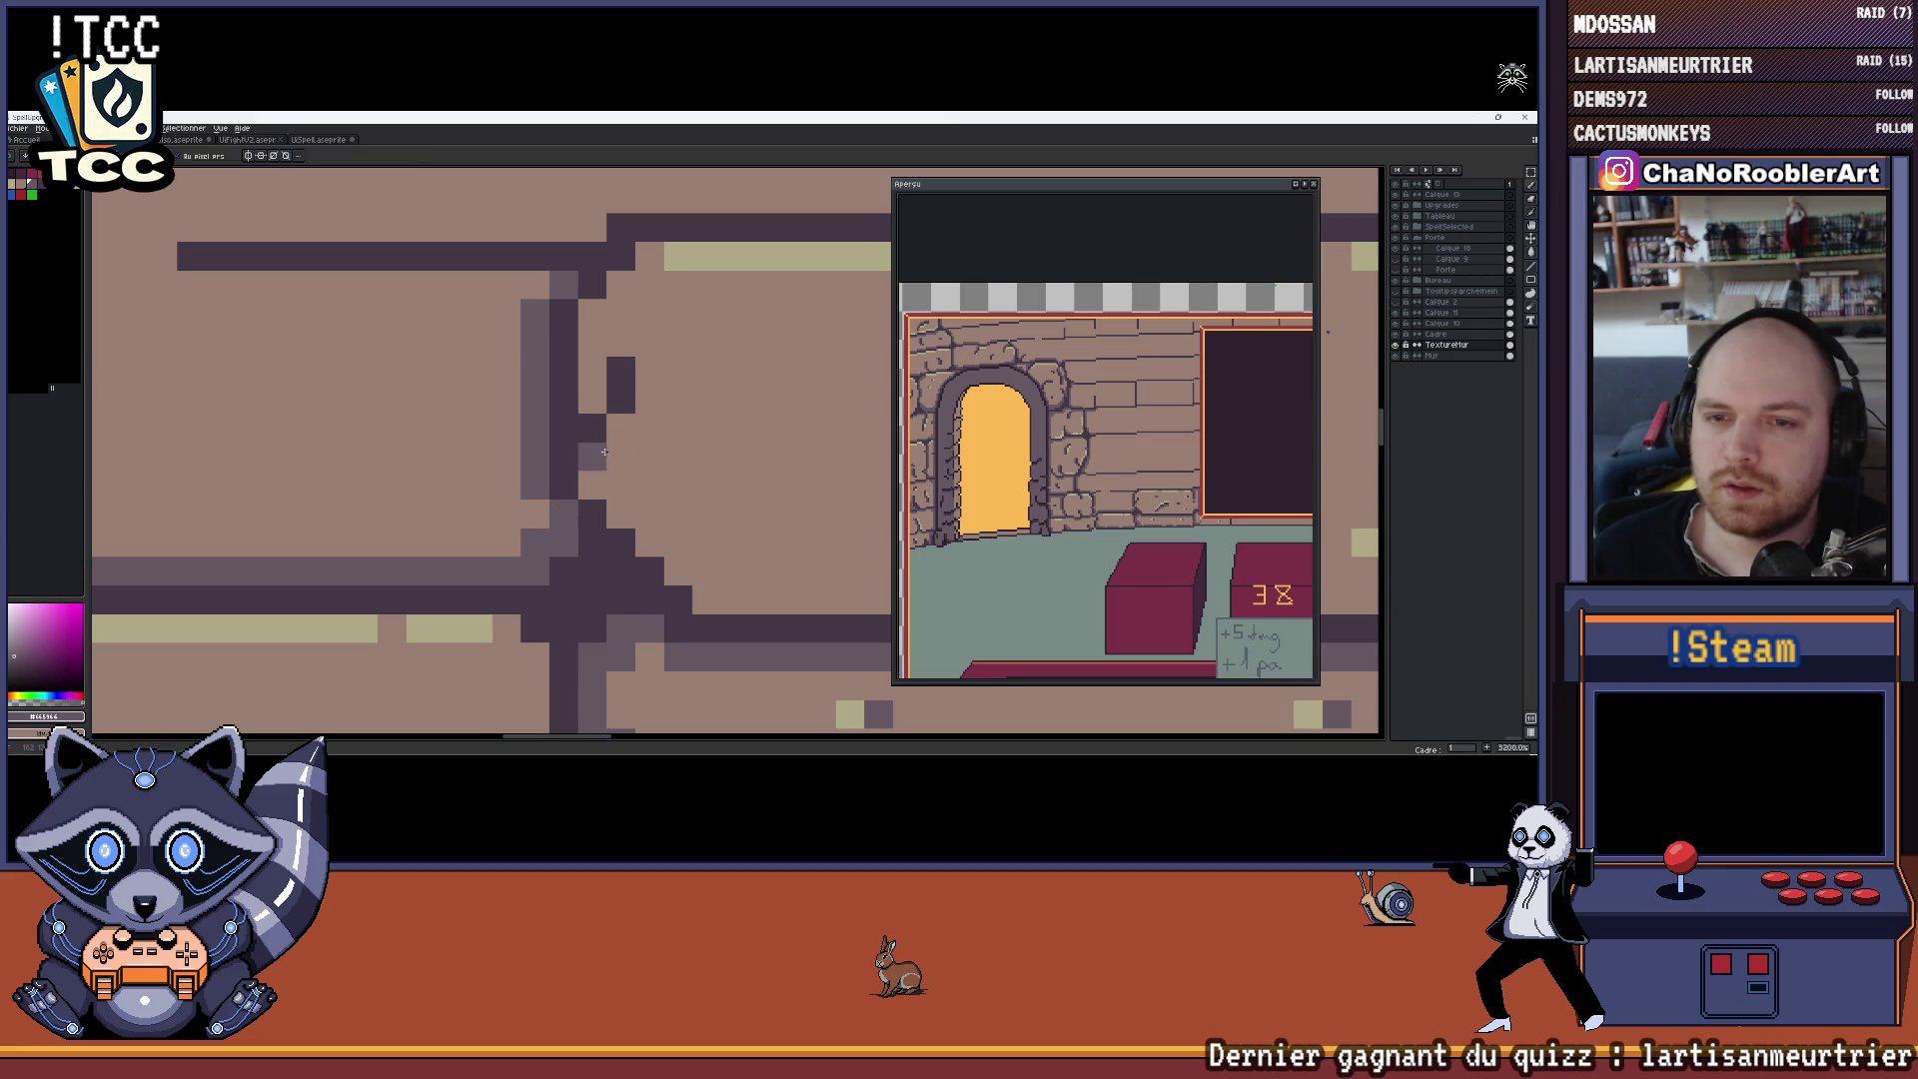
left_click(620, 429)
left_click(651, 371)
left_click(650, 399)
scroll(650, 398, "down", 8)
left_click_drag(651, 398, 570, 451)
Sample the dark purple outline colour and the lighter grey-purple from the wall
scroll(585, 454, "up", 4)
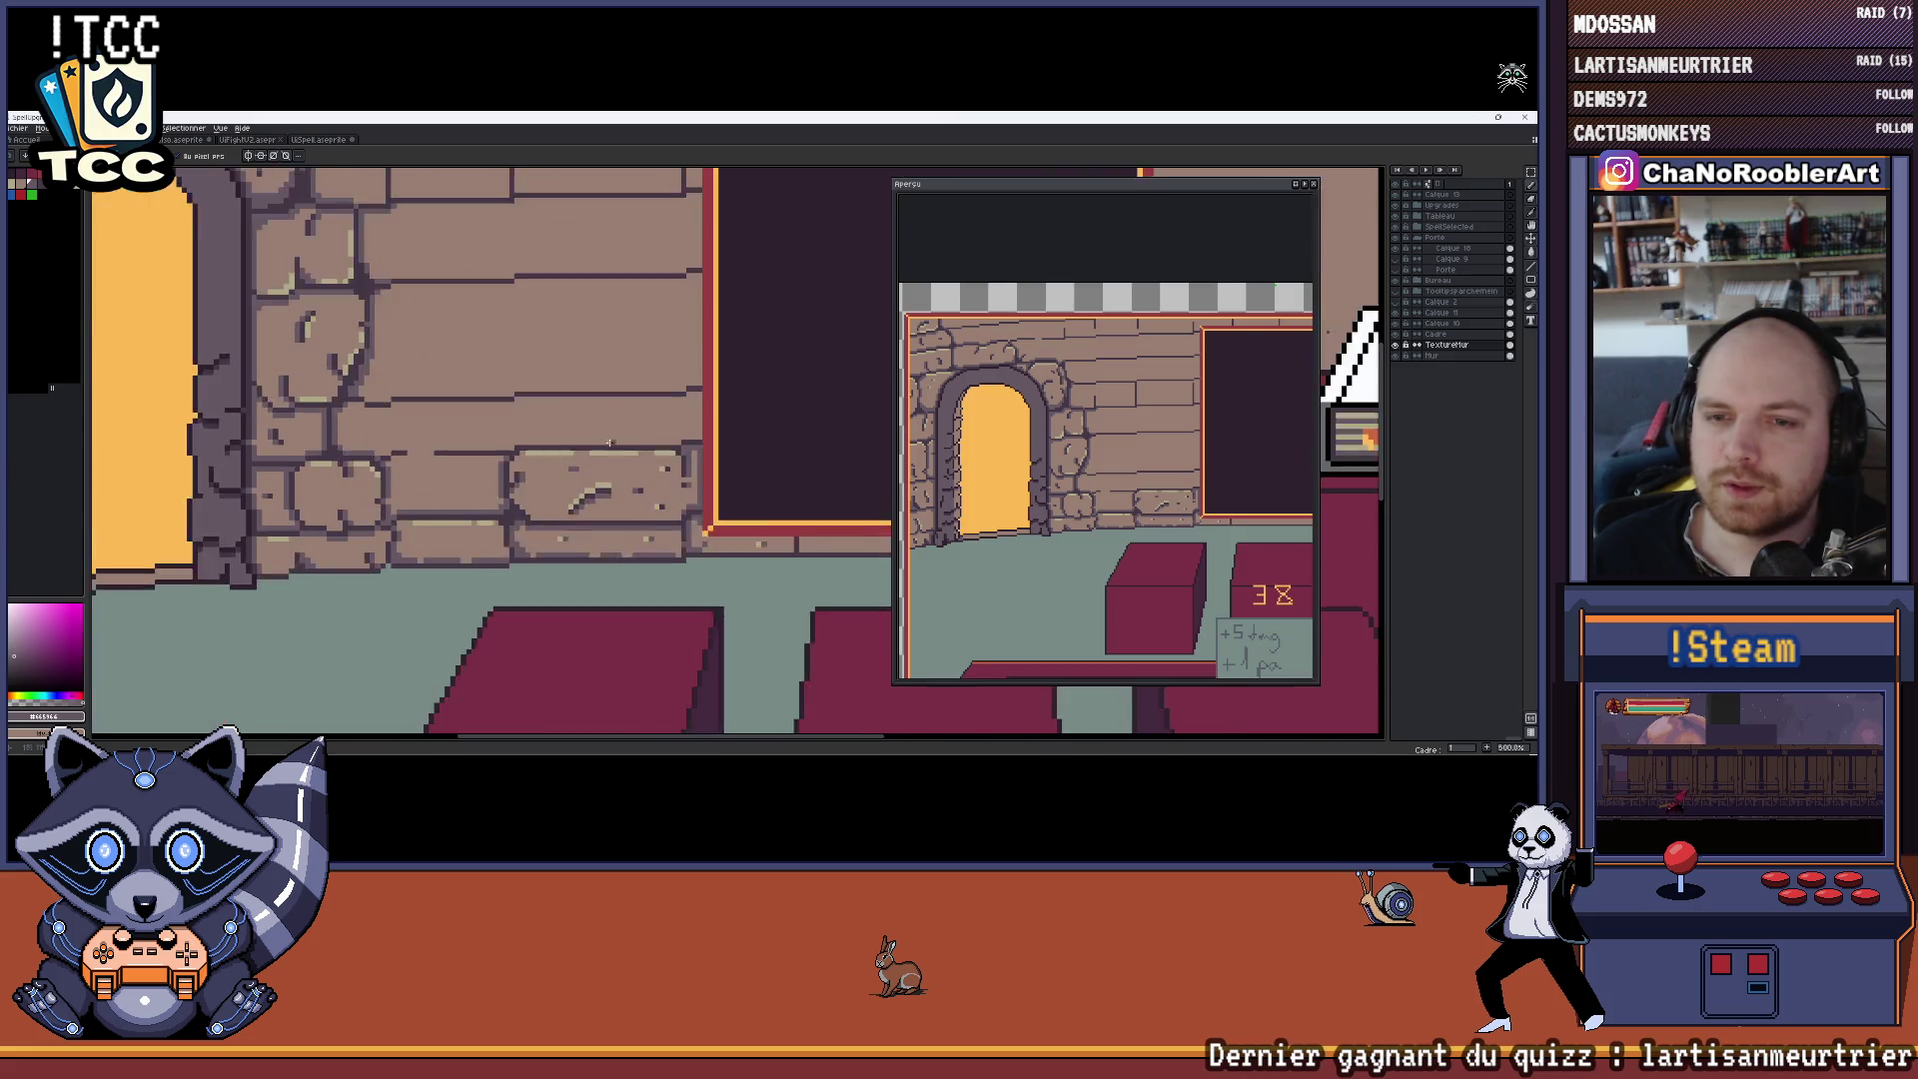
scroll(533, 438, "up", 1)
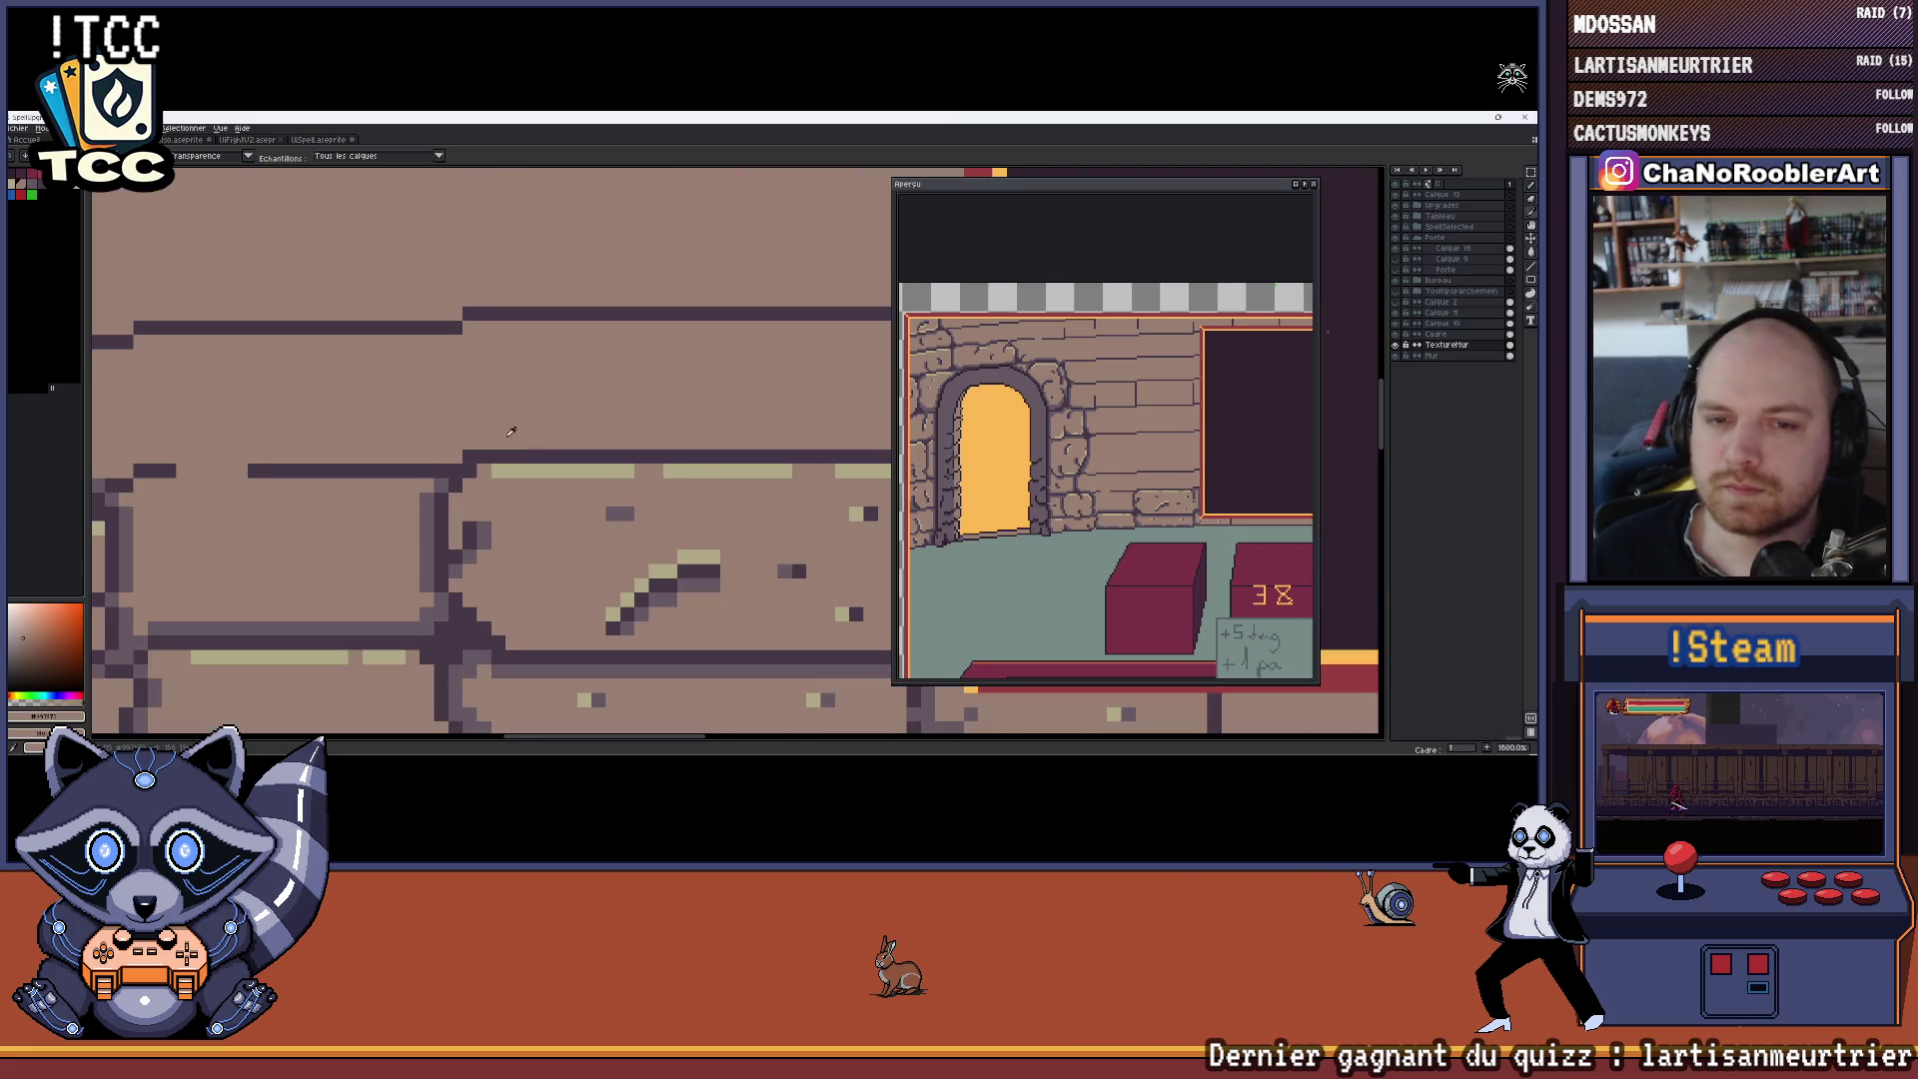
scroll(599, 429, "down", 2)
scroll(657, 423, "up", 1)
scroll(657, 422, "up", 2)
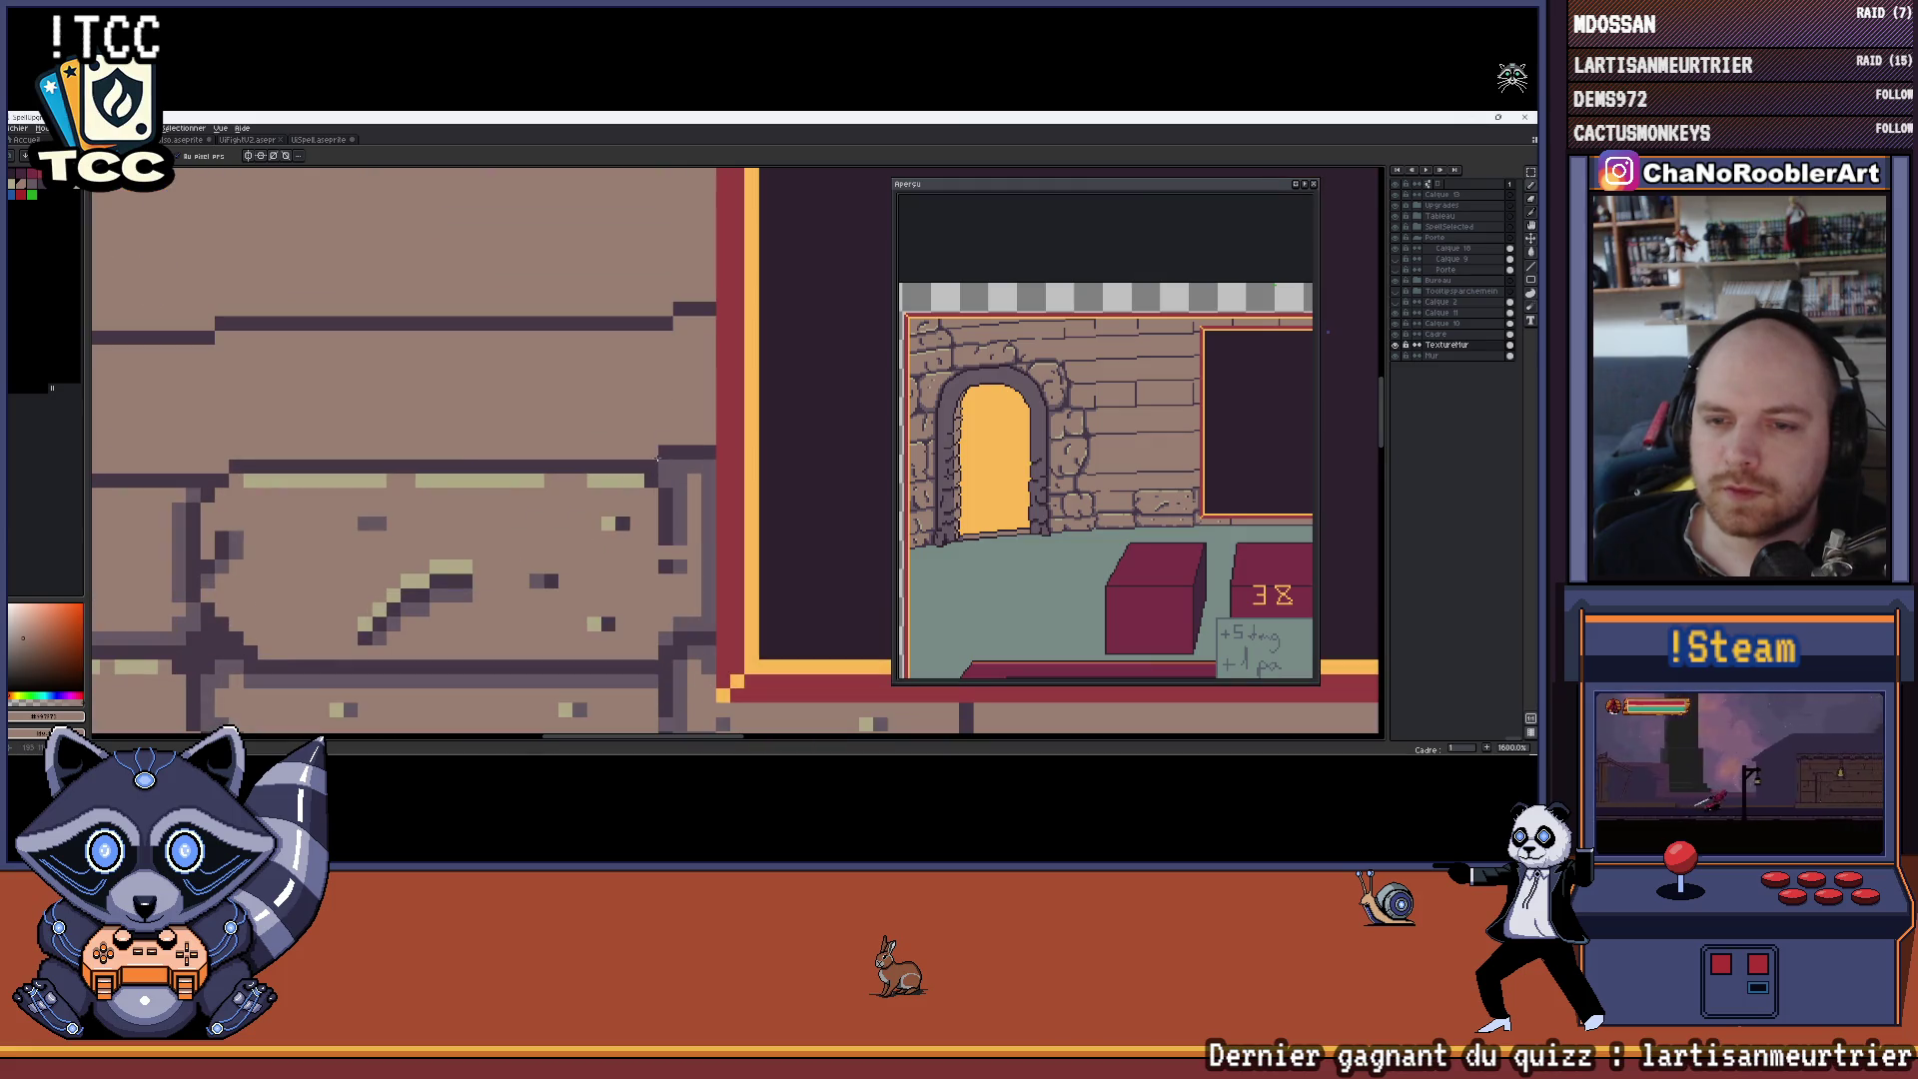
left_click(664, 466, "alt")
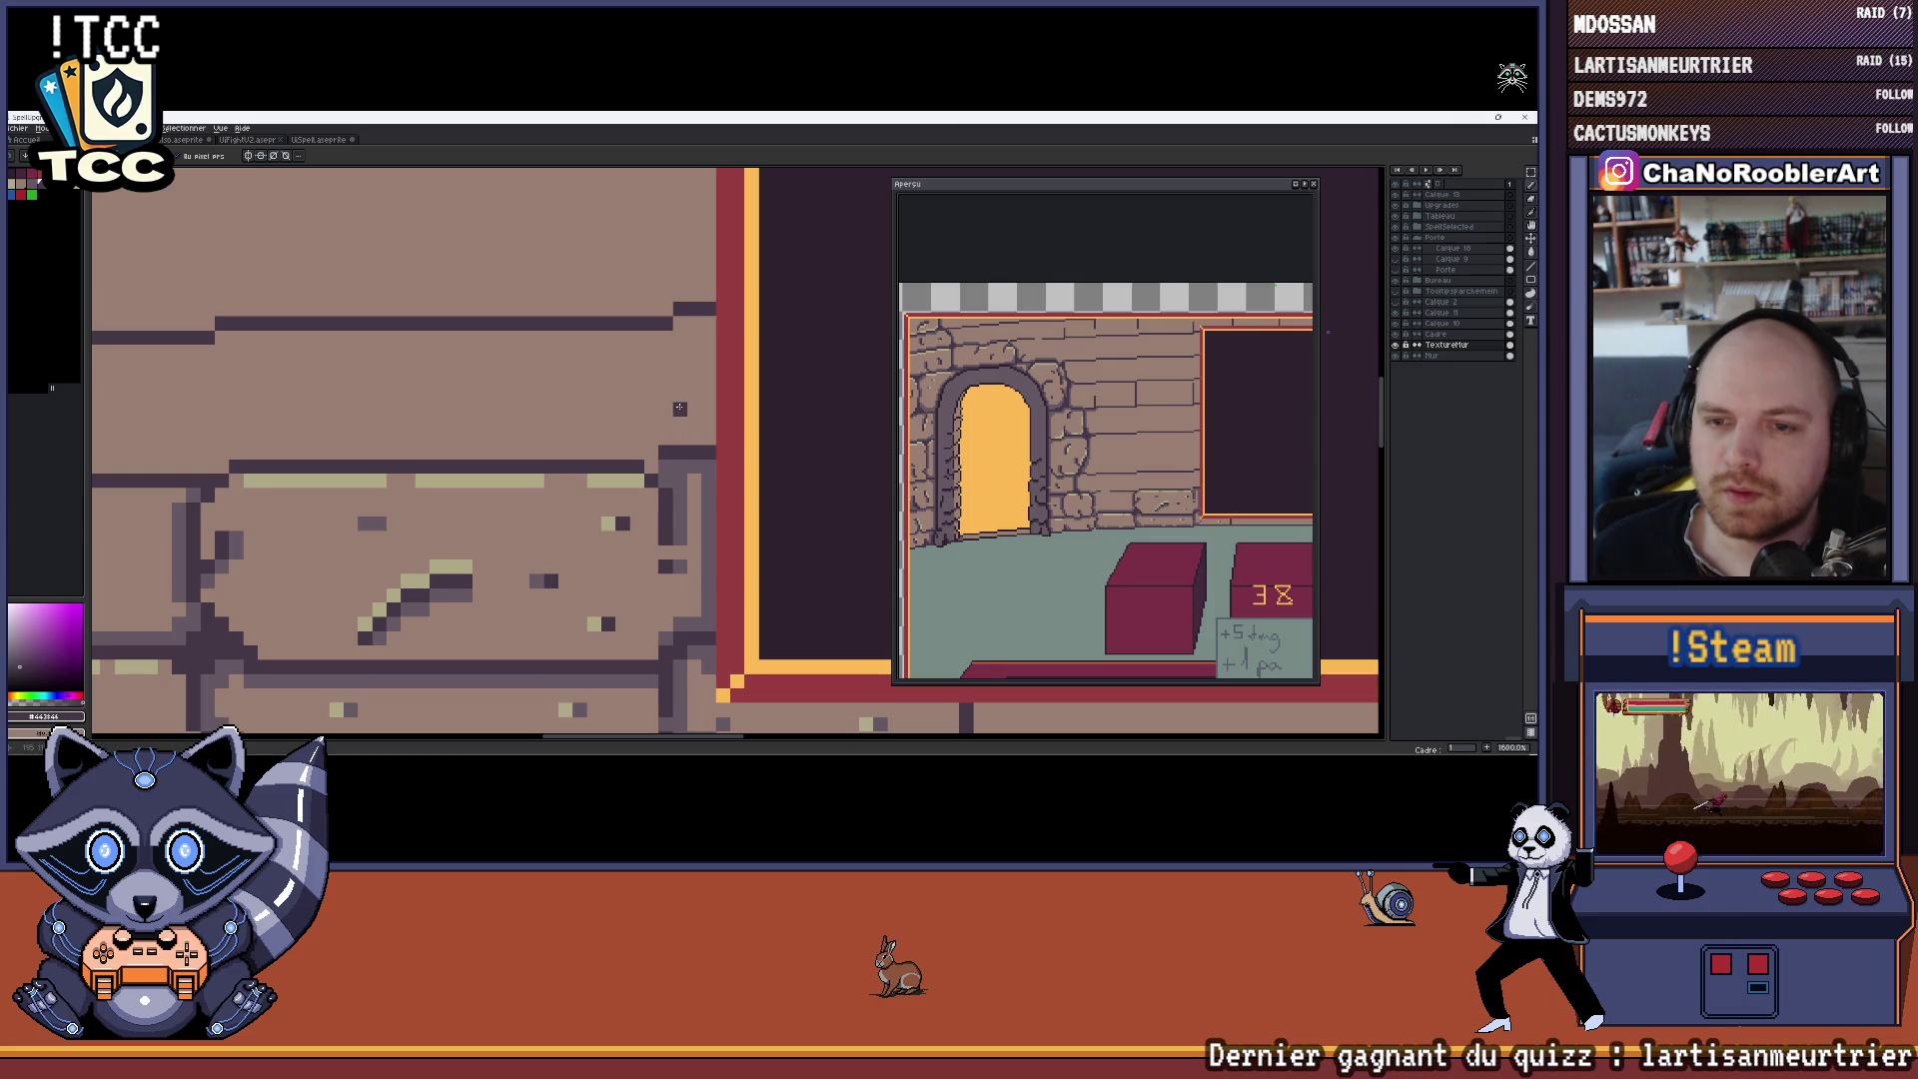
left_click(664, 439, "alt")
scroll(664, 420, "down", 4)
scroll(664, 420, "down", 2)
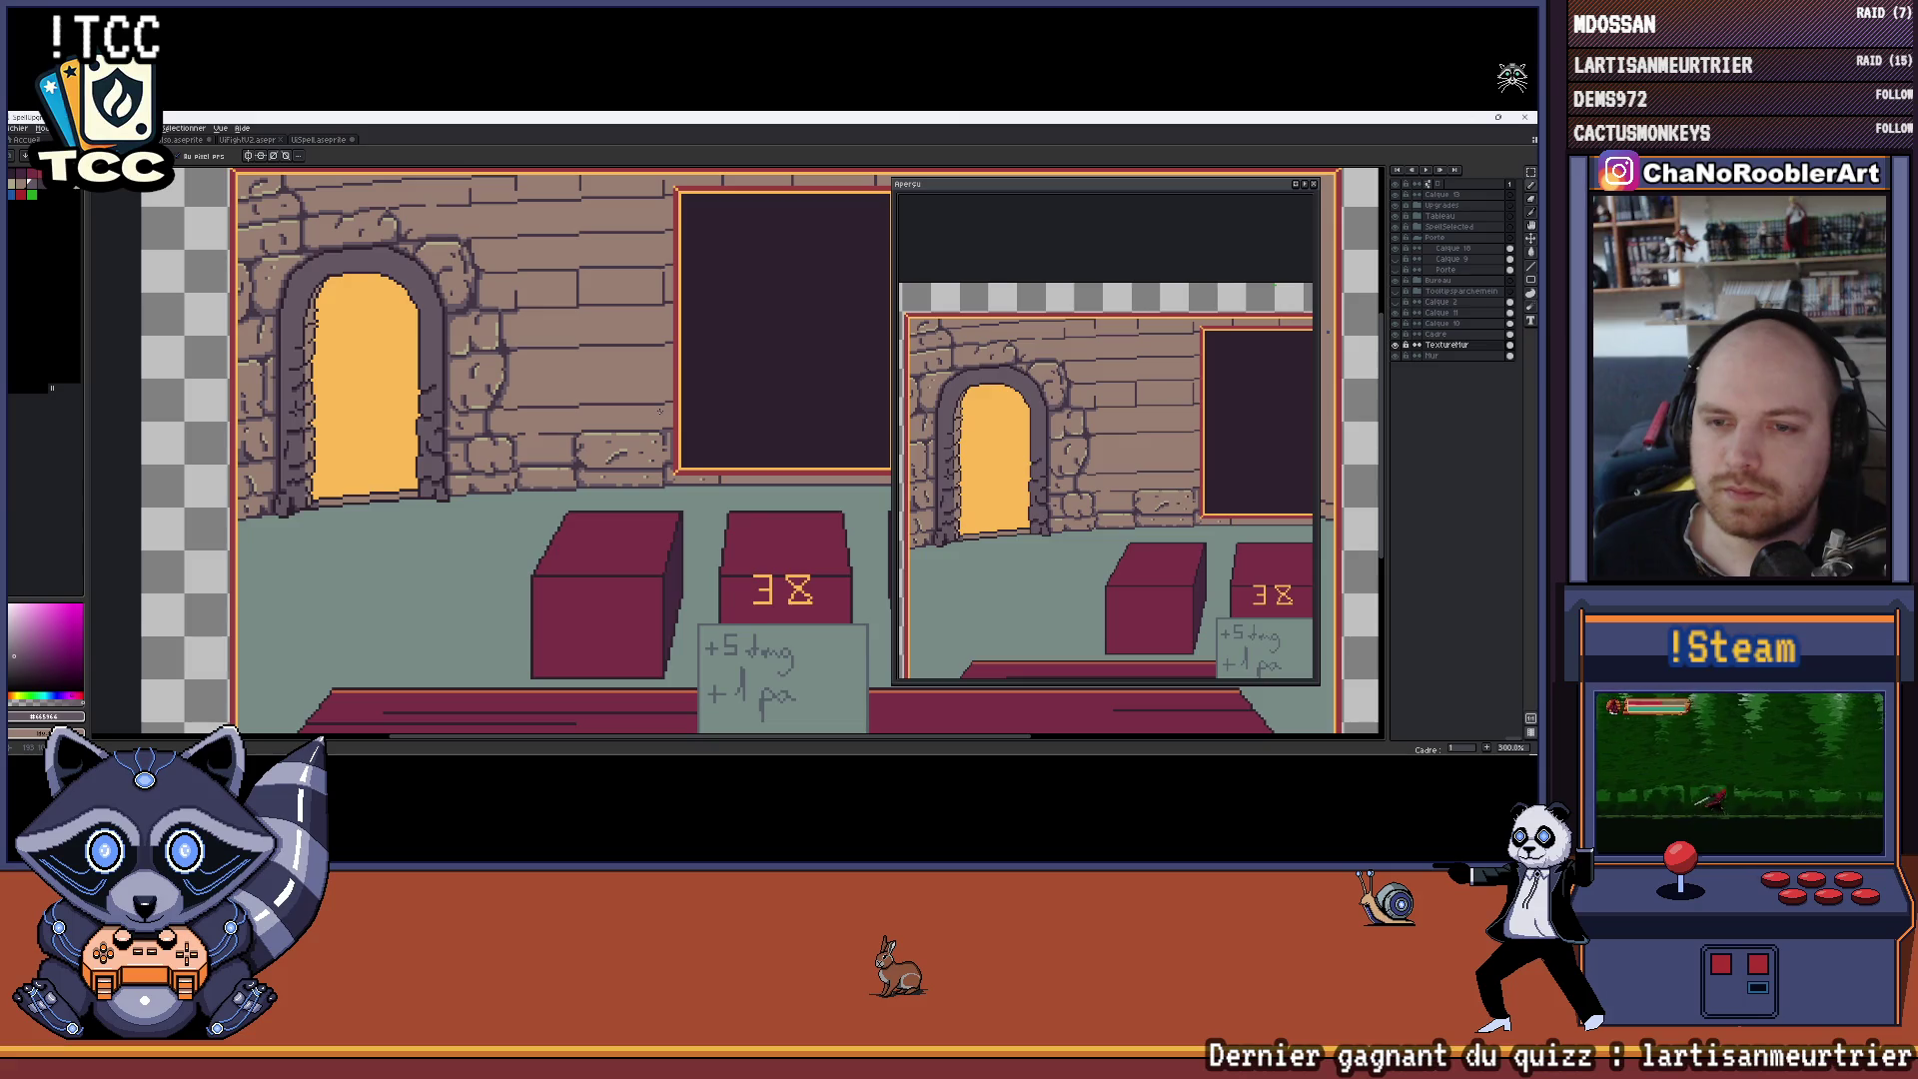
scroll(659, 410, "up", 3)
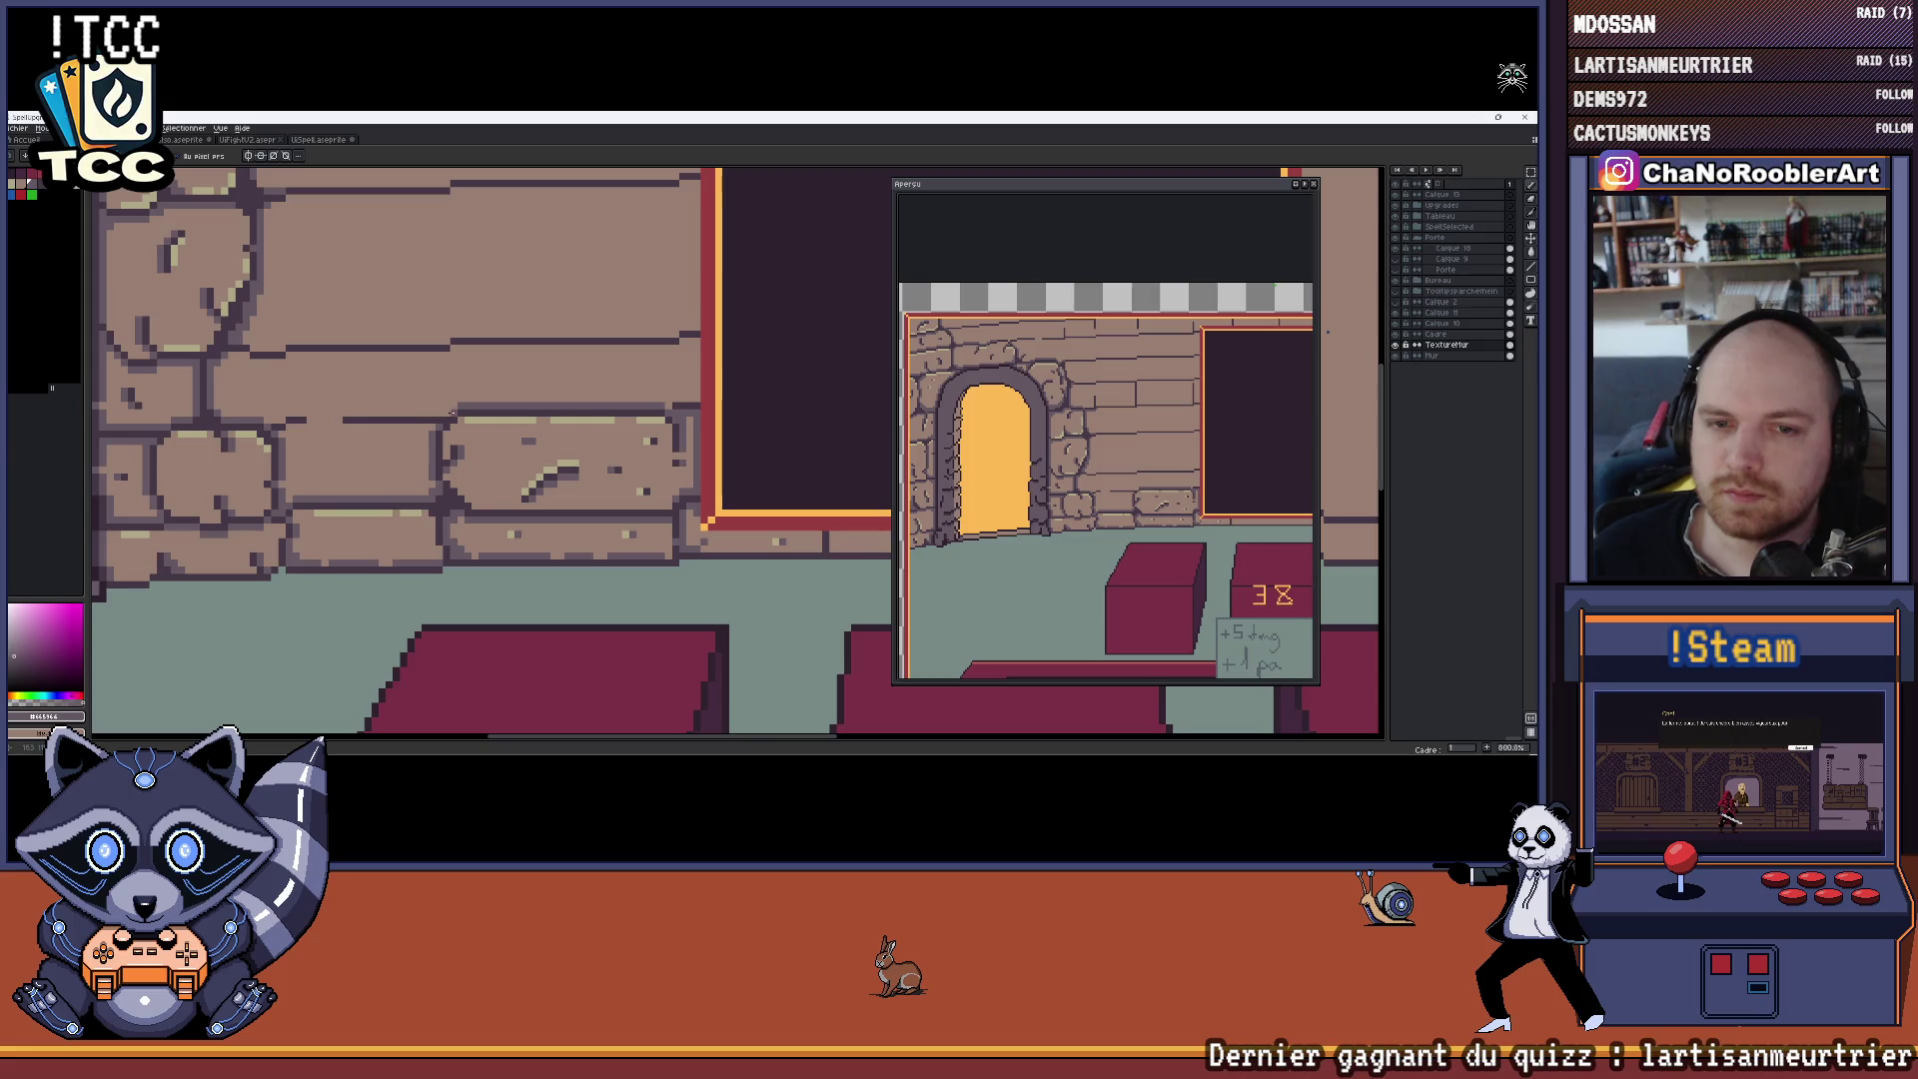
scroll(670, 427, "down", 2)
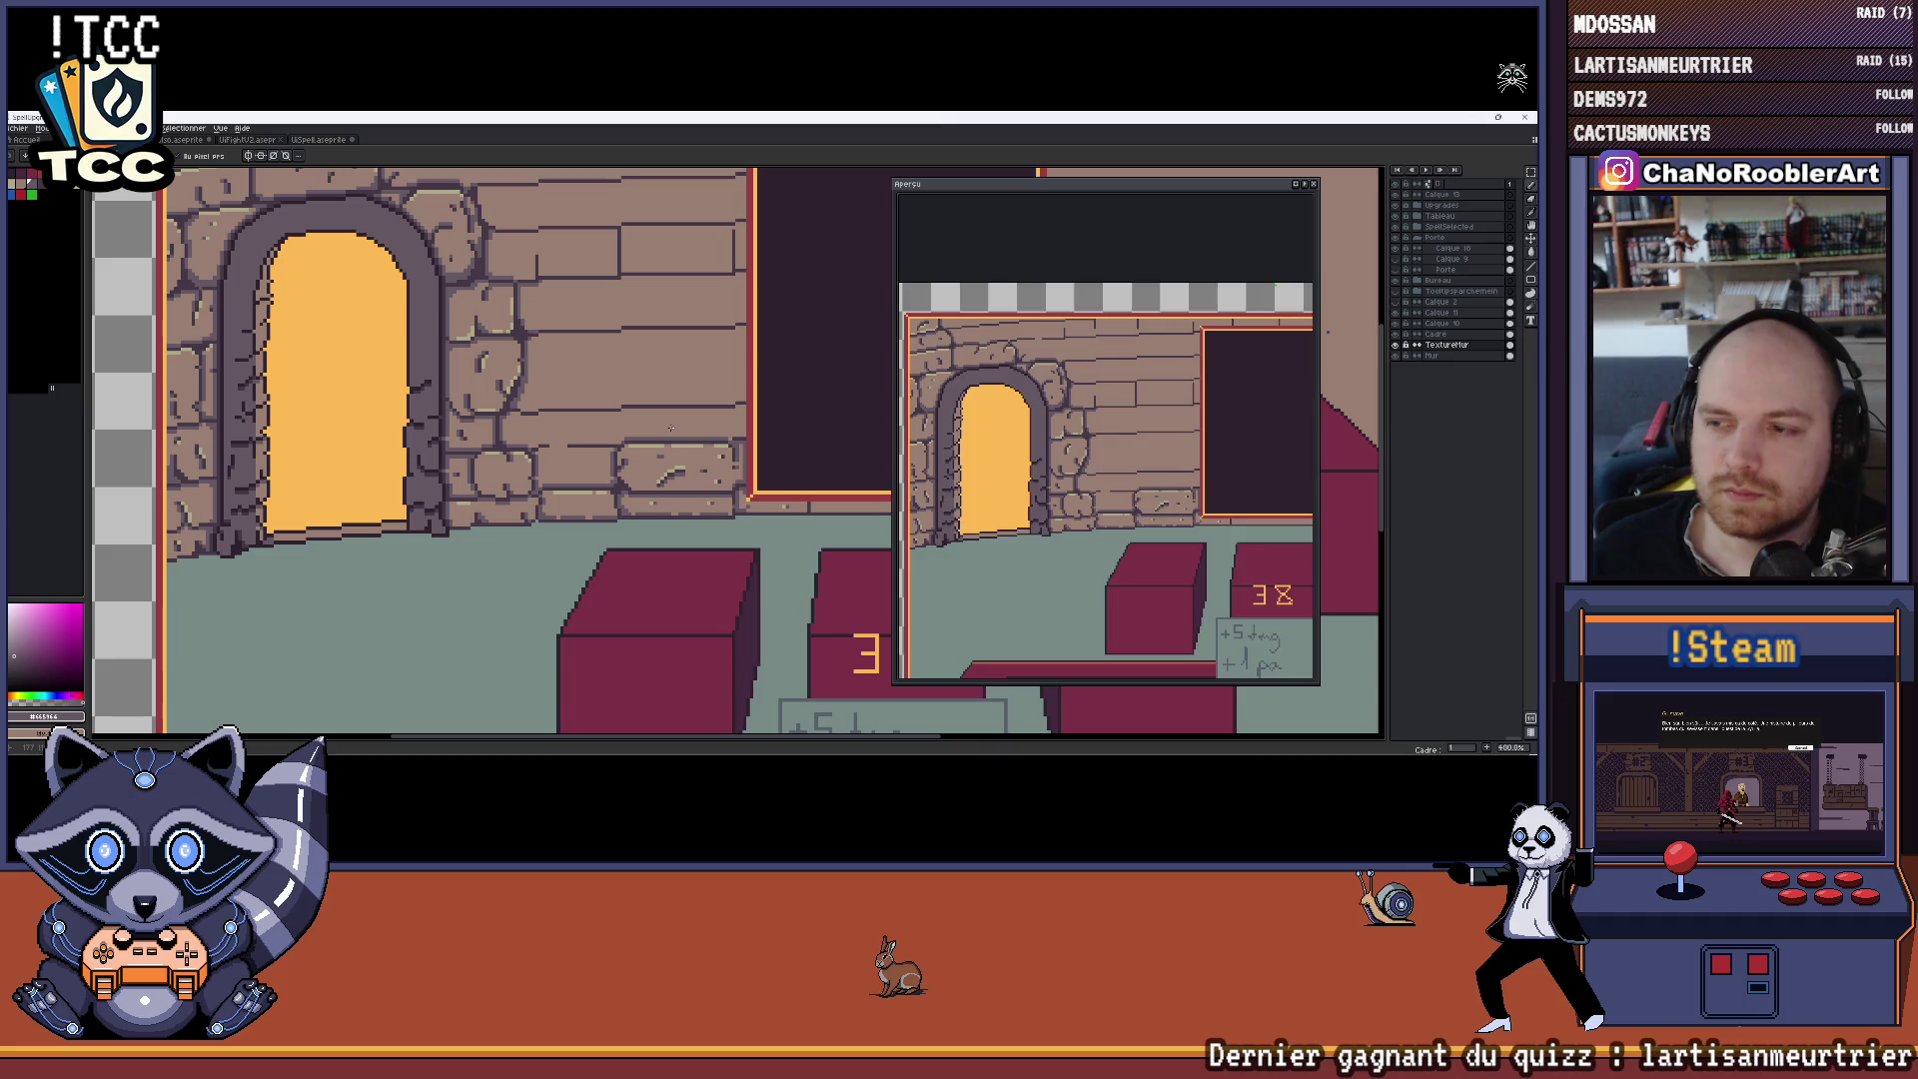
scroll(719, 443, "up", 8)
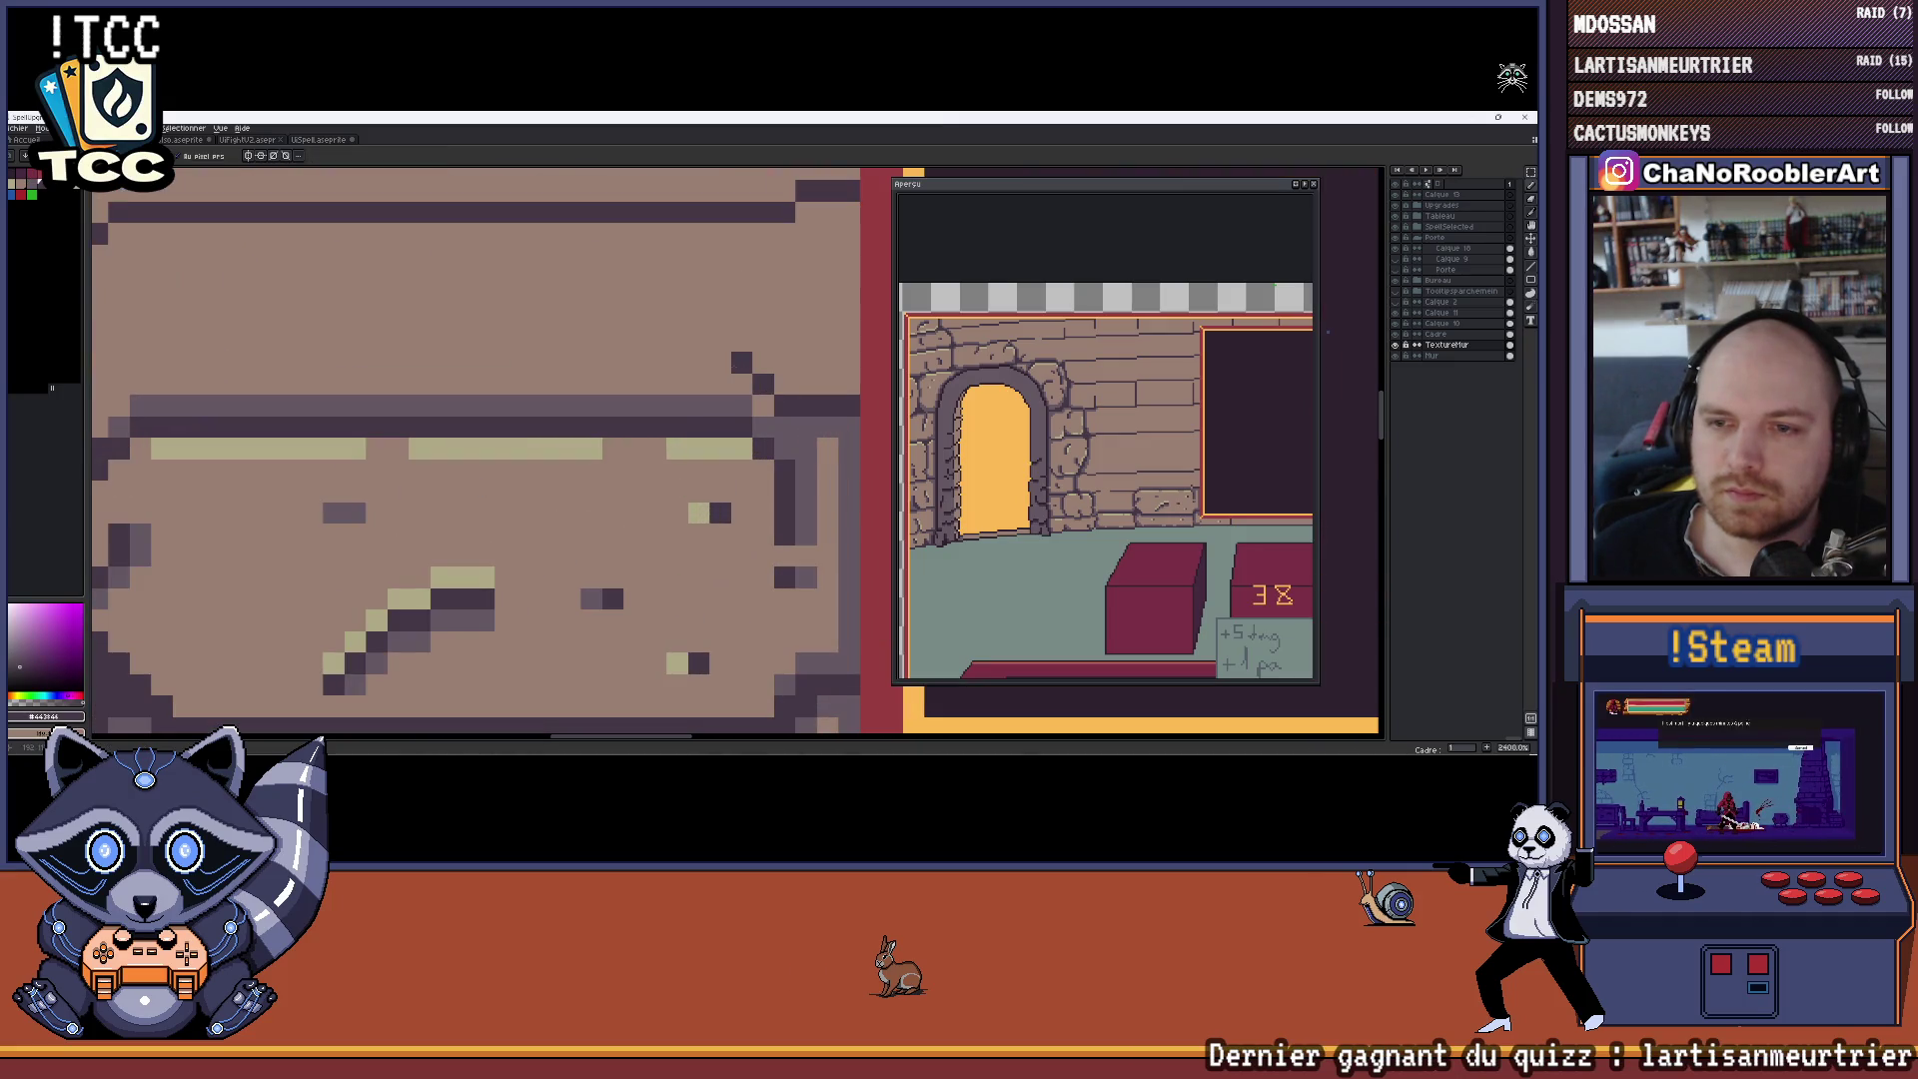
scroll(765, 351, "down", 3)
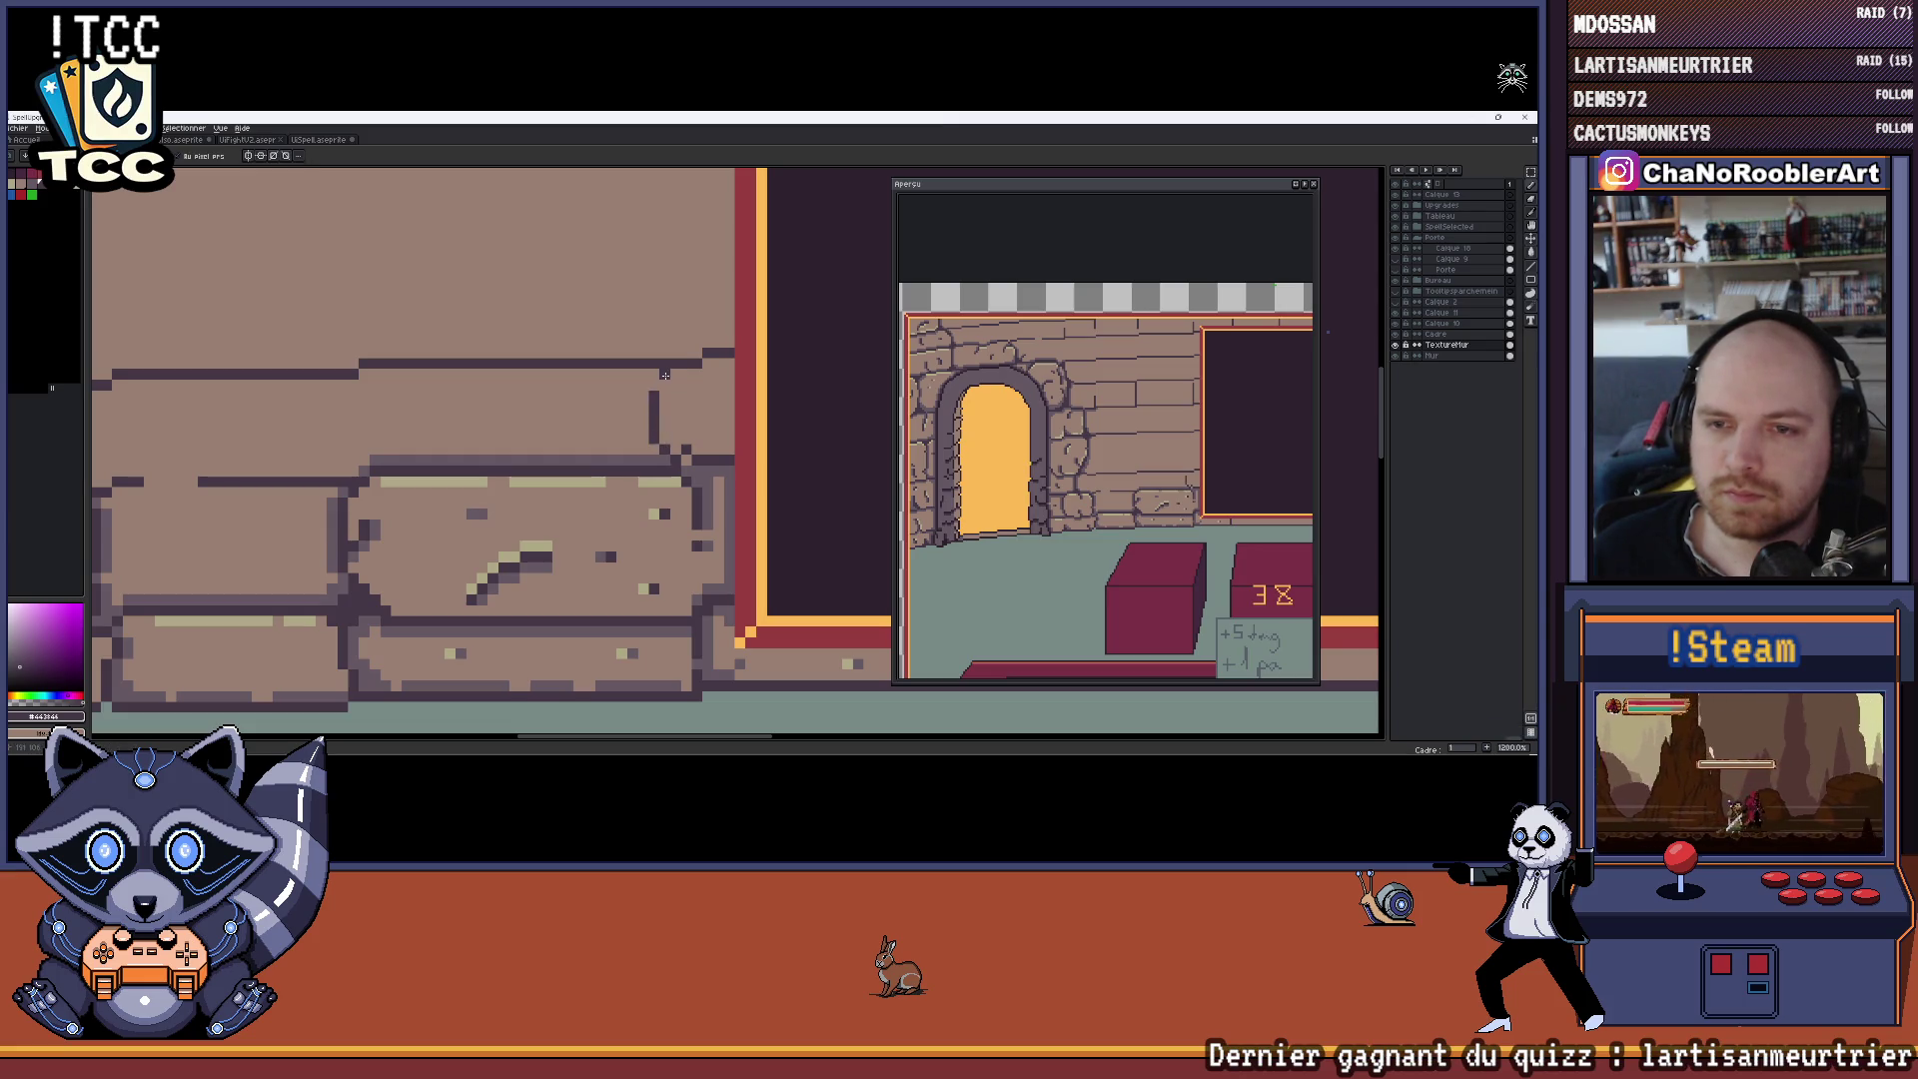
scroll(659, 383, "up", 2)
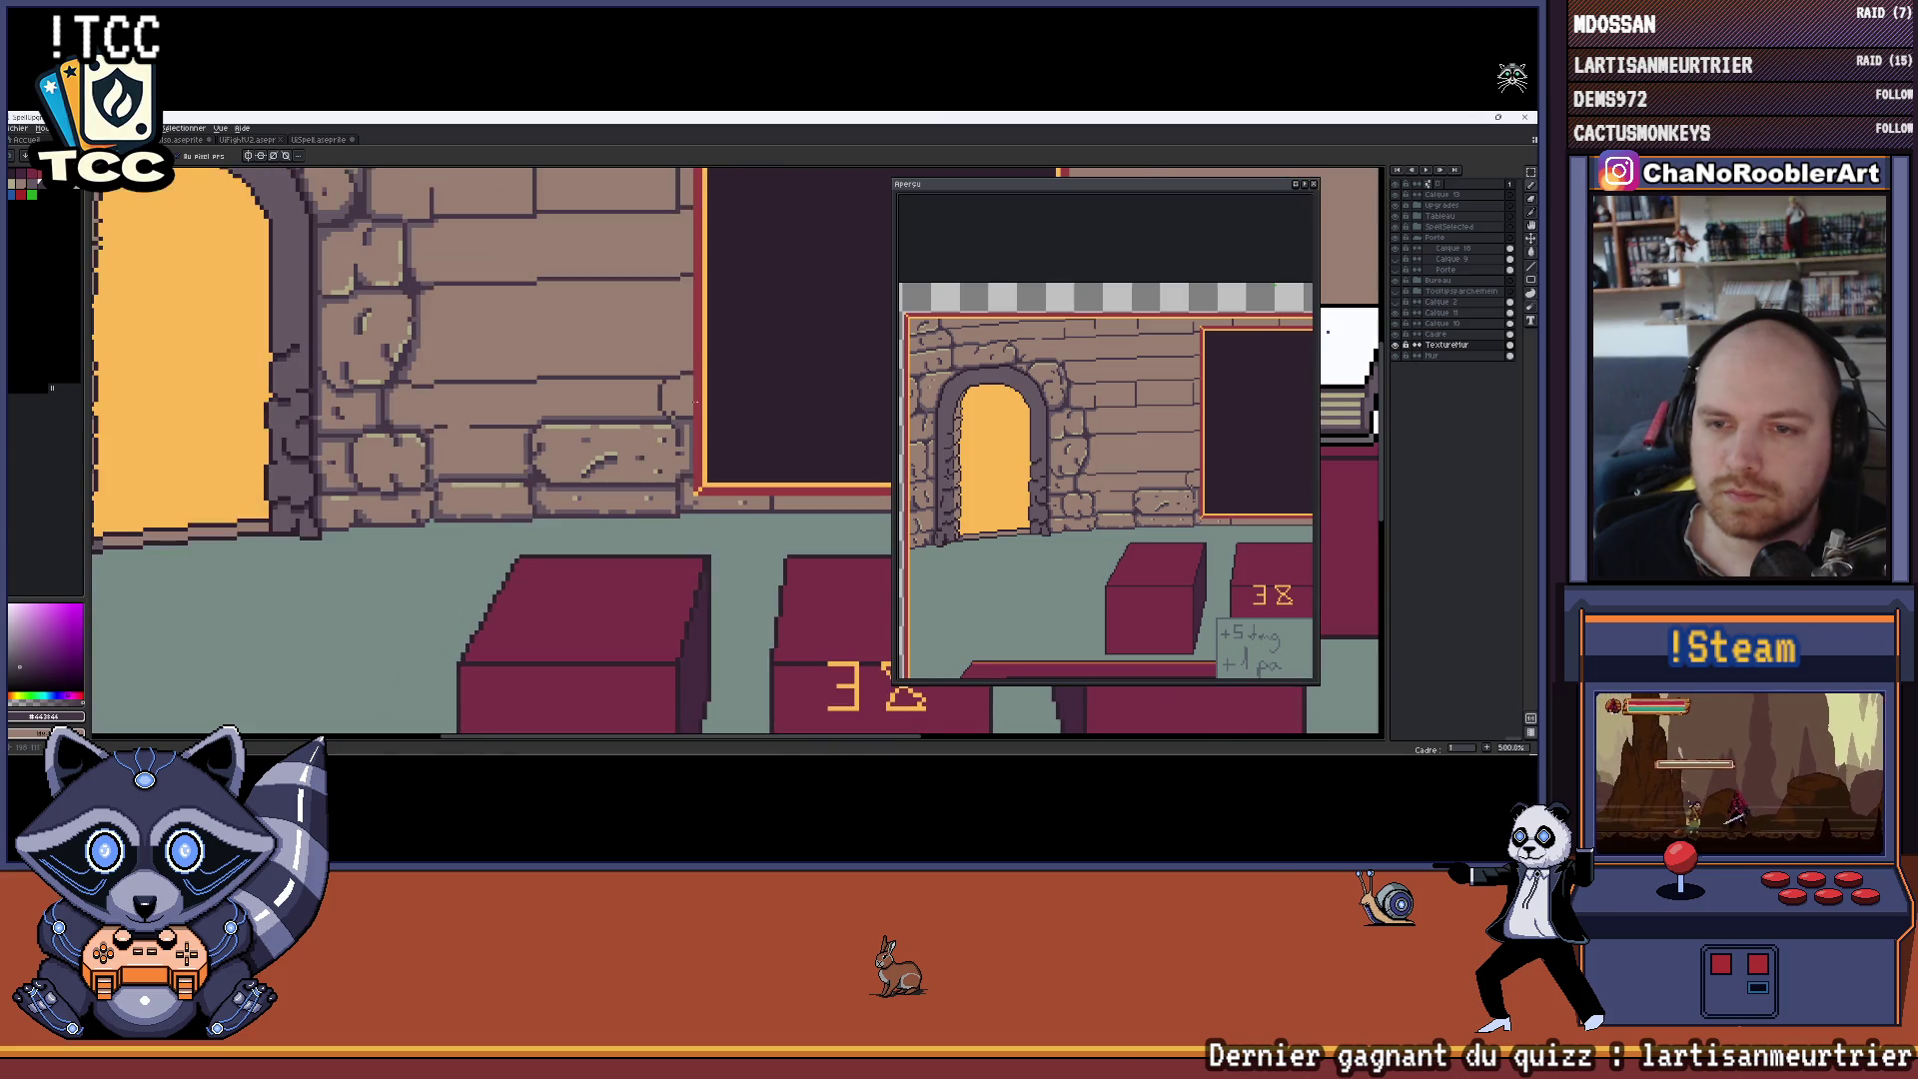
Pick the dark brick outline colour and clean up a step in the brick outline
left_click(596, 356, "alt")
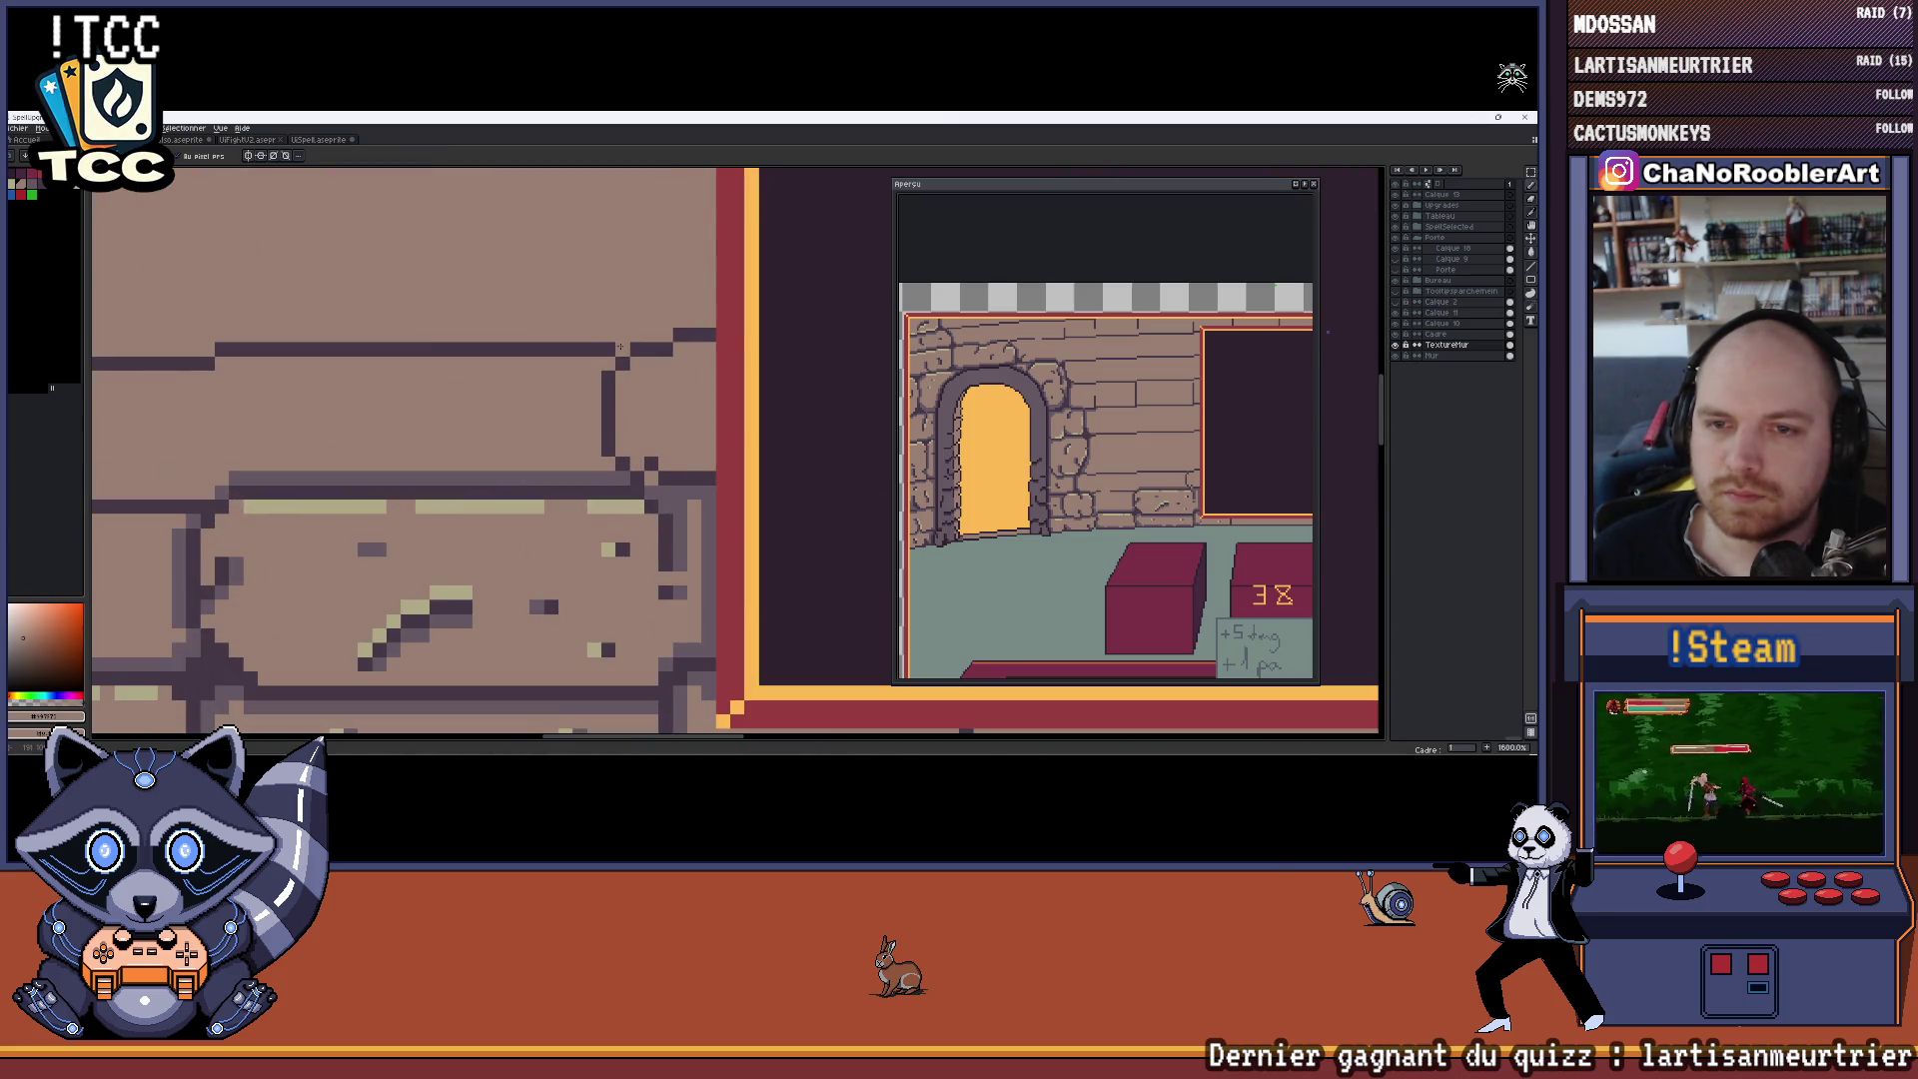
scroll(613, 349, "down", 1)
scroll(688, 464, "up", 1)
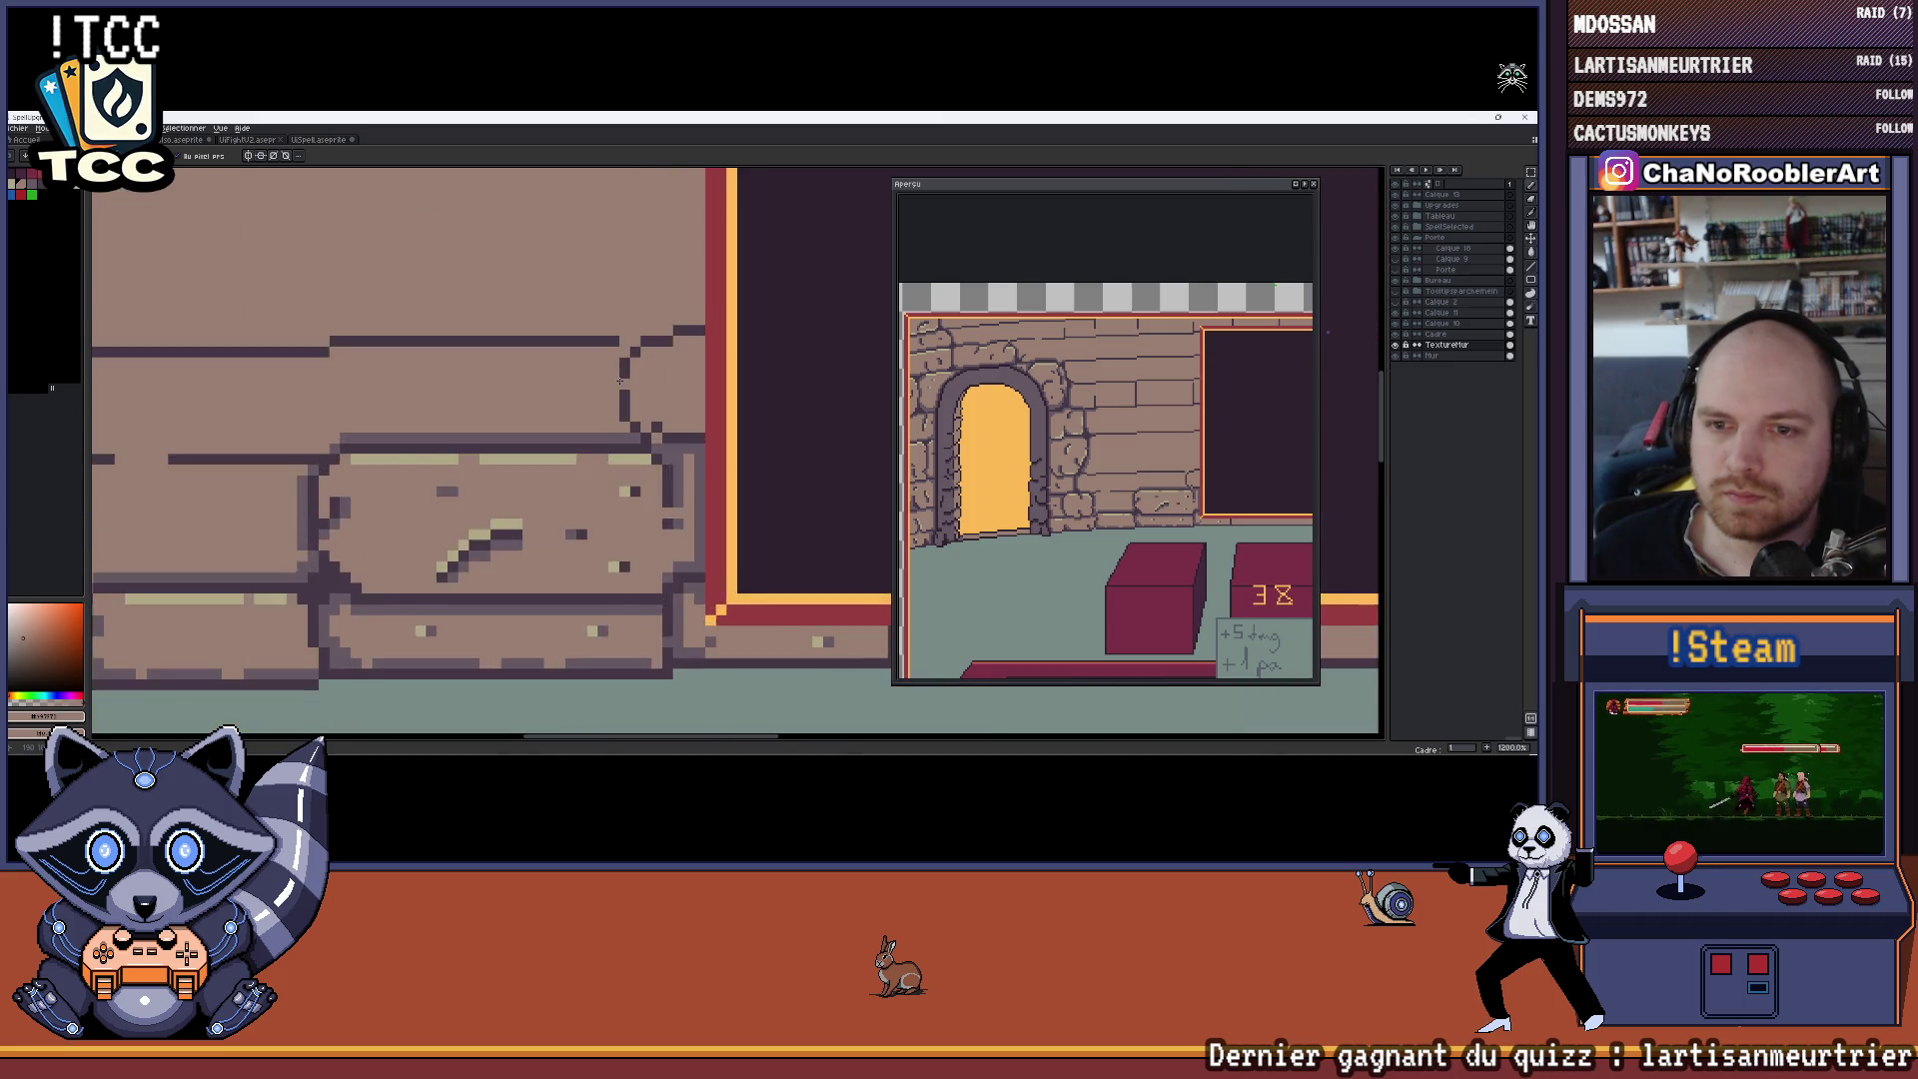
scroll(667, 429, "down", 2)
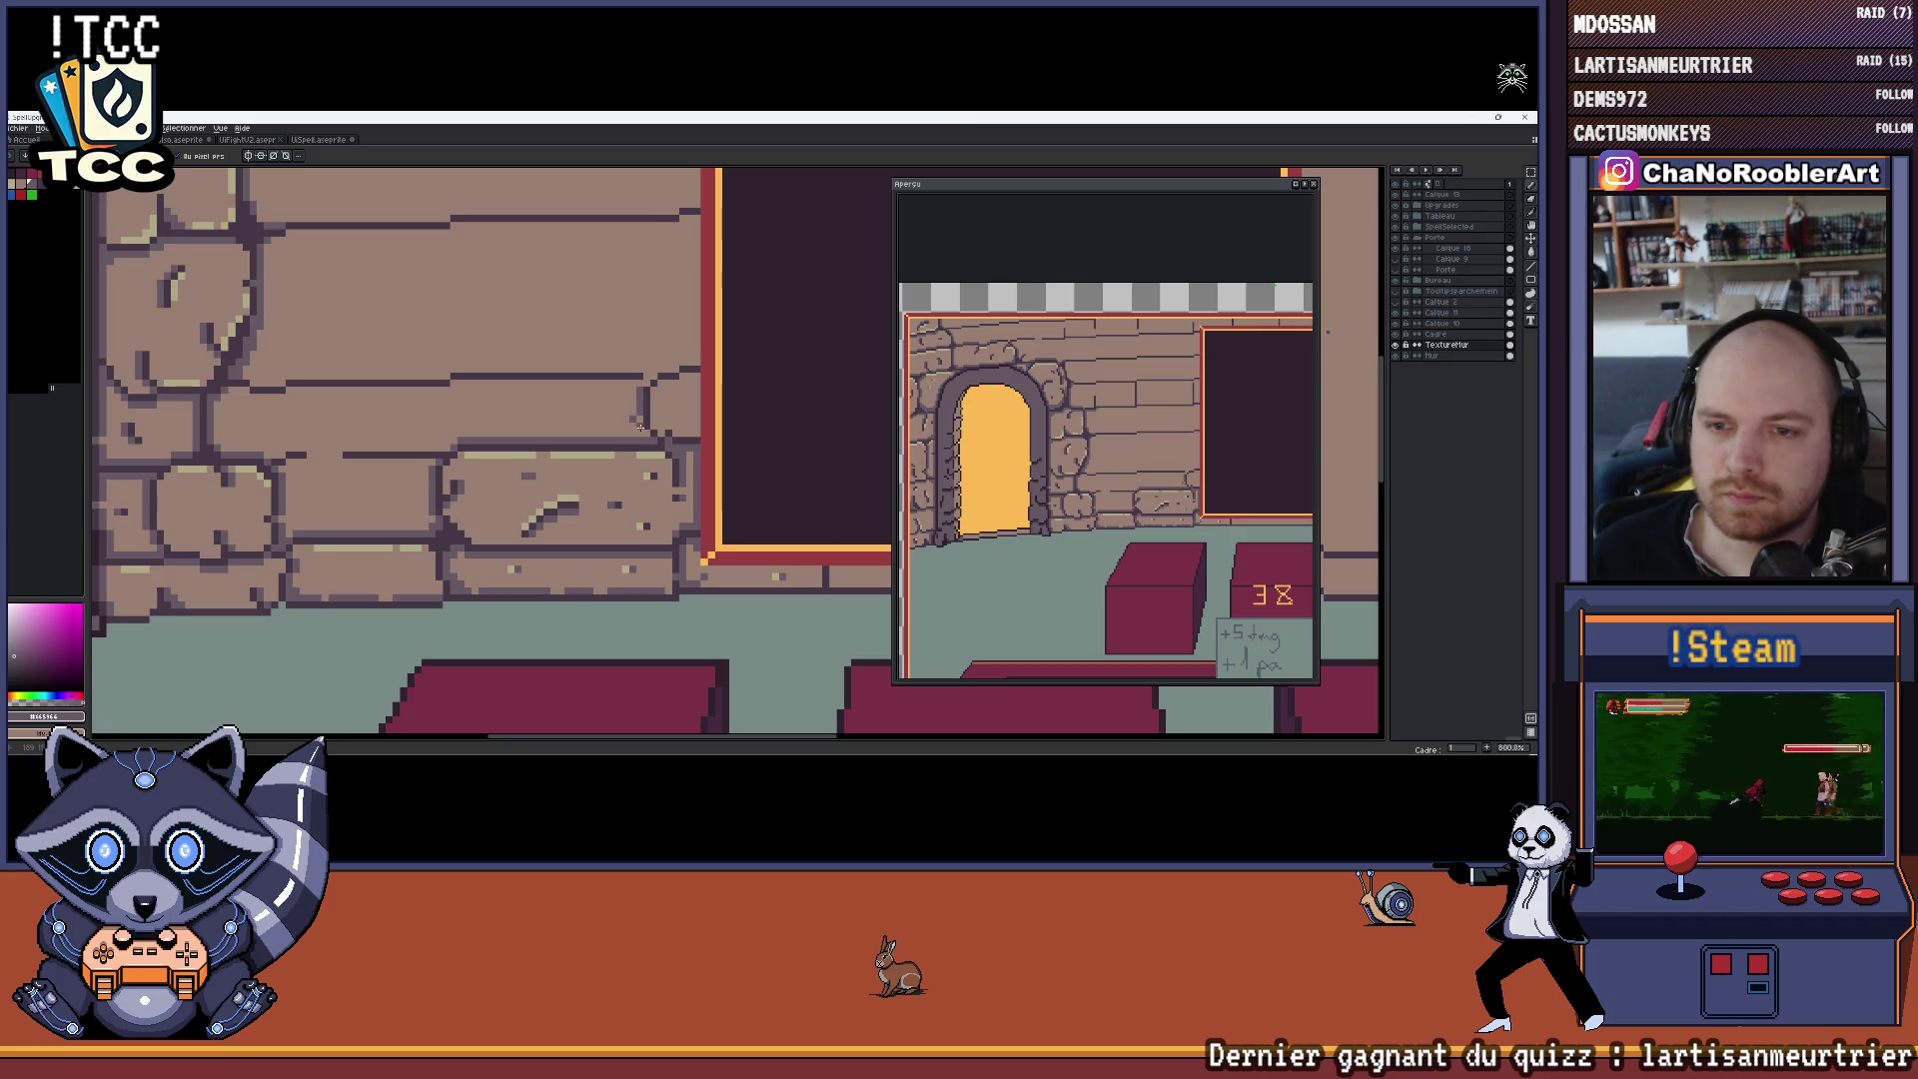
scroll(640, 427, "up", 1)
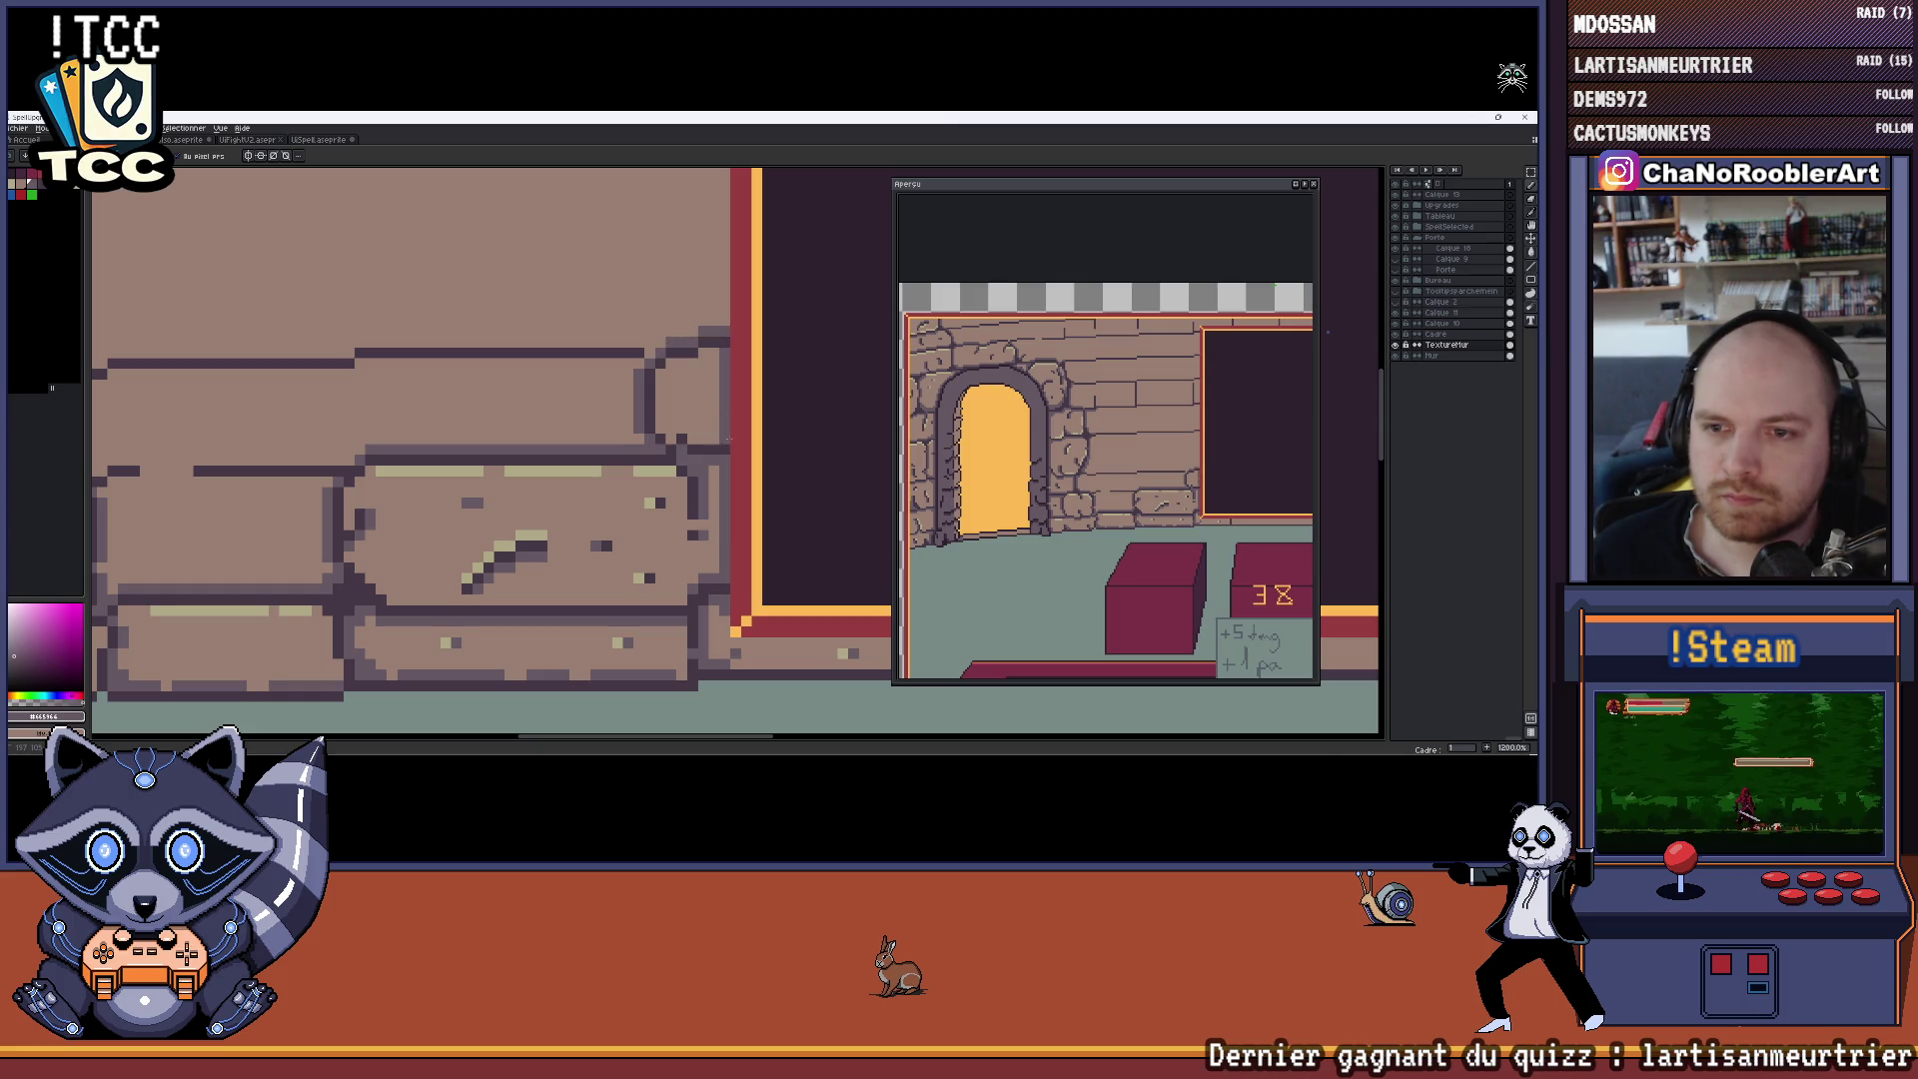
scroll(728, 438, "down", 7)
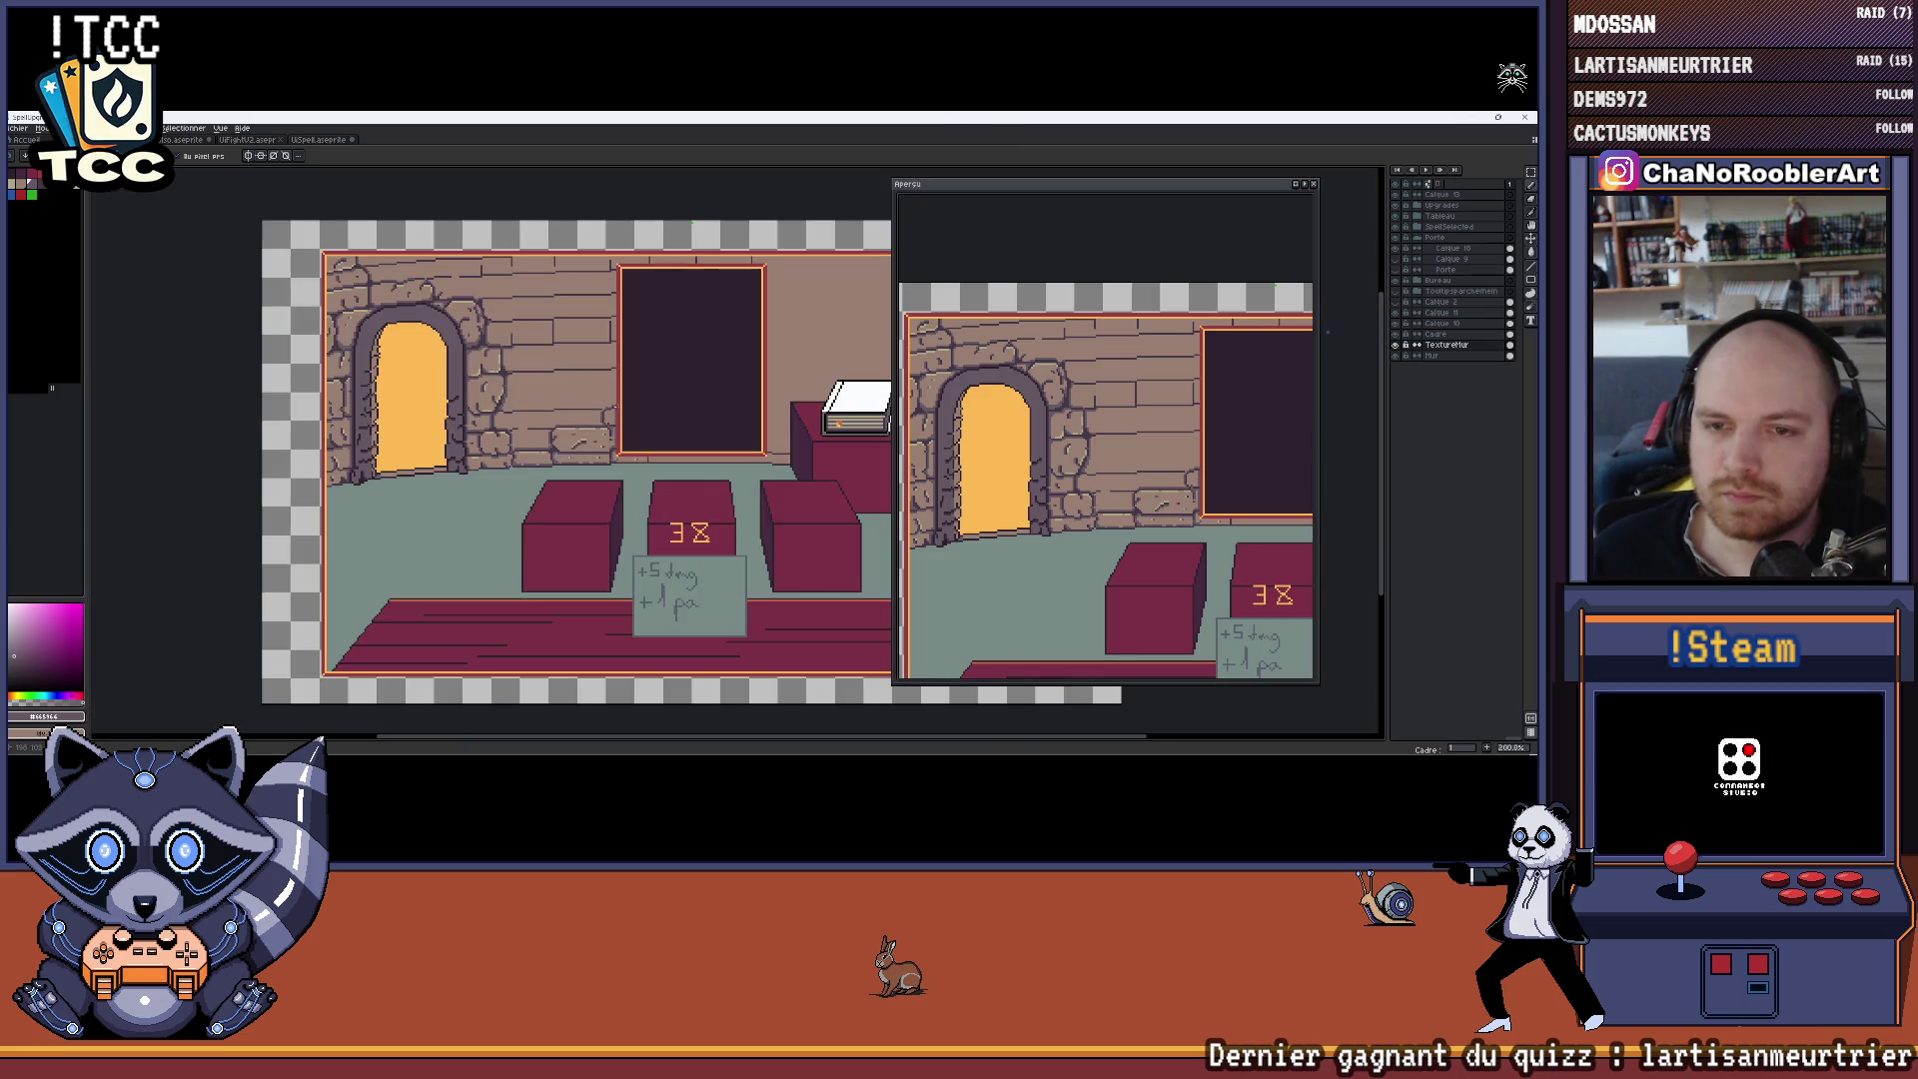
scroll(683, 385, "up", 6)
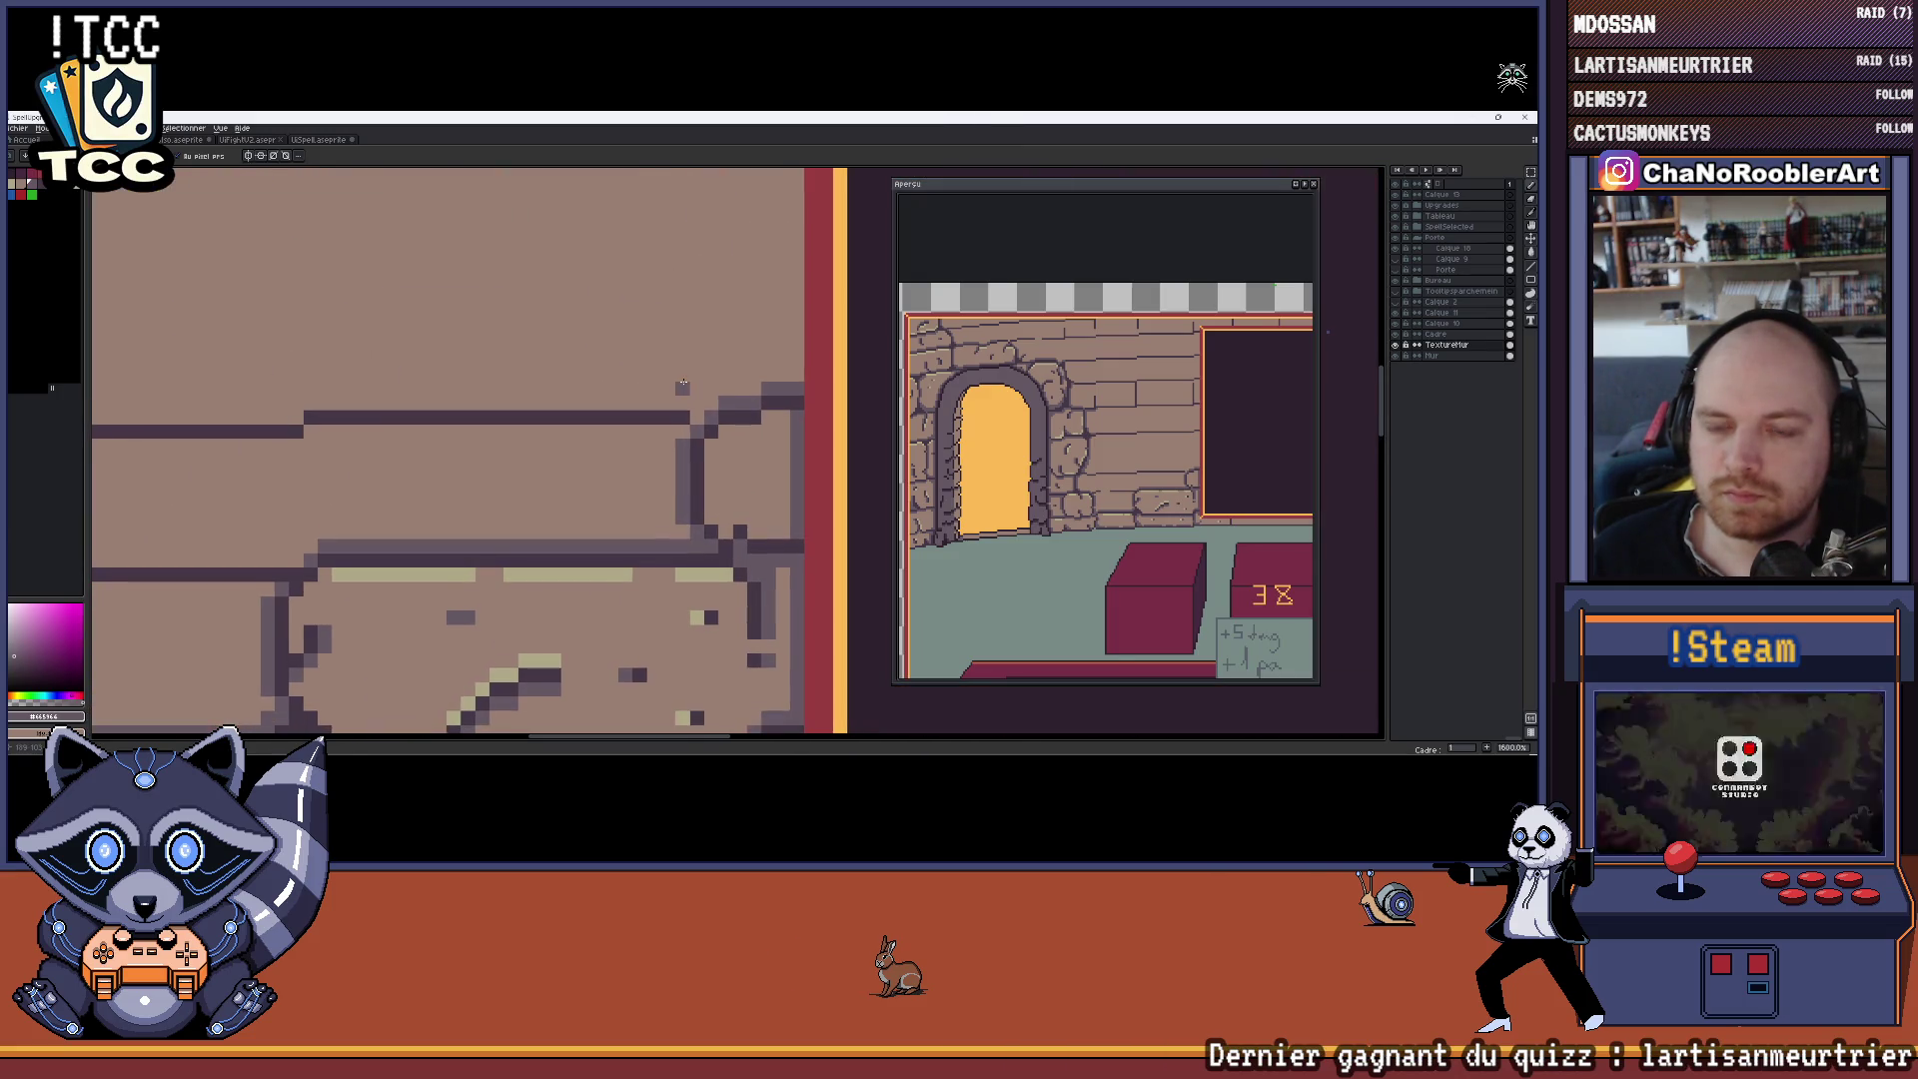
left_click(699, 411, "alt")
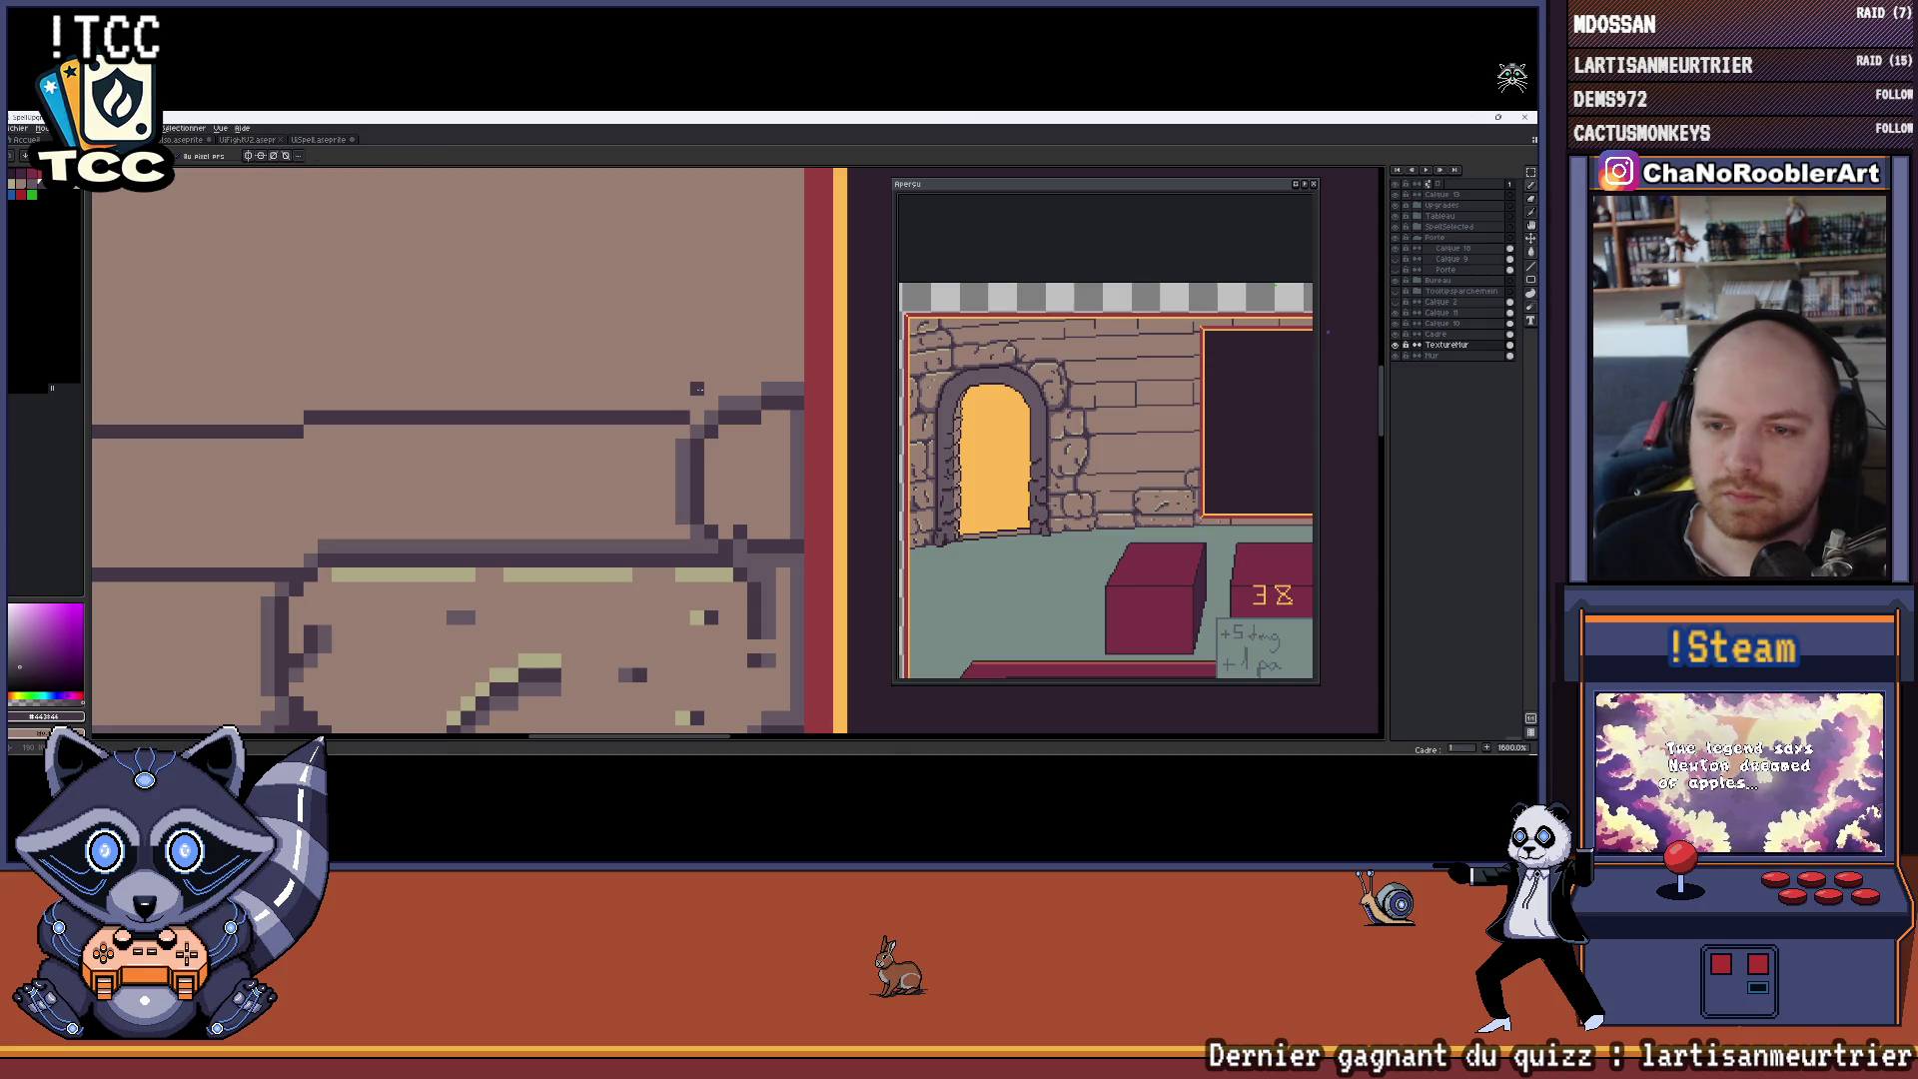
scroll(697, 389, "down", 2)
scroll(689, 400, "up", 3)
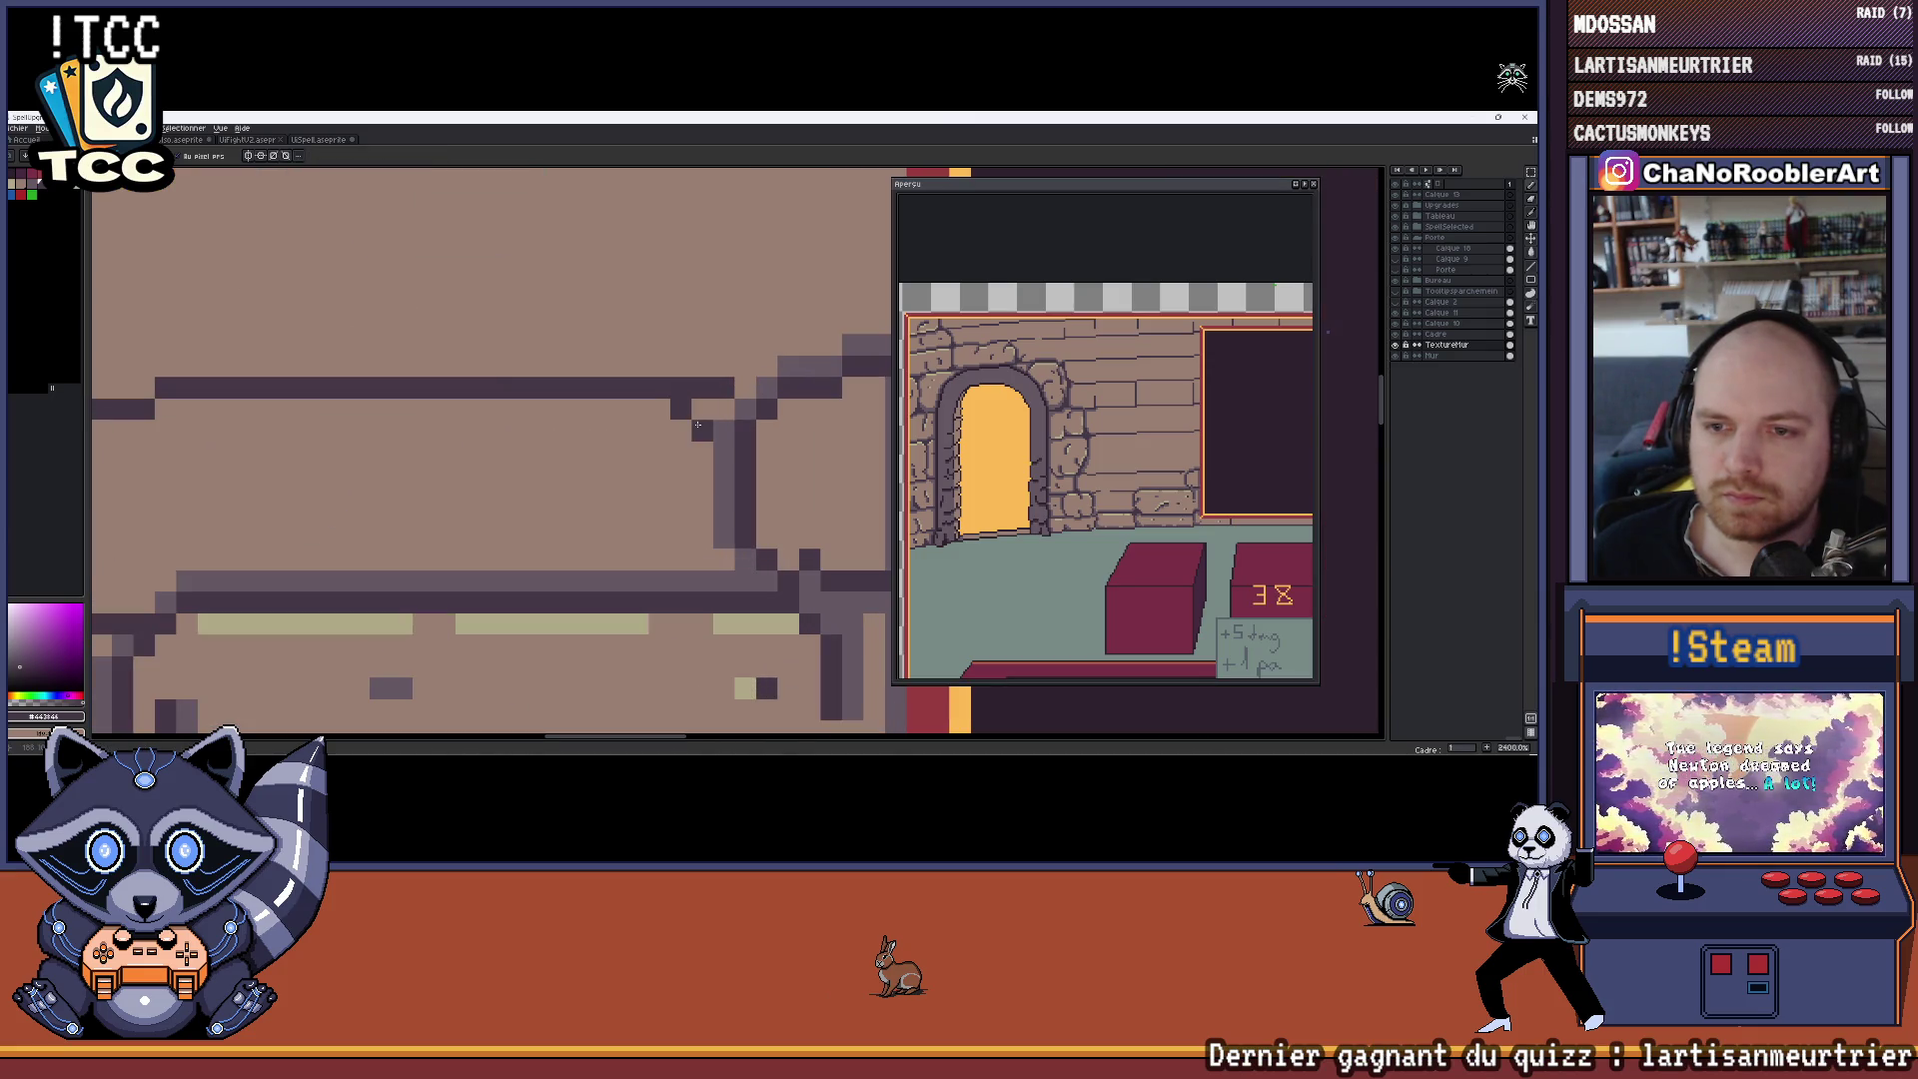
left_click(725, 388)
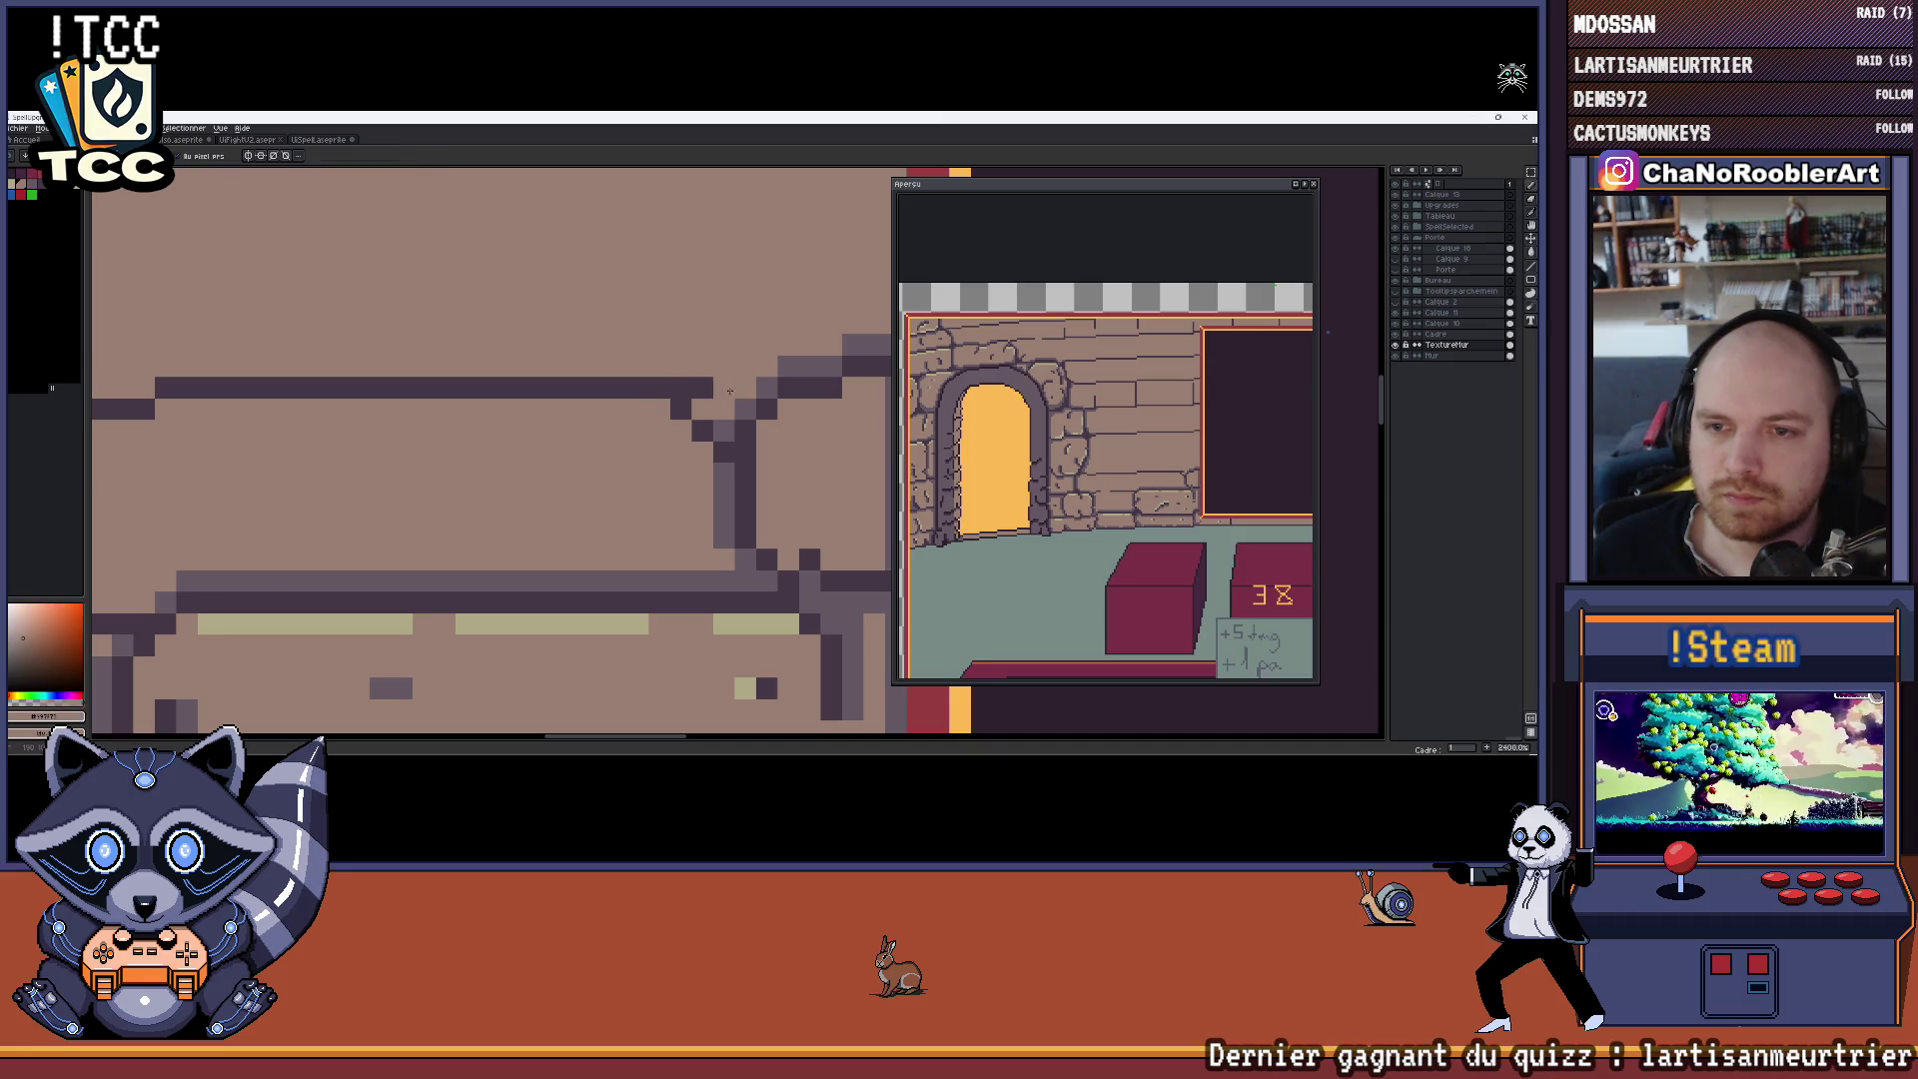
Undo the jagged vertical brick line and redraw it straight in the brick colour
scroll(700, 388, "down", 2)
scroll(709, 395, "up", 2)
scroll(718, 406, "down", 1)
scroll(719, 405, "up", 1)
scroll(719, 406, "down", 2)
key("i")
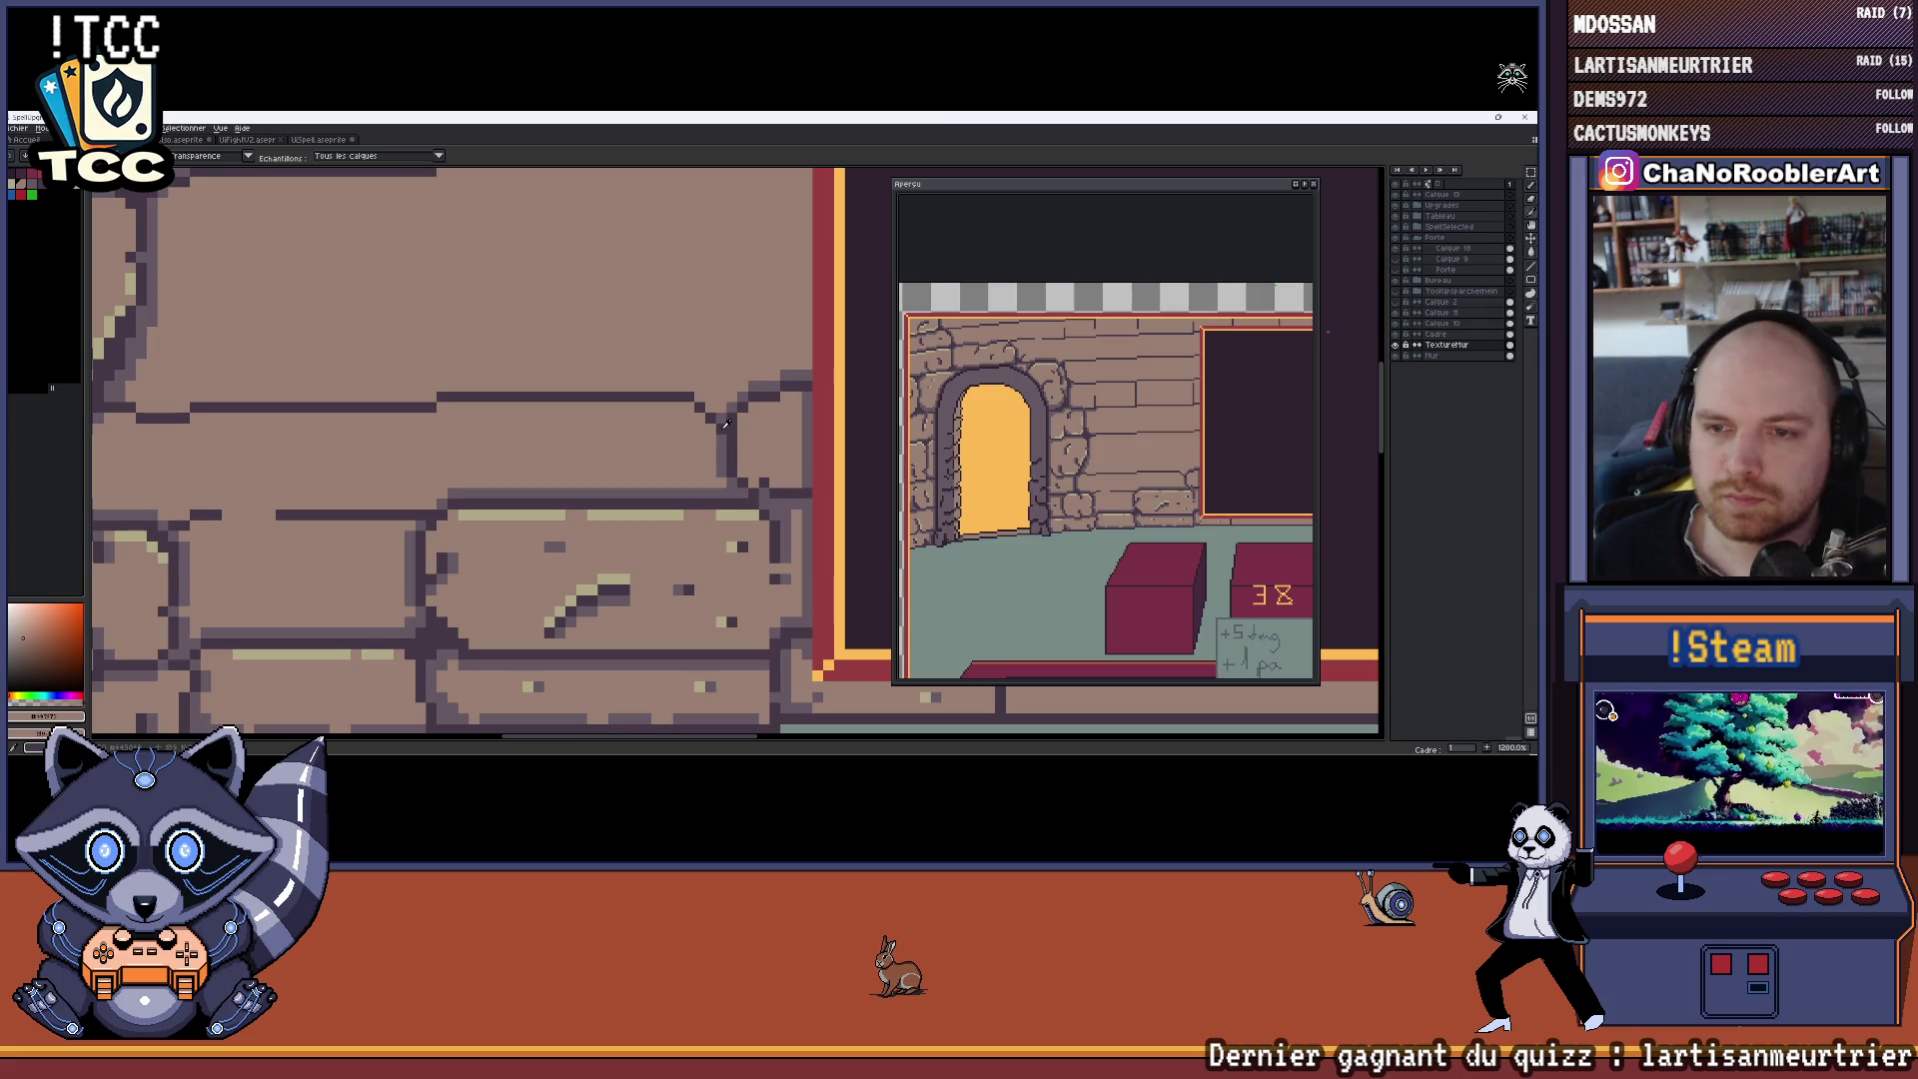
left_click(723, 405)
key("b")
scroll(697, 399, "down", 5)
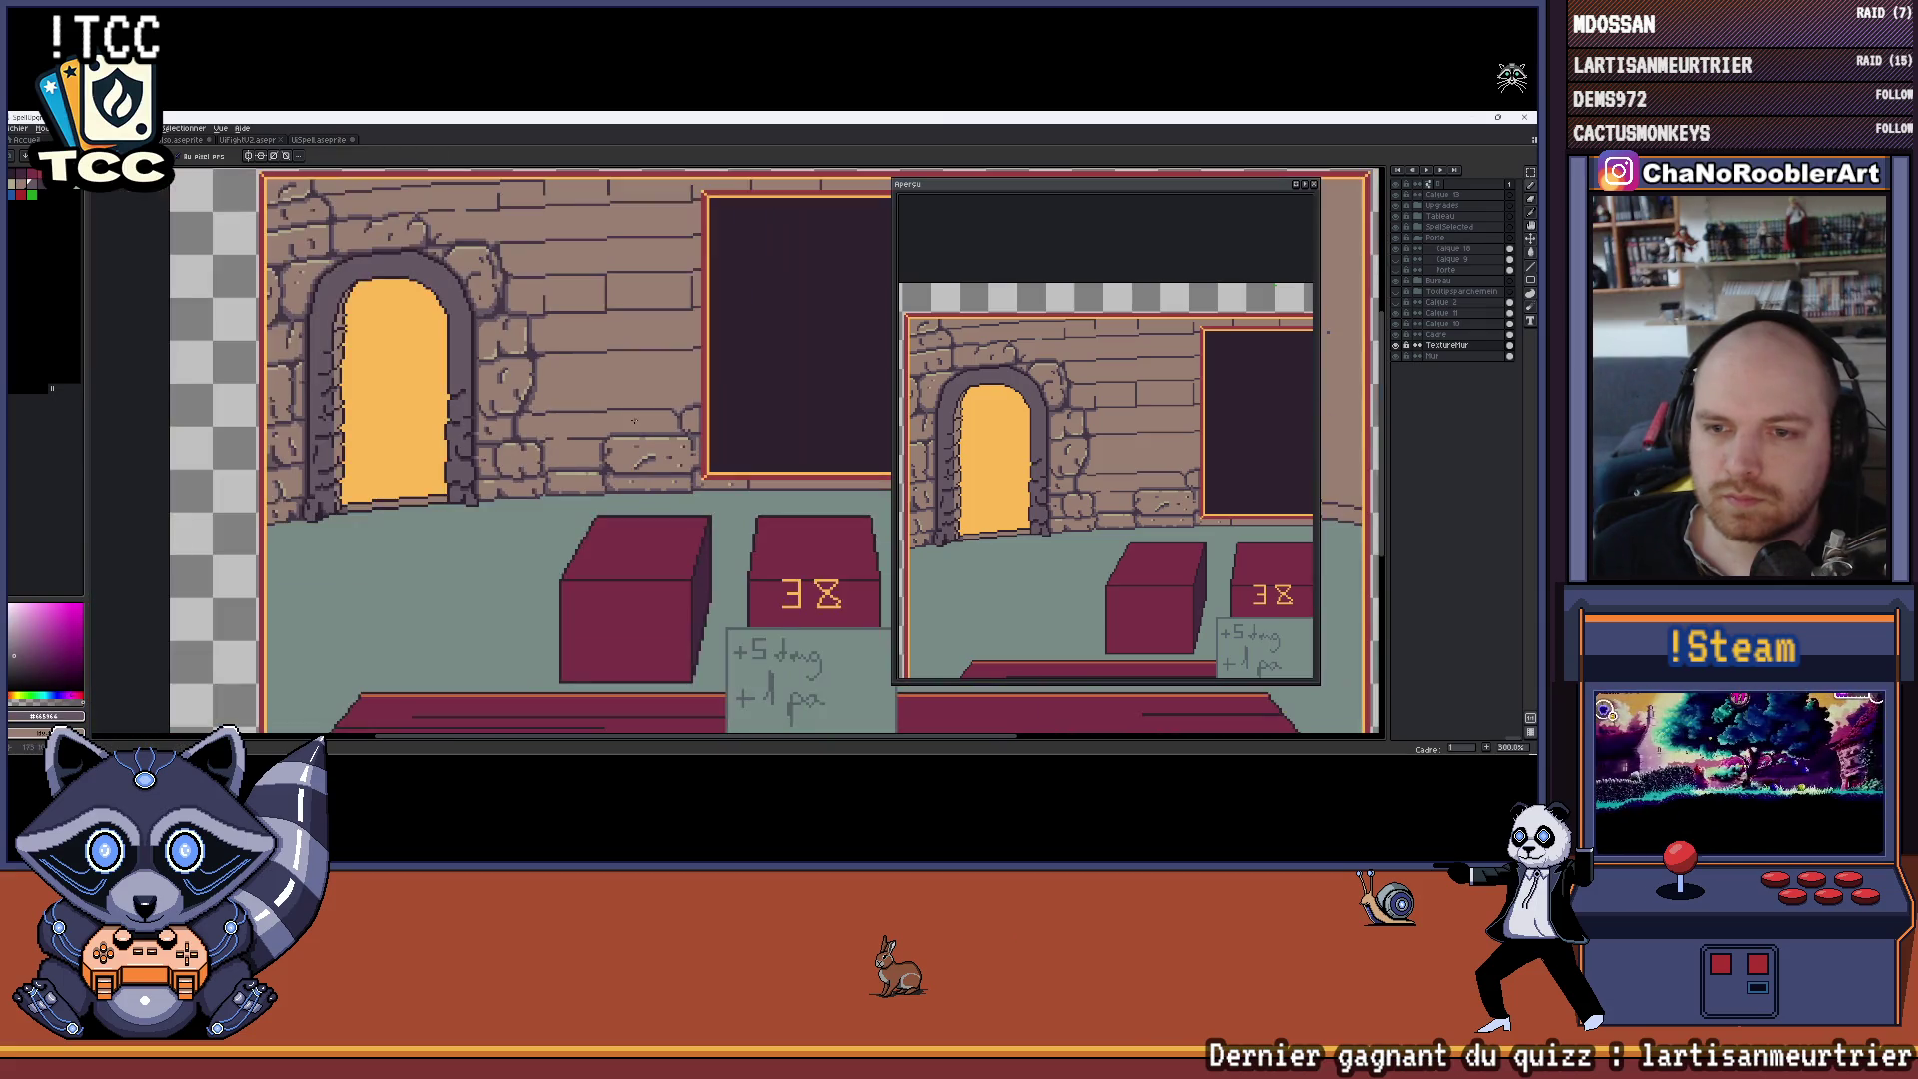
scroll(634, 417, "up", 1)
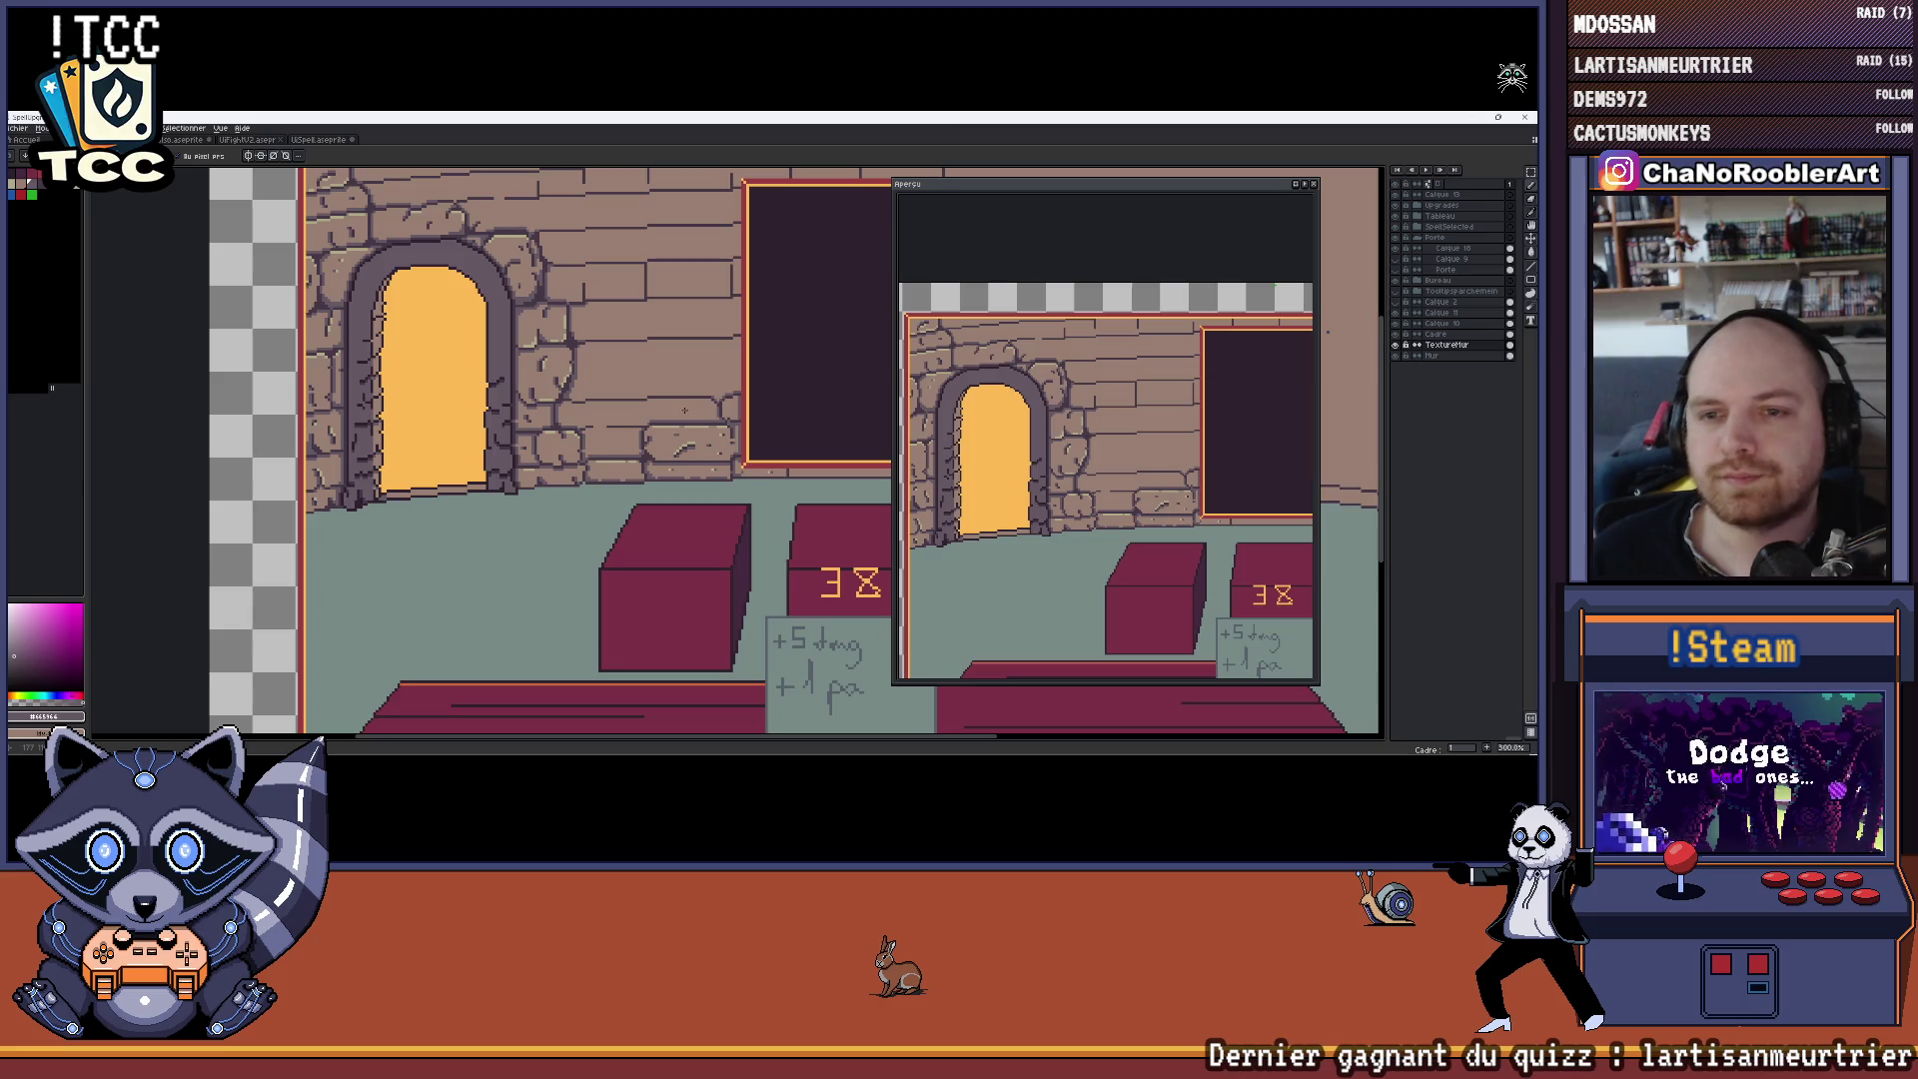
scroll(636, 403, "up", 1)
scroll(636, 404, "up", 5)
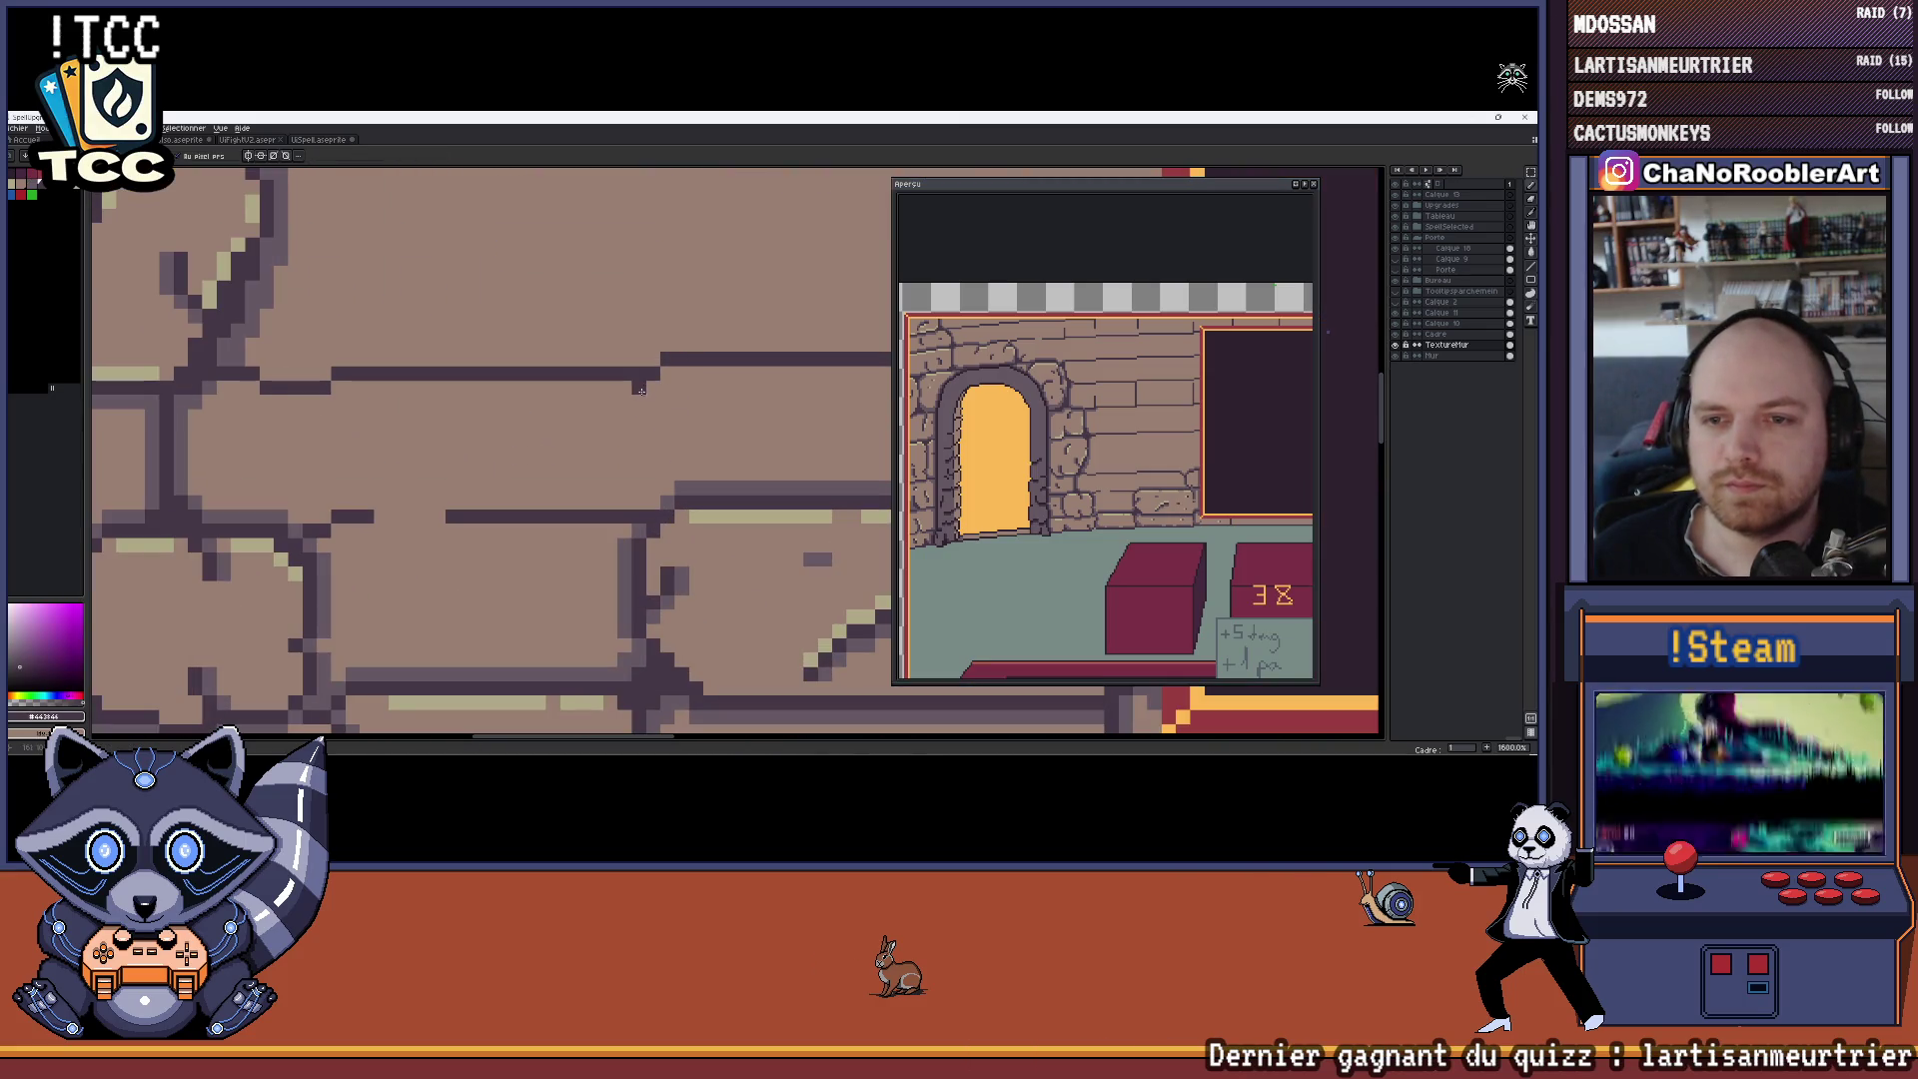
key("ctrl+z")
left_click_drag(637, 394, 633, 478)
Darken two stray pale pixels on the brick outline with the dark purple
key("i")
left_click(639, 369)
key("b")
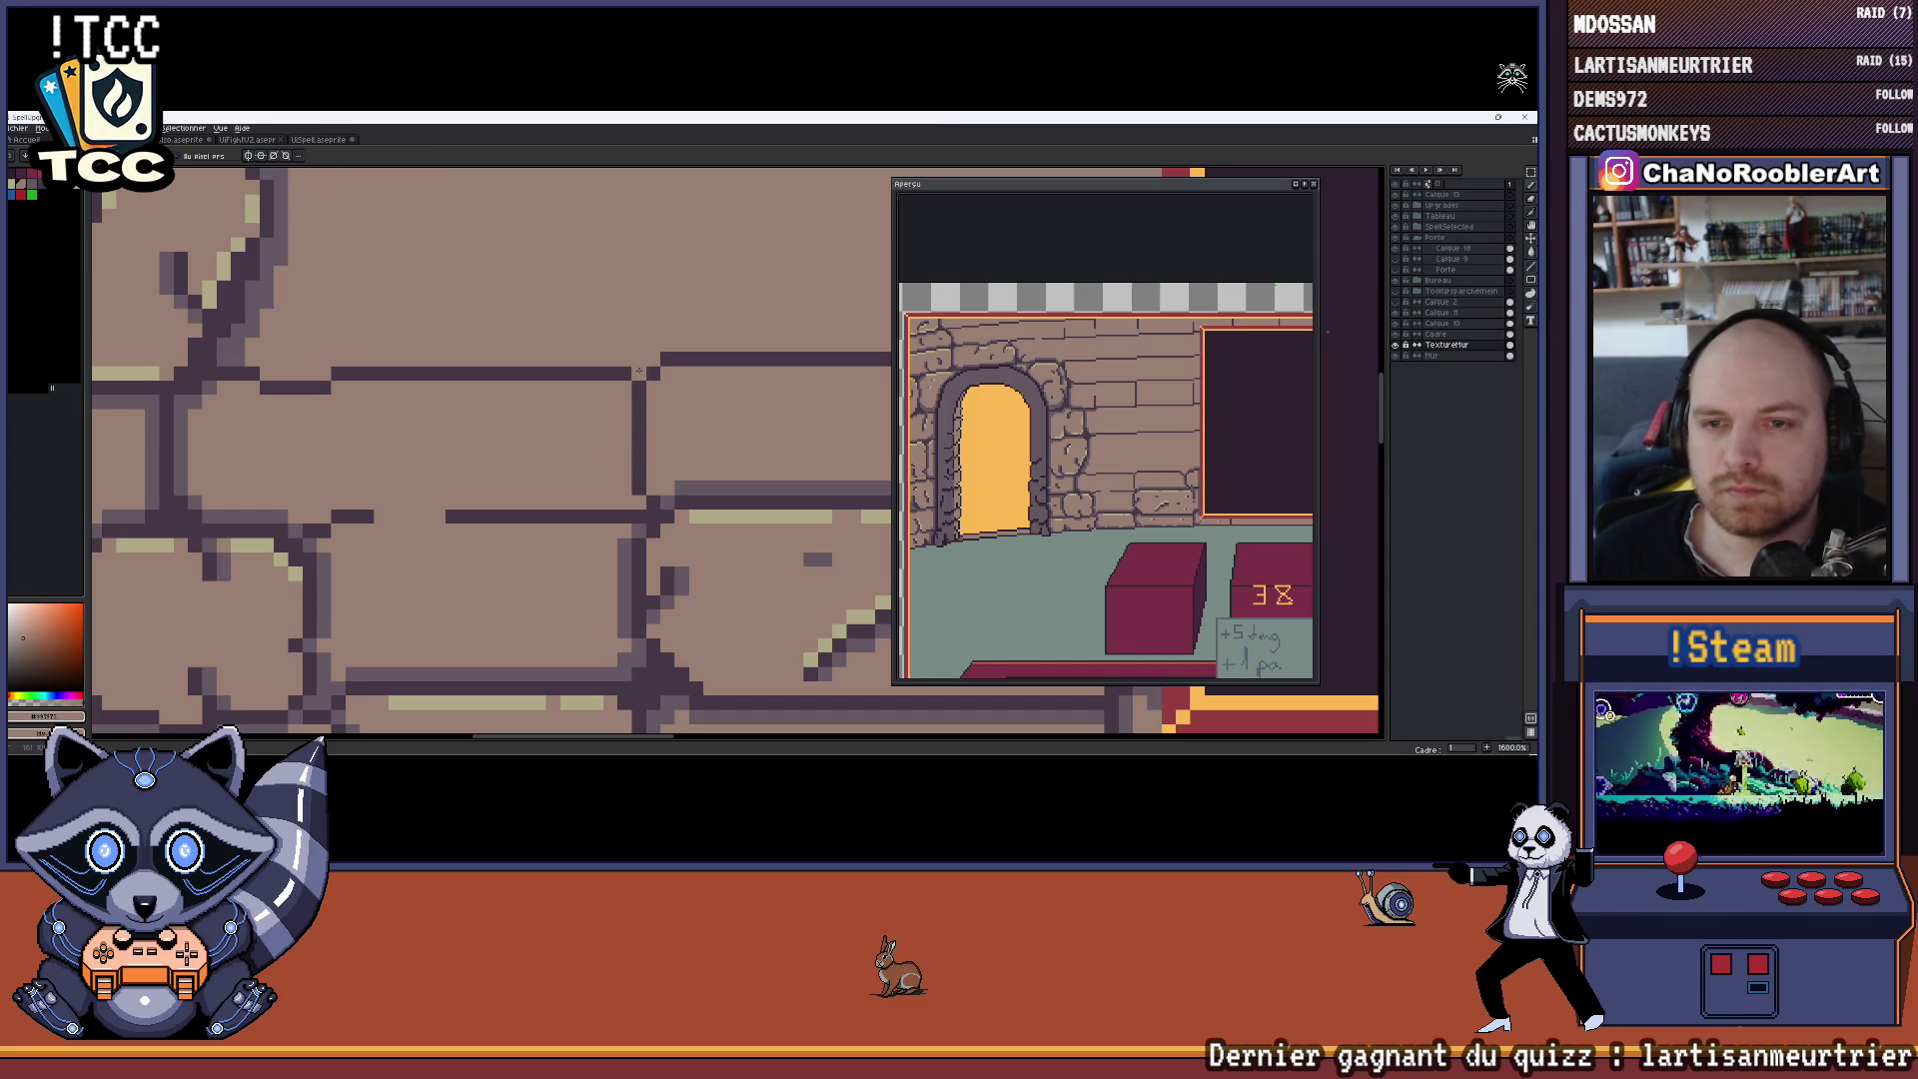
scroll(676, 426, "up", 3)
left_click(663, 496, "alt")
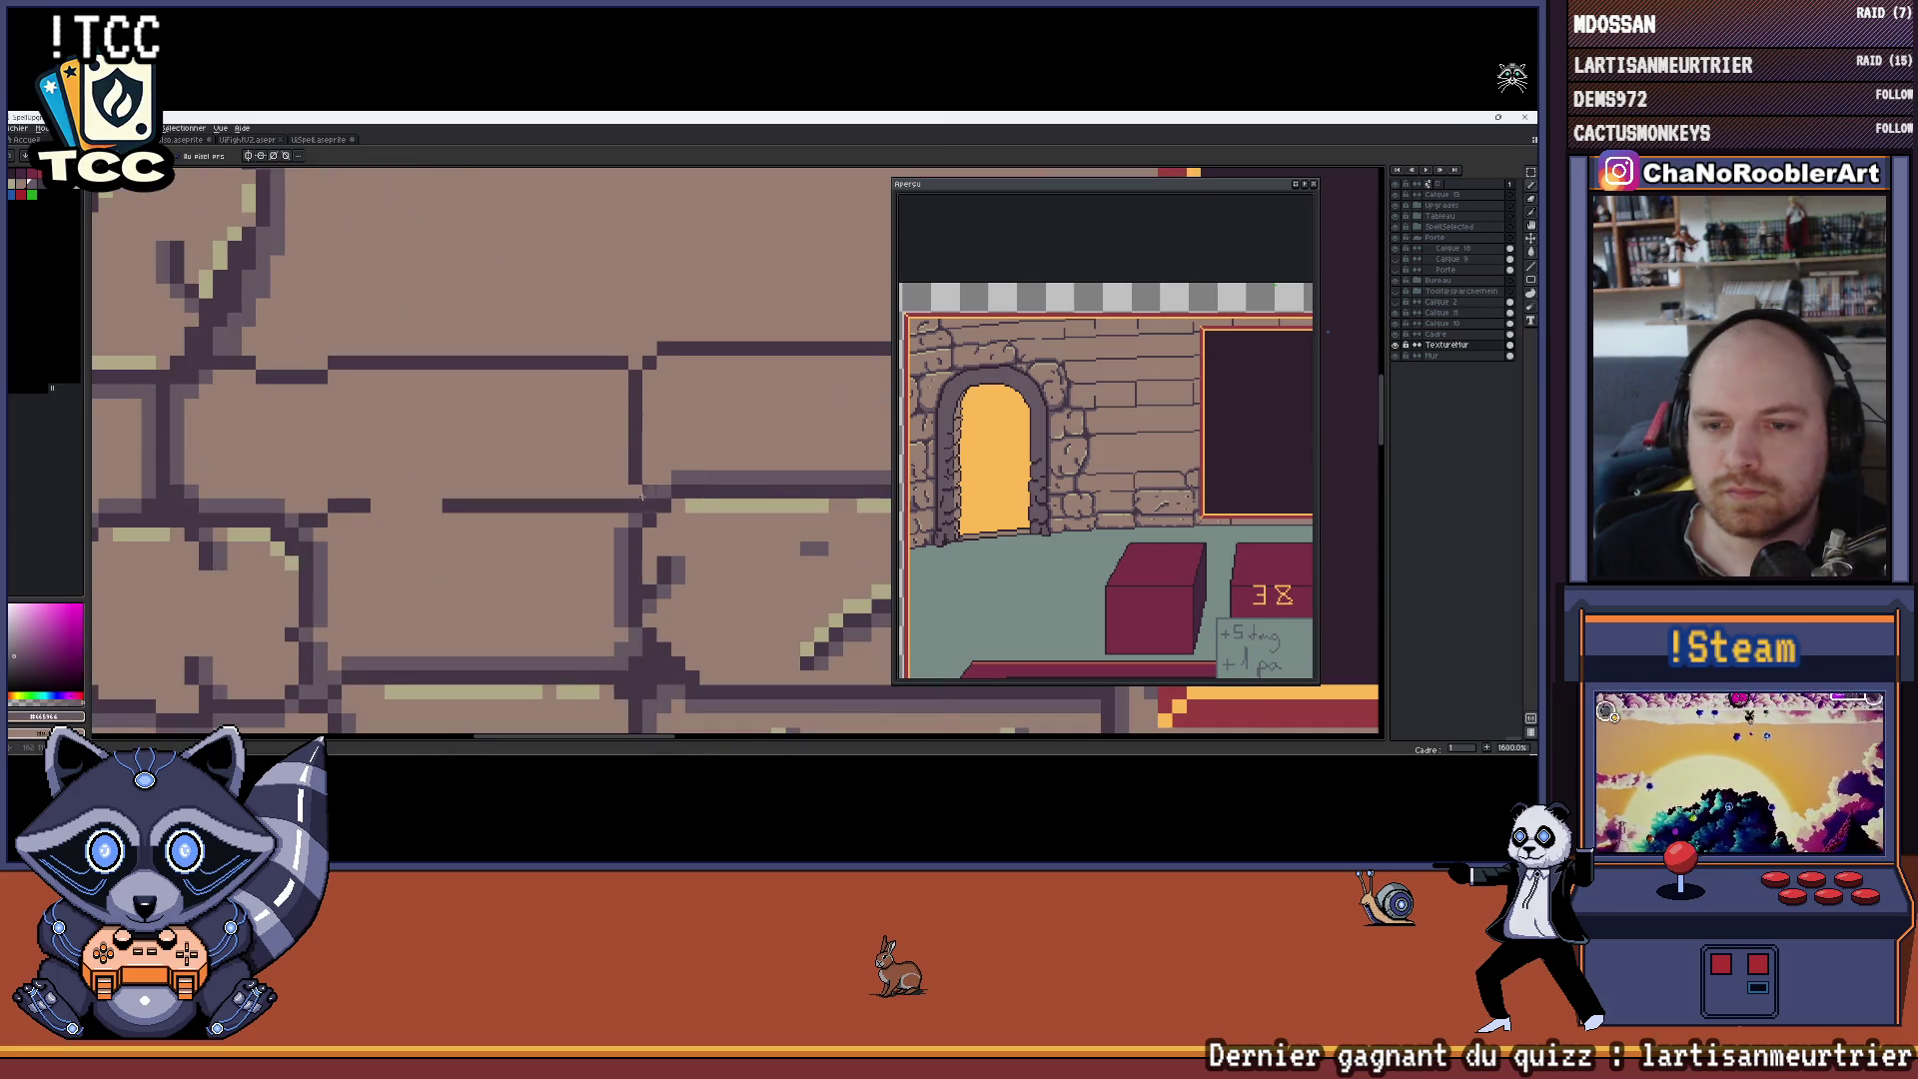
left_click(678, 485)
left_click(621, 543)
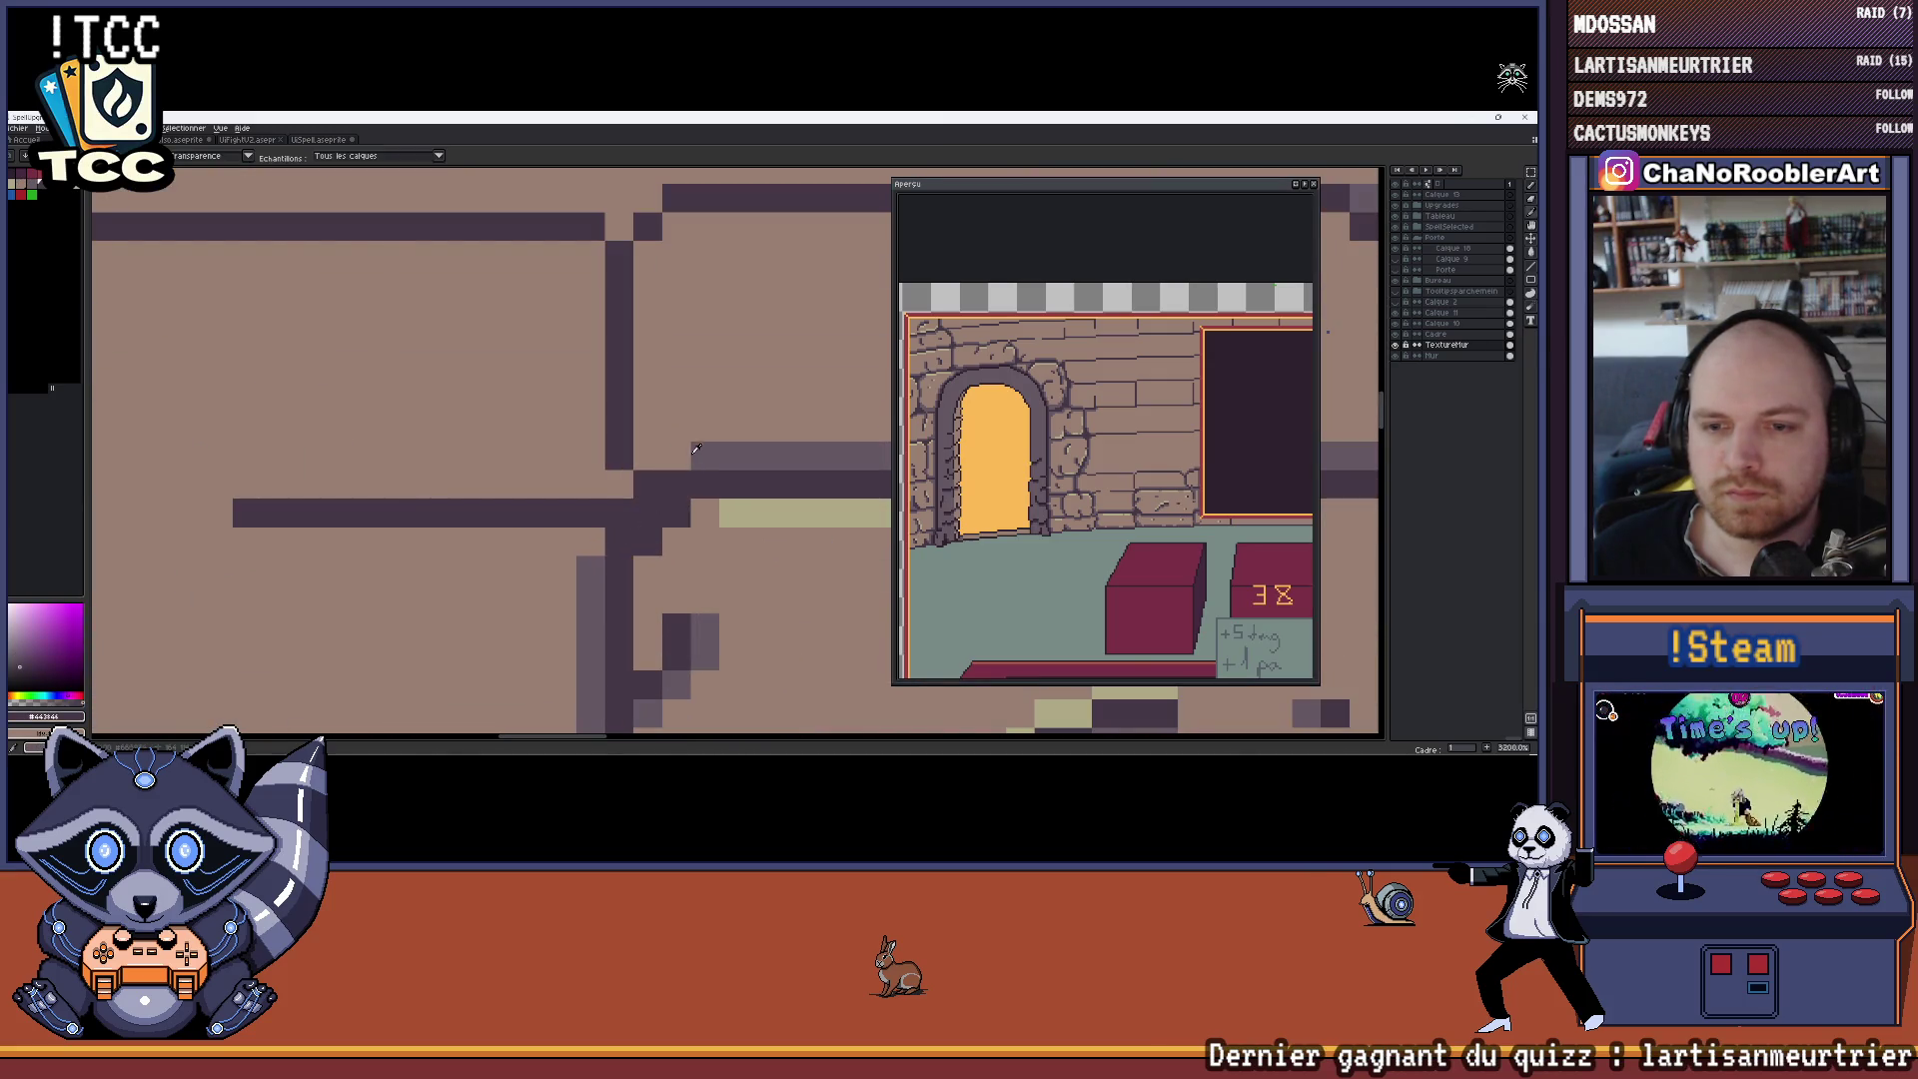
Load the dark mortar colour #443944 from the wall and zoom back out
scroll(659, 459, "down", 7)
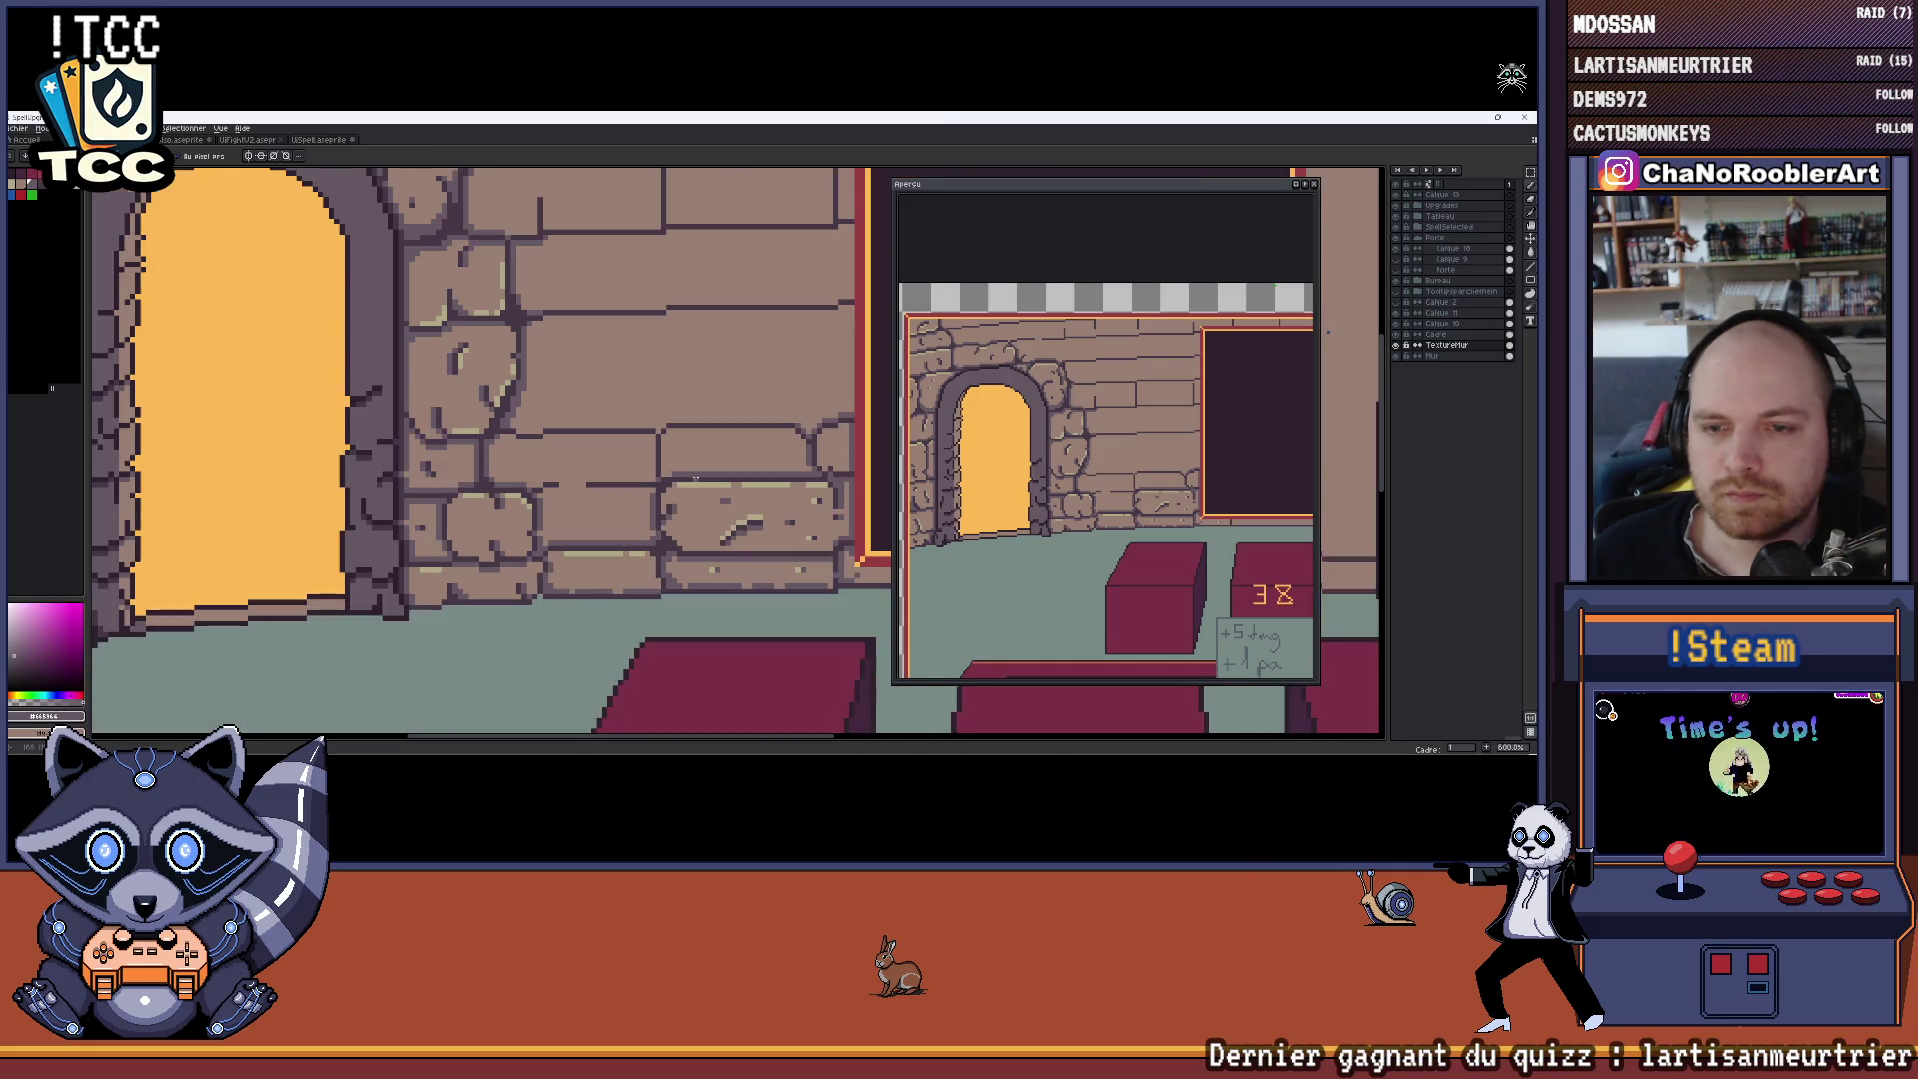
scroll(685, 464, "up", 2)
scroll(699, 444, "down", 3)
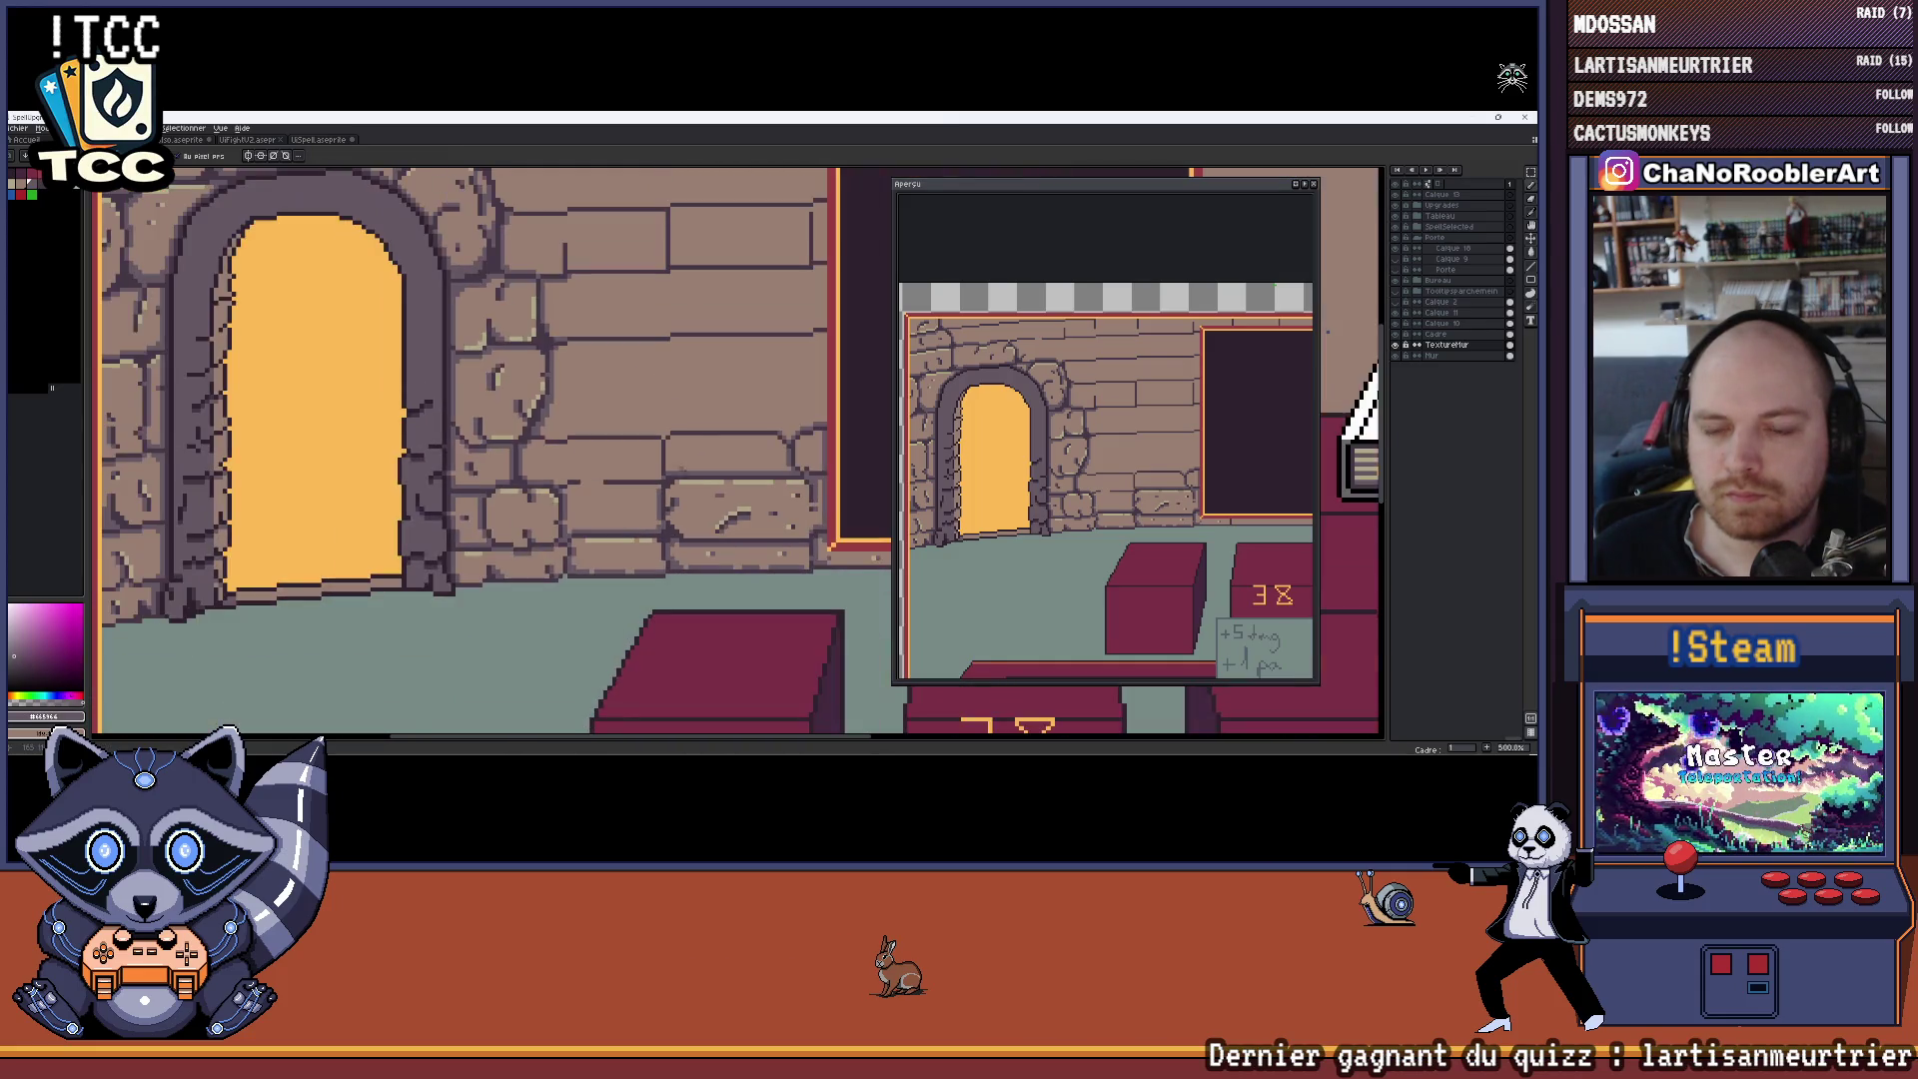
scroll(703, 440, "up", 5)
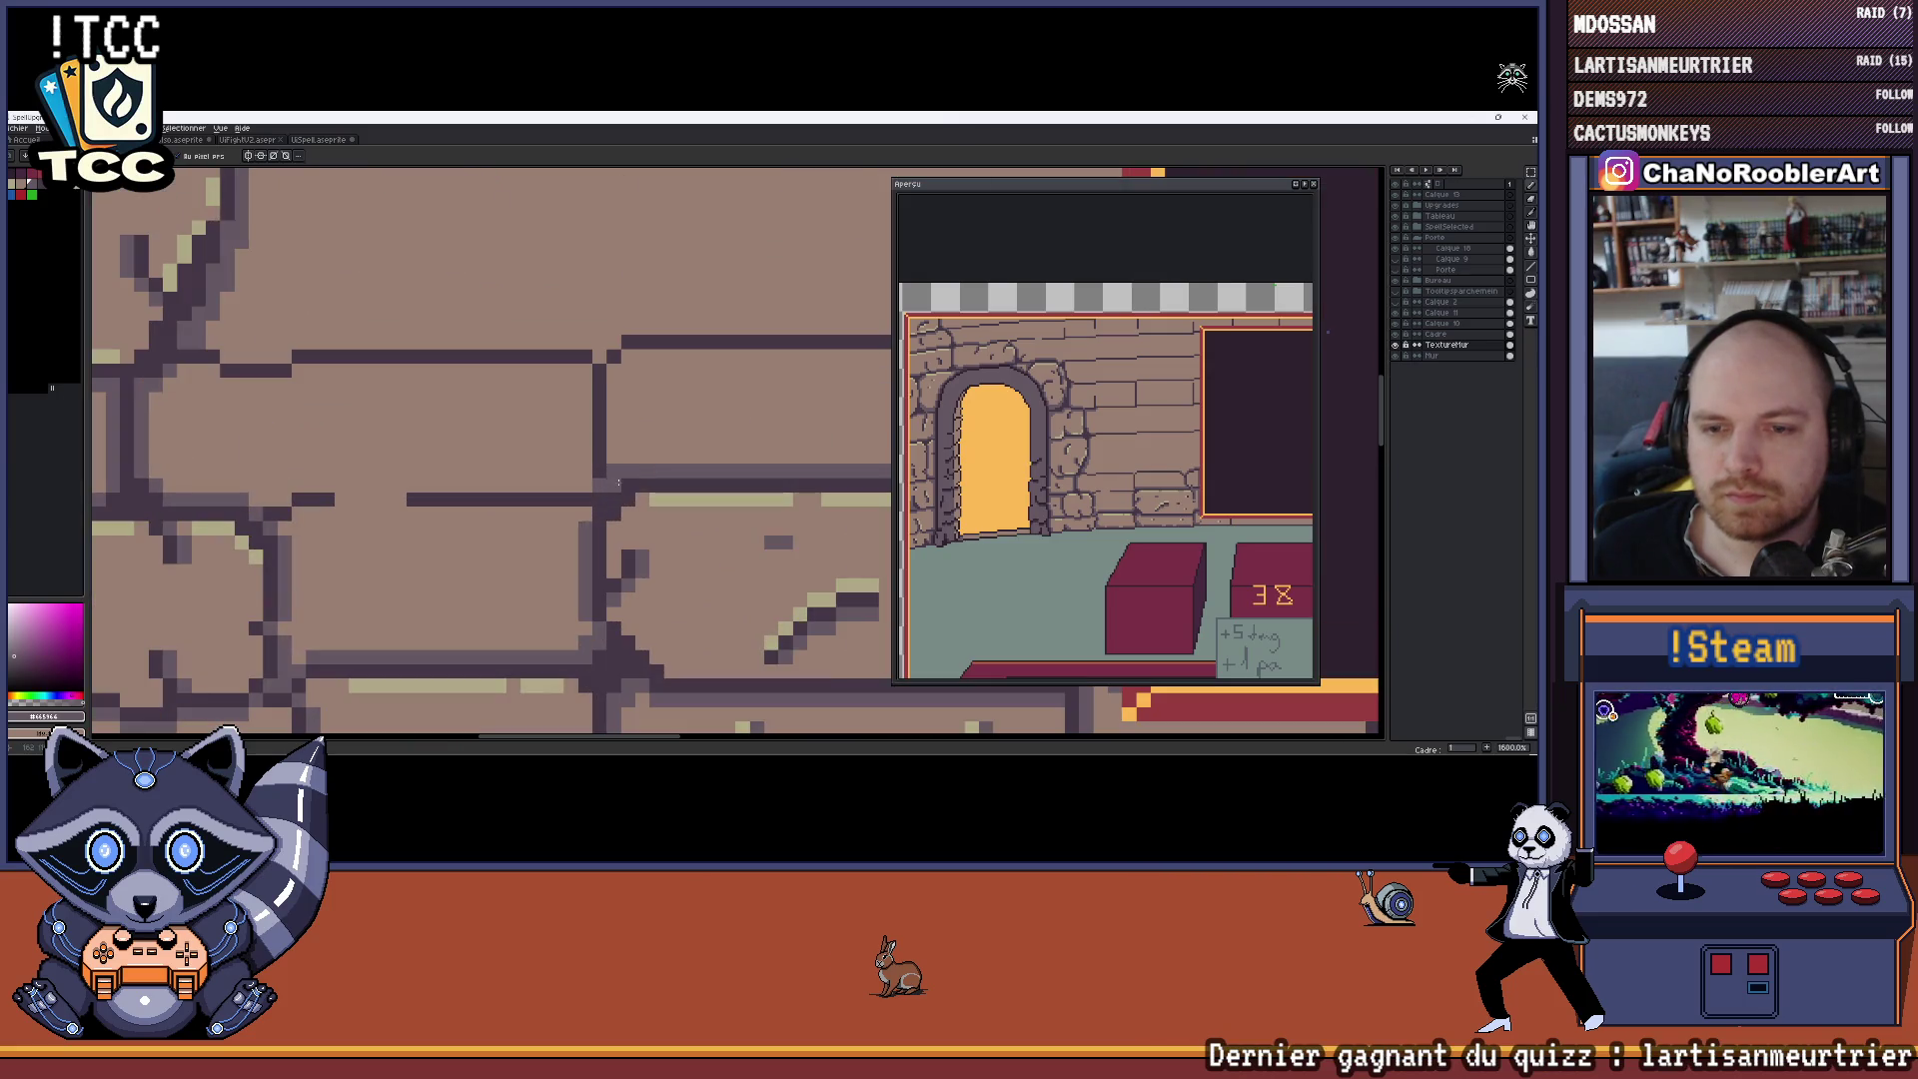
left_click(618, 482, "alt")
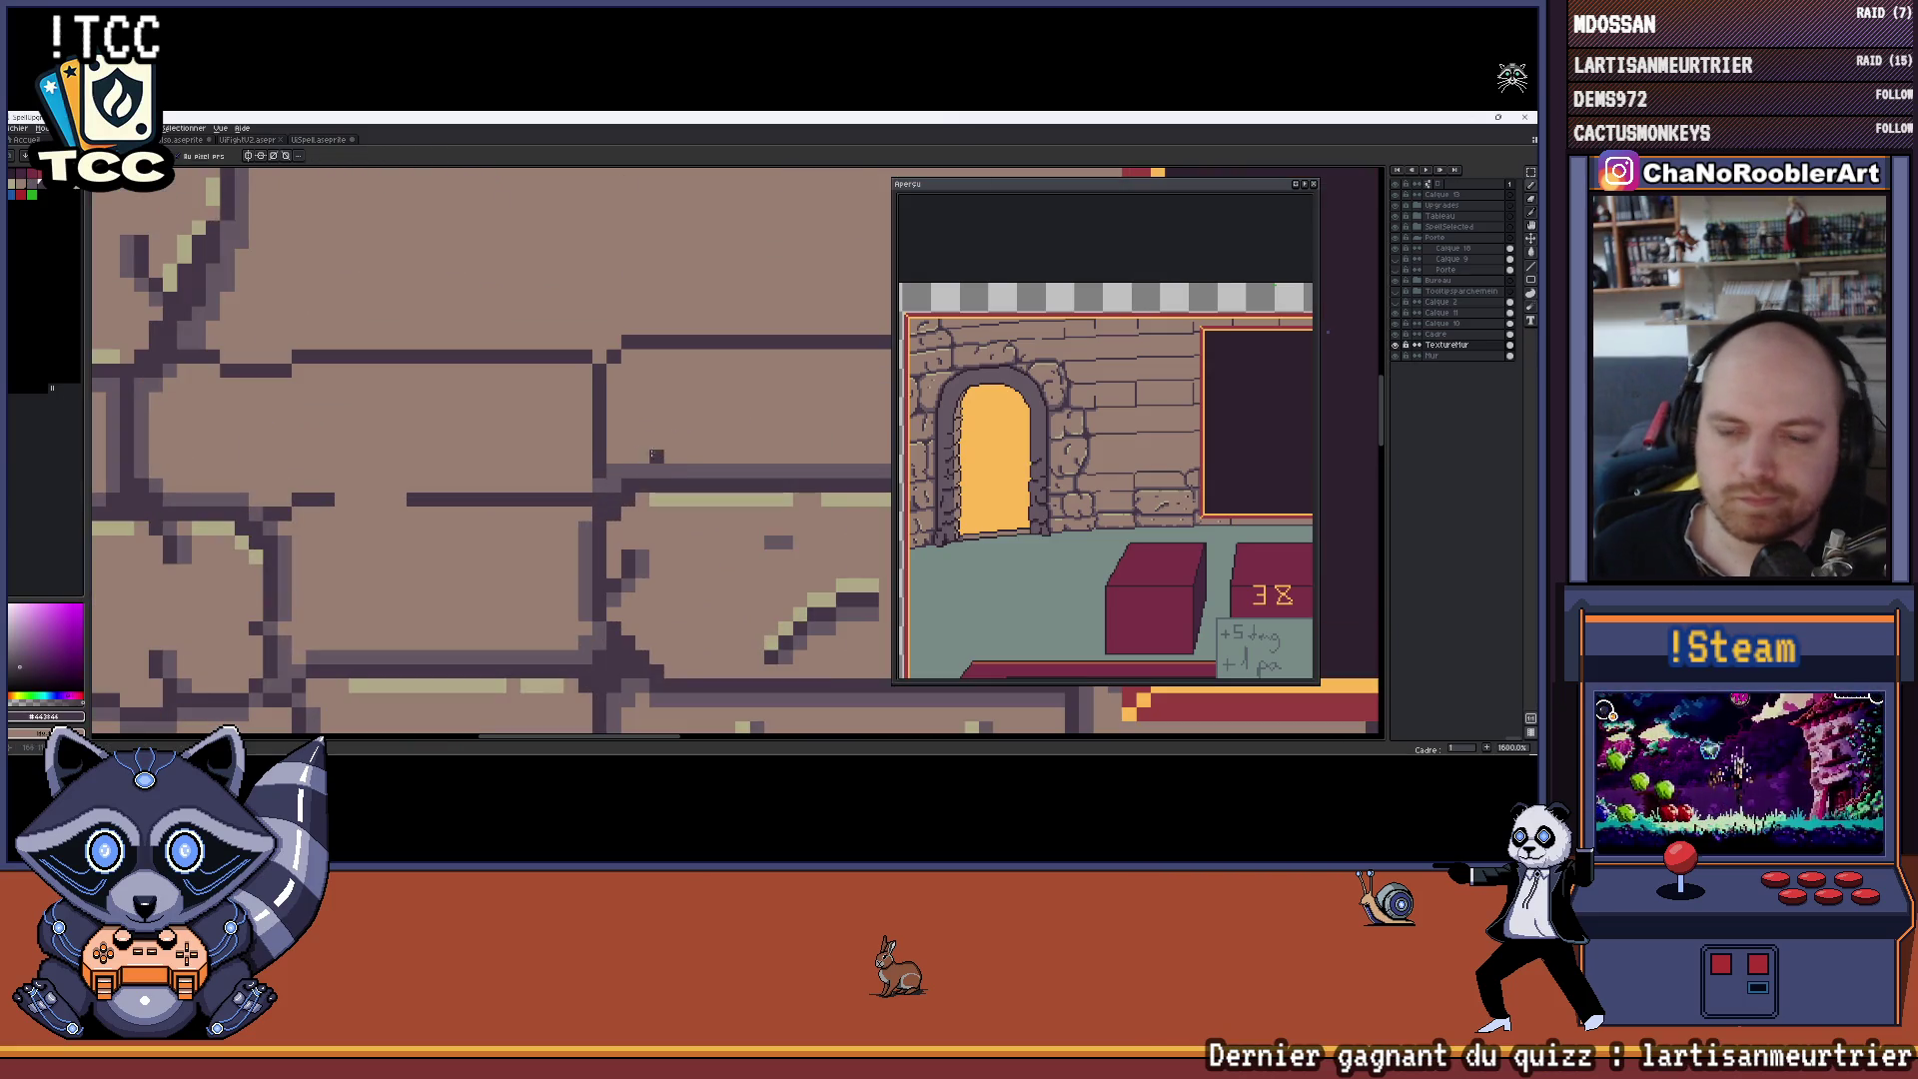
scroll(652, 447, "down", 5)
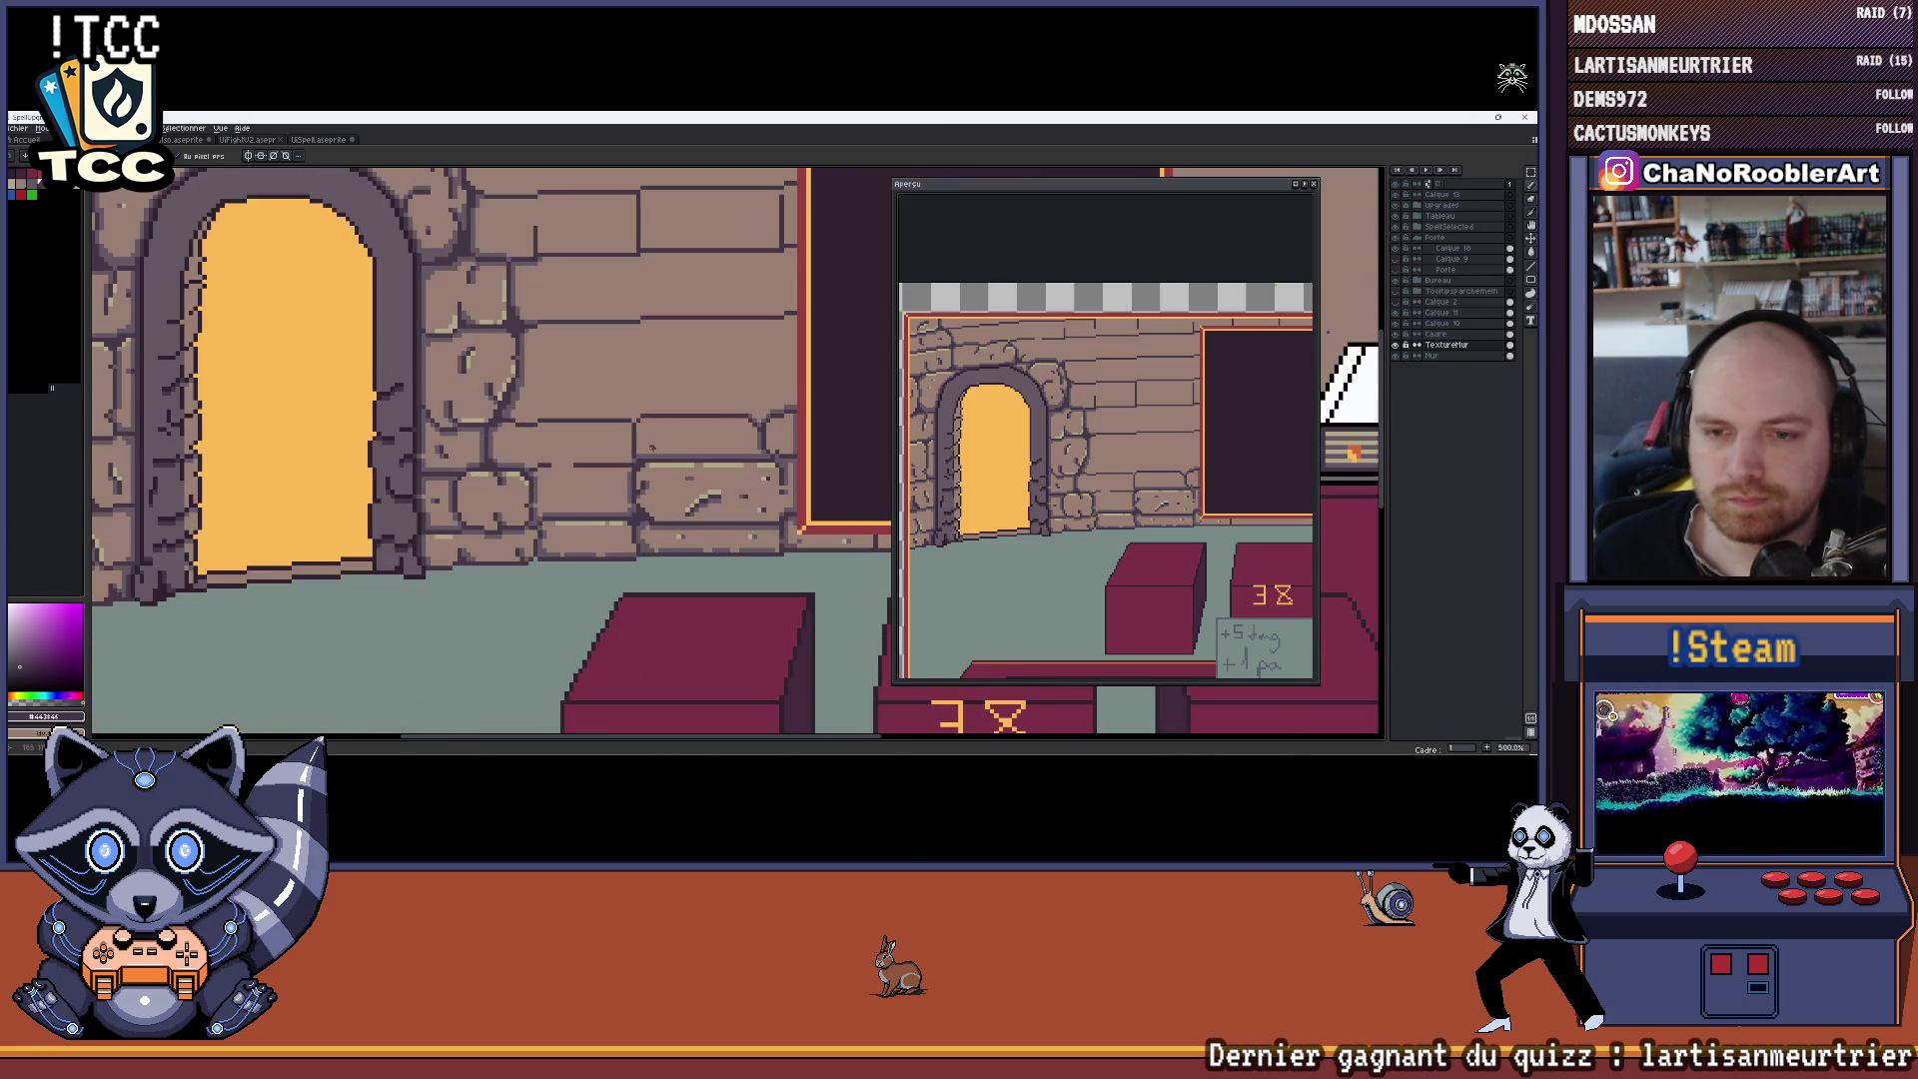
scroll(656, 445, "up", 7)
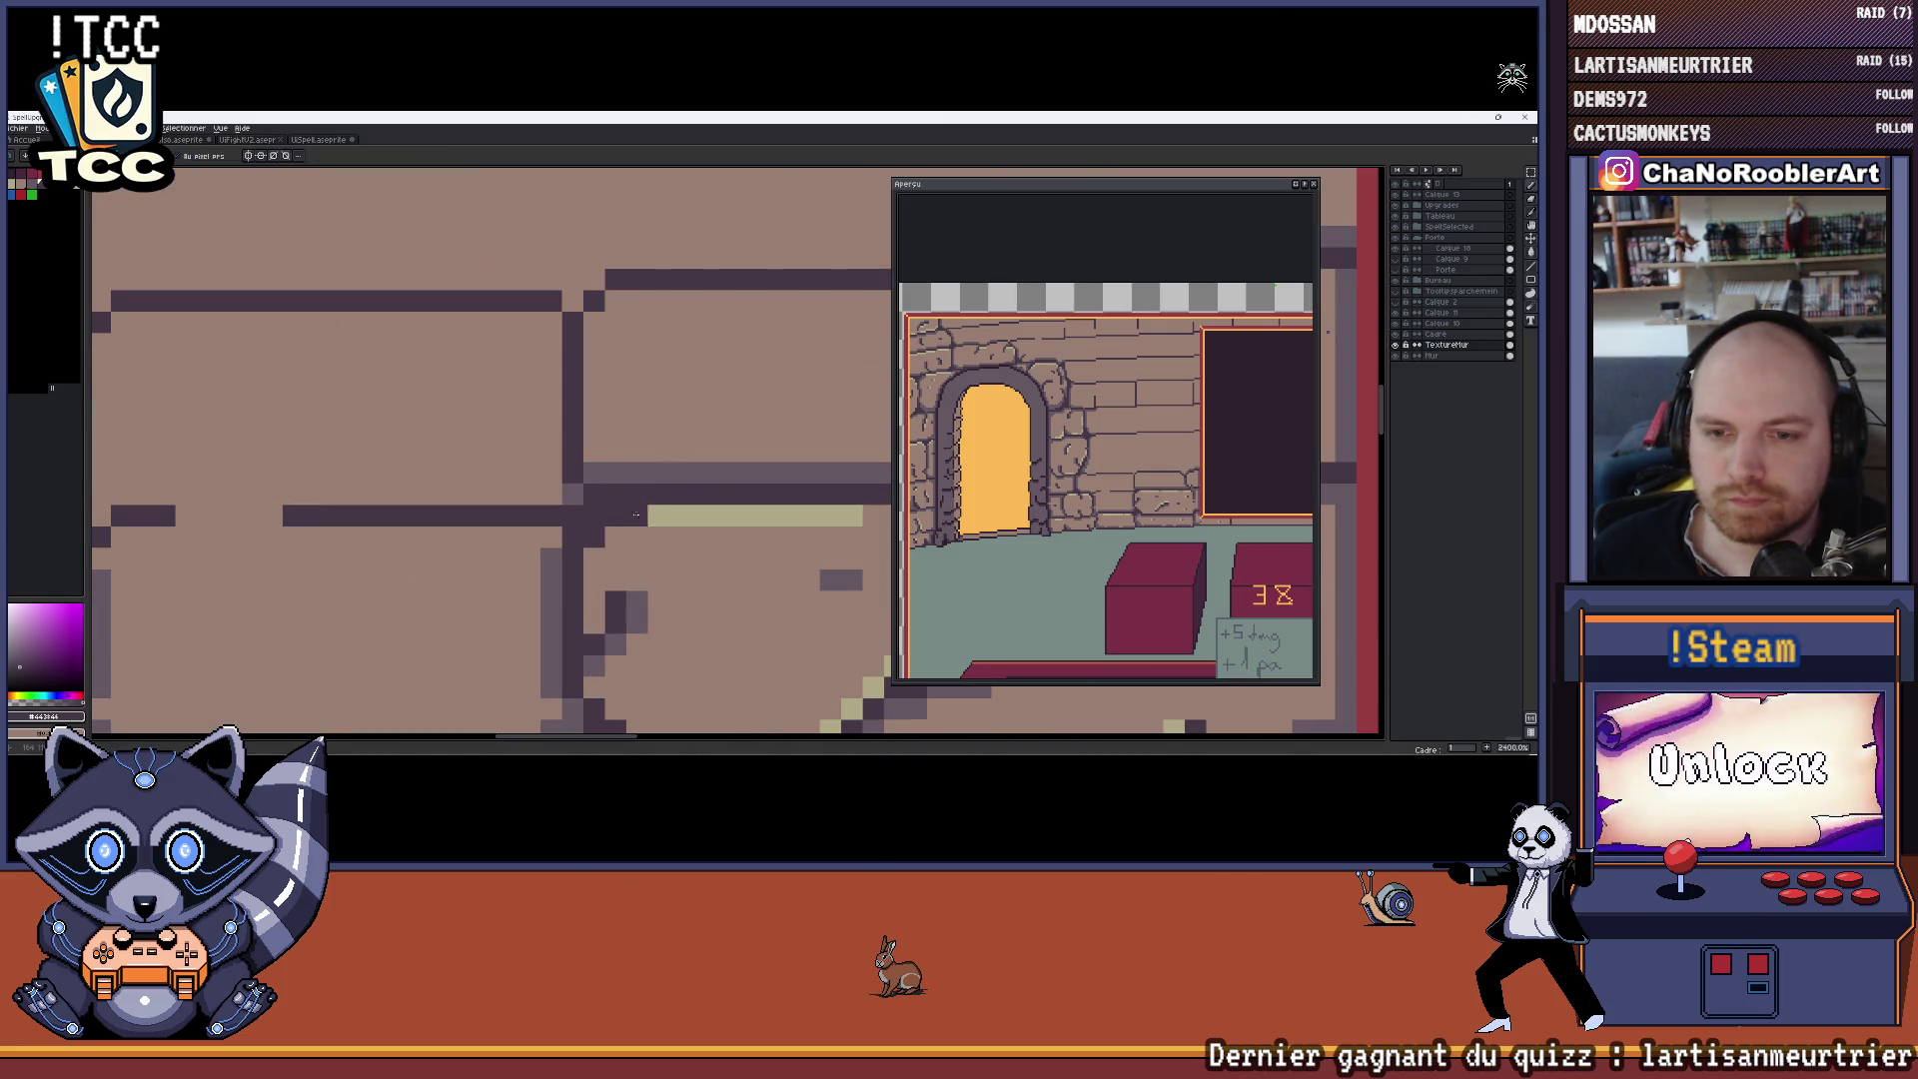
scroll(636, 514, "down", 8)
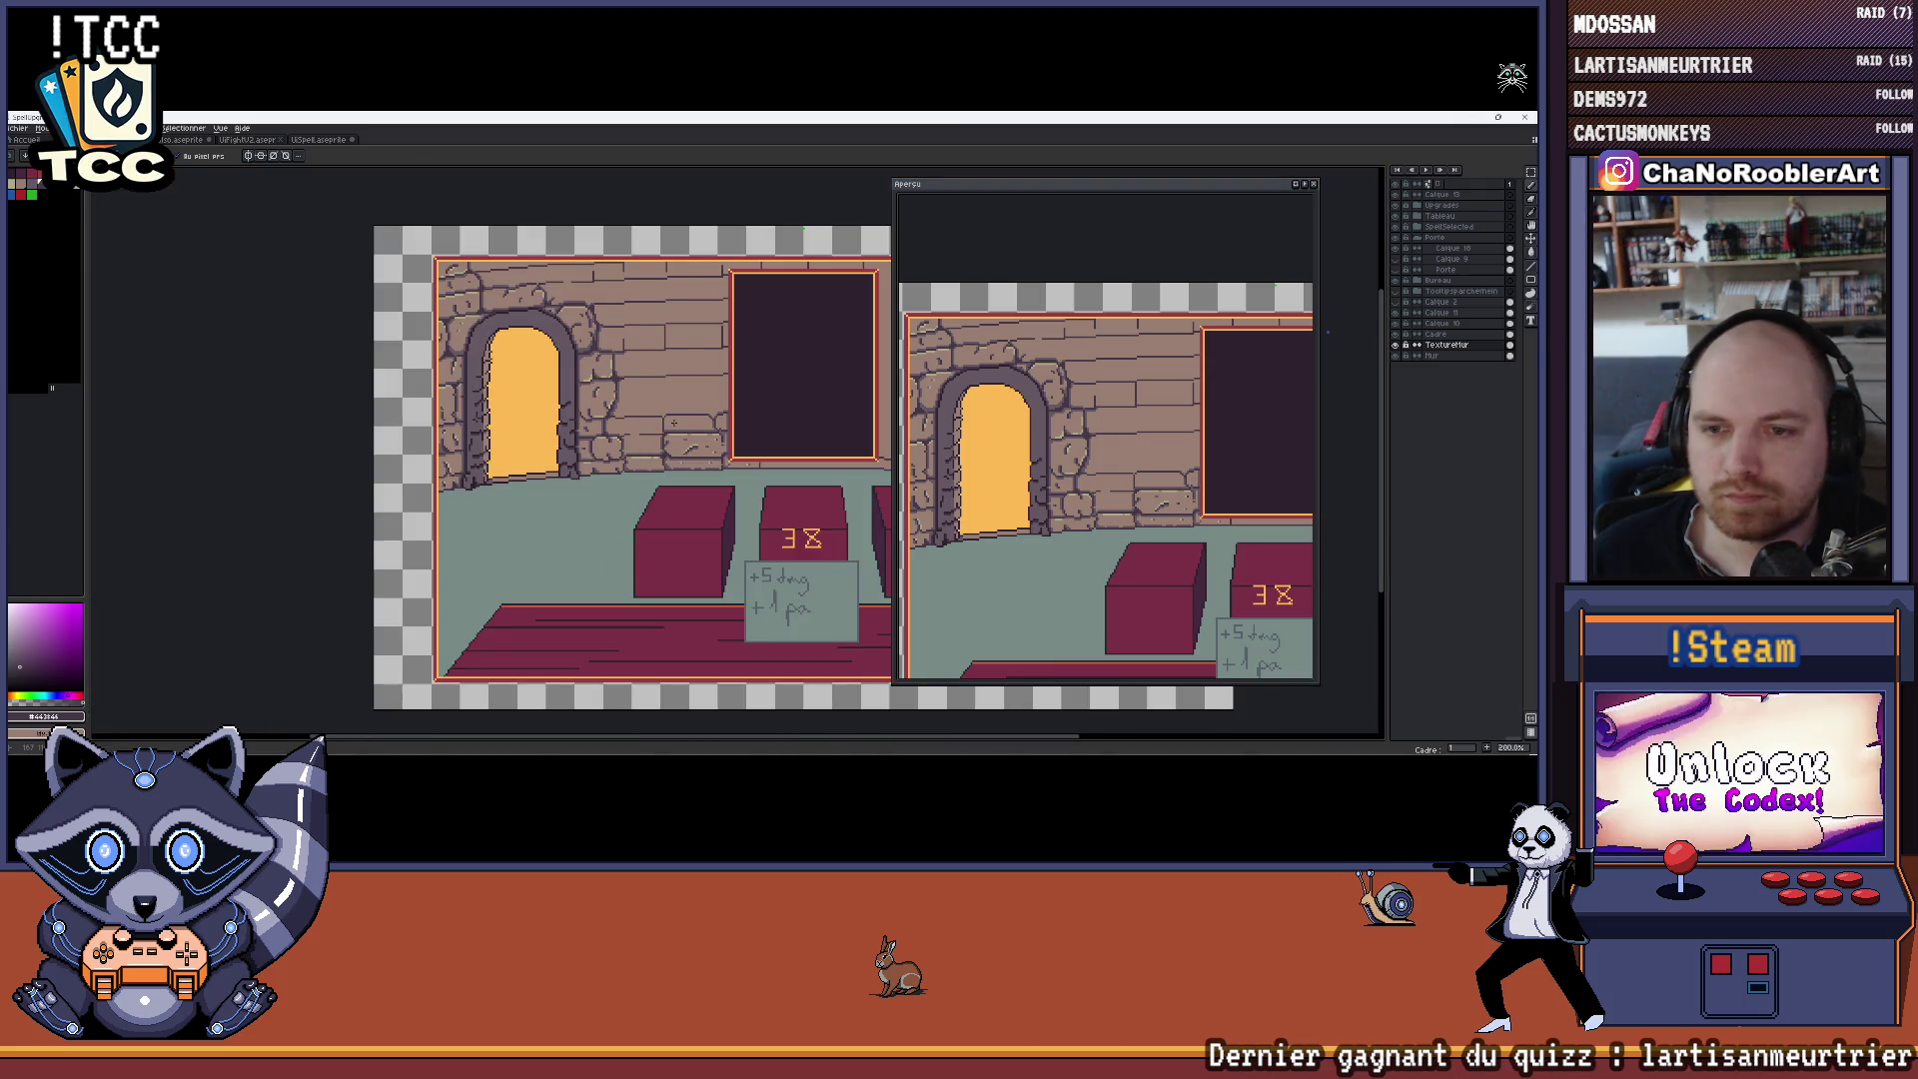
scroll(673, 423, "down", 1)
scroll(584, 429, "up", 2)
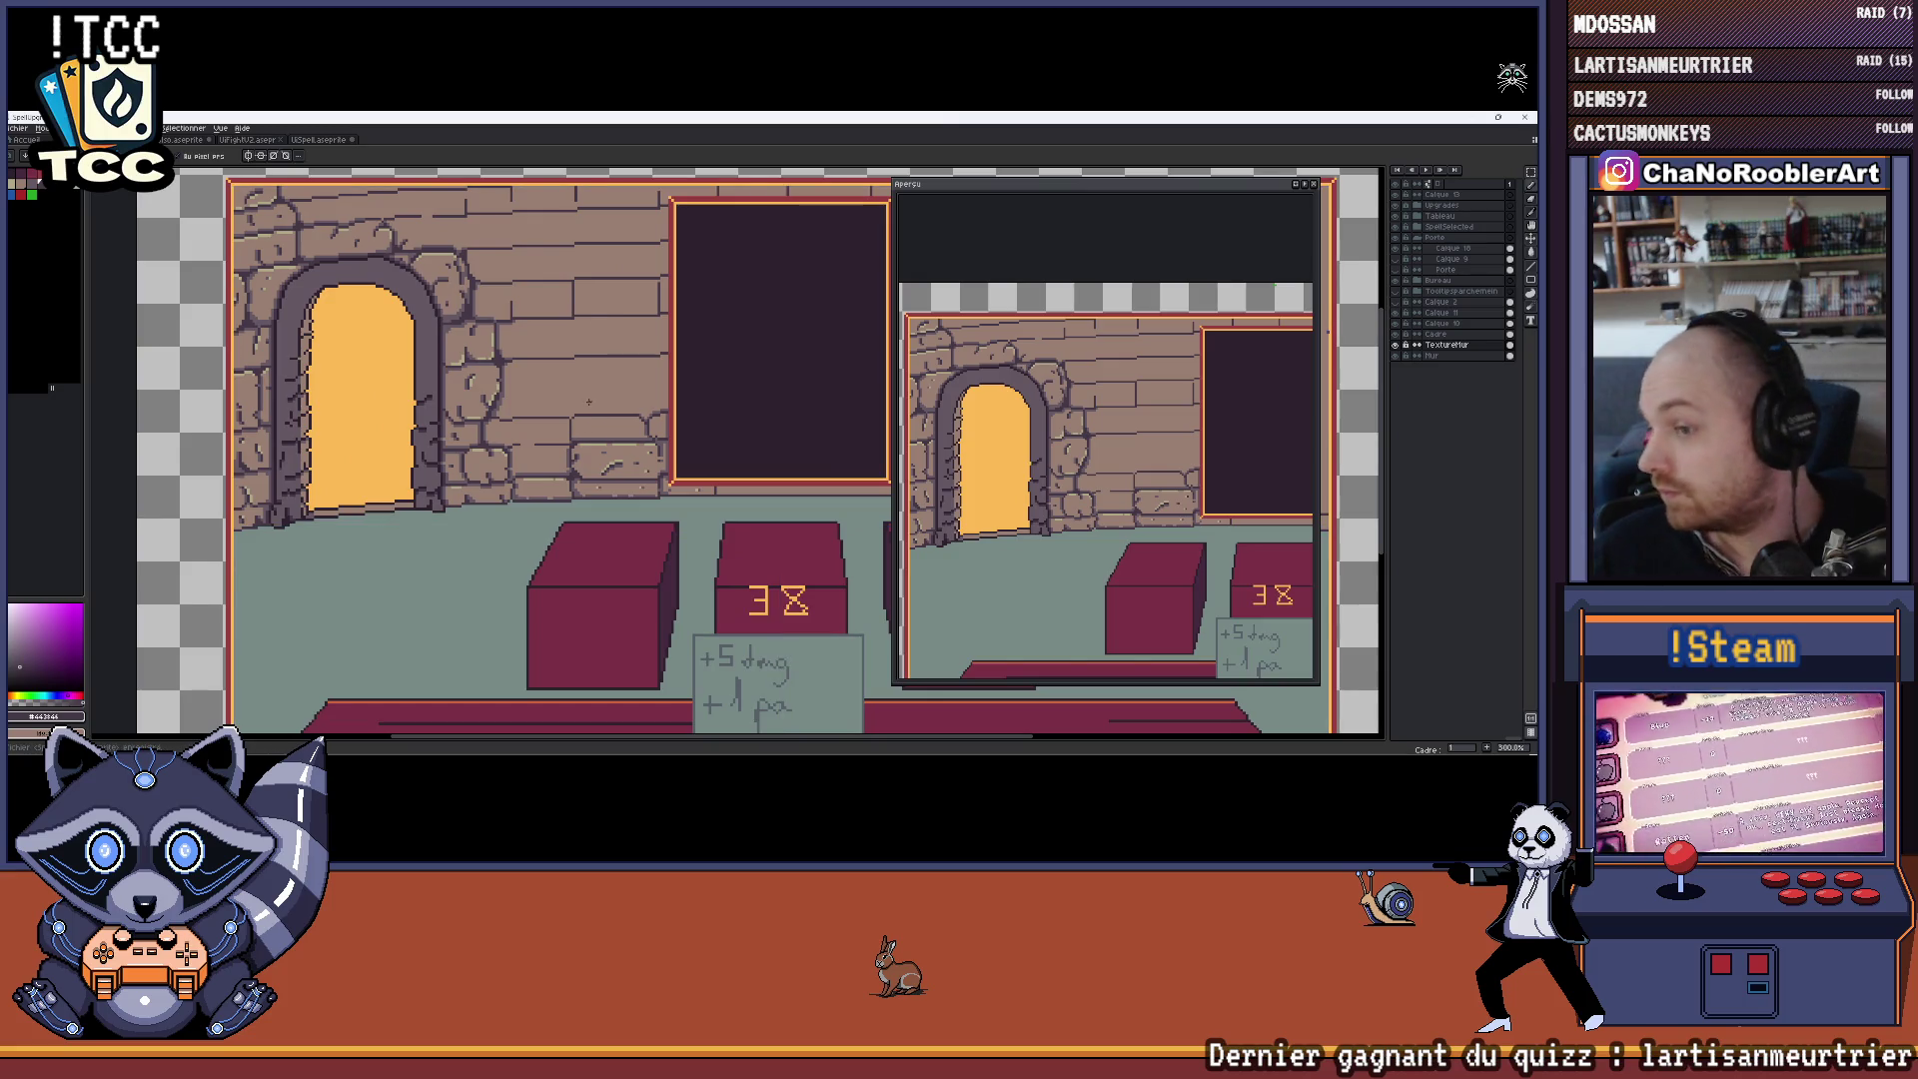
scroll(588, 401, "down", 2)
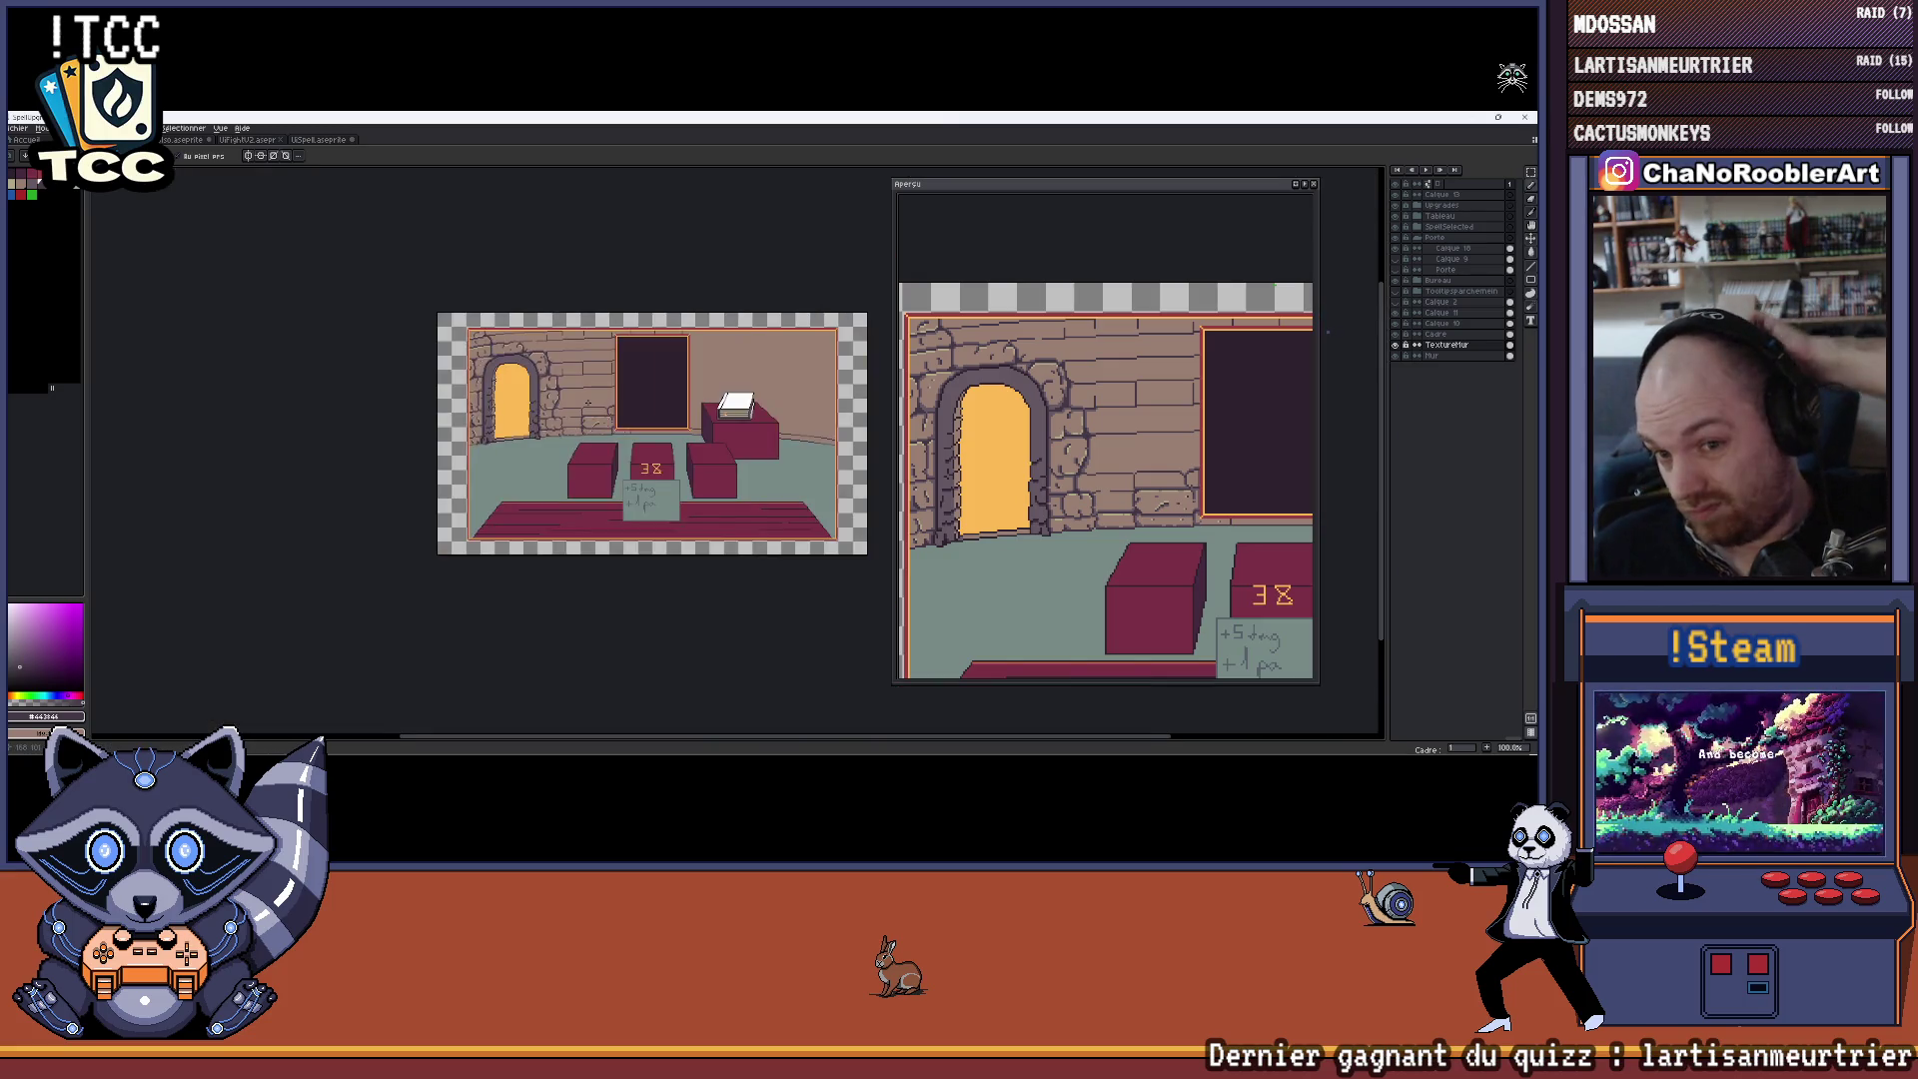
scroll(588, 402, "up", 1)
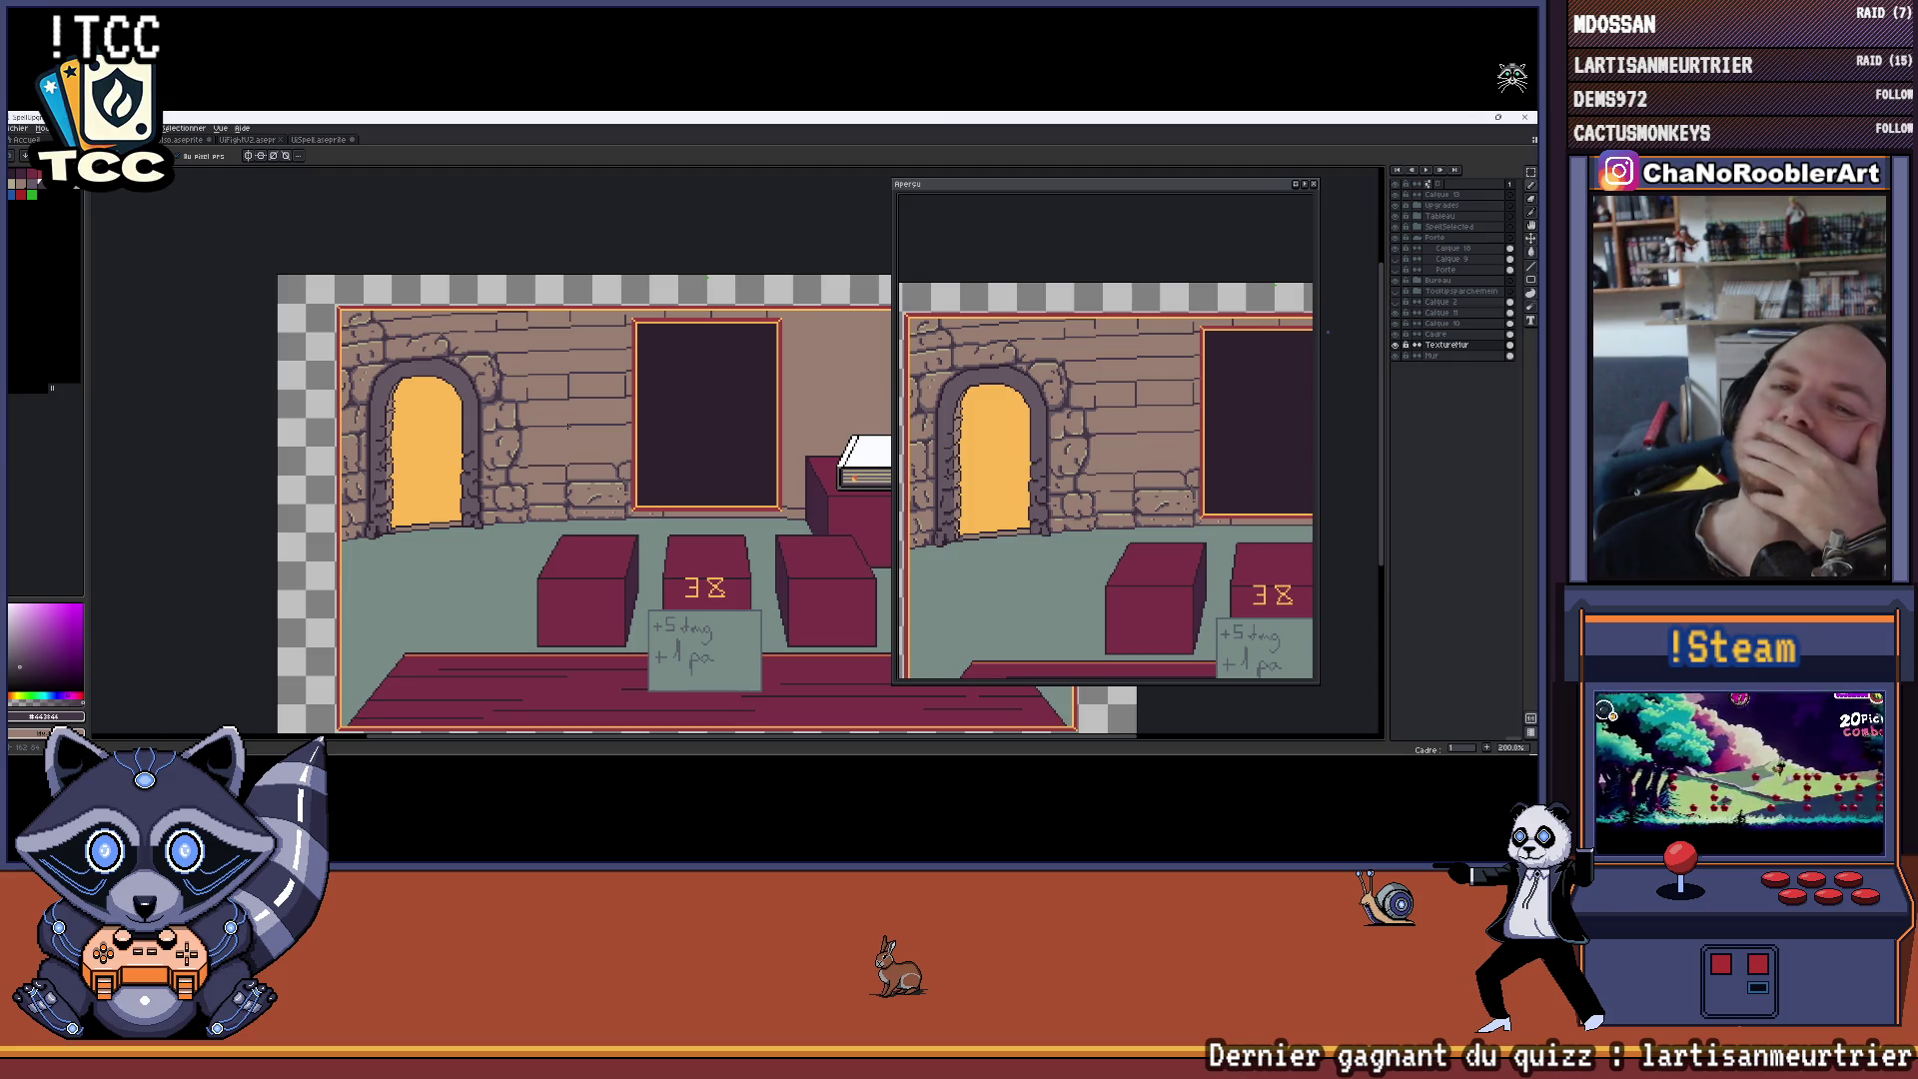
scroll(559, 424, "down", 1)
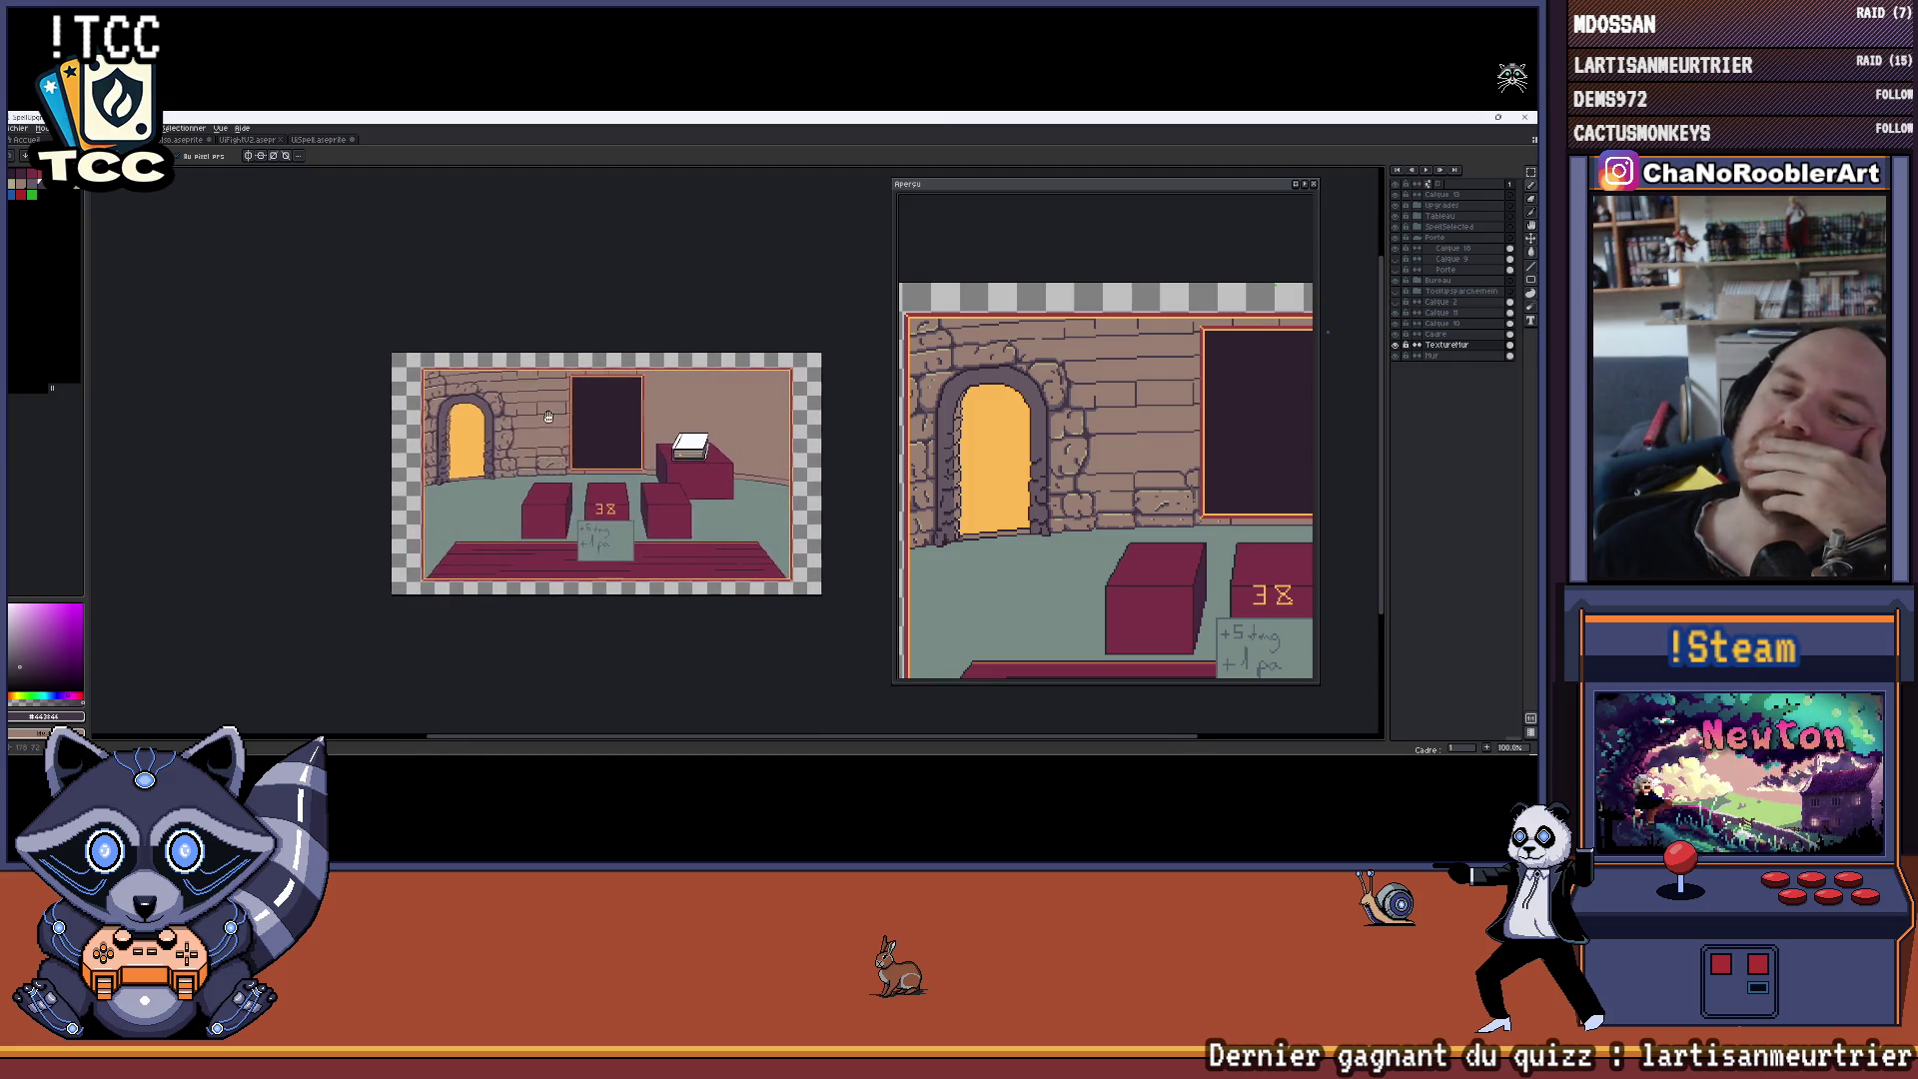
scroll(549, 416, "up", 5)
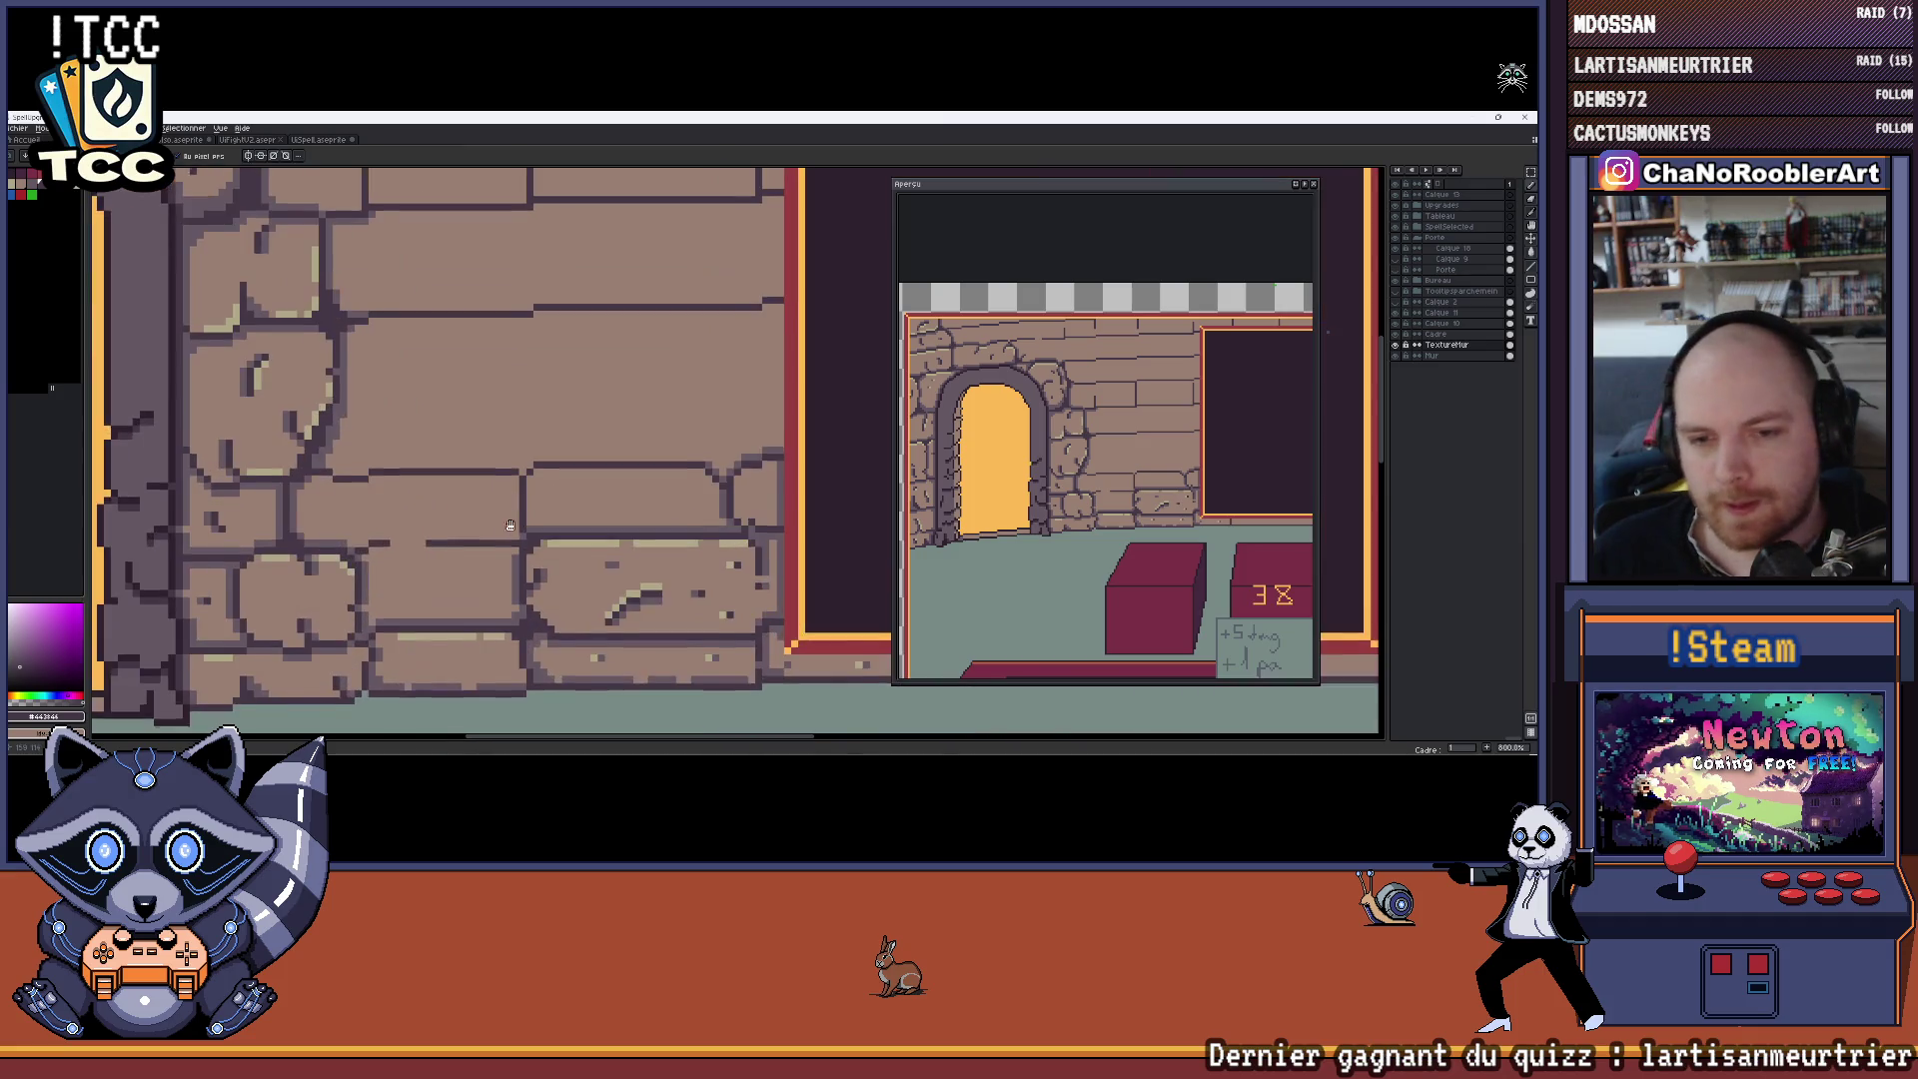
scroll(530, 524, "right", 2)
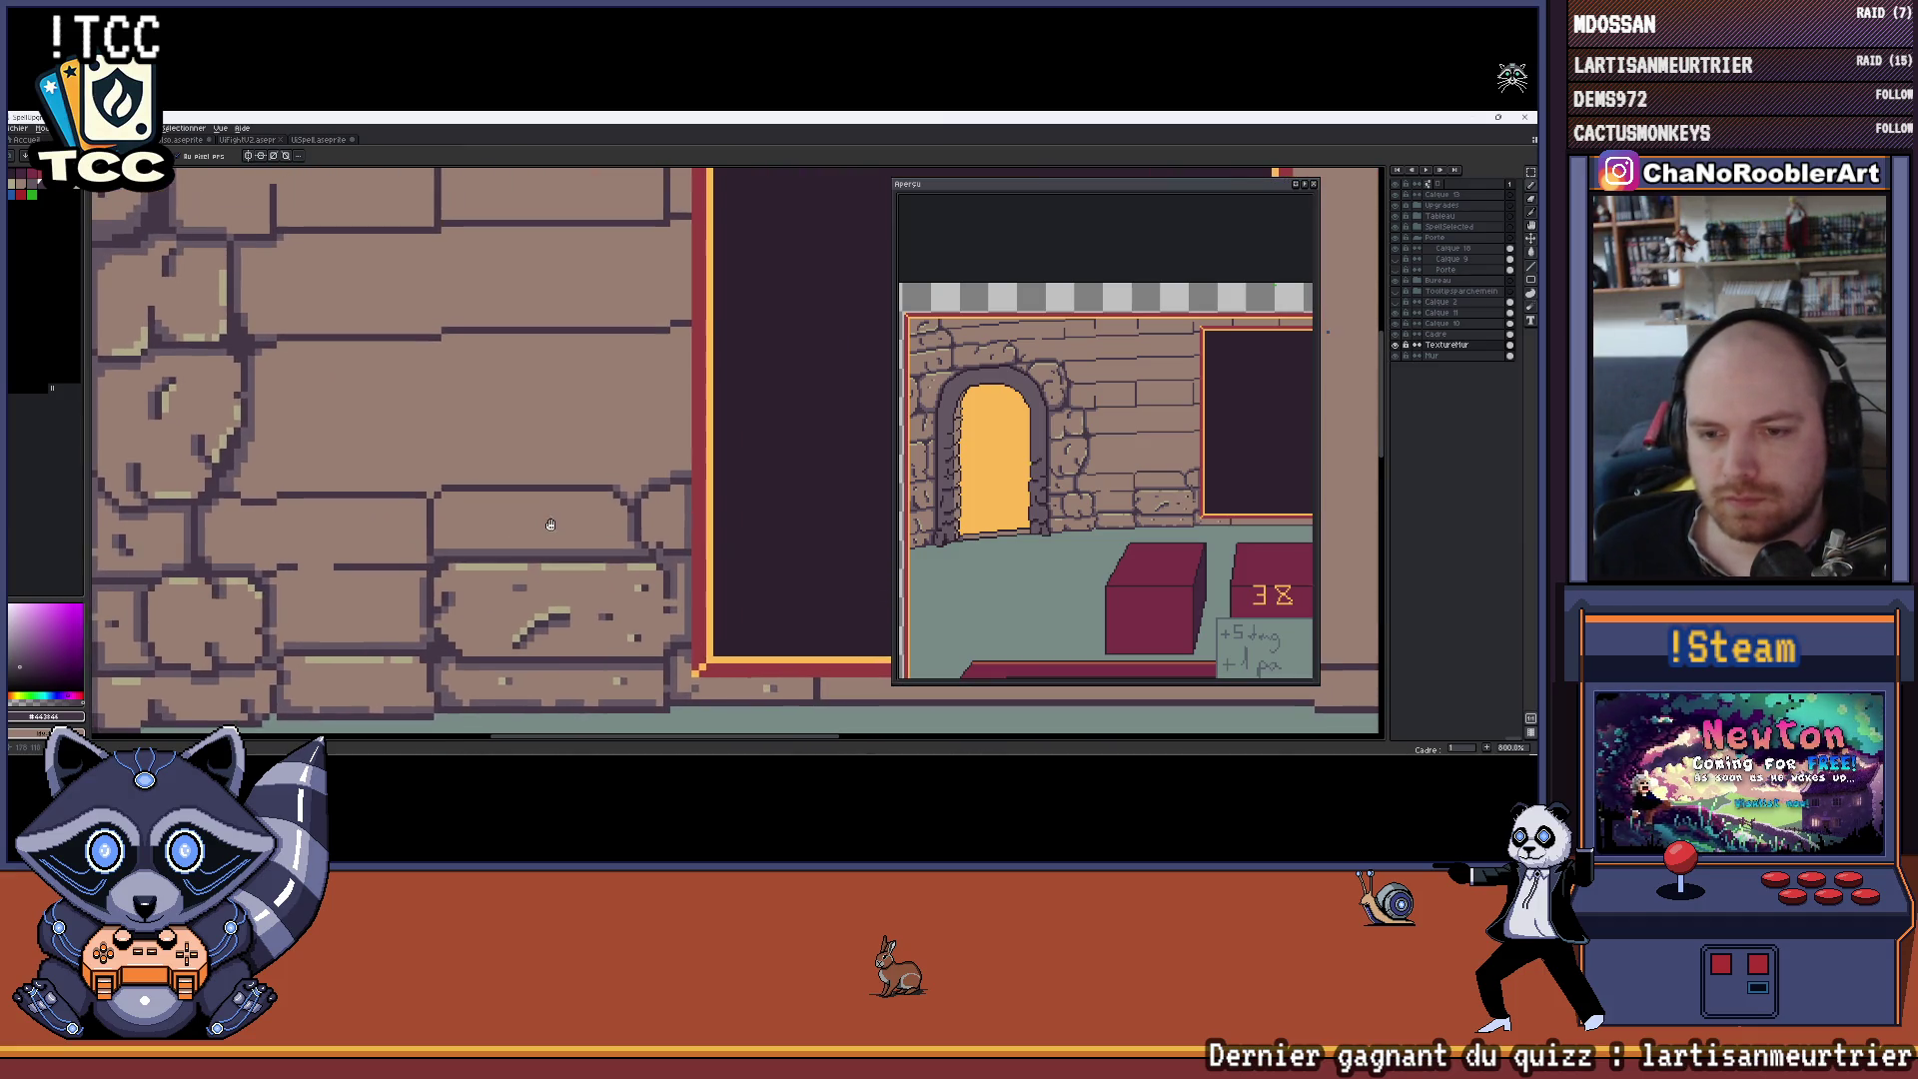
left_click_drag(551, 525, 530, 534)
scroll(556, 532, "up", 5)
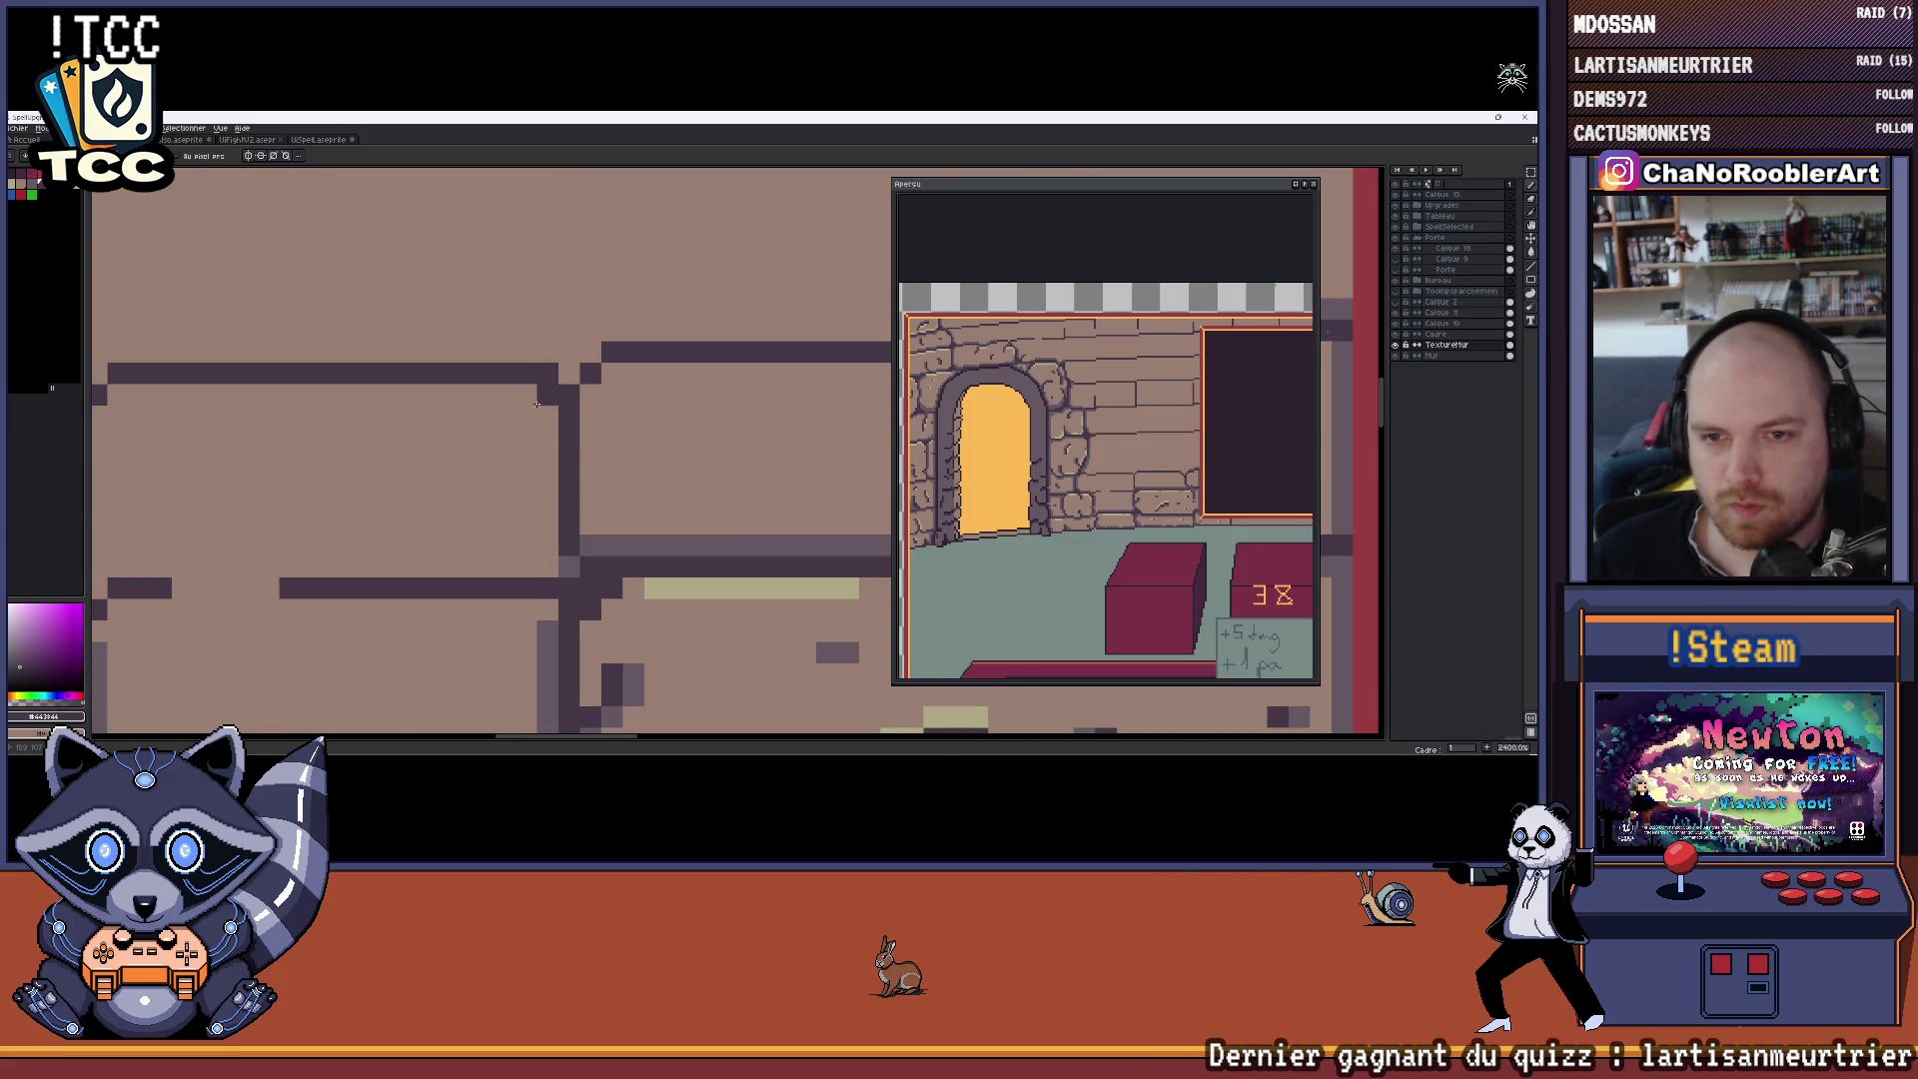
scroll(536, 403, "down", 6)
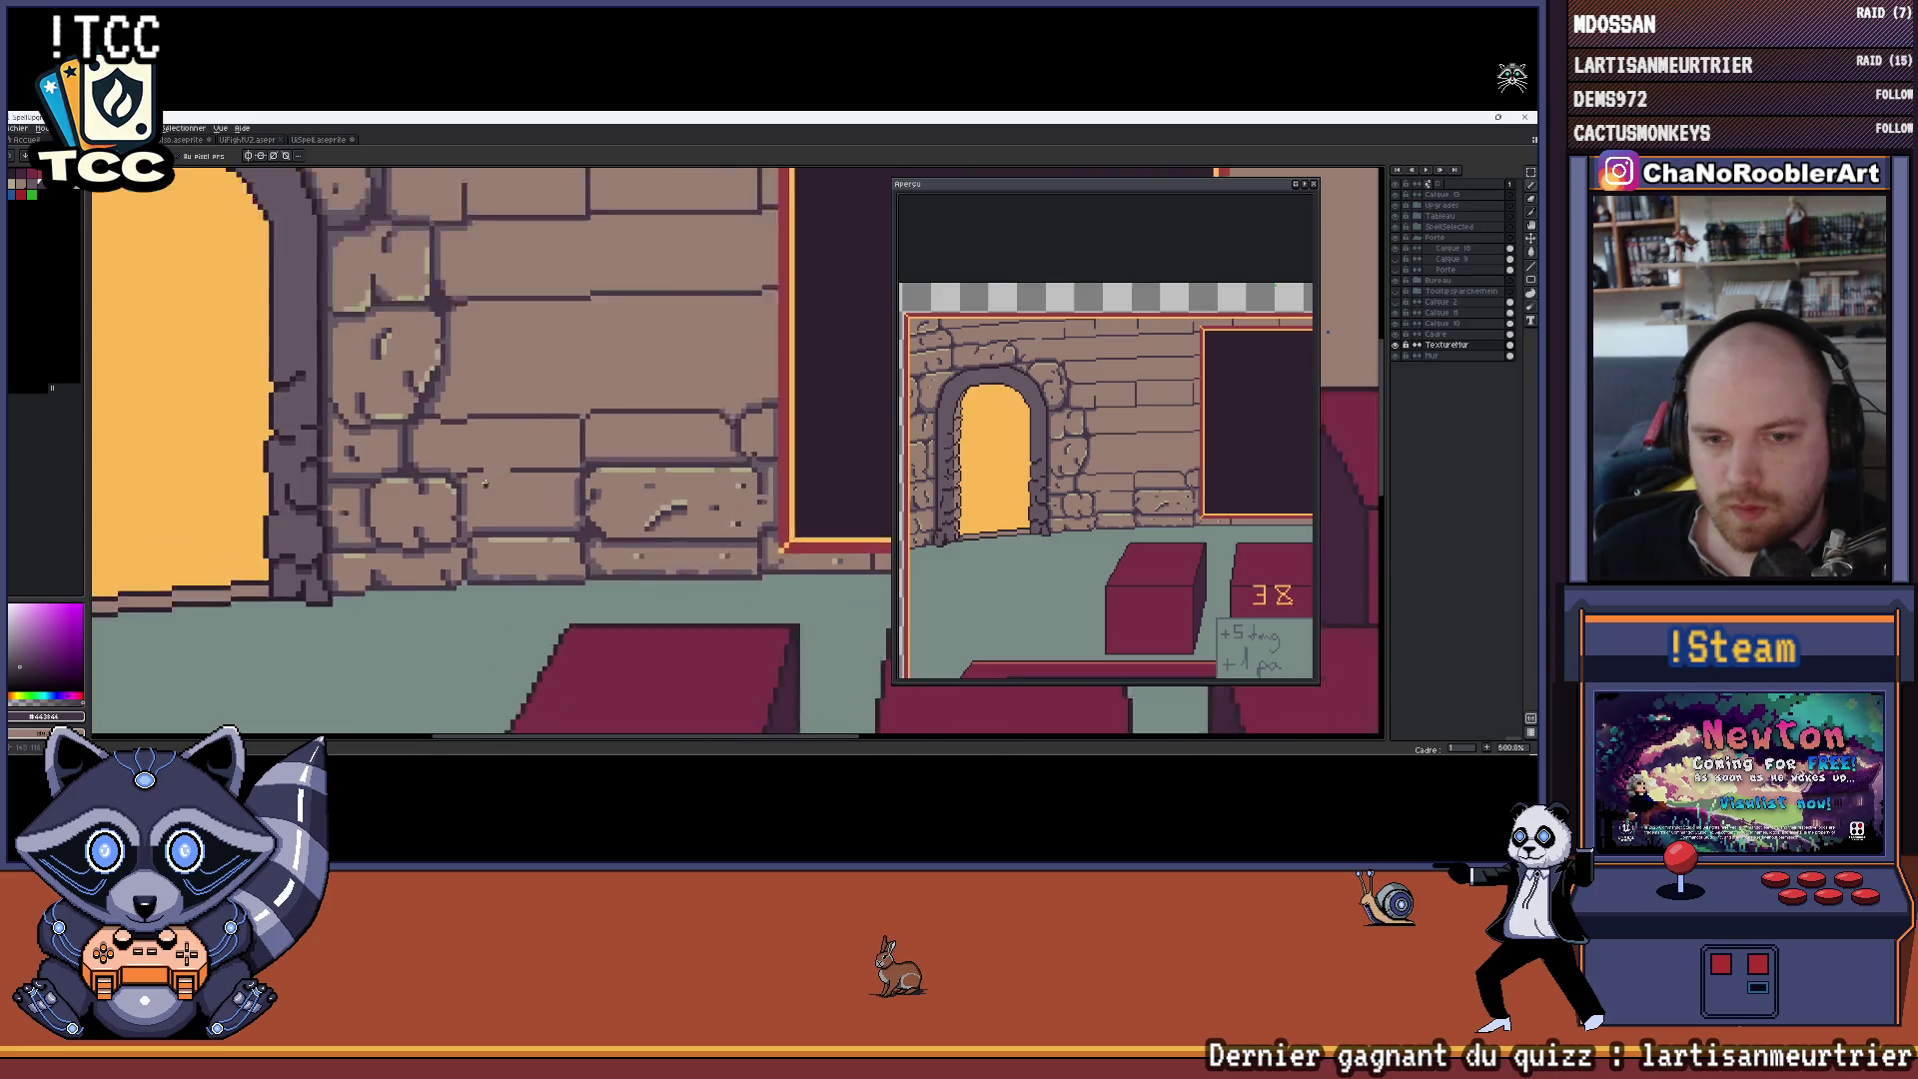
scroll(487, 475, "up", 2)
scroll(513, 465, "down", 2)
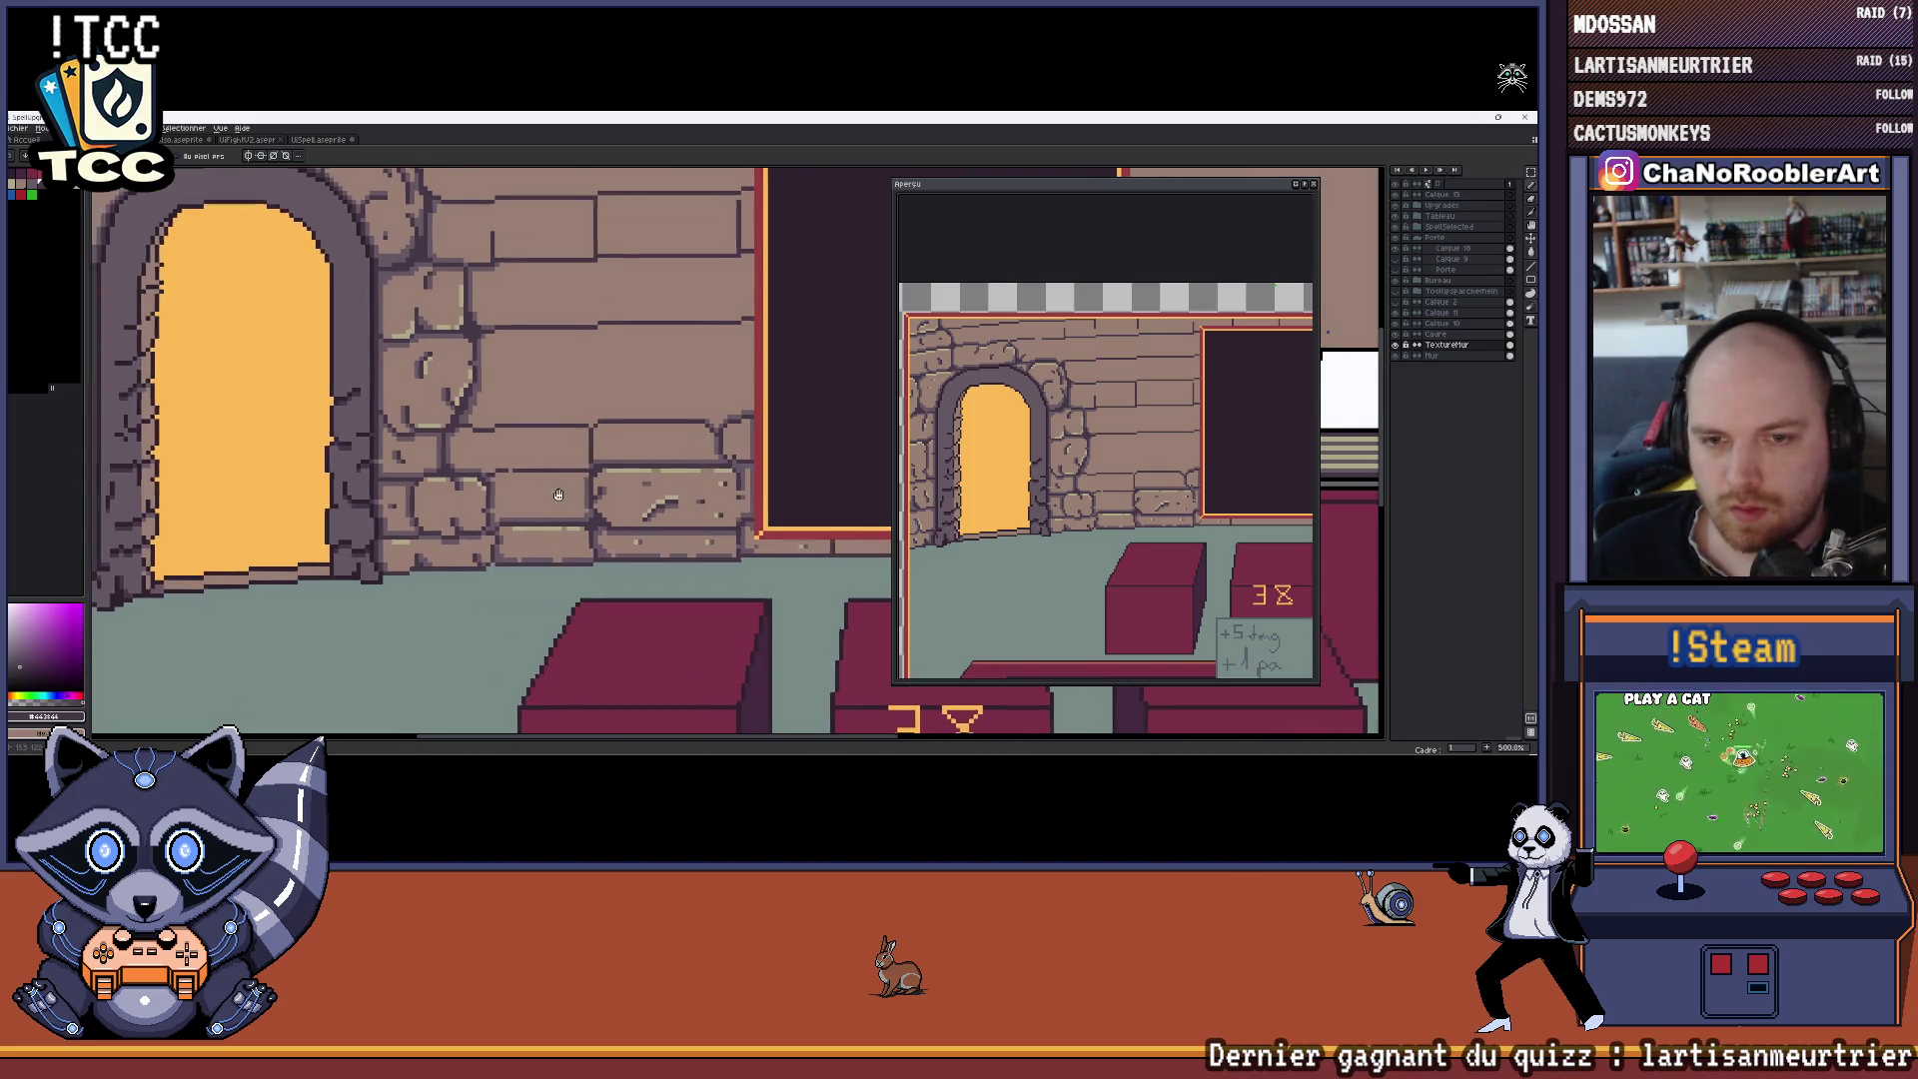
scroll(603, 455, "up", 4)
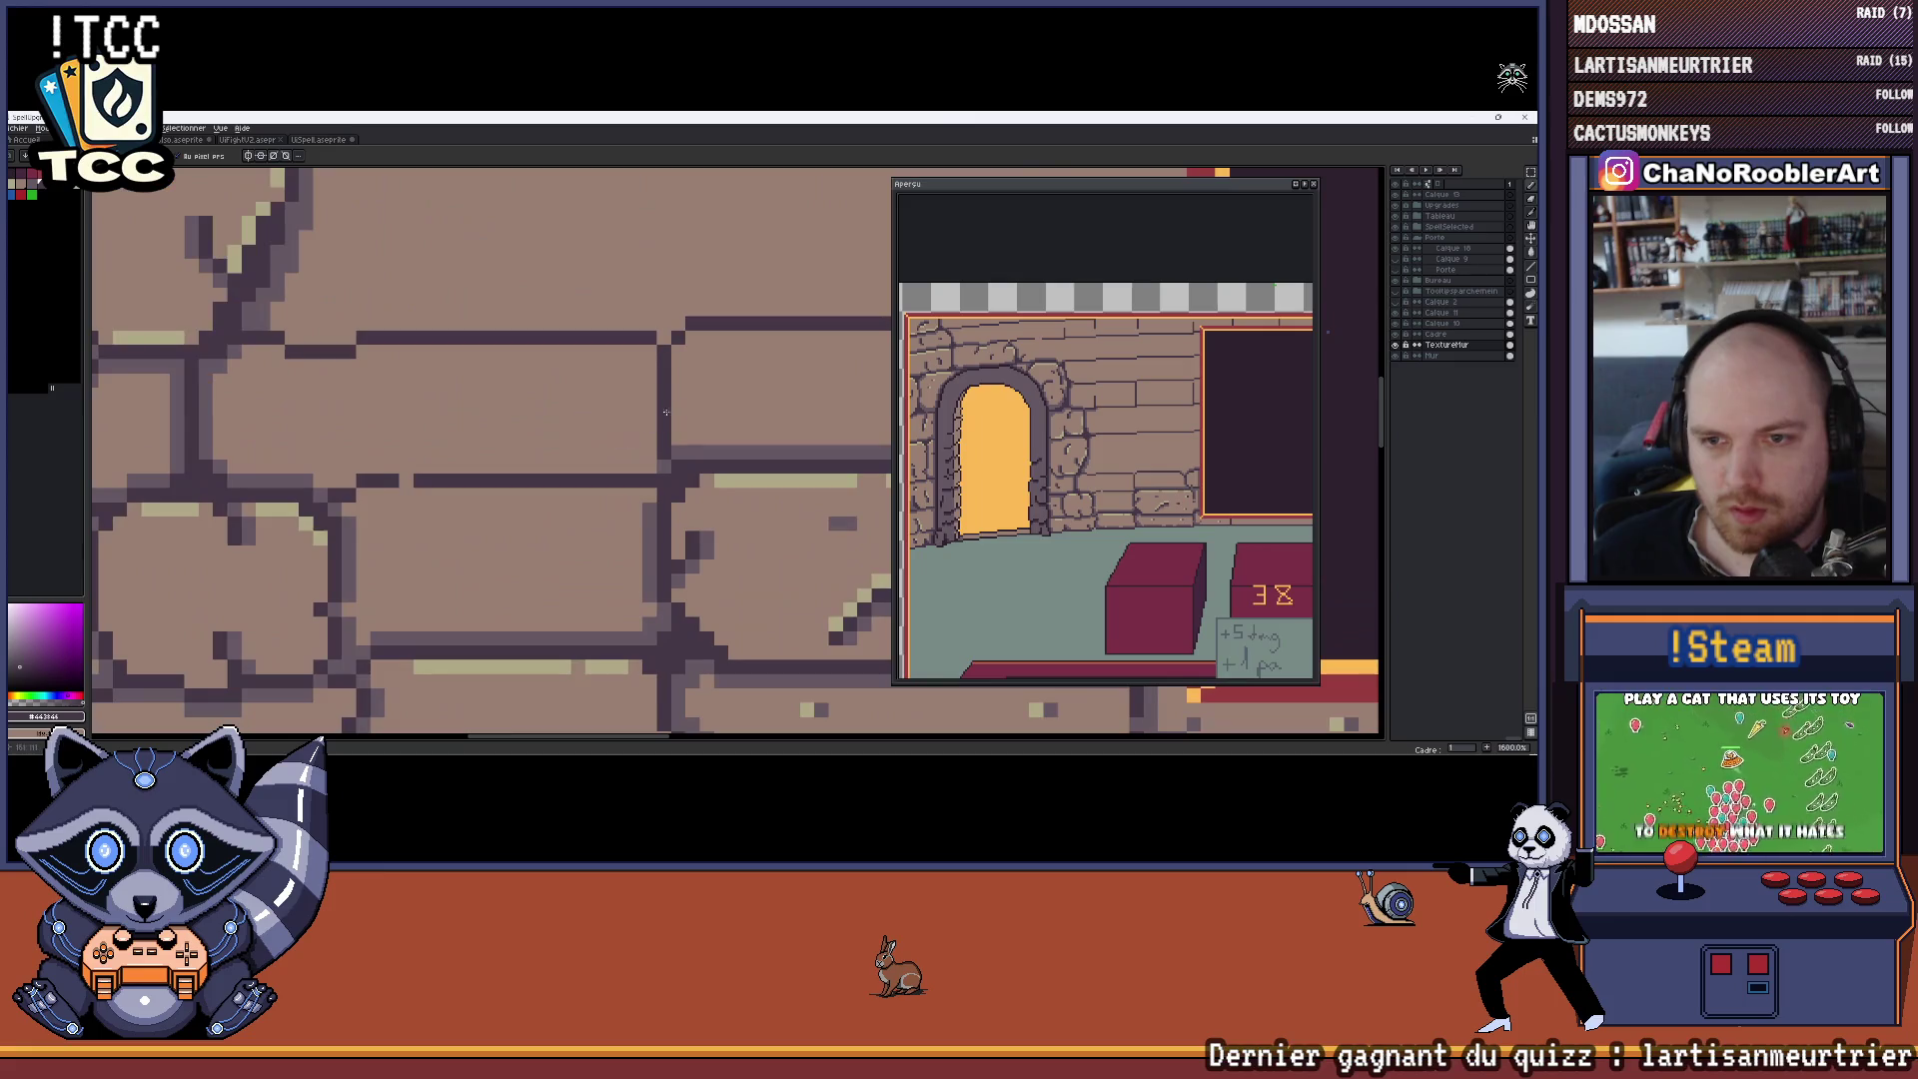
left_click(686, 422, "alt")
scroll(665, 410, "down", 3)
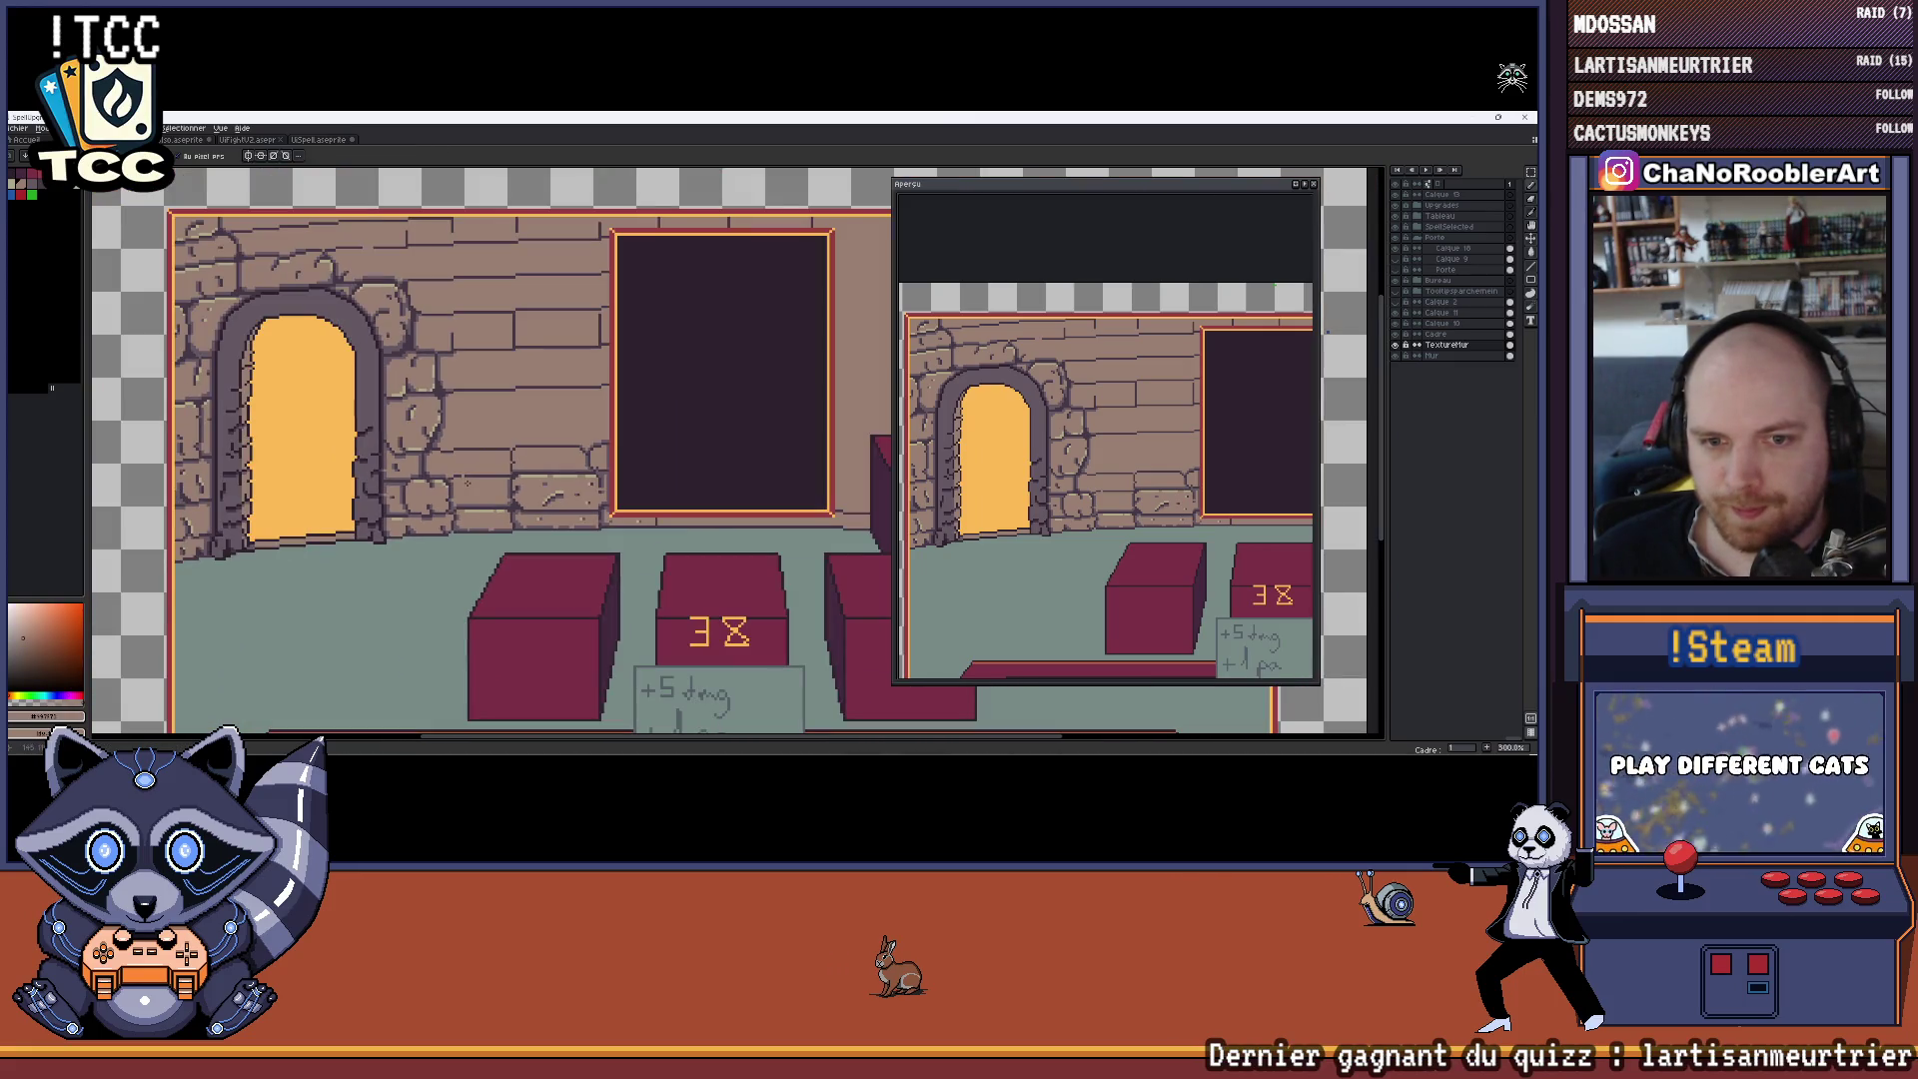
scroll(466, 483, "up", 1)
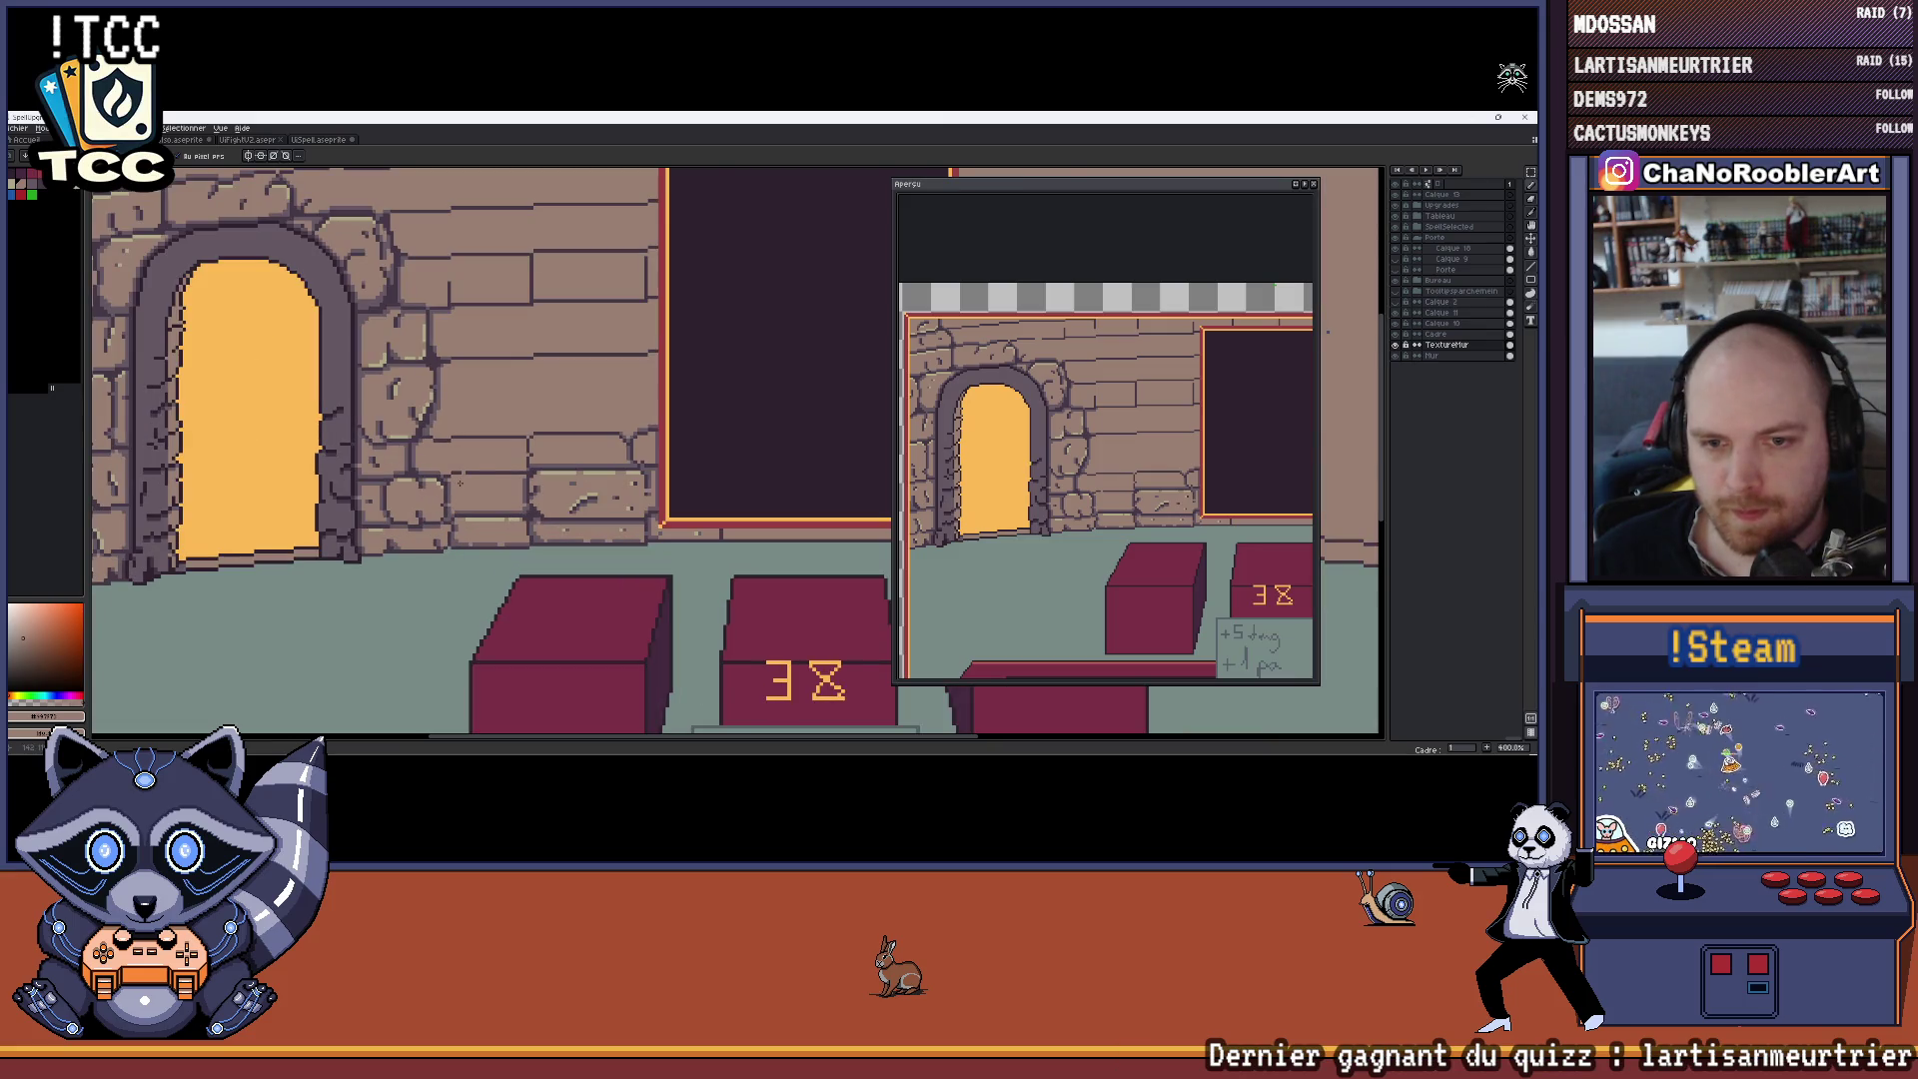
scroll(520, 469, "up", 4)
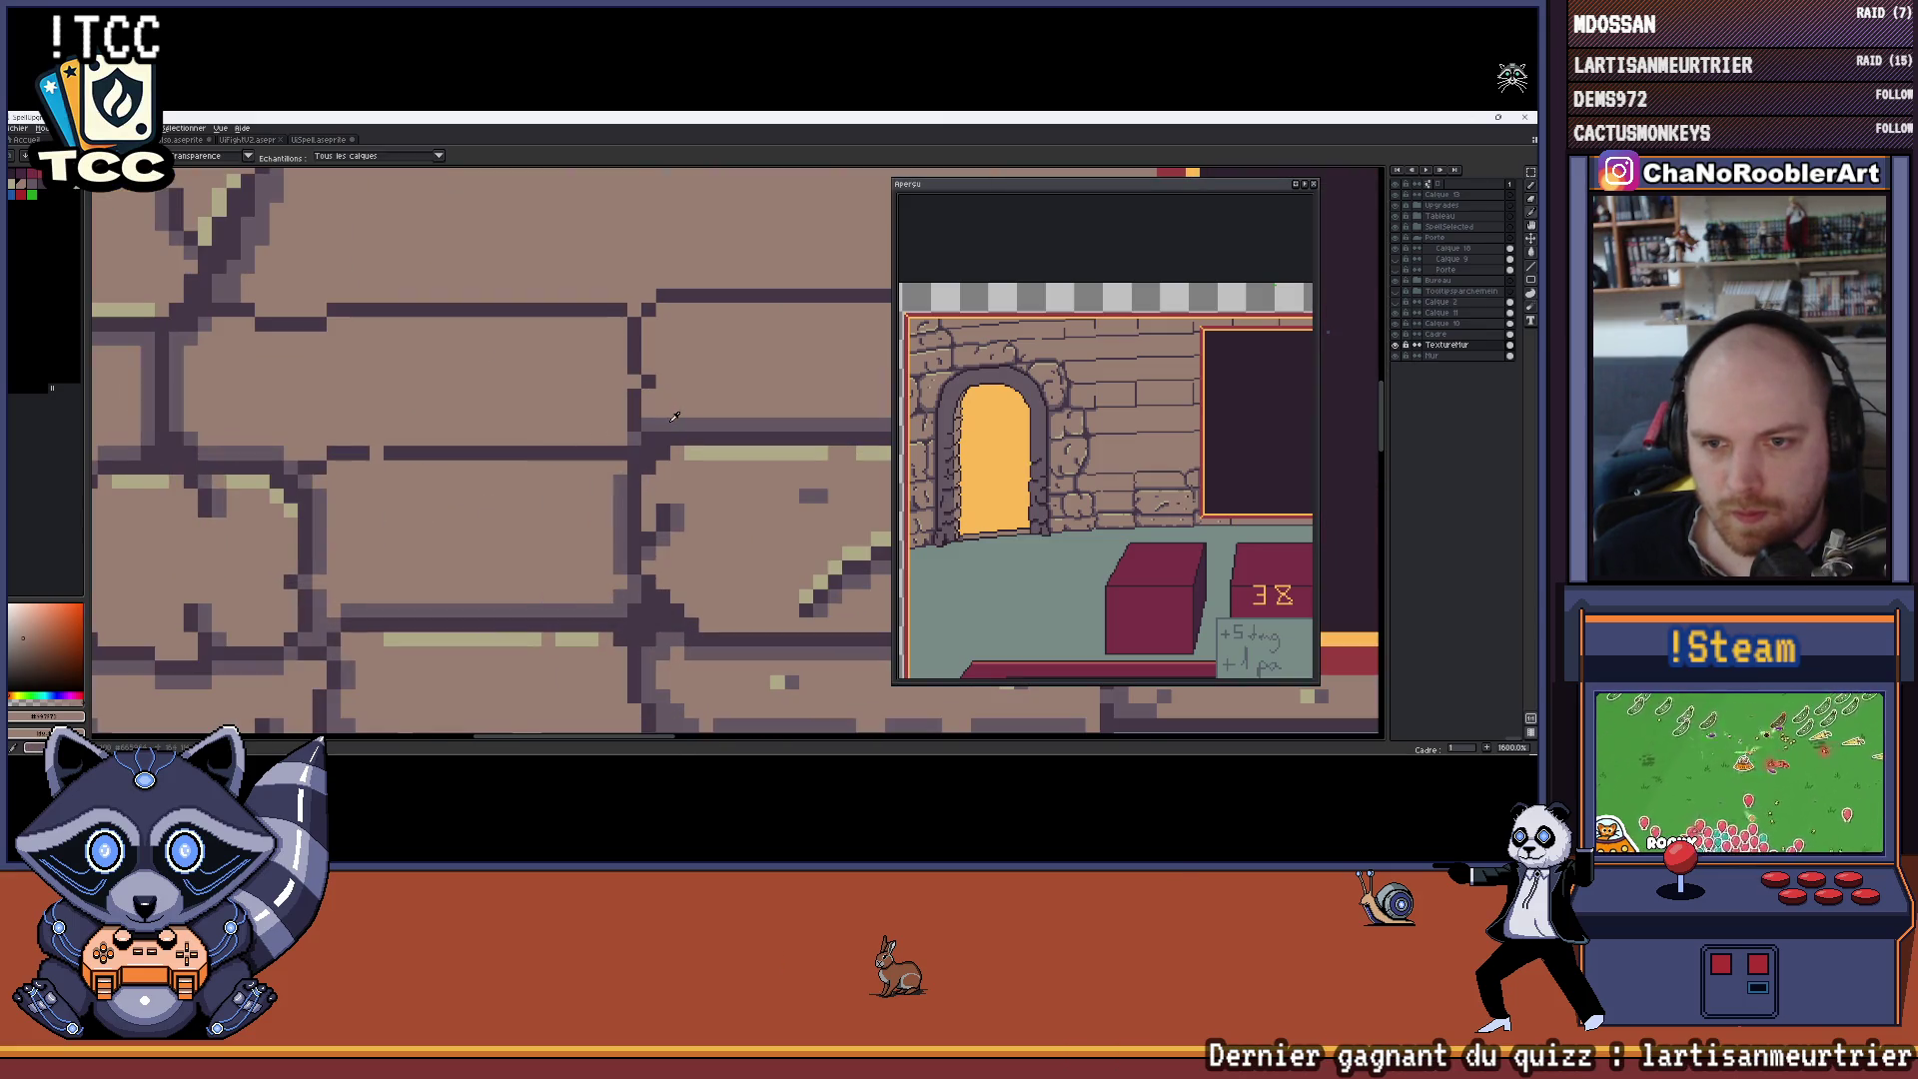
left_click(674, 415)
left_click_drag(622, 396, 536, 455)
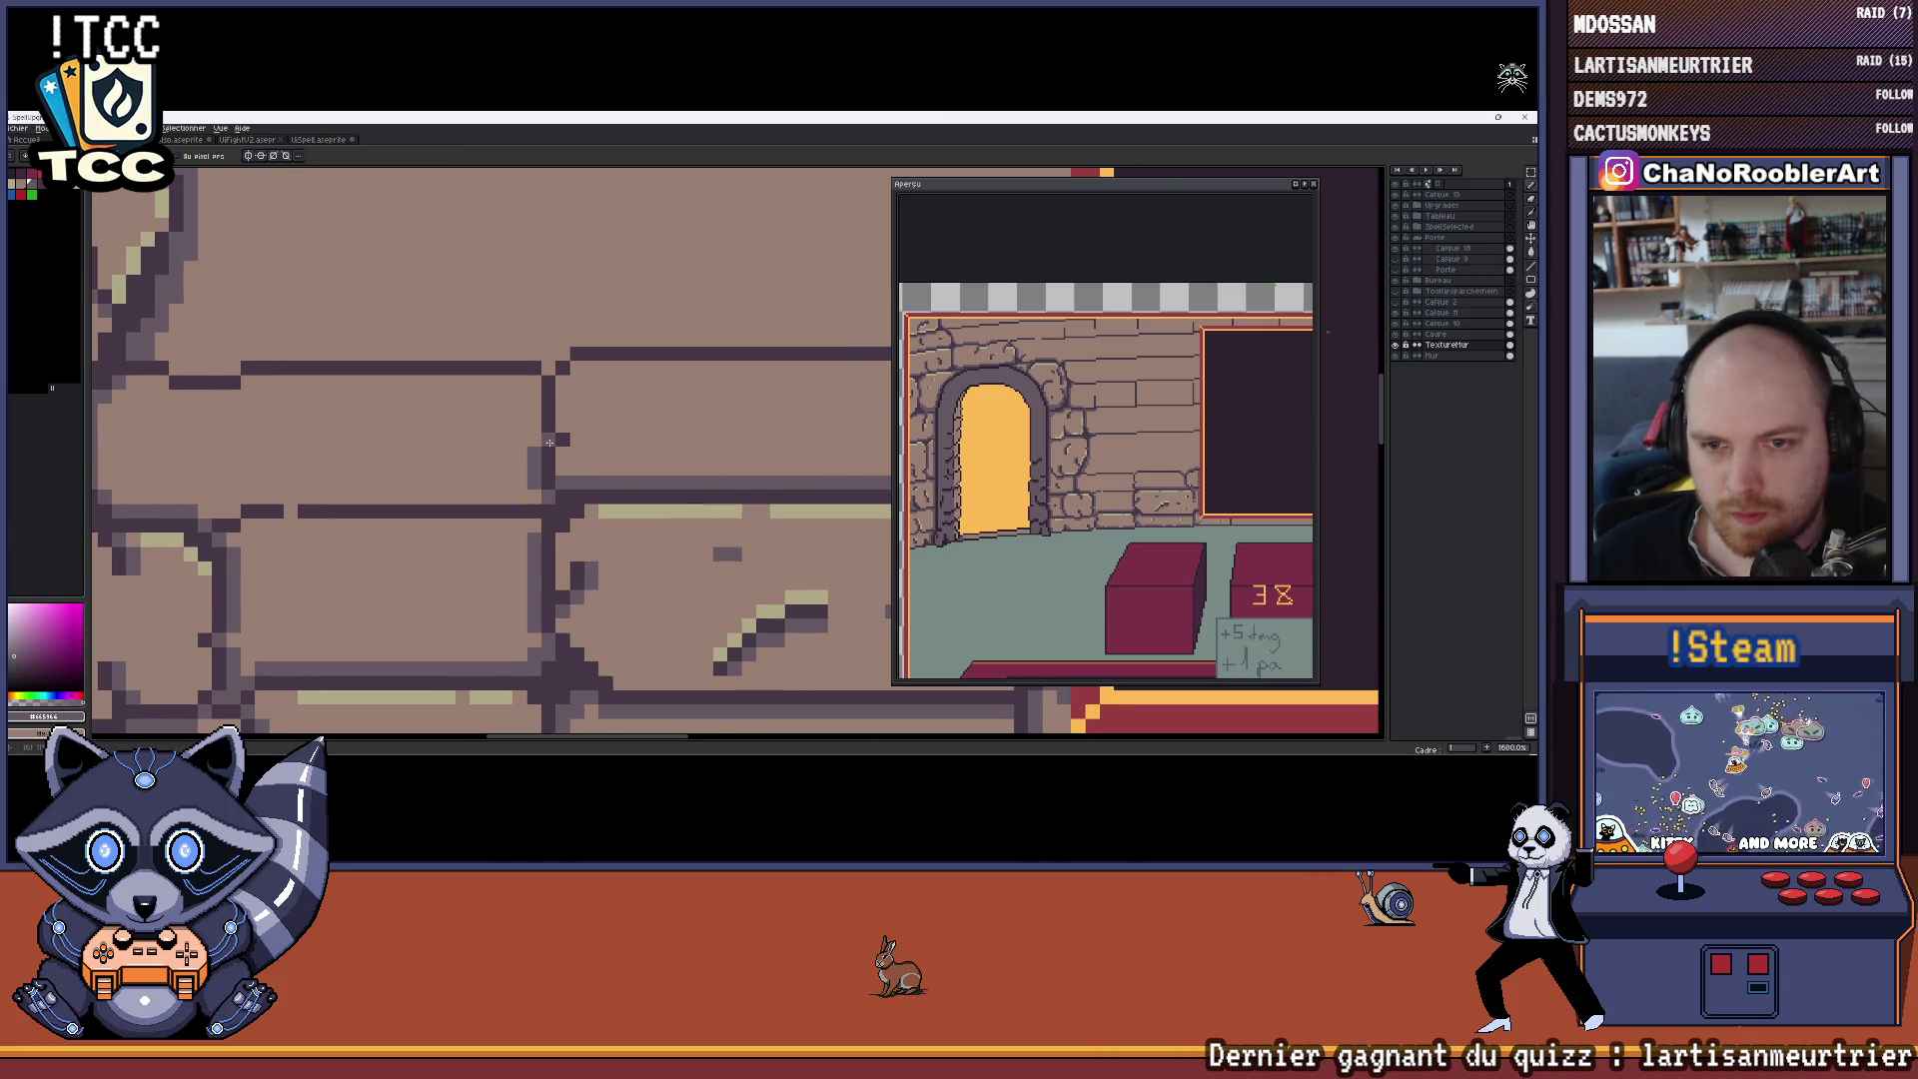
scroll(526, 403, "down", 5)
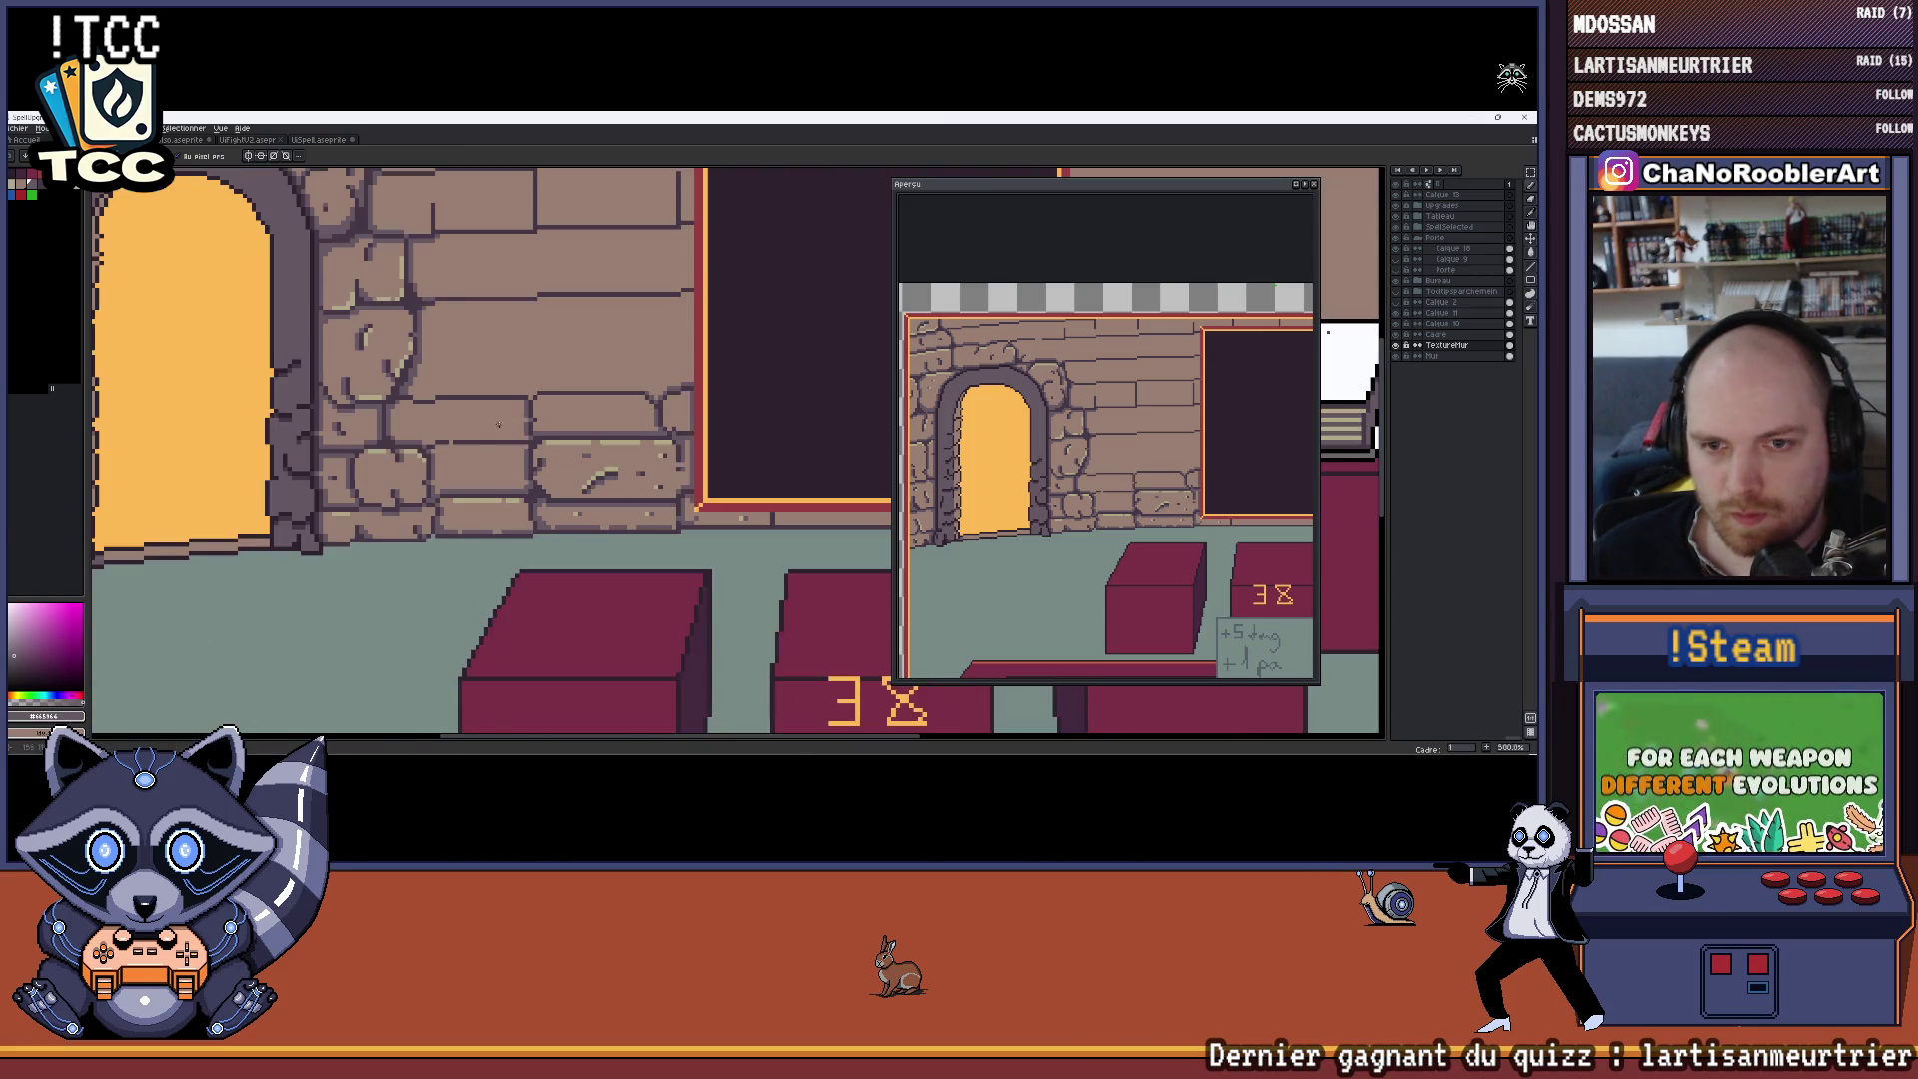
left_click_drag(459, 432, 551, 496)
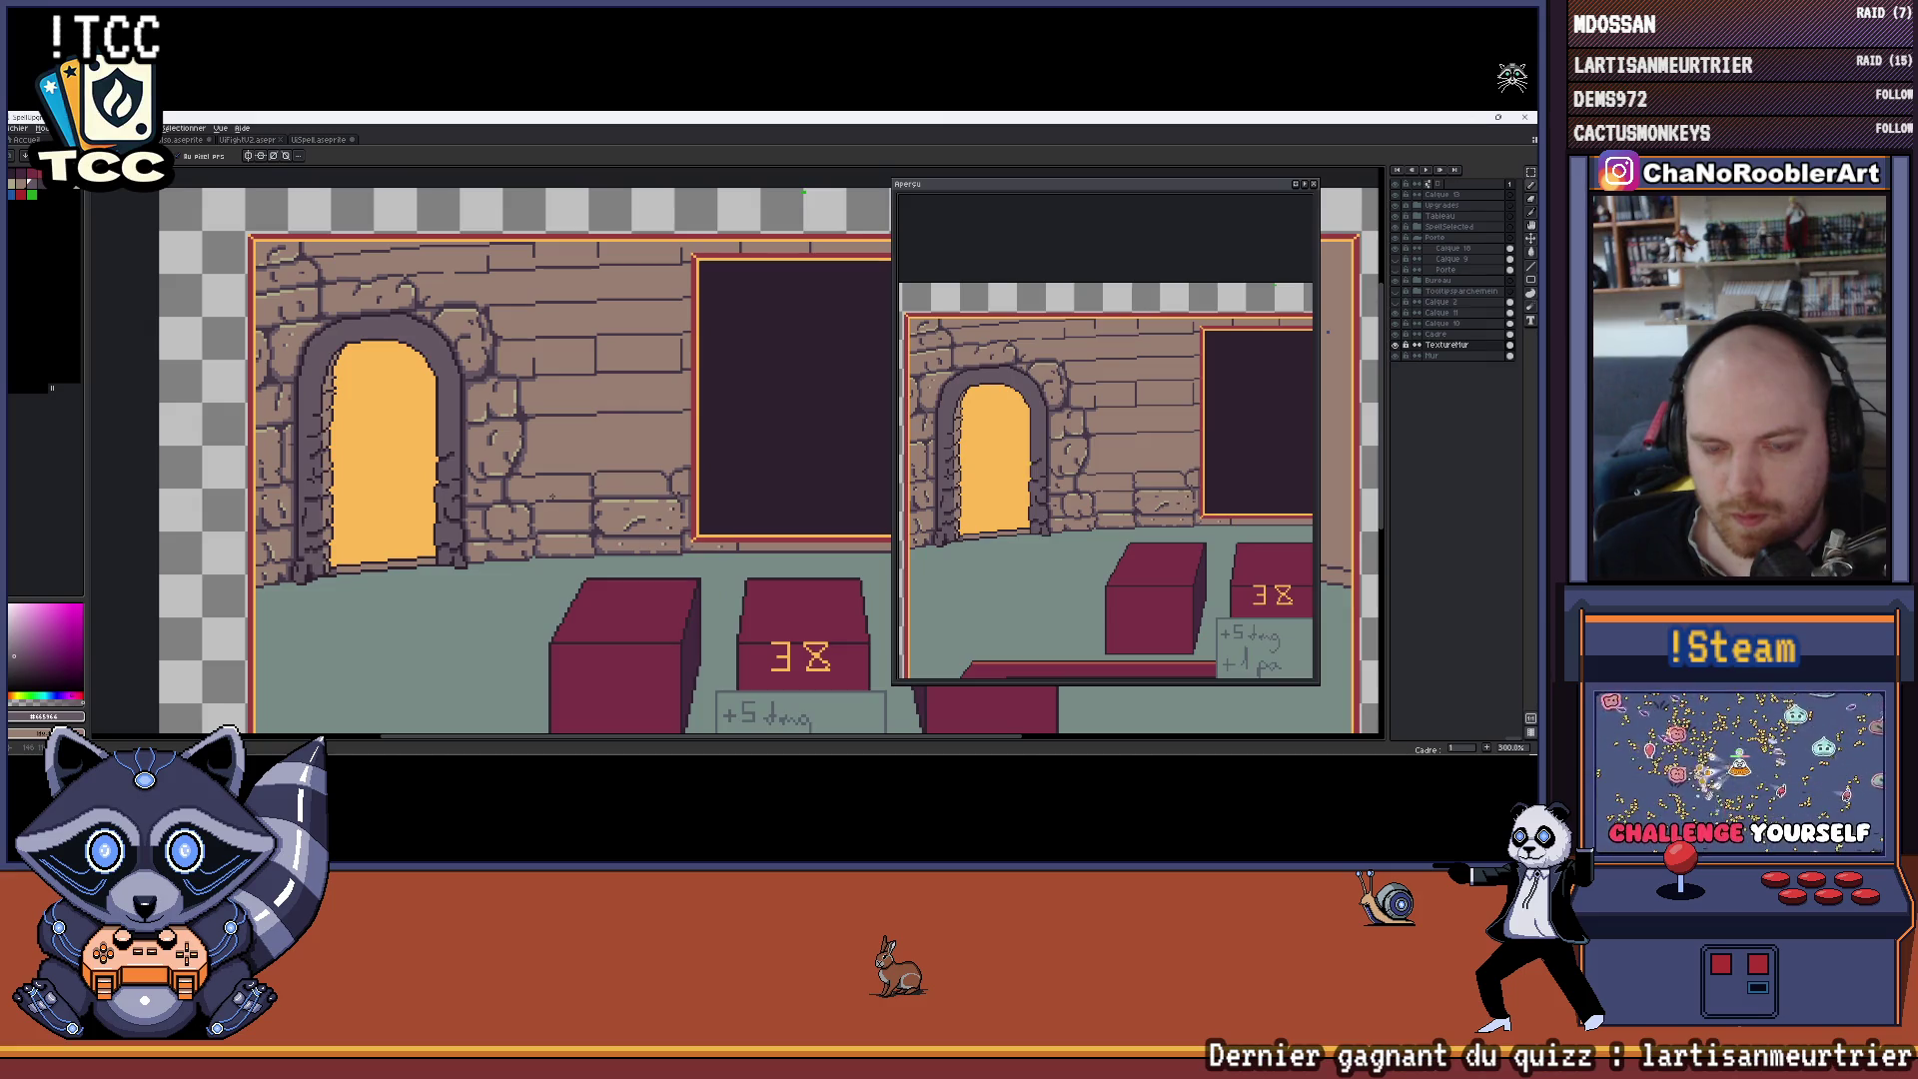
scroll(551, 496, "down", 3)
scroll(552, 496, "up", 2)
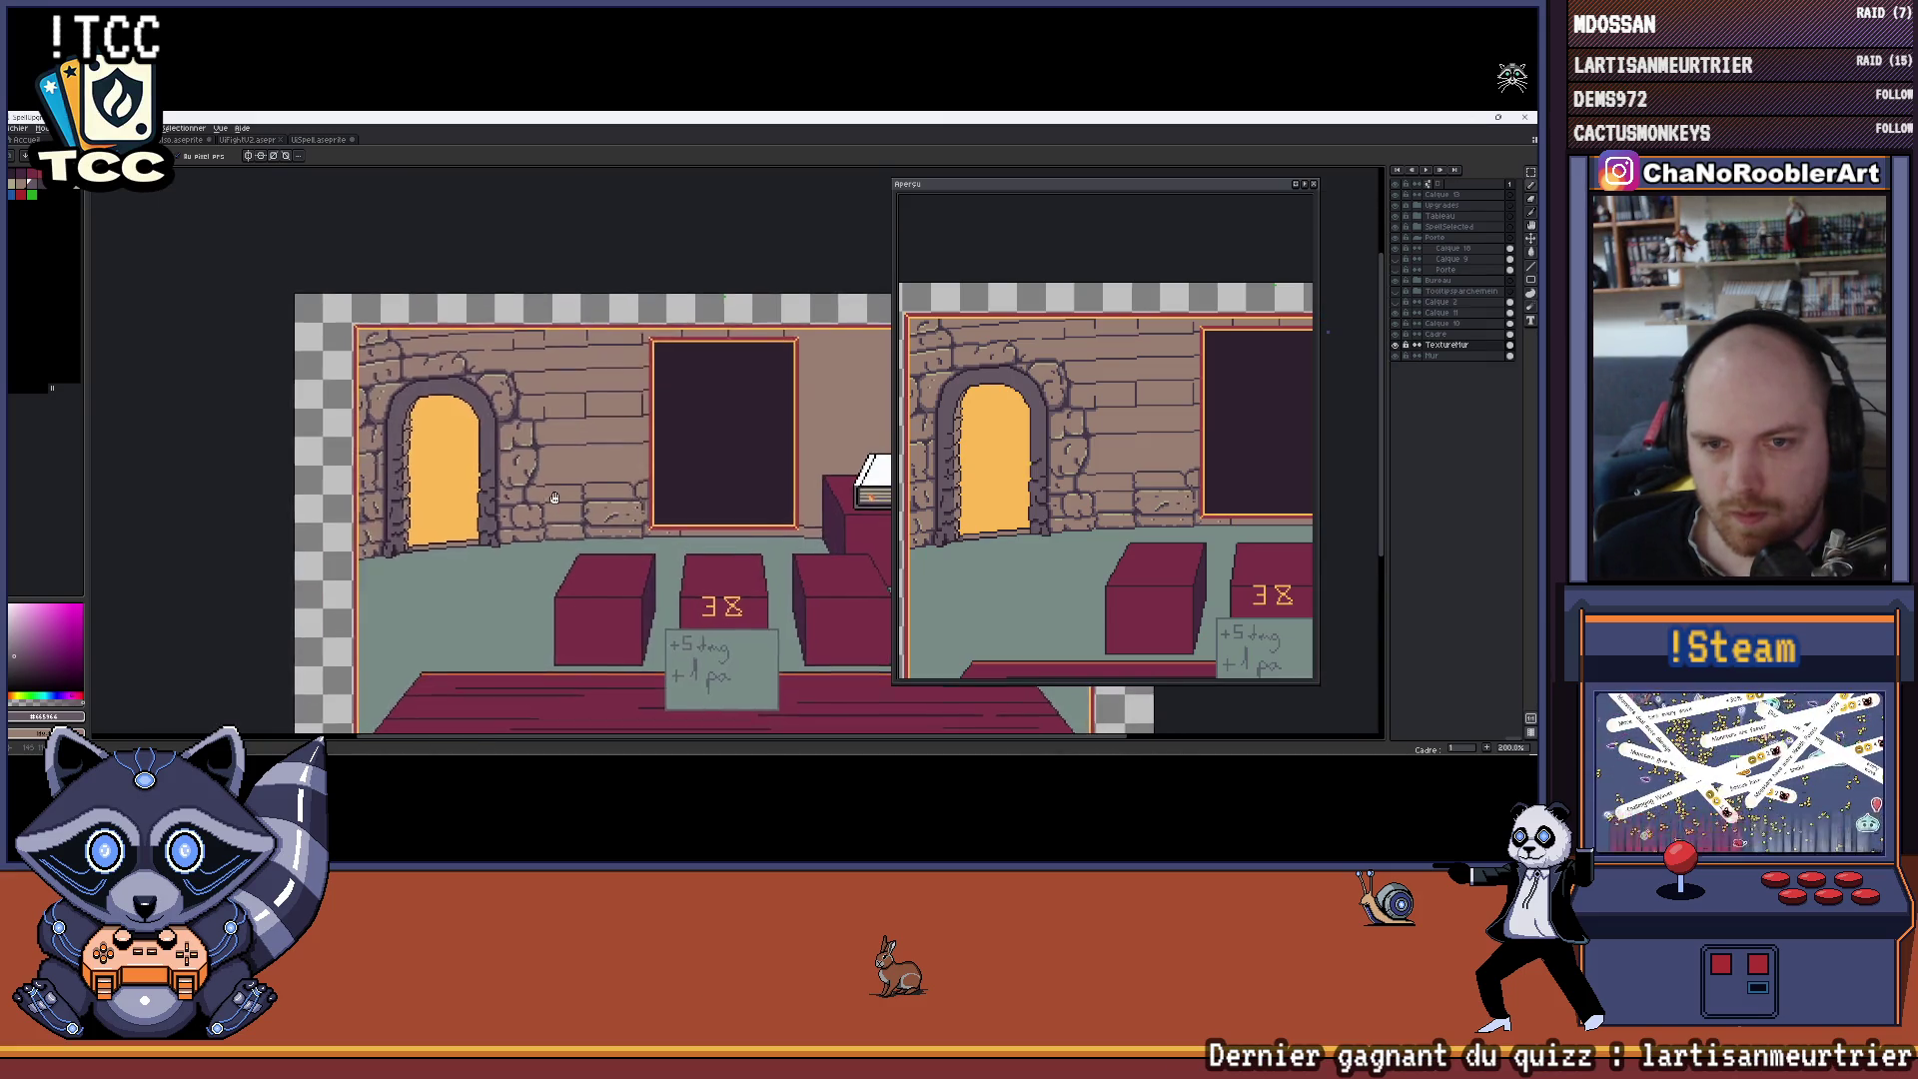
Eyedrop the brick colours, ending with dark purple #443844 outline as the active colour
left_click_drag(549, 495, 573, 517)
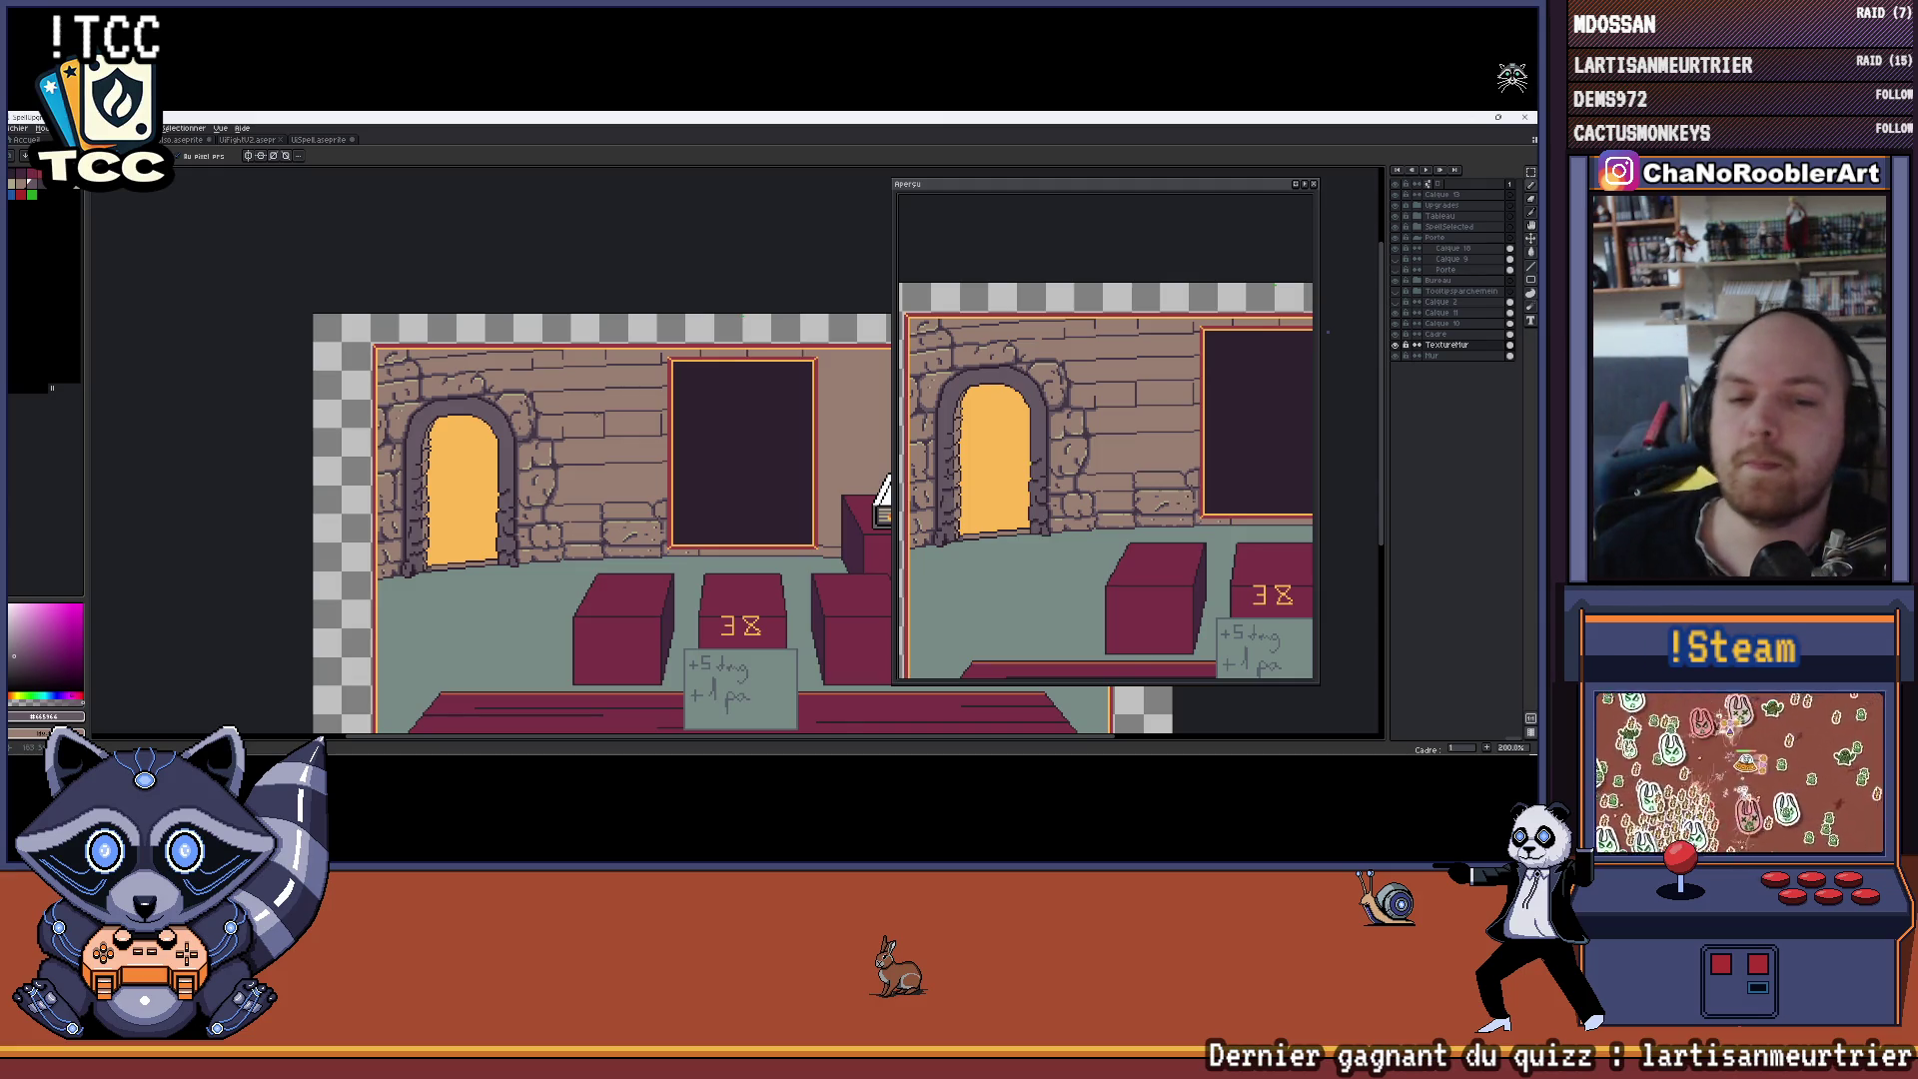
scroll(882, 491, "down", 2)
scroll(882, 491, "up", 4)
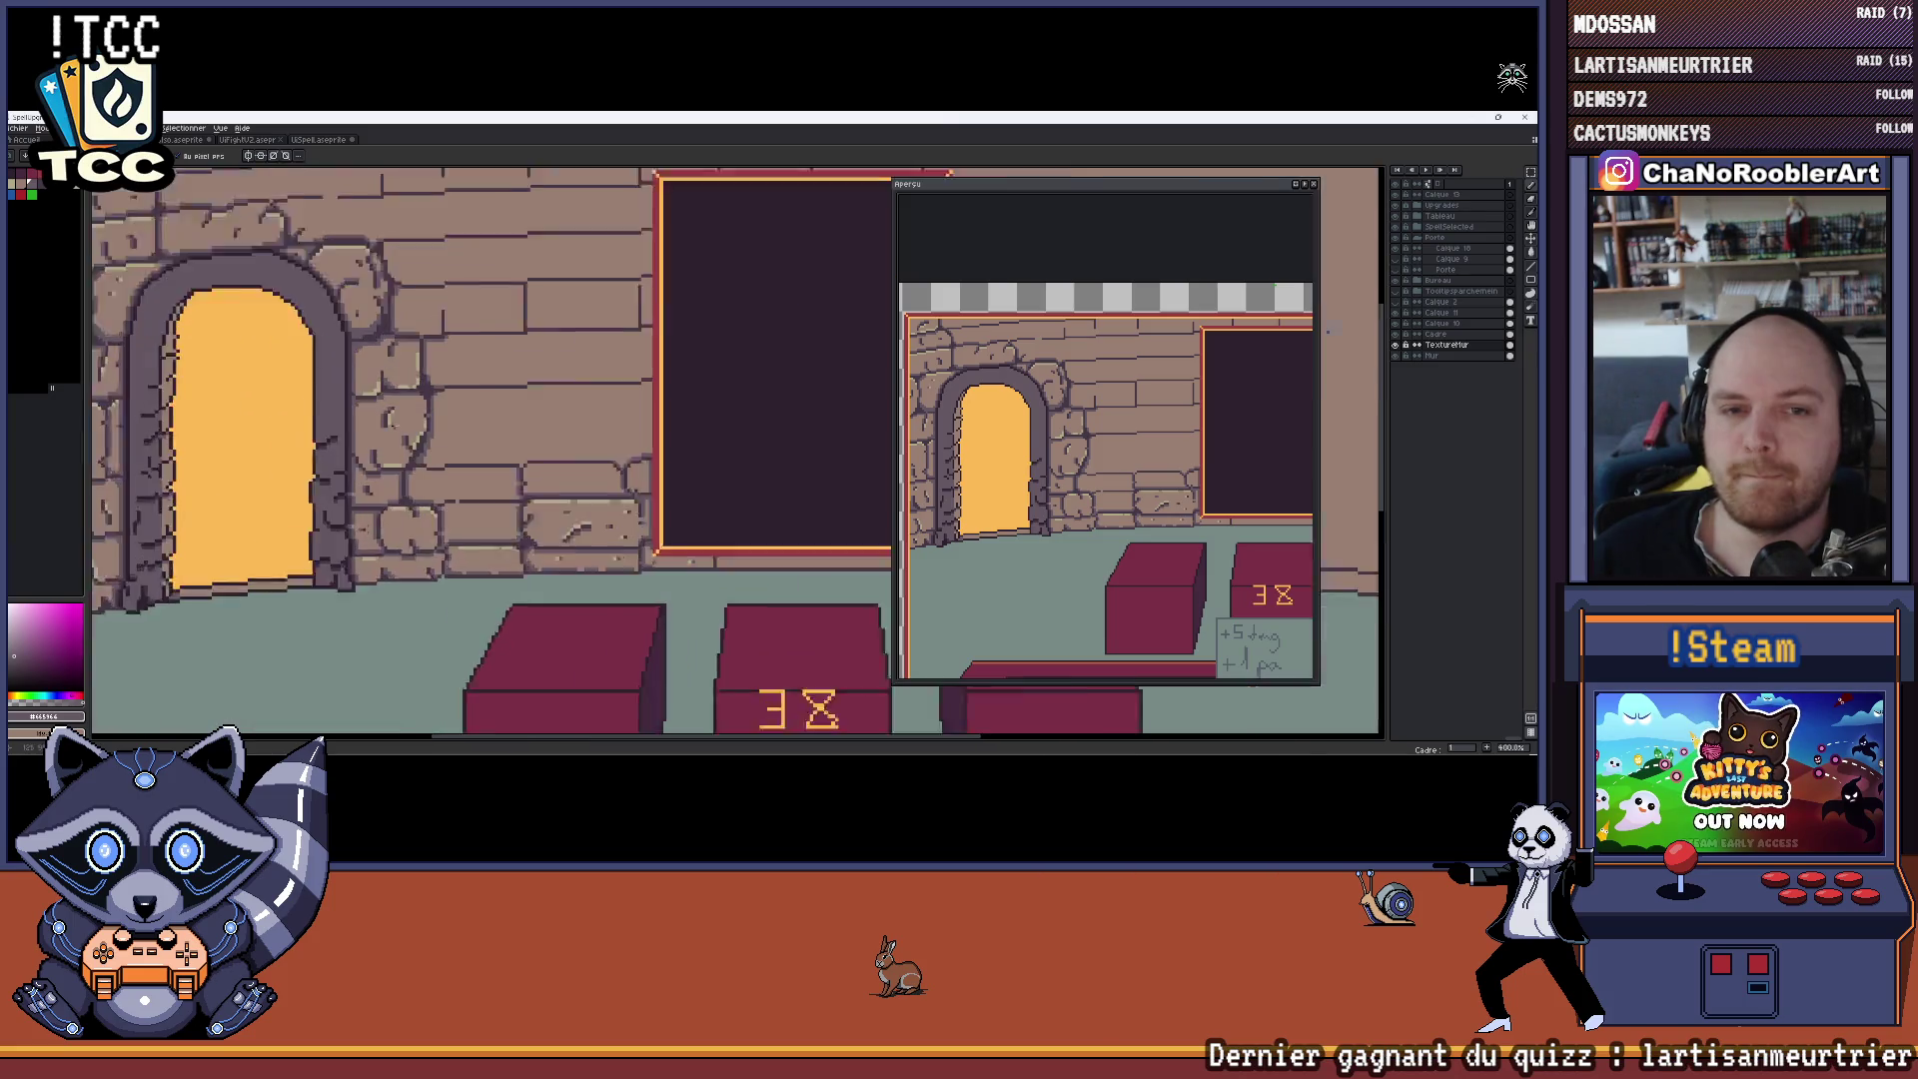
scroll(526, 464, "up", 6)
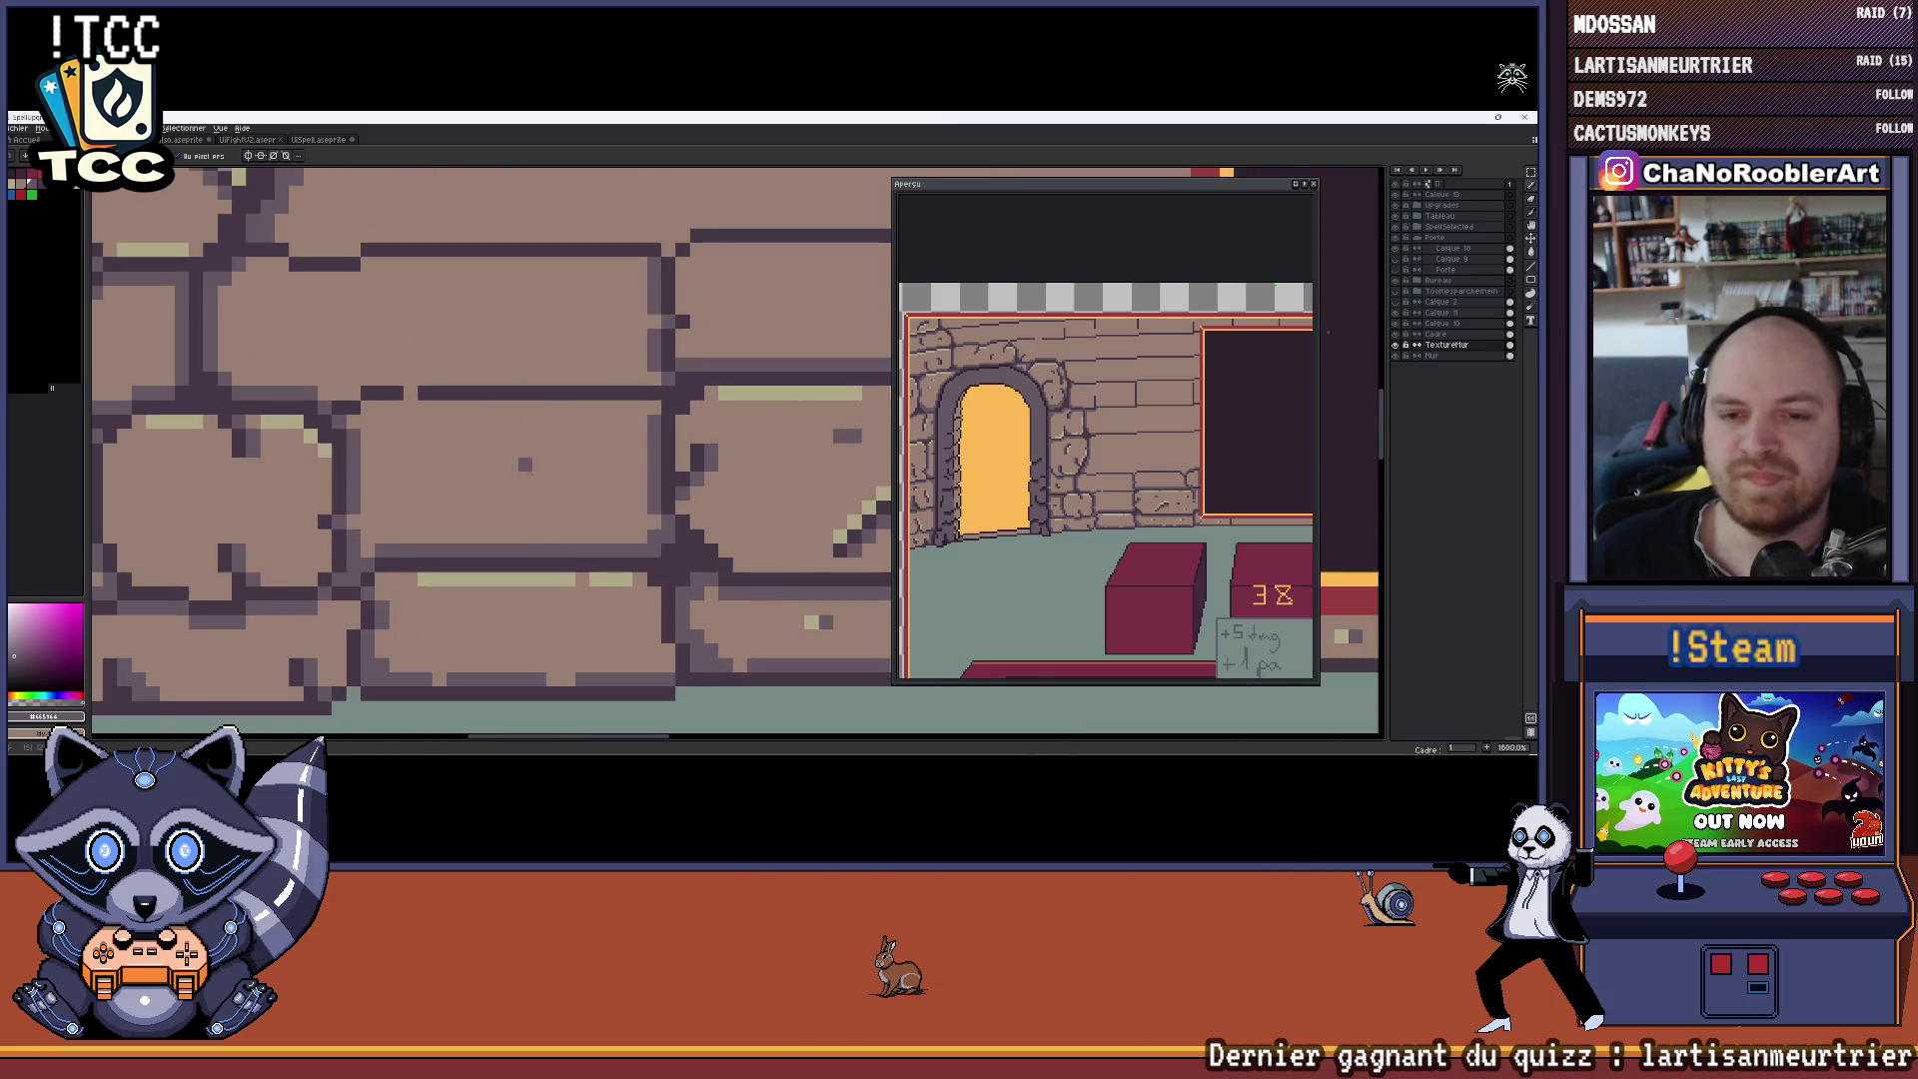
scroll(526, 465, "down", 3)
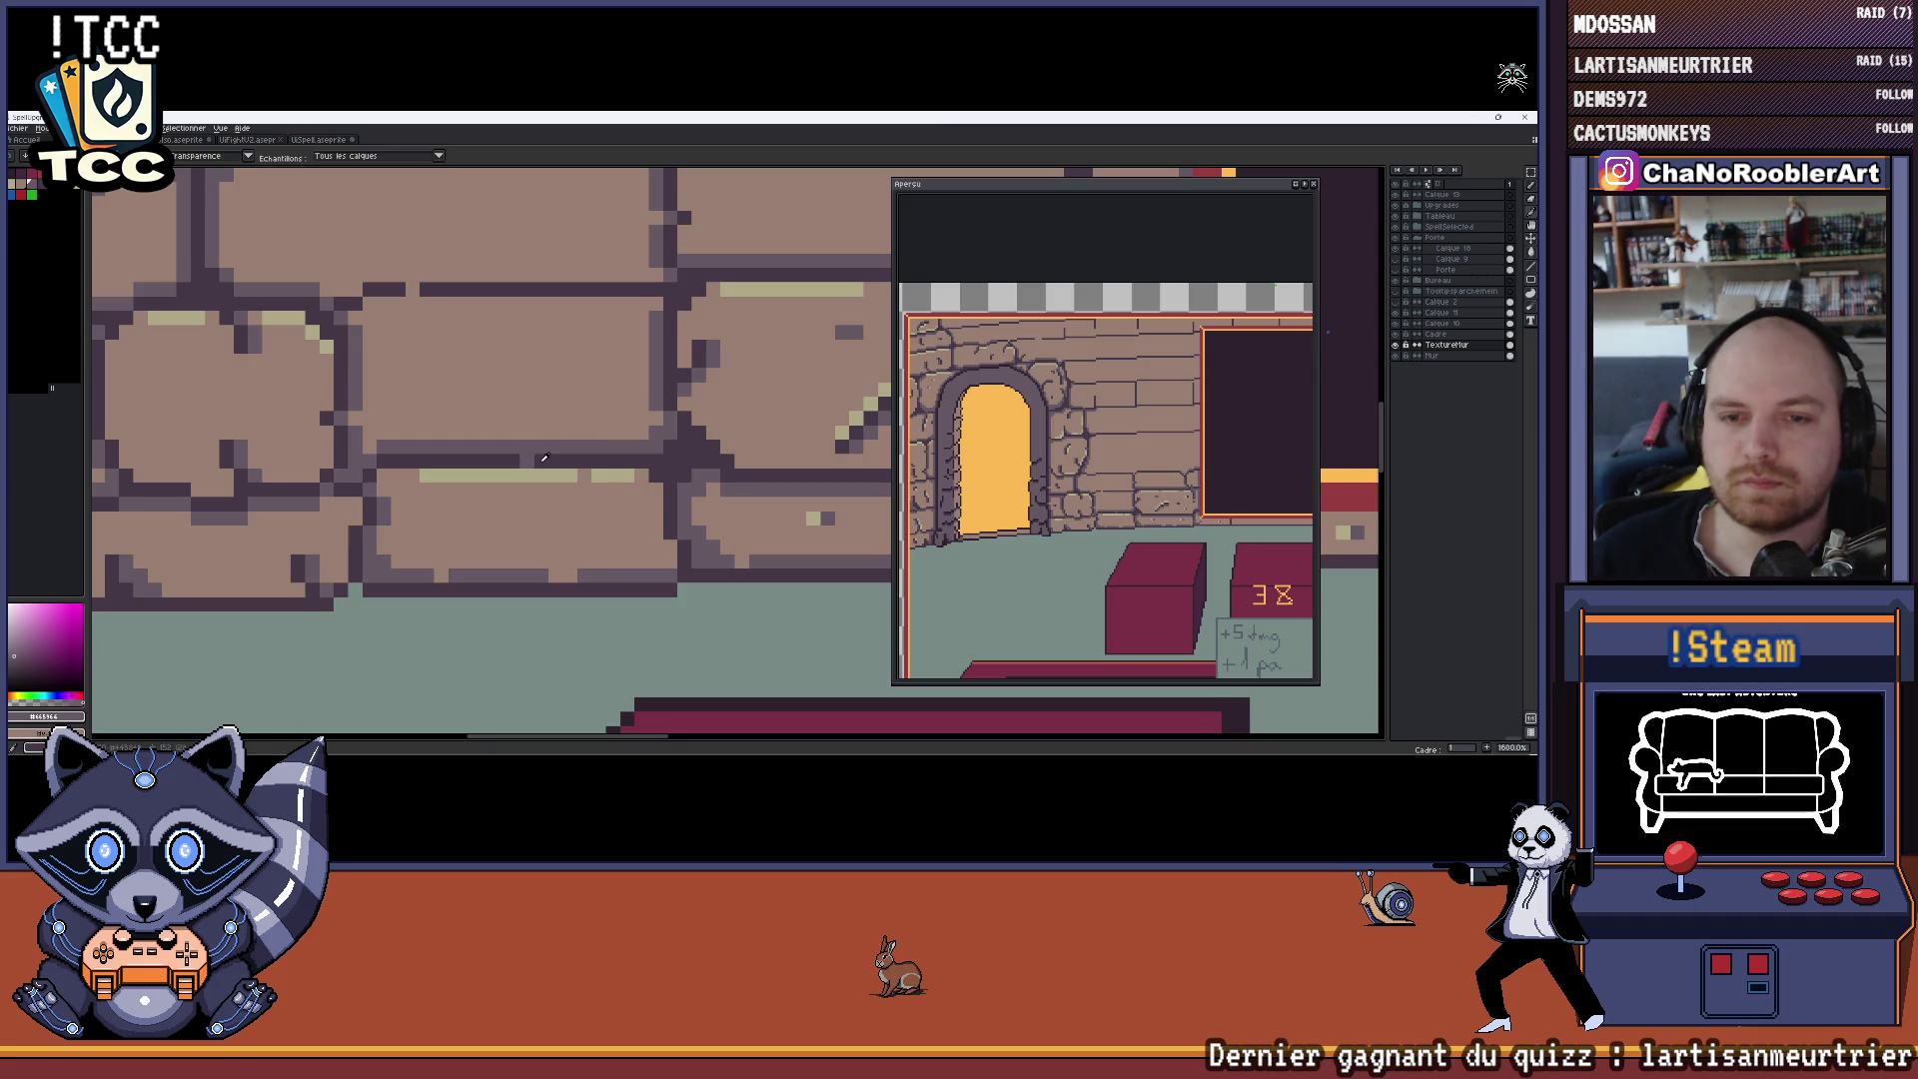
left_click(544, 477, "alt")
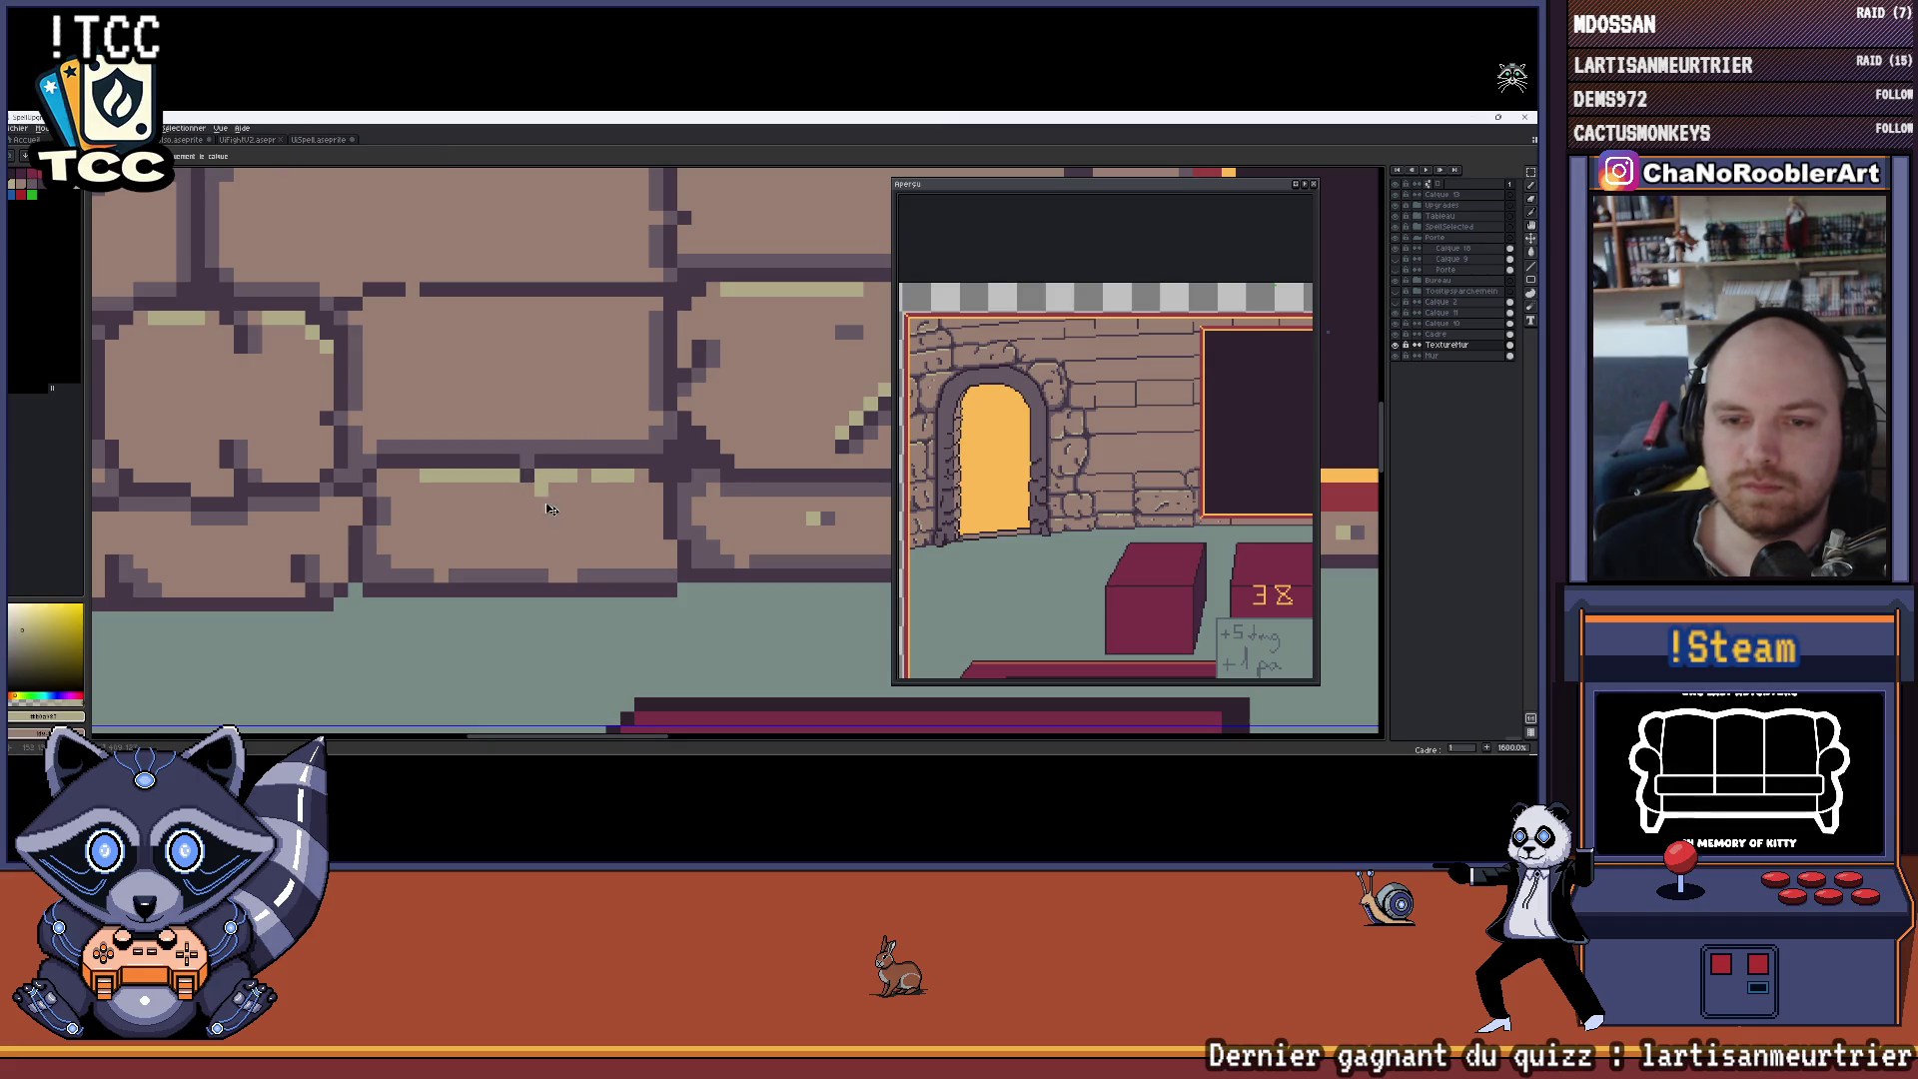
scroll(514, 430, "up", 2)
left_click(487, 491, "alt")
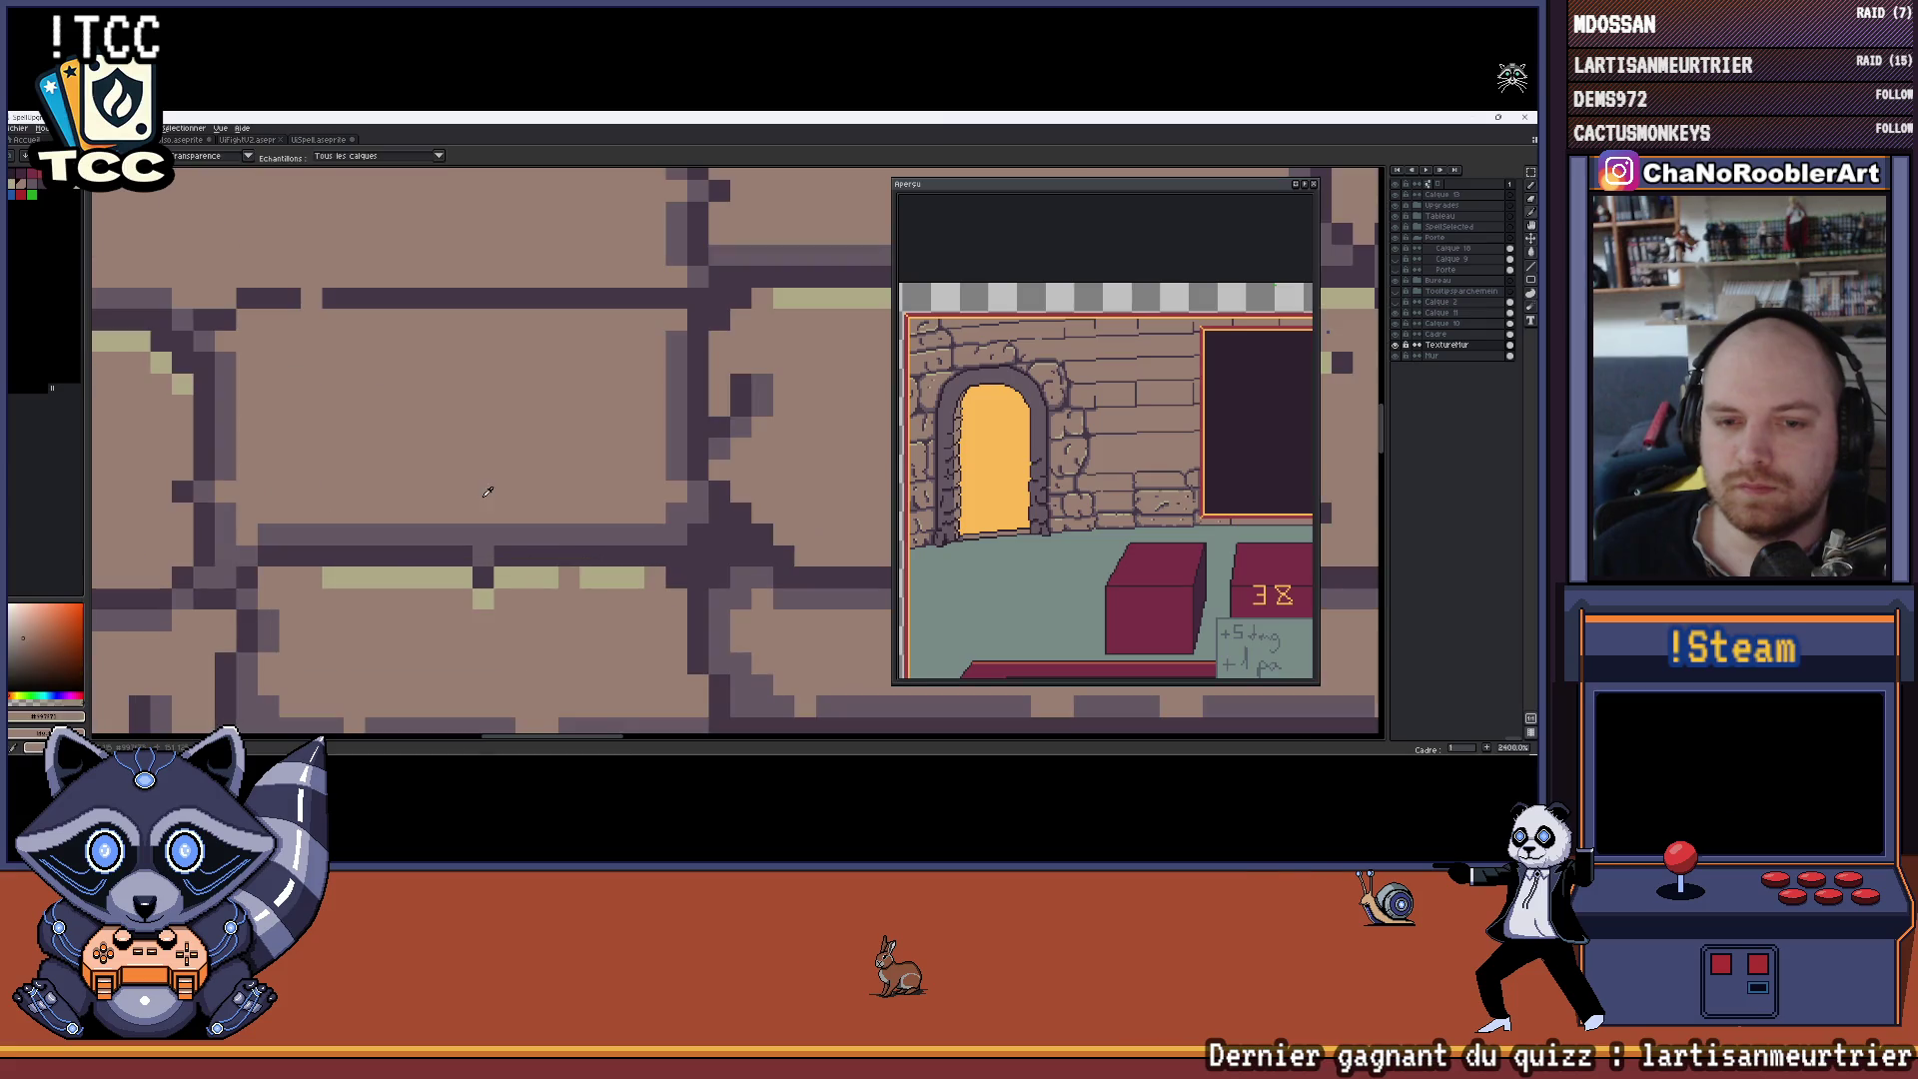
left_click_drag(471, 453, 547, 491)
scroll(547, 491, "down", 1)
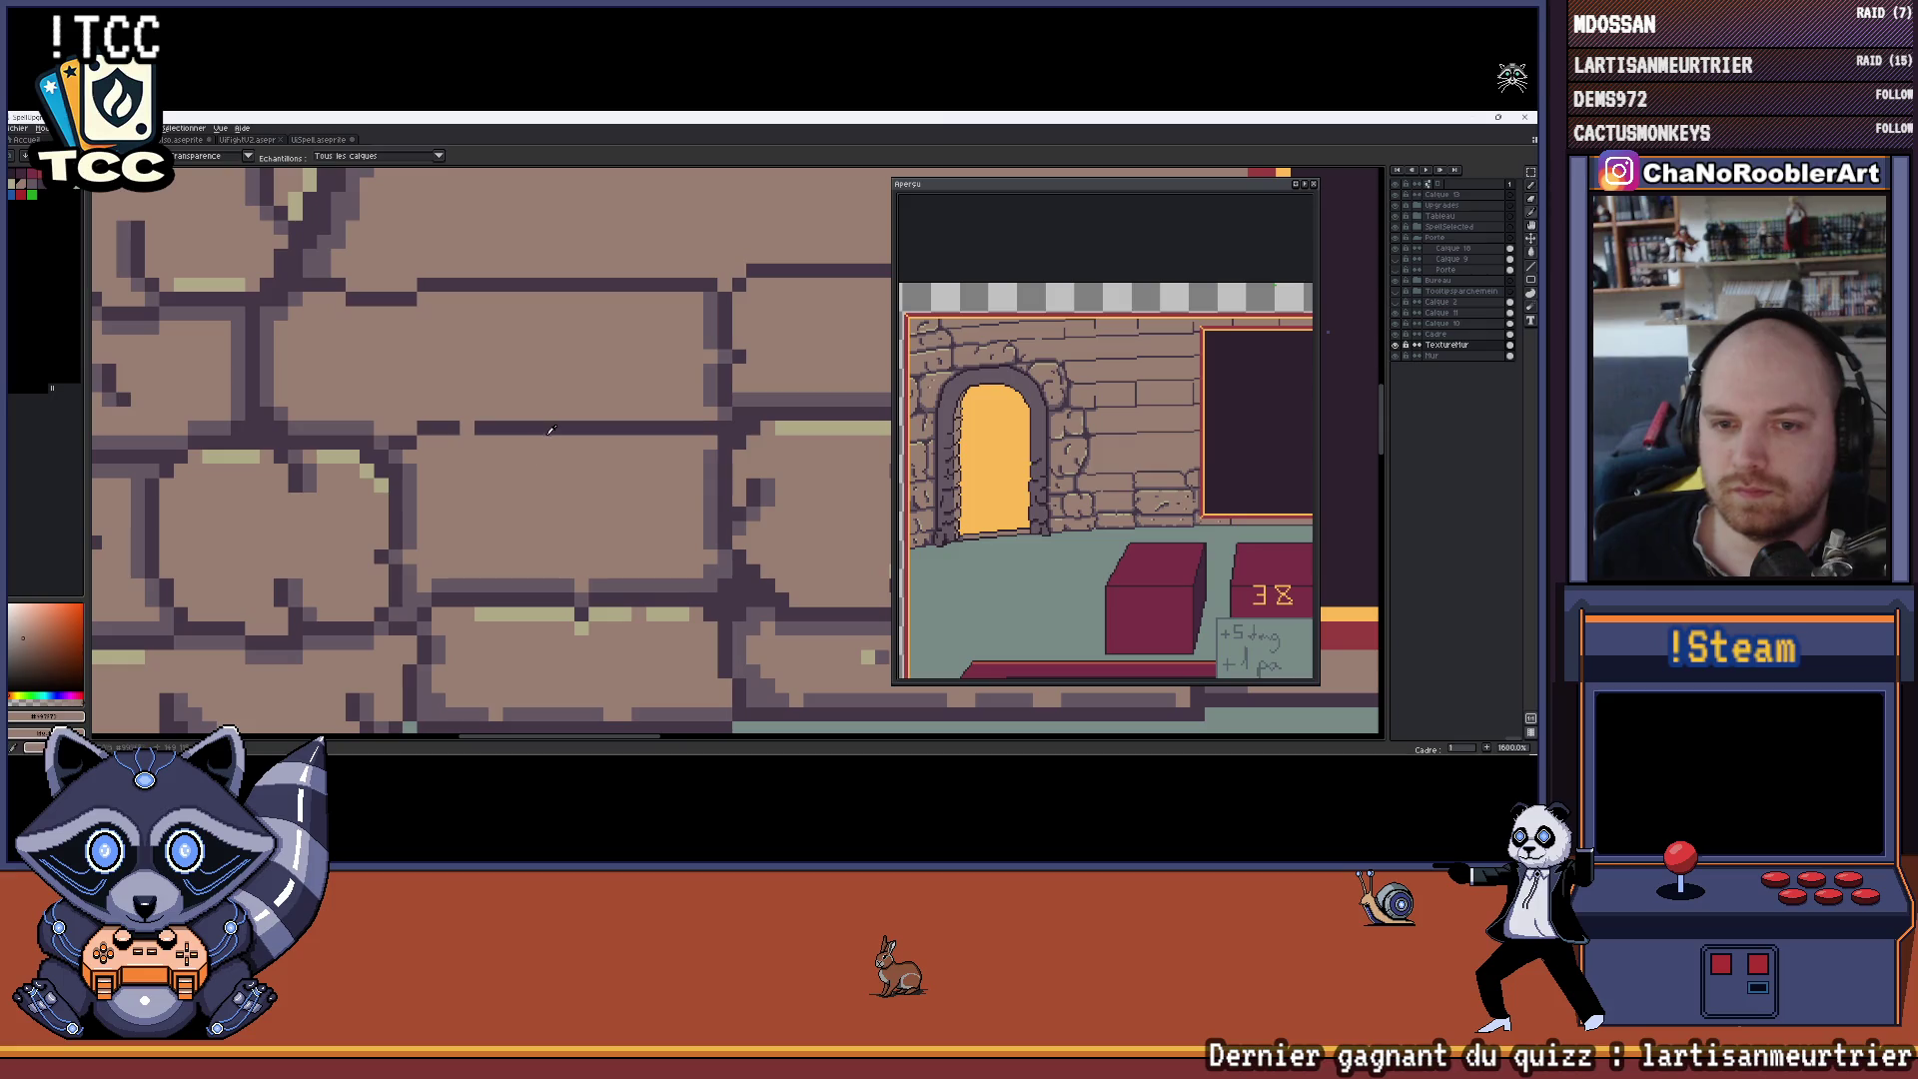
left_click(540, 429, "alt")
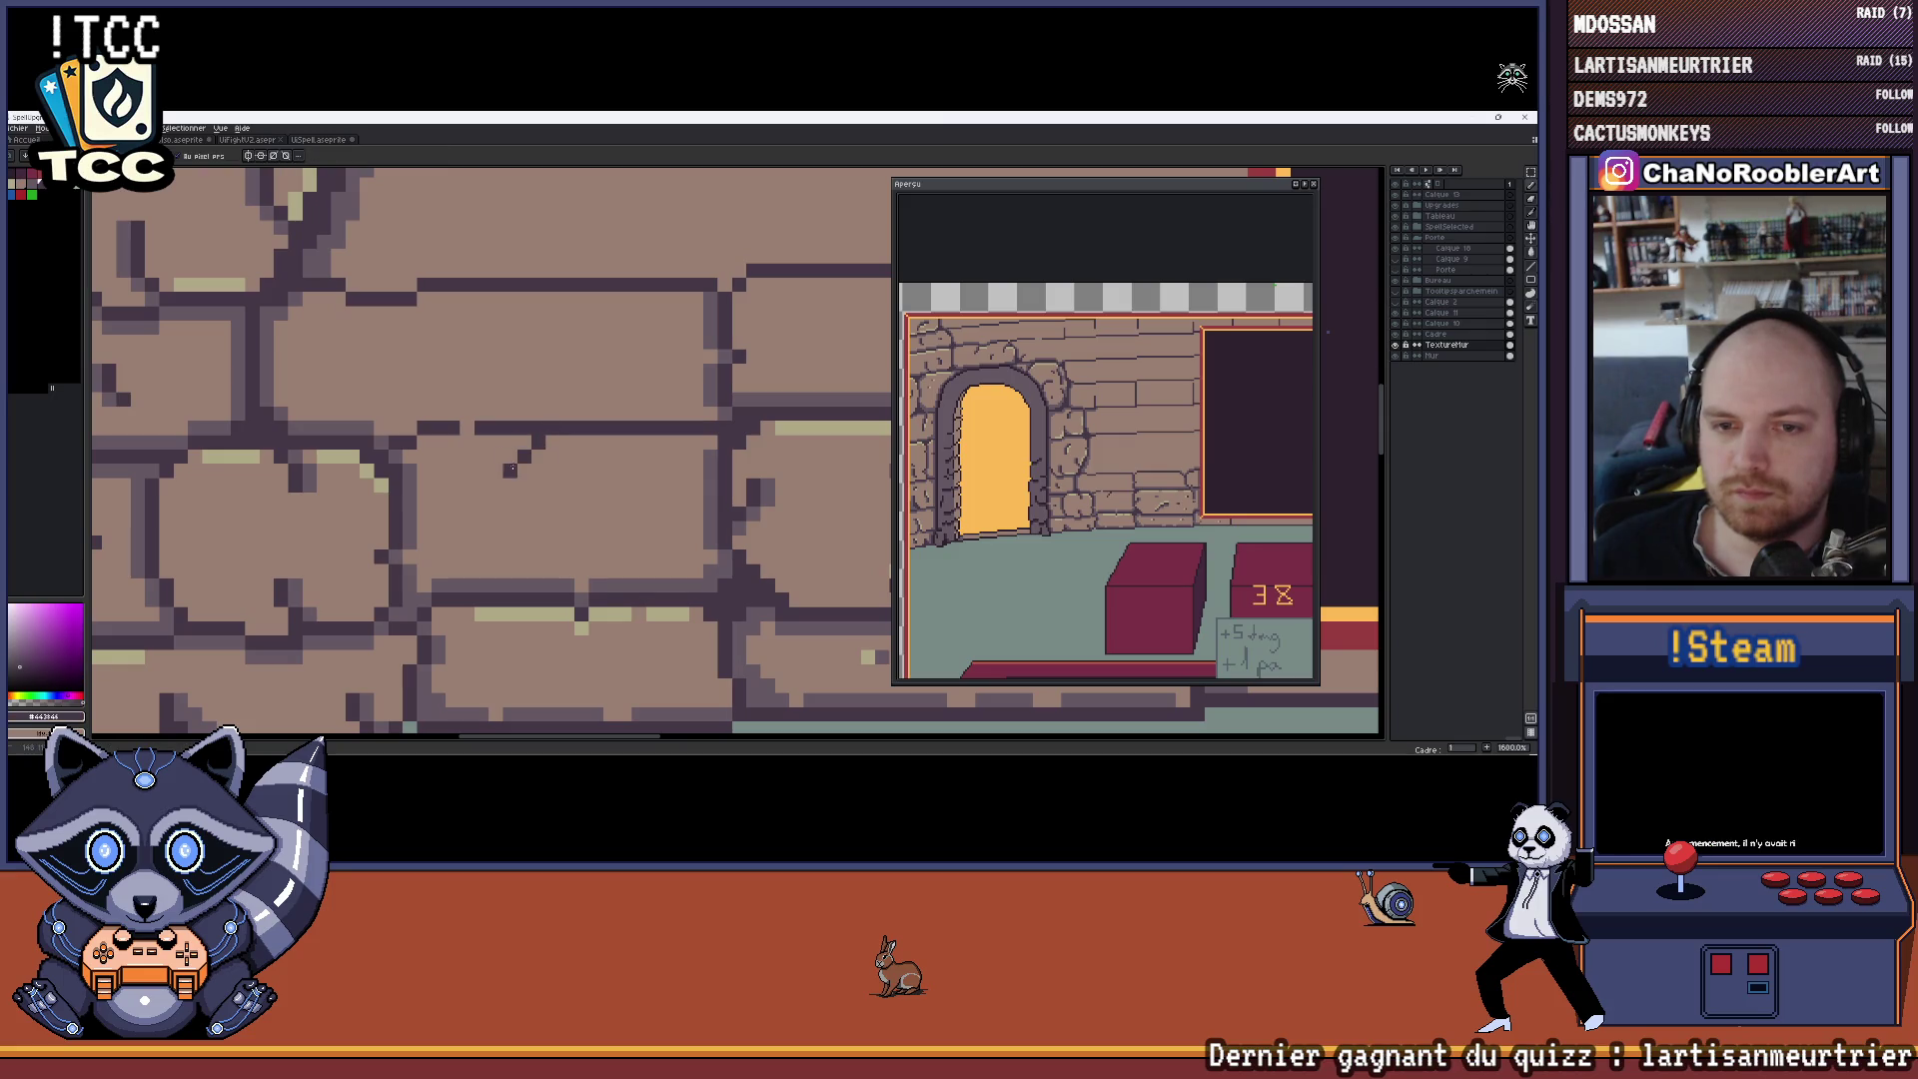
Zoom and pan across the brick wall, bringing the lower bricks and floor into view
scroll(507, 503, "down", 4)
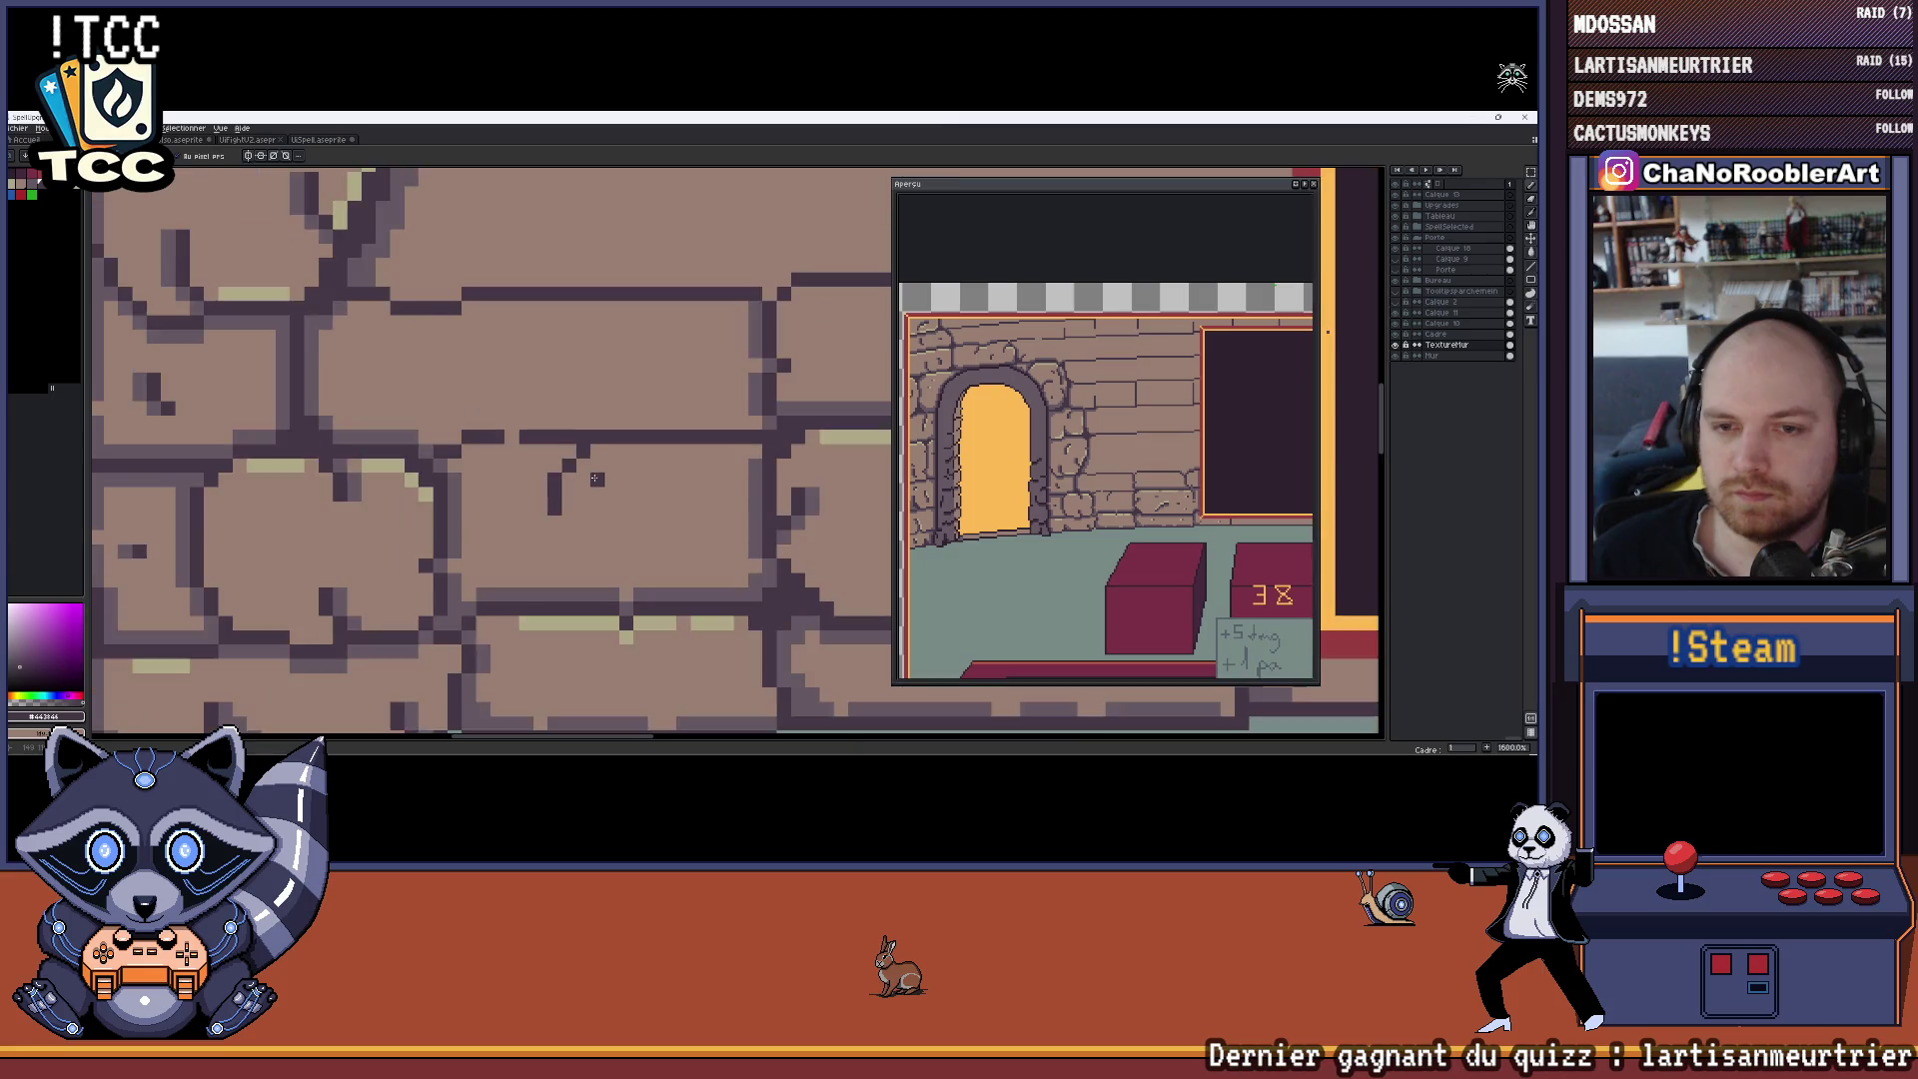
scroll(553, 477, "up", 4)
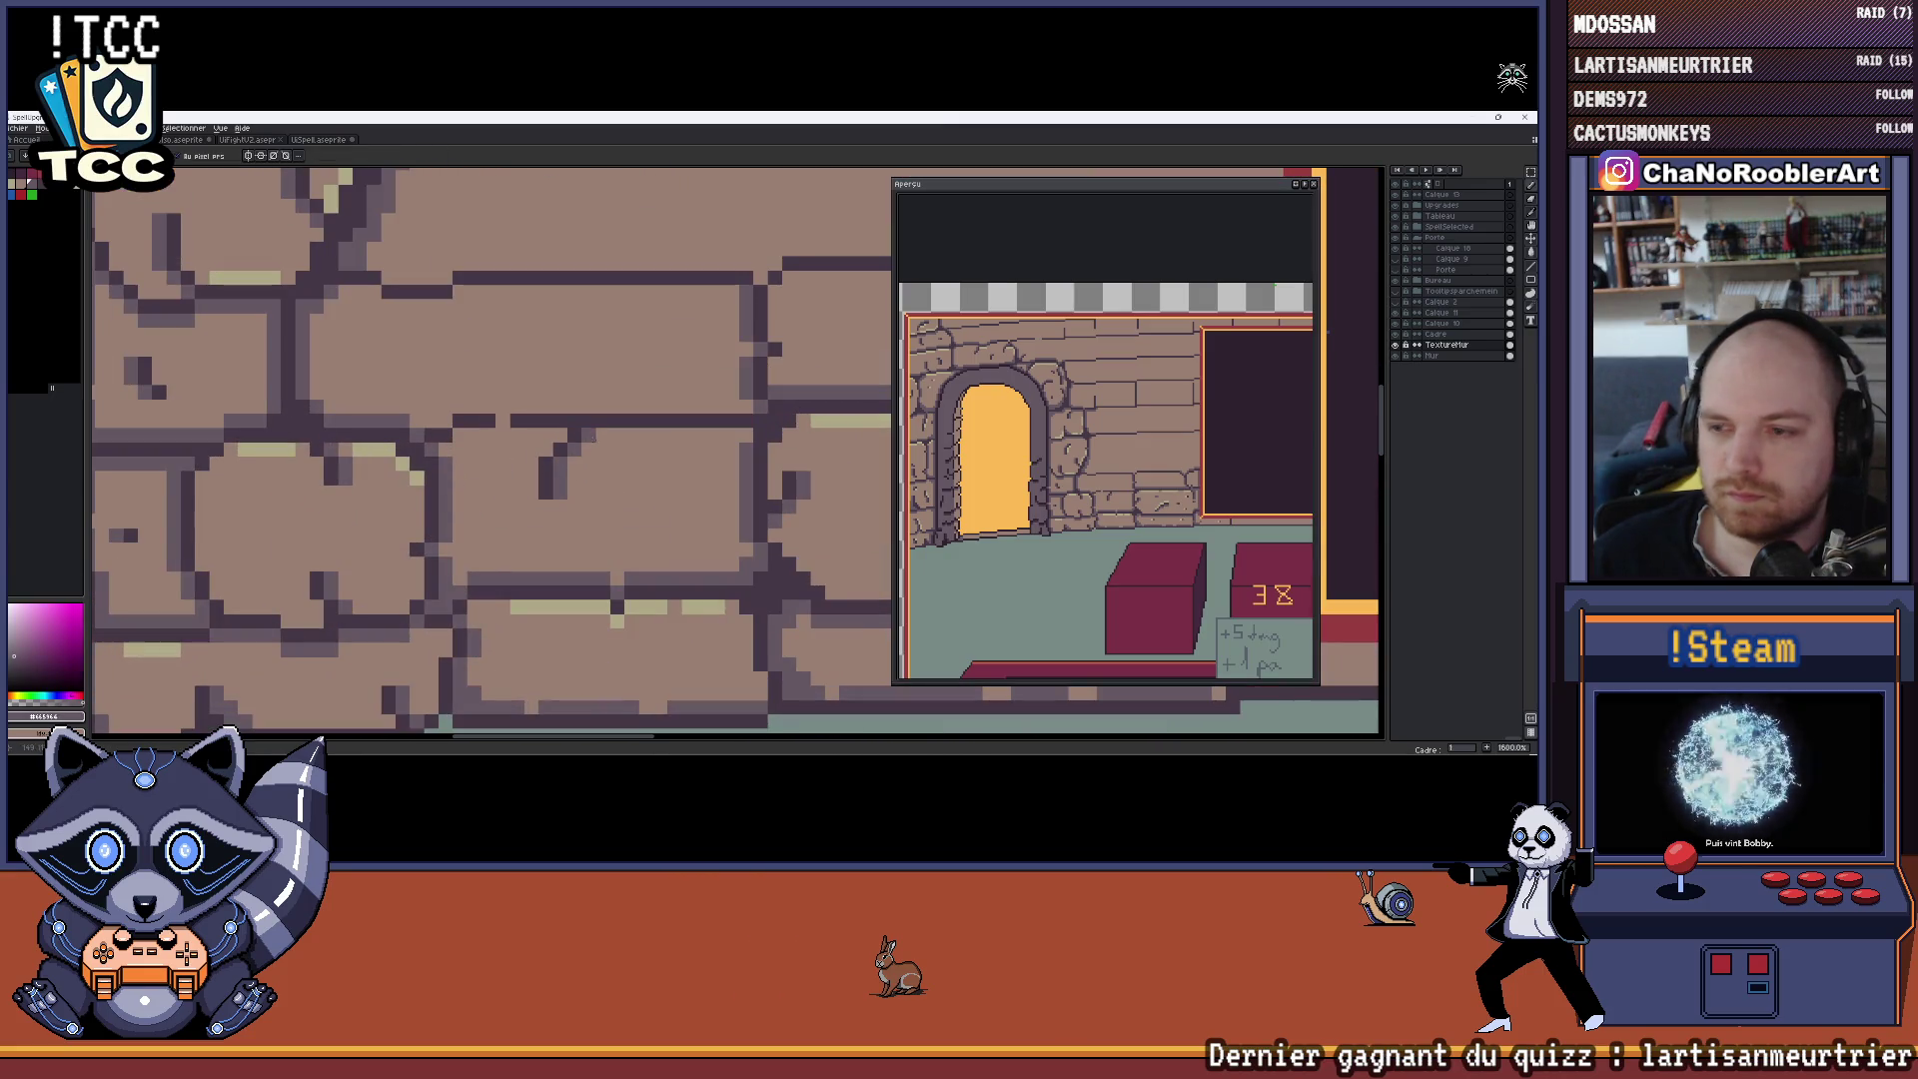
left_click_drag(618, 362, 518, 370)
scroll(518, 370, "up", 3)
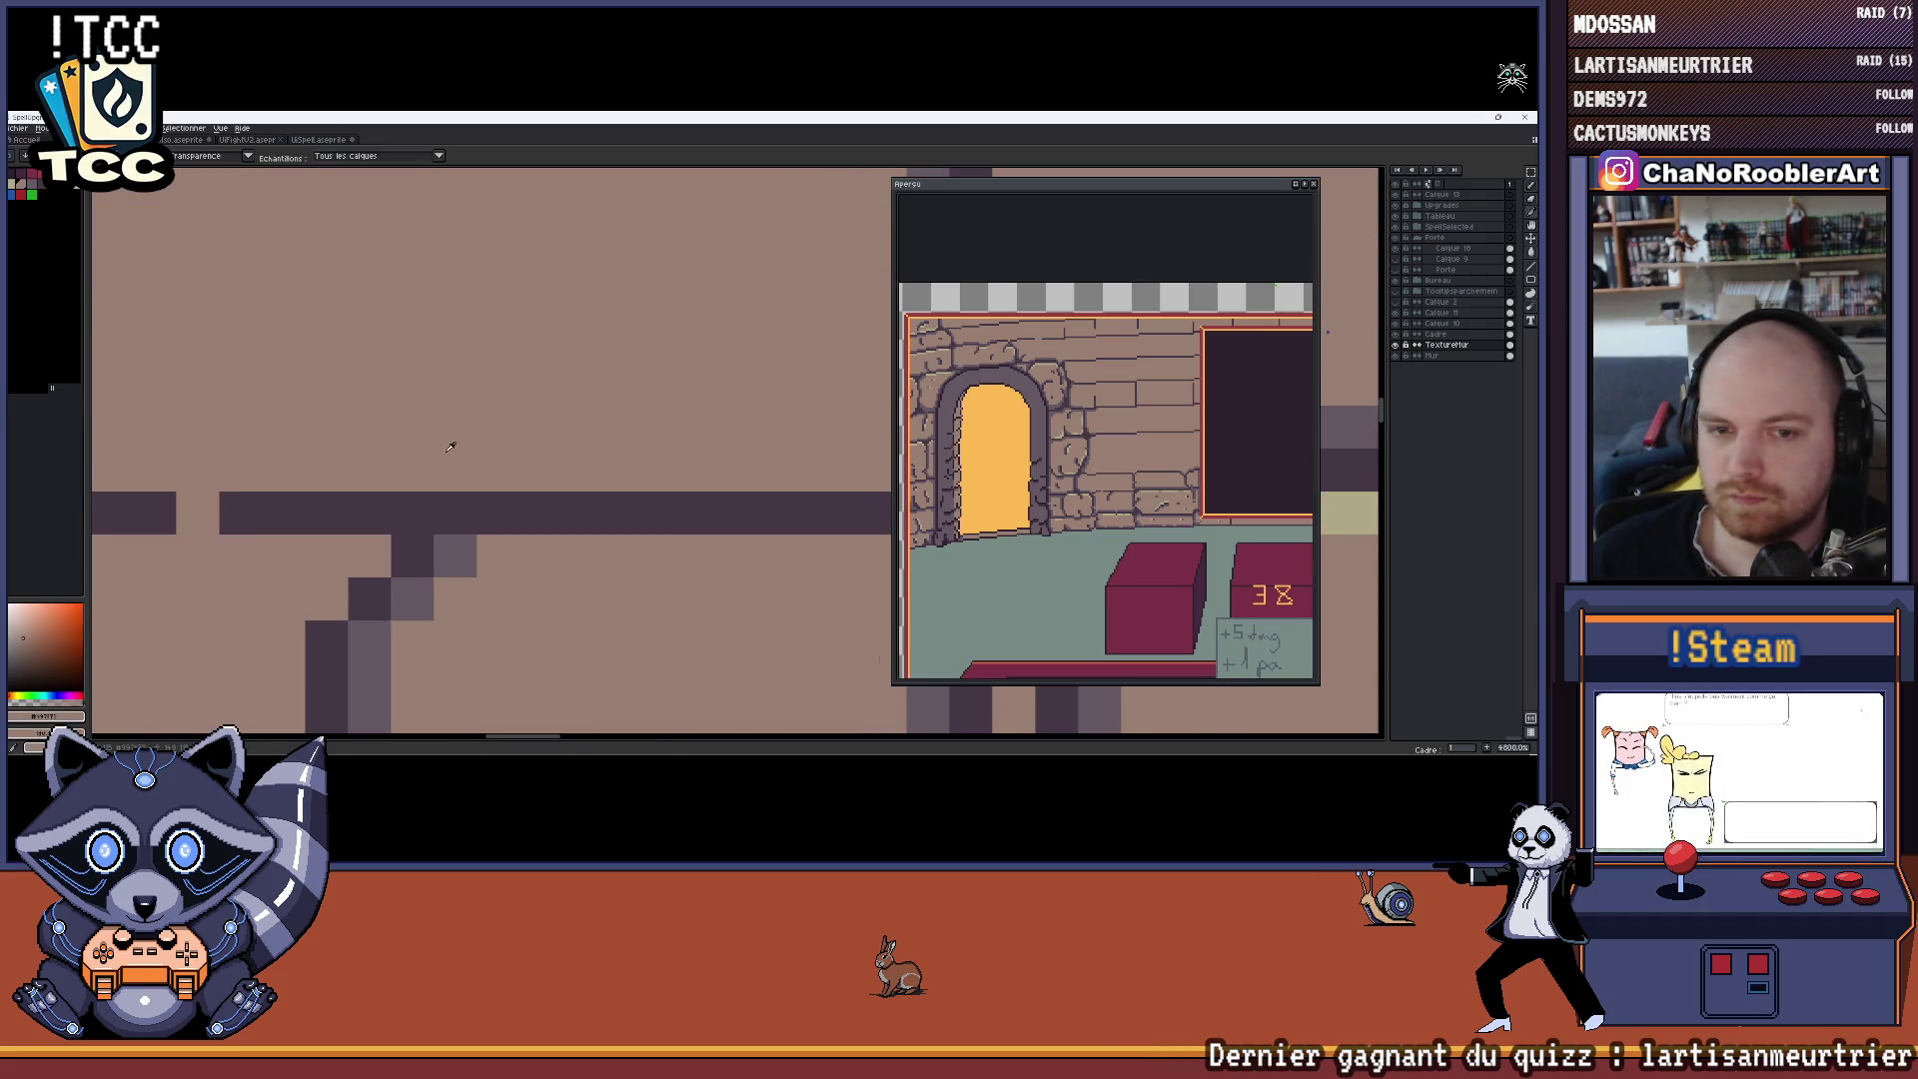
scroll(499, 427, "down", 4)
scroll(499, 426, "down", 1)
scroll(498, 427, "up", 2)
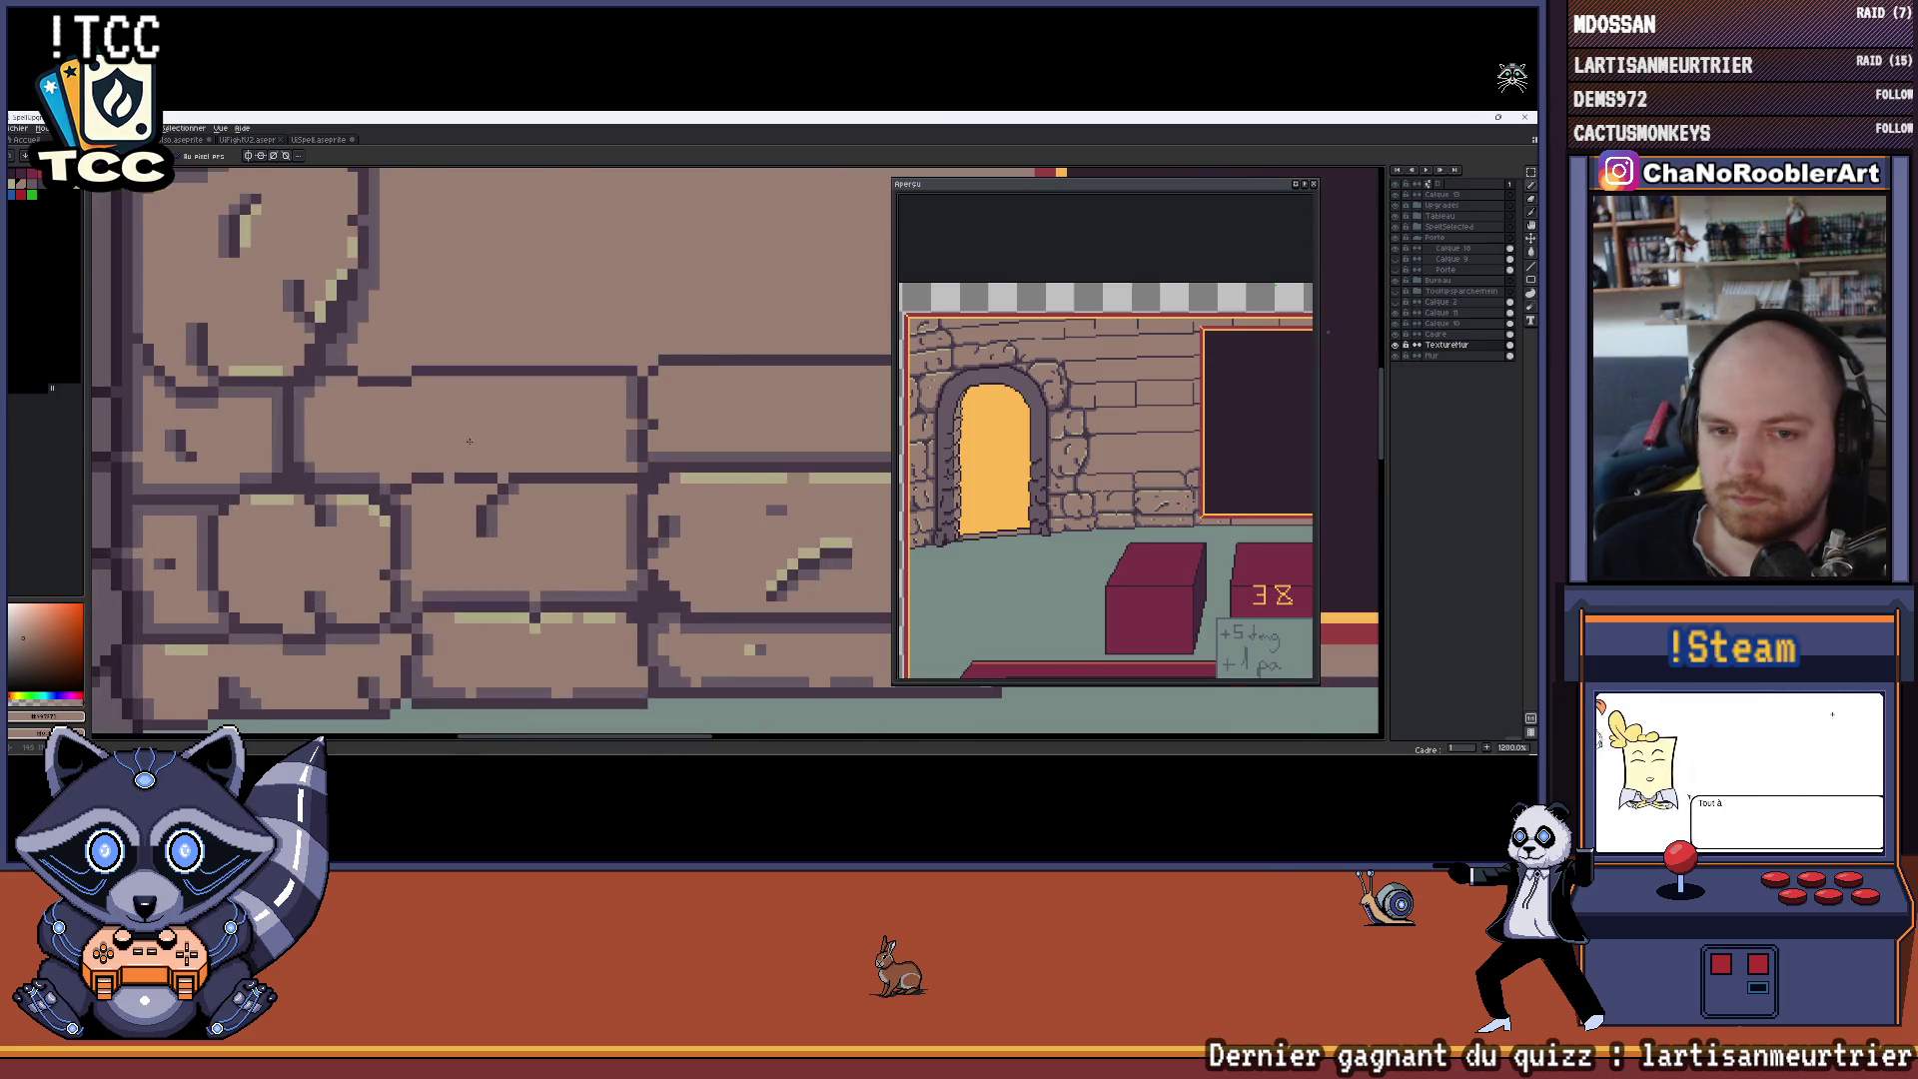
scroll(445, 457, "down", 2)
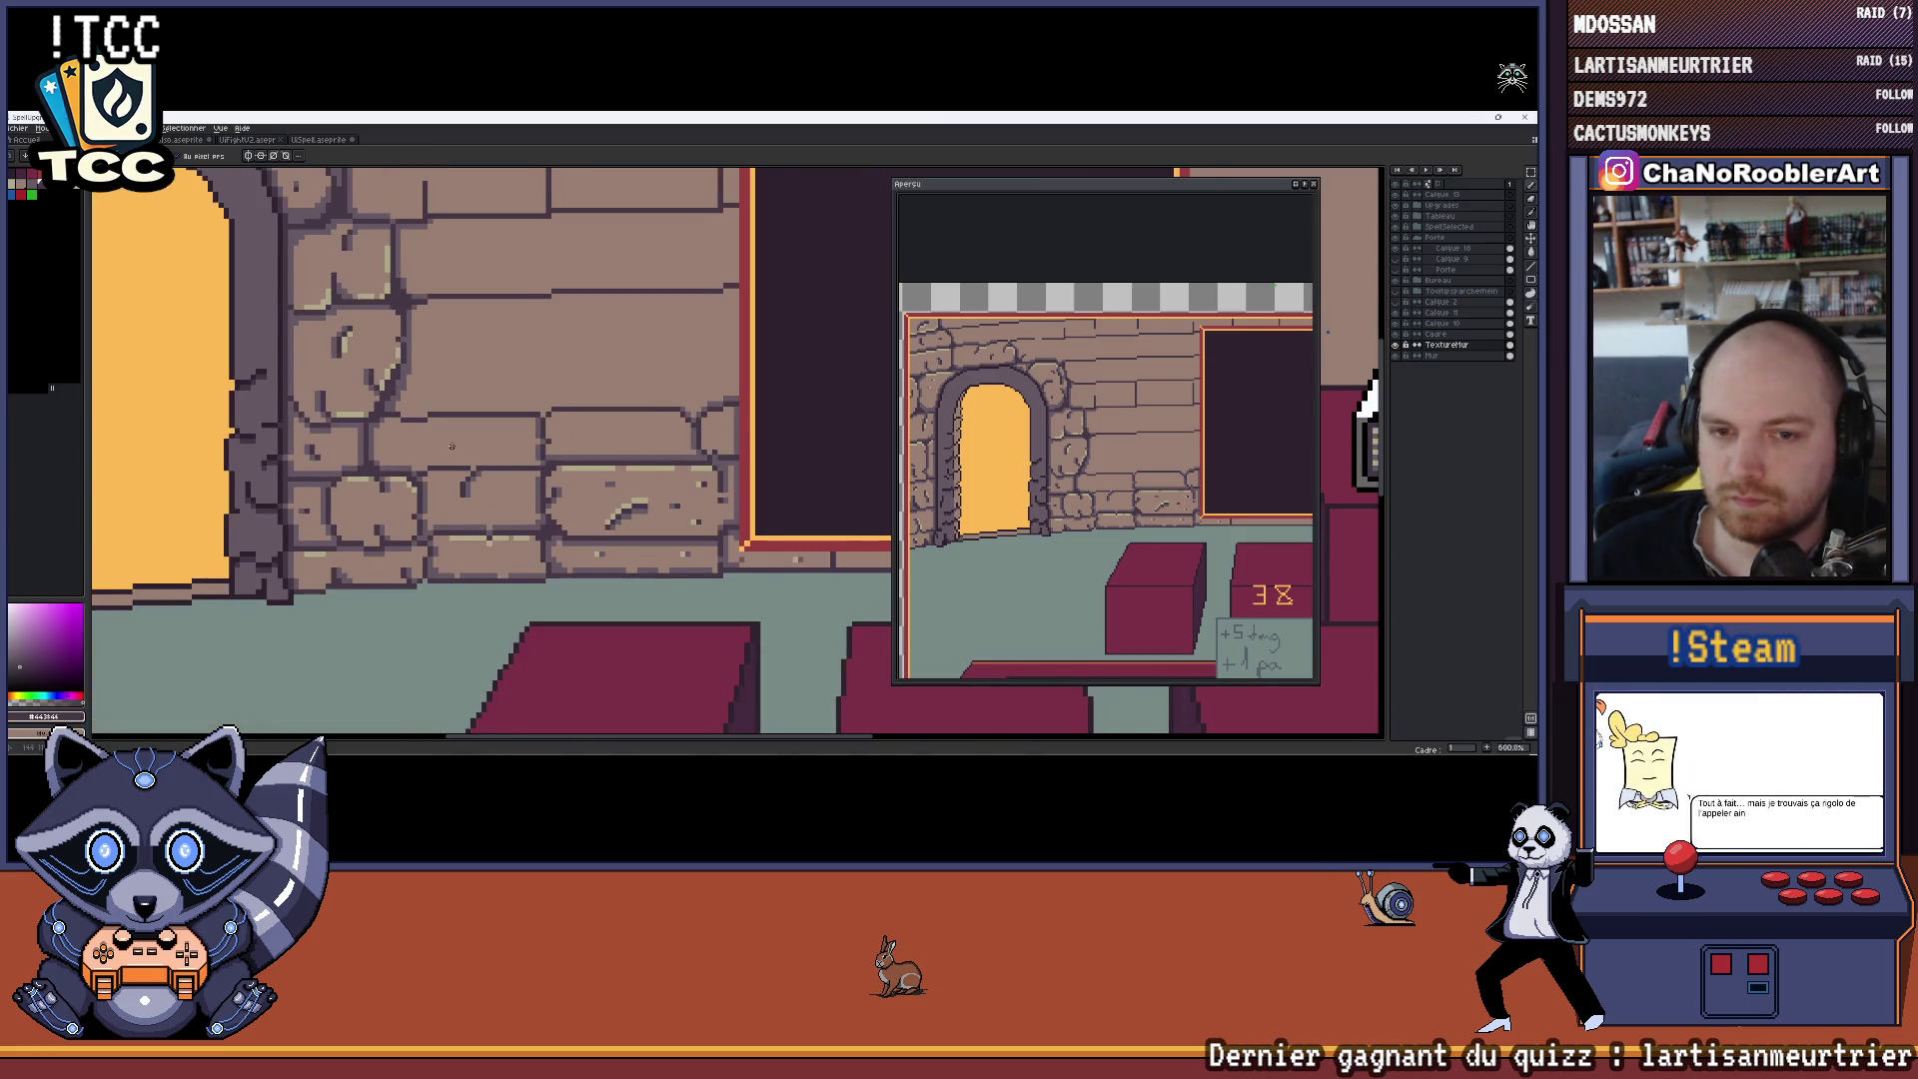
scroll(437, 491, "up", 2)
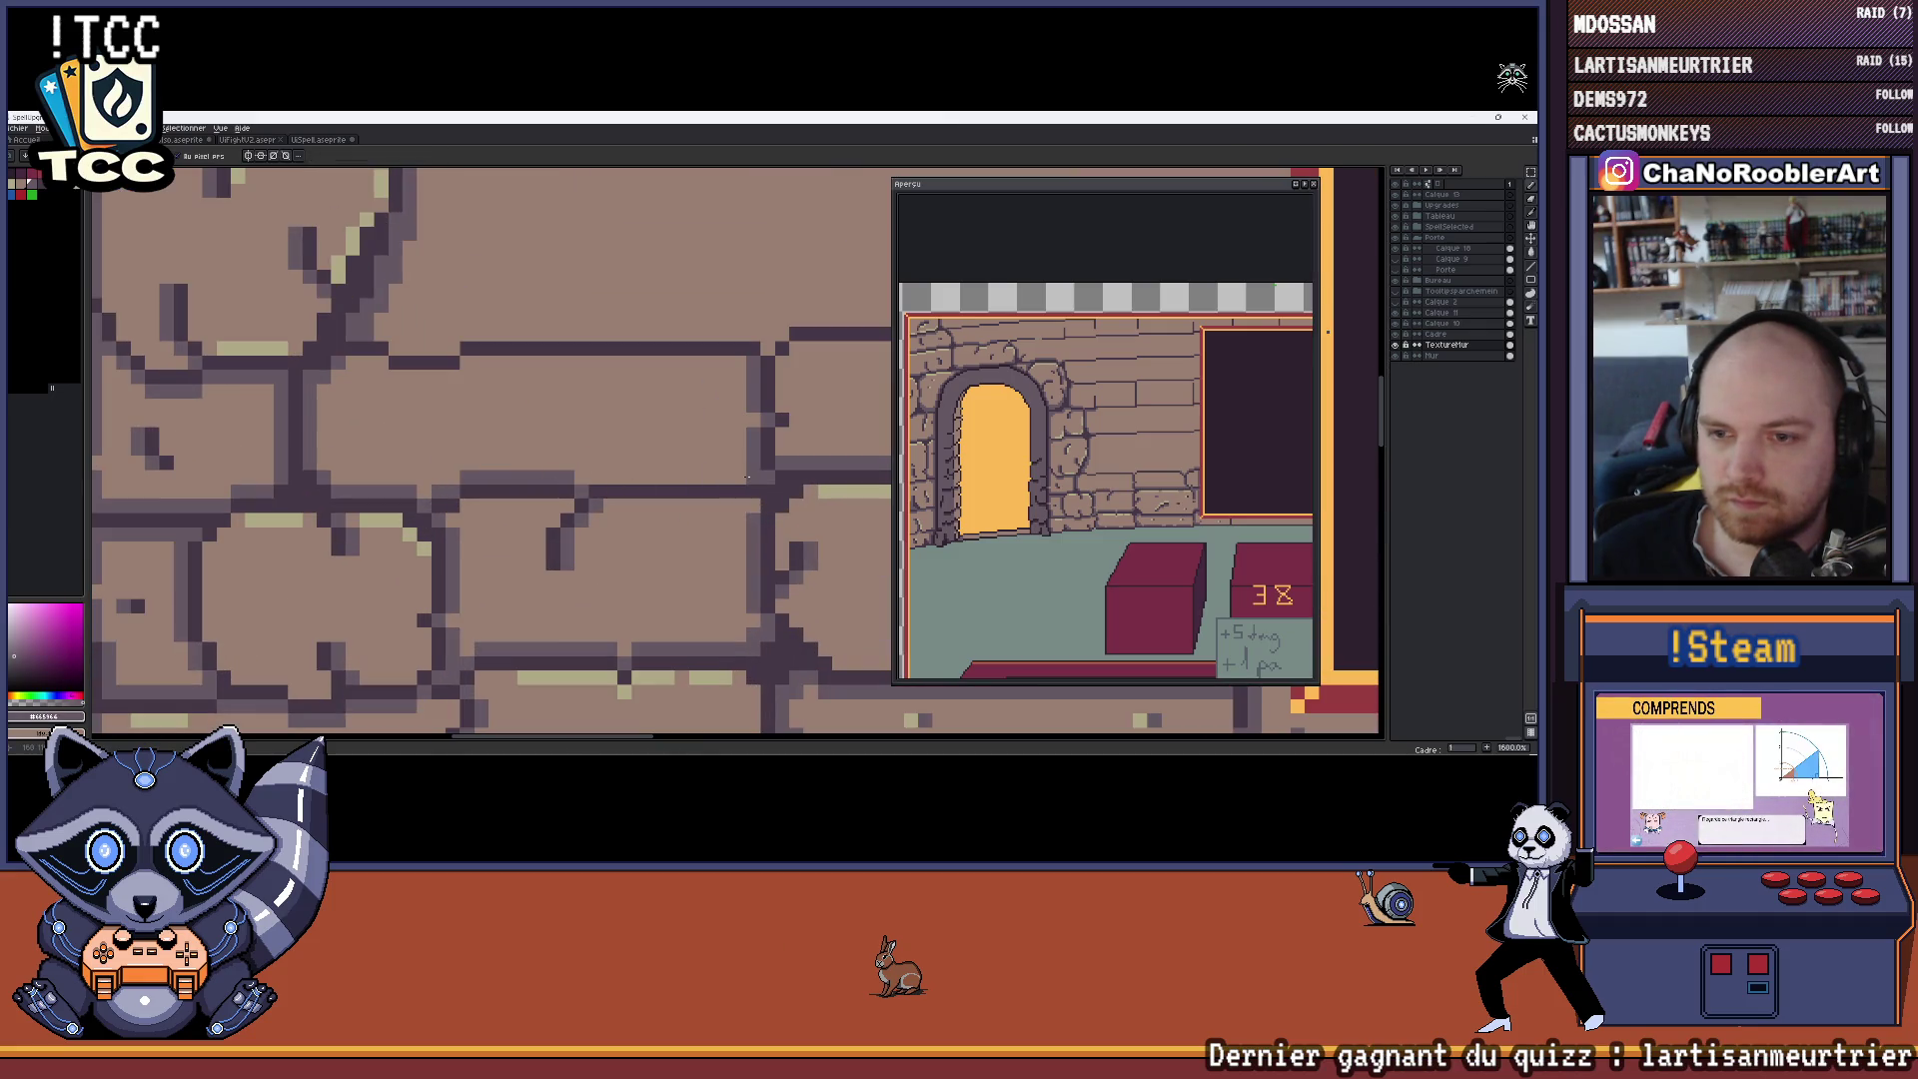
scroll(636, 478, "up", 2)
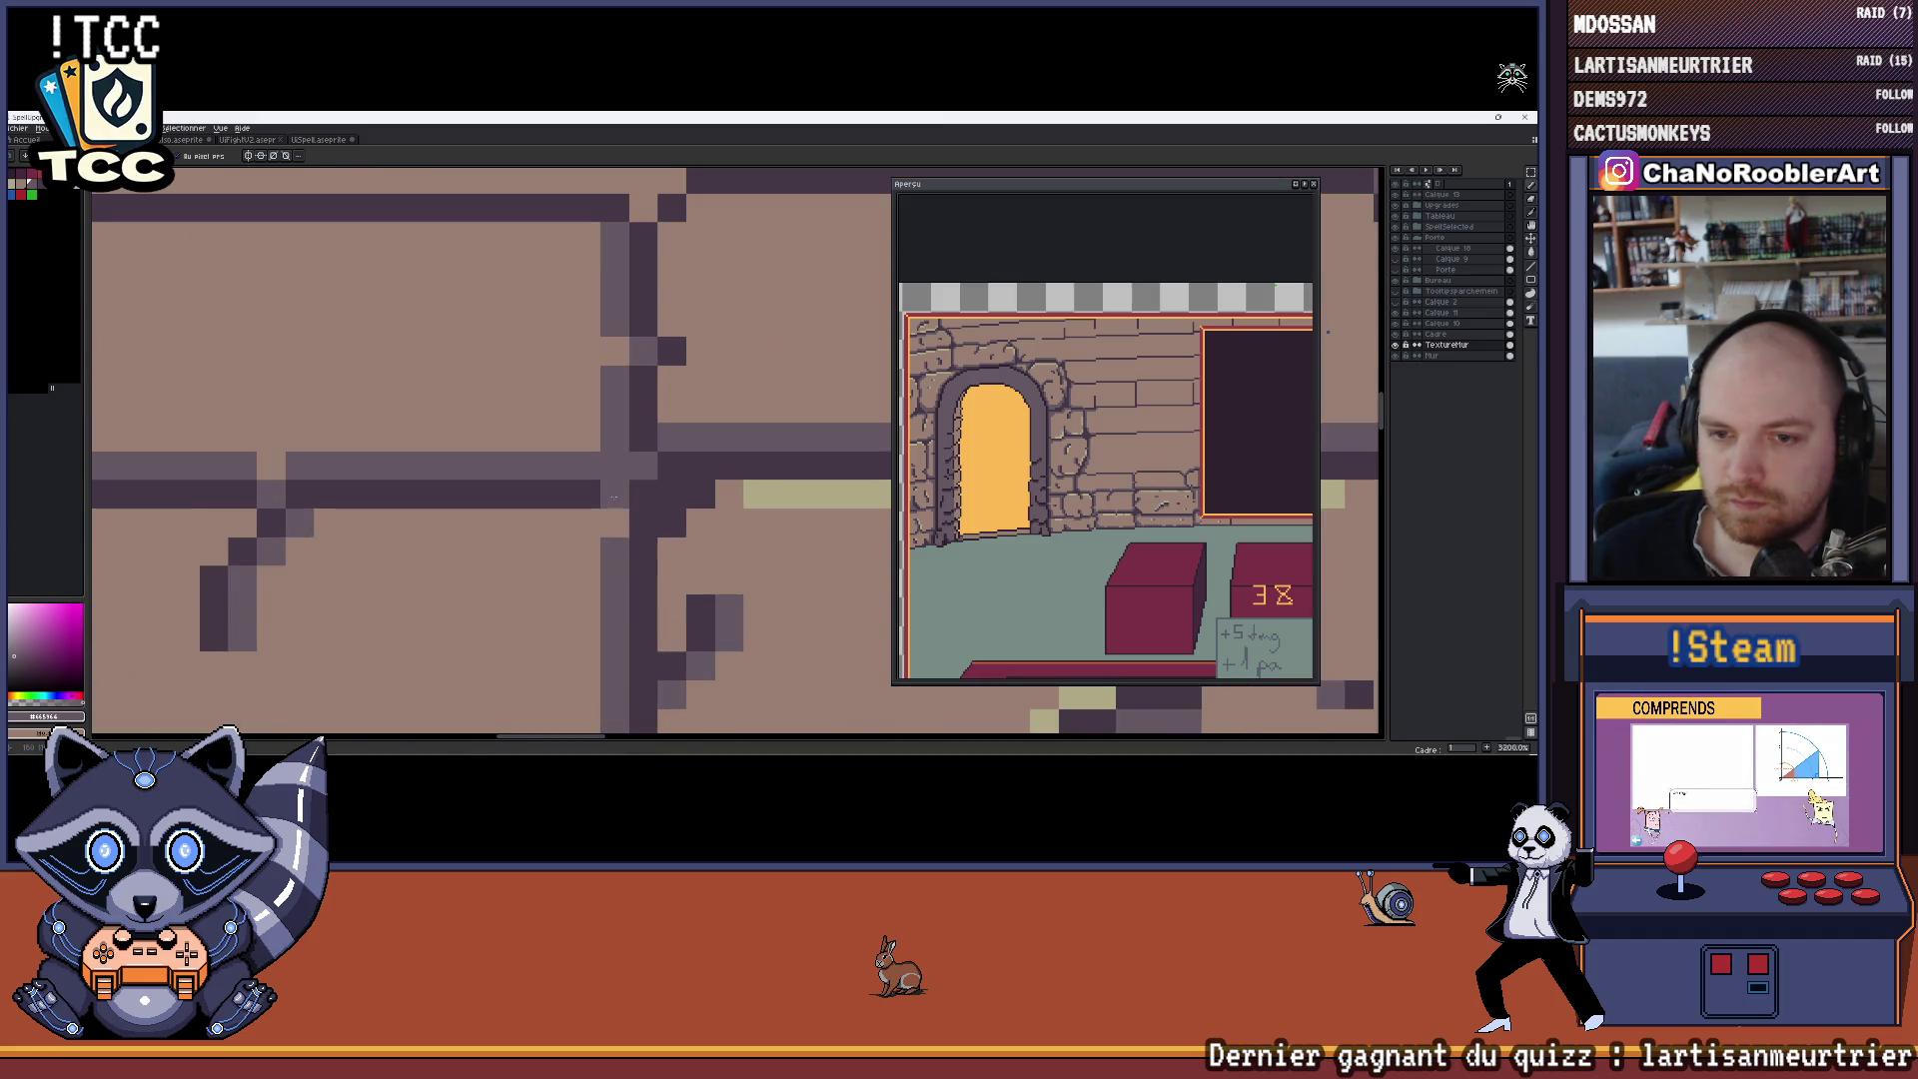
scroll(604, 448, "down", 3)
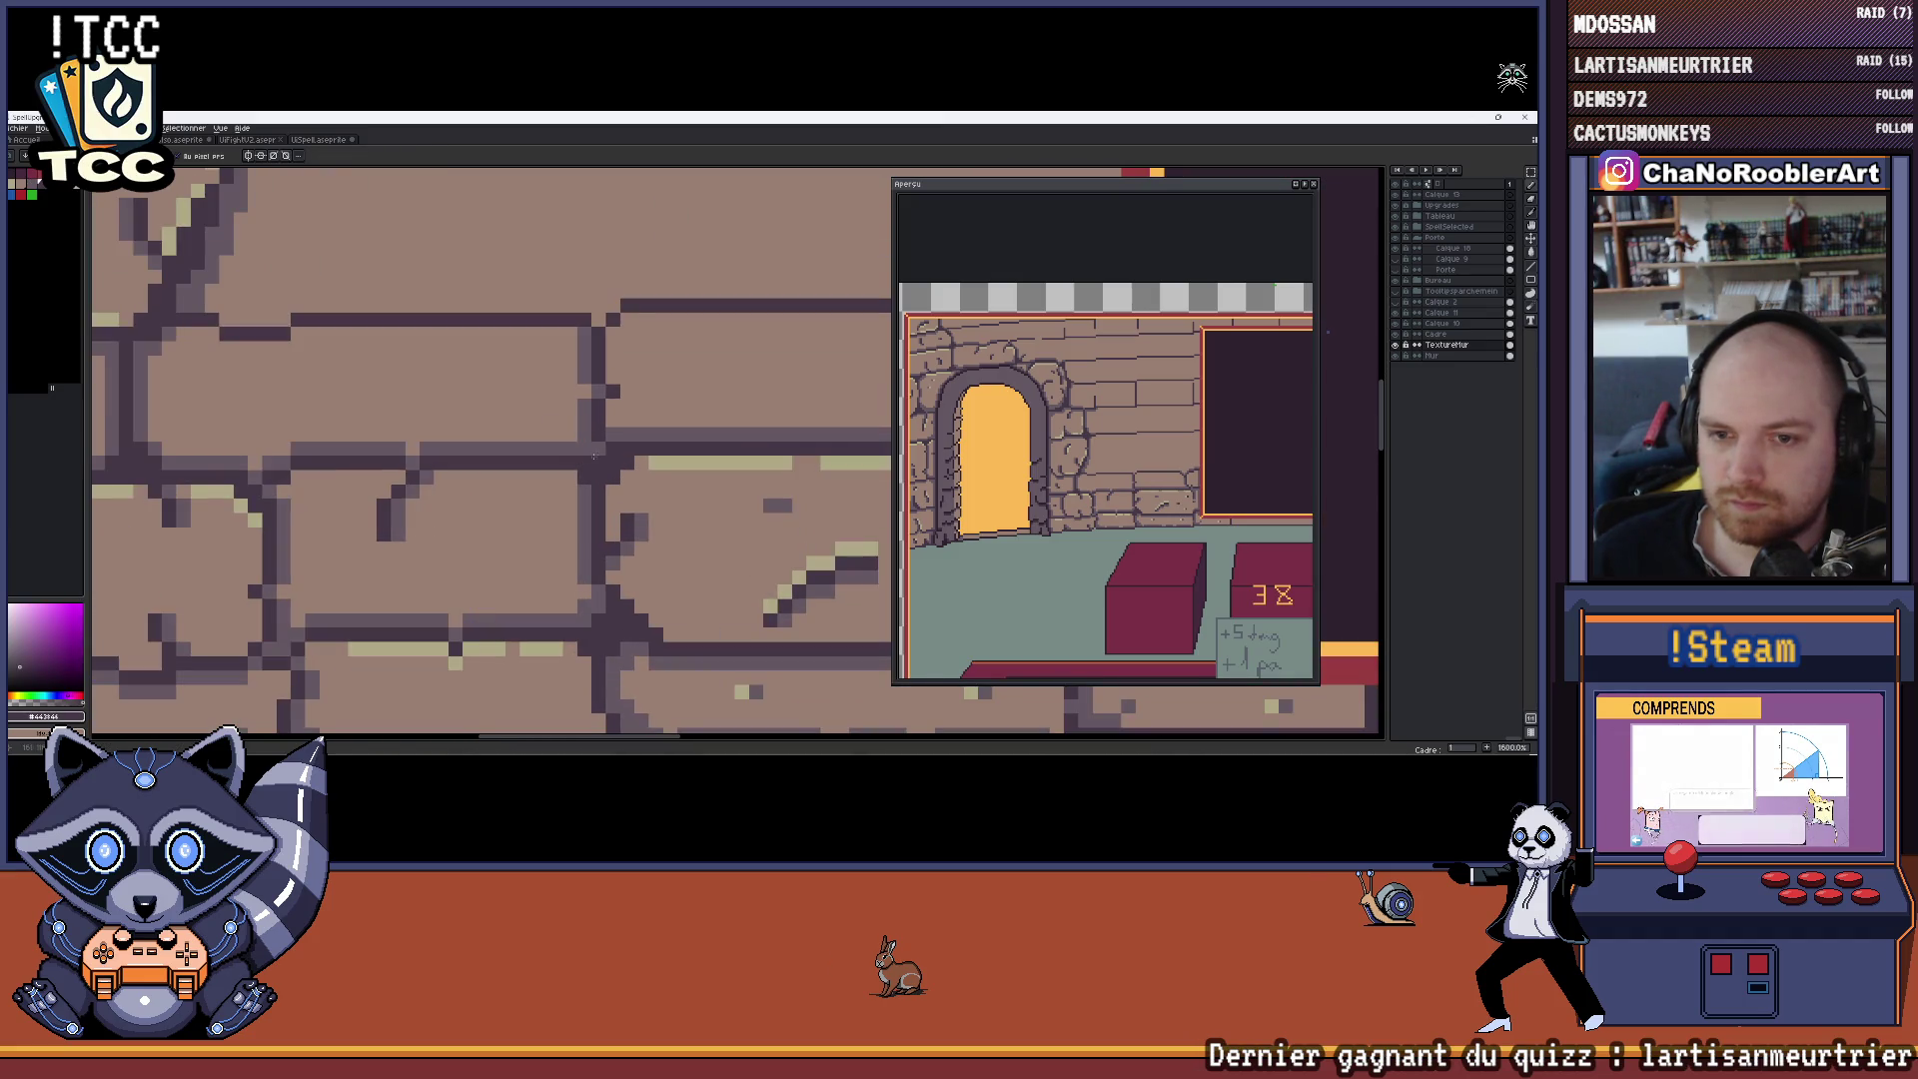
scroll(589, 454, "down", 1)
scroll(586, 453, "up", 3)
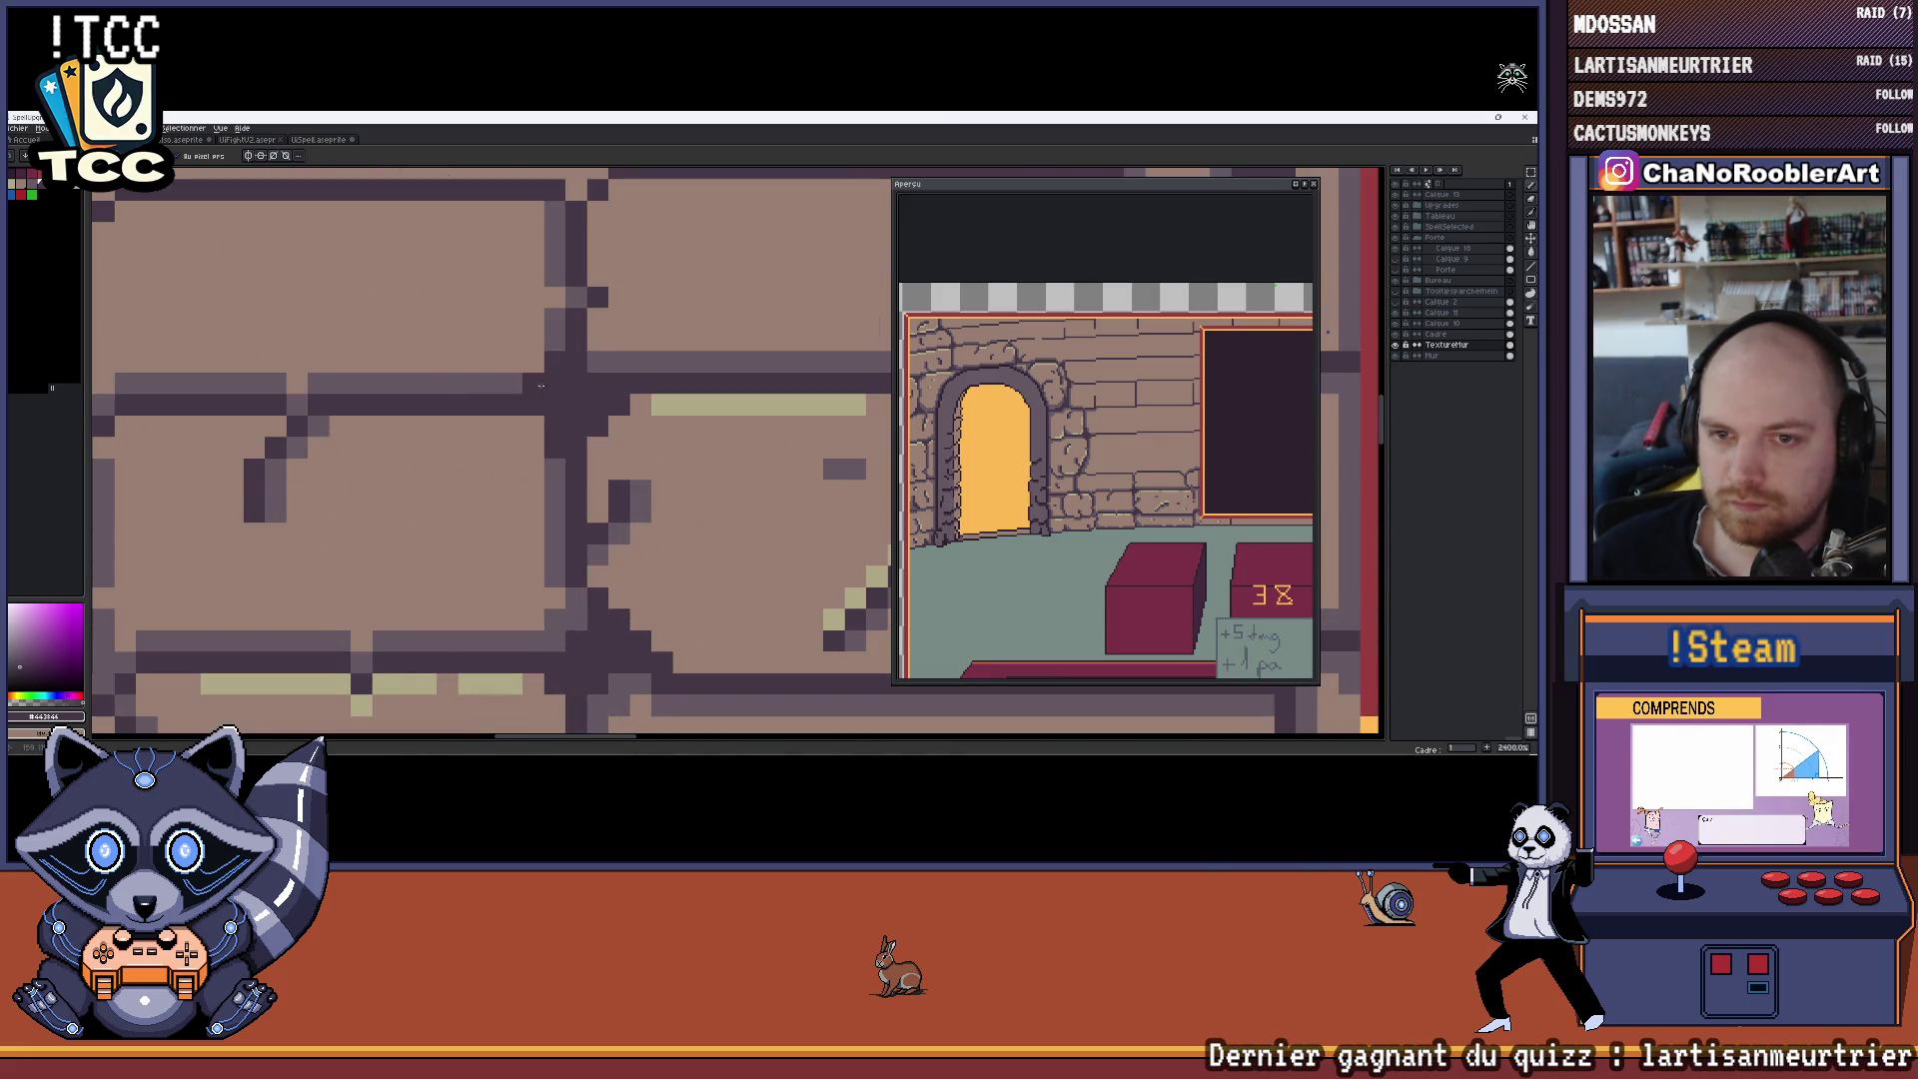
scroll(404, 384, "down", 3)
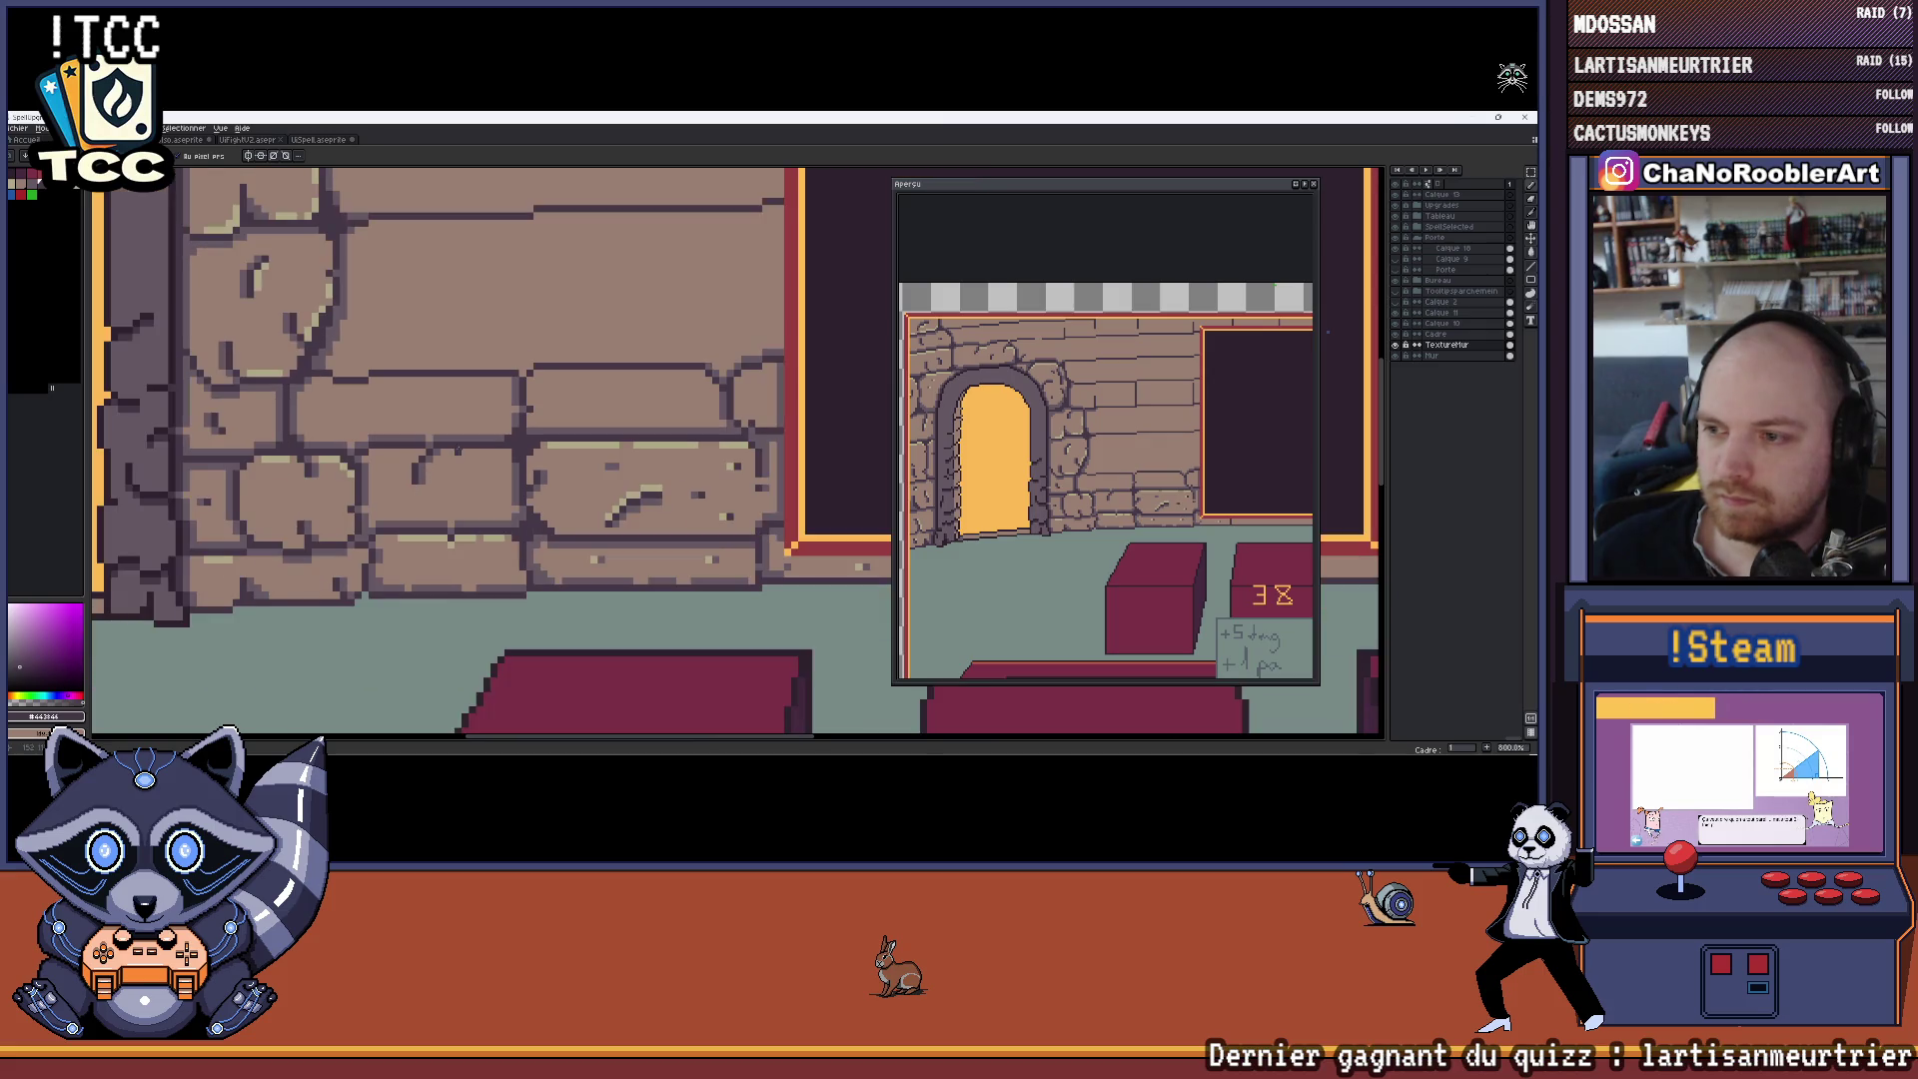
scroll(427, 501, "up", 3)
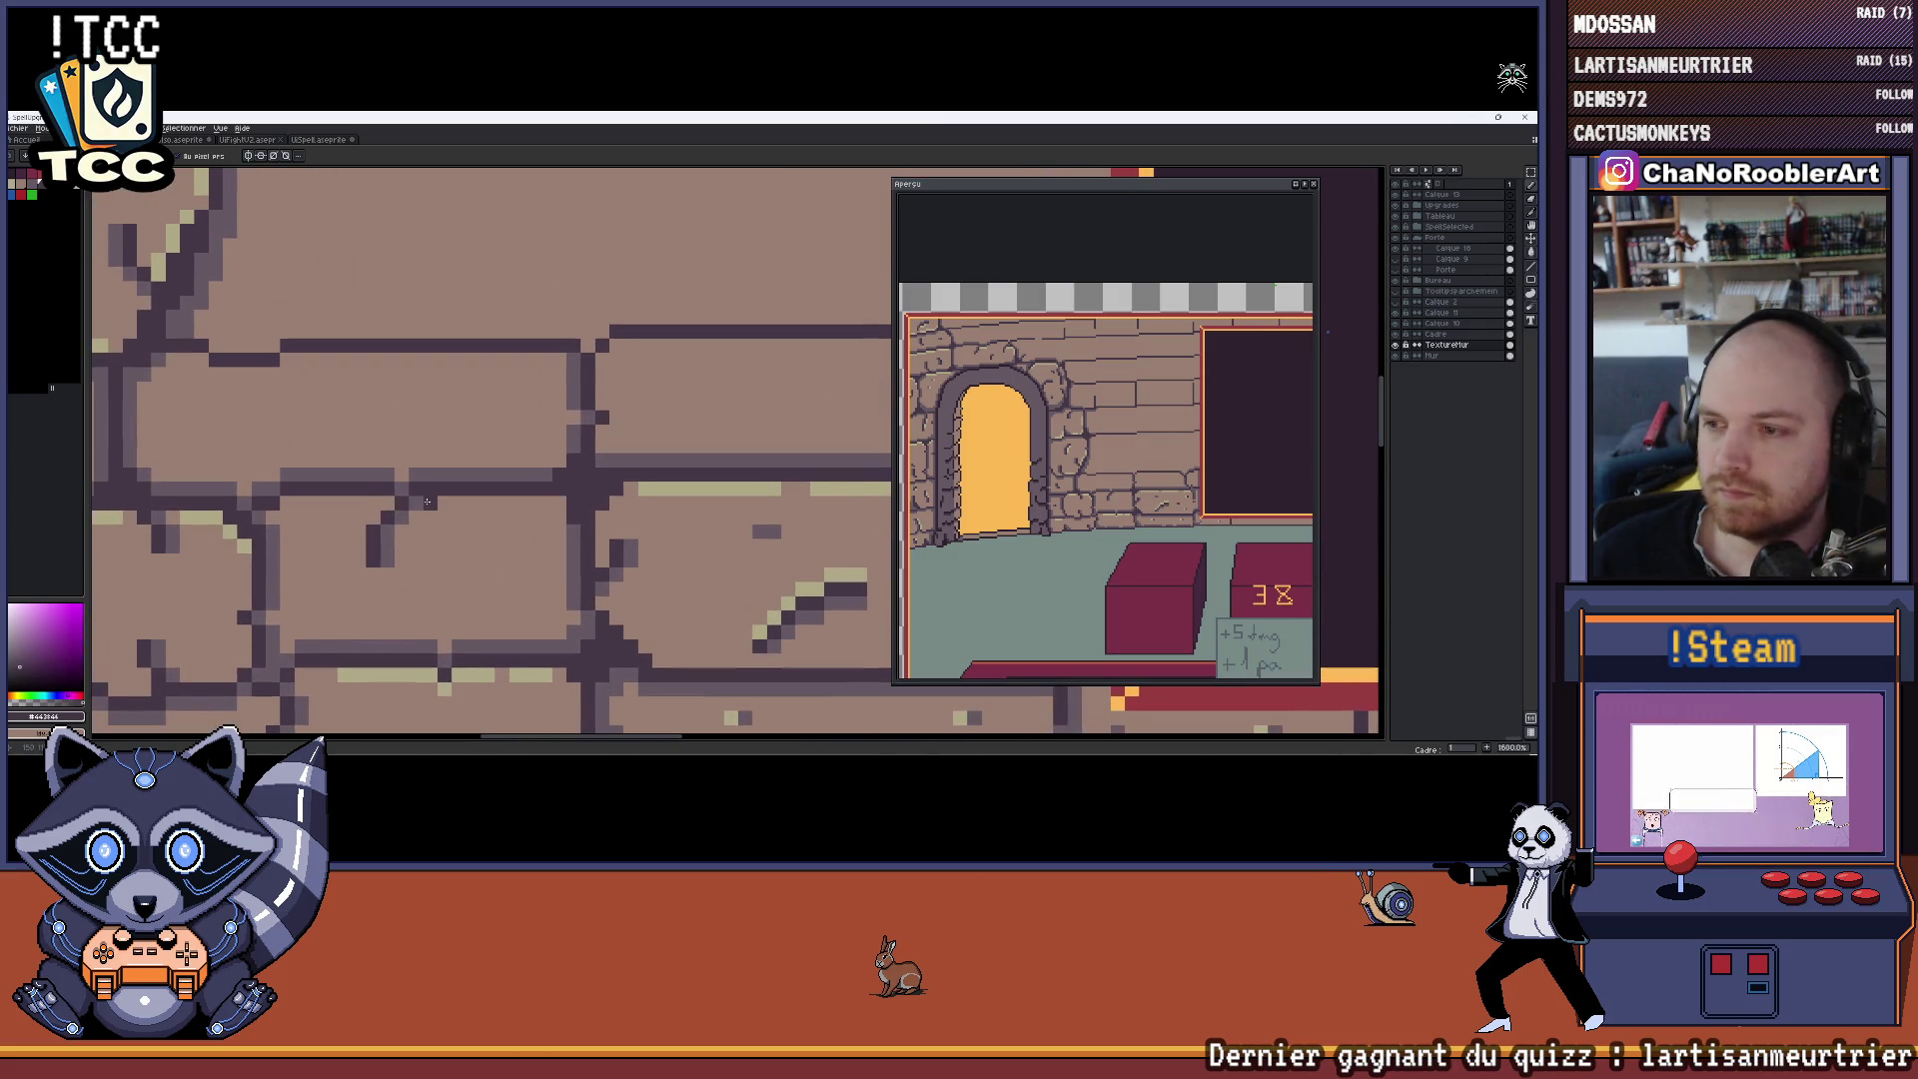
scroll(424, 496, "down", 1)
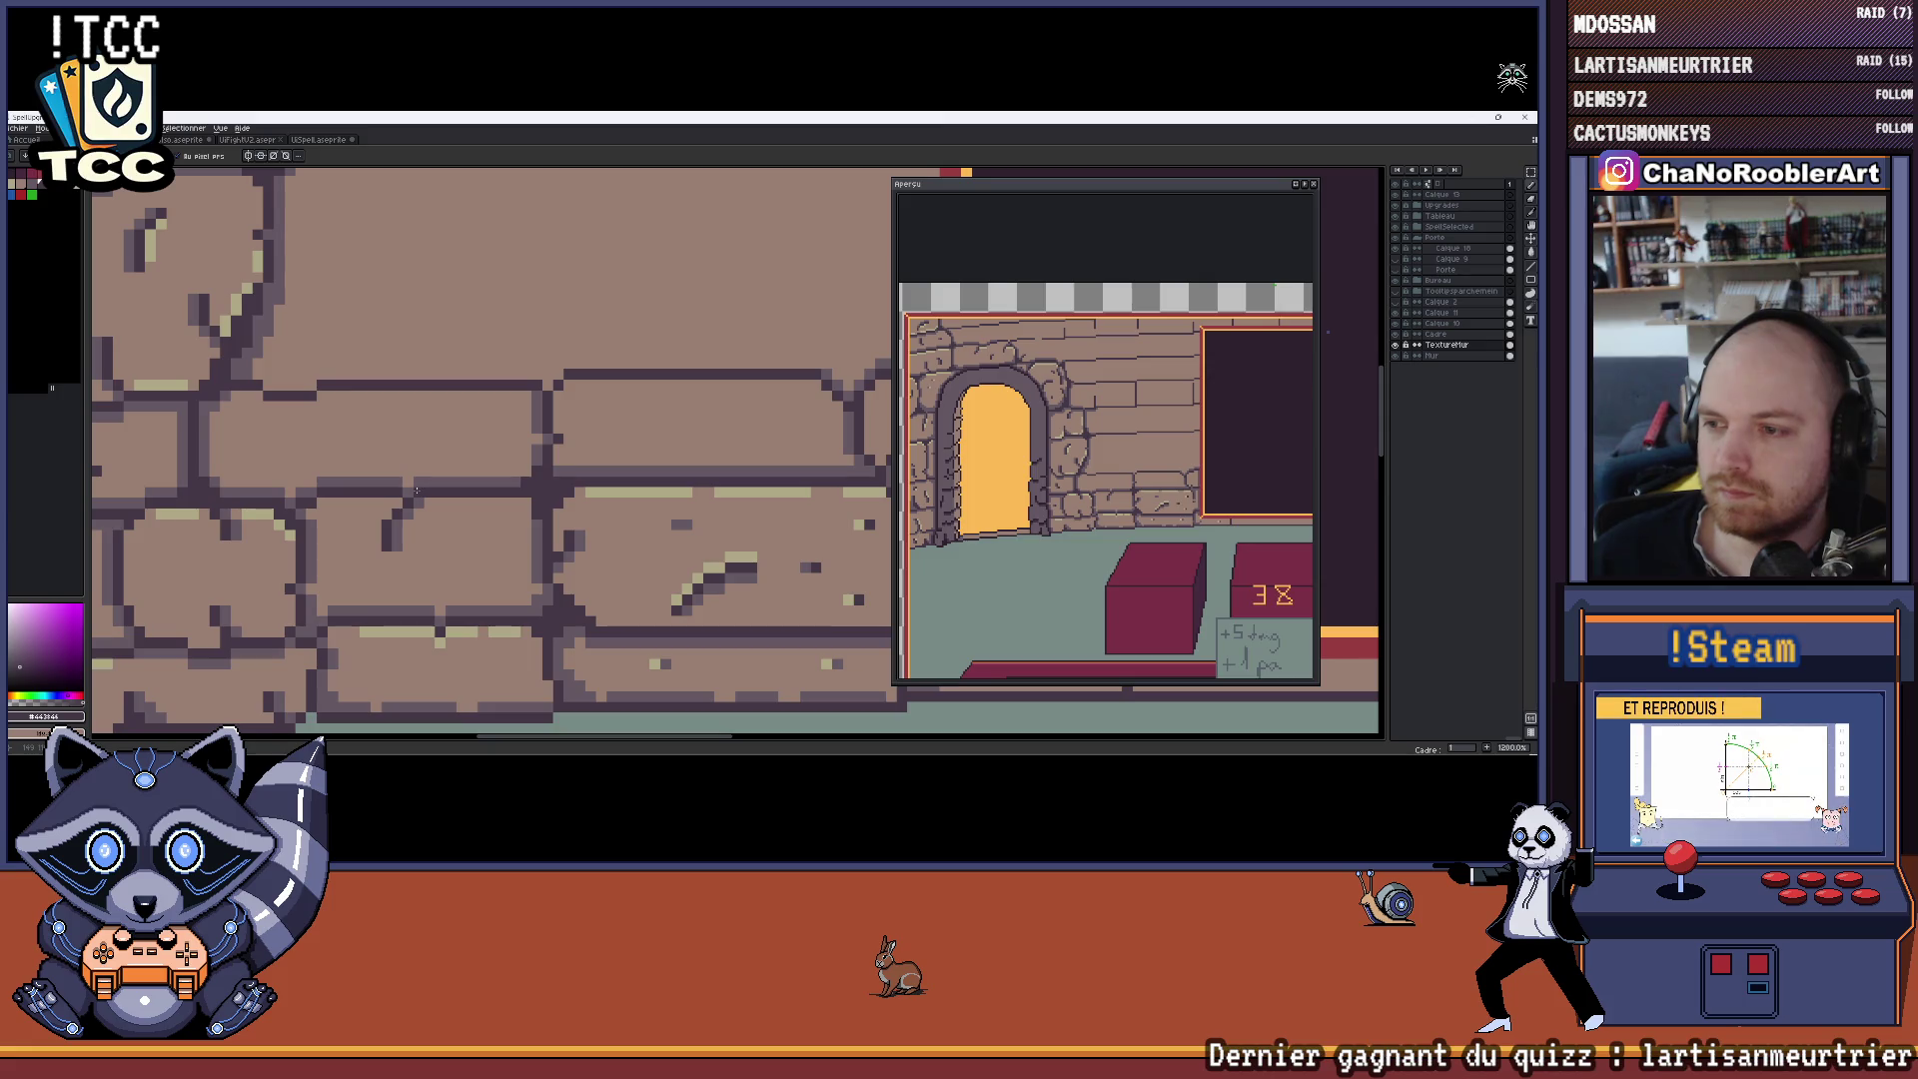
scroll(412, 489, "up", 2)
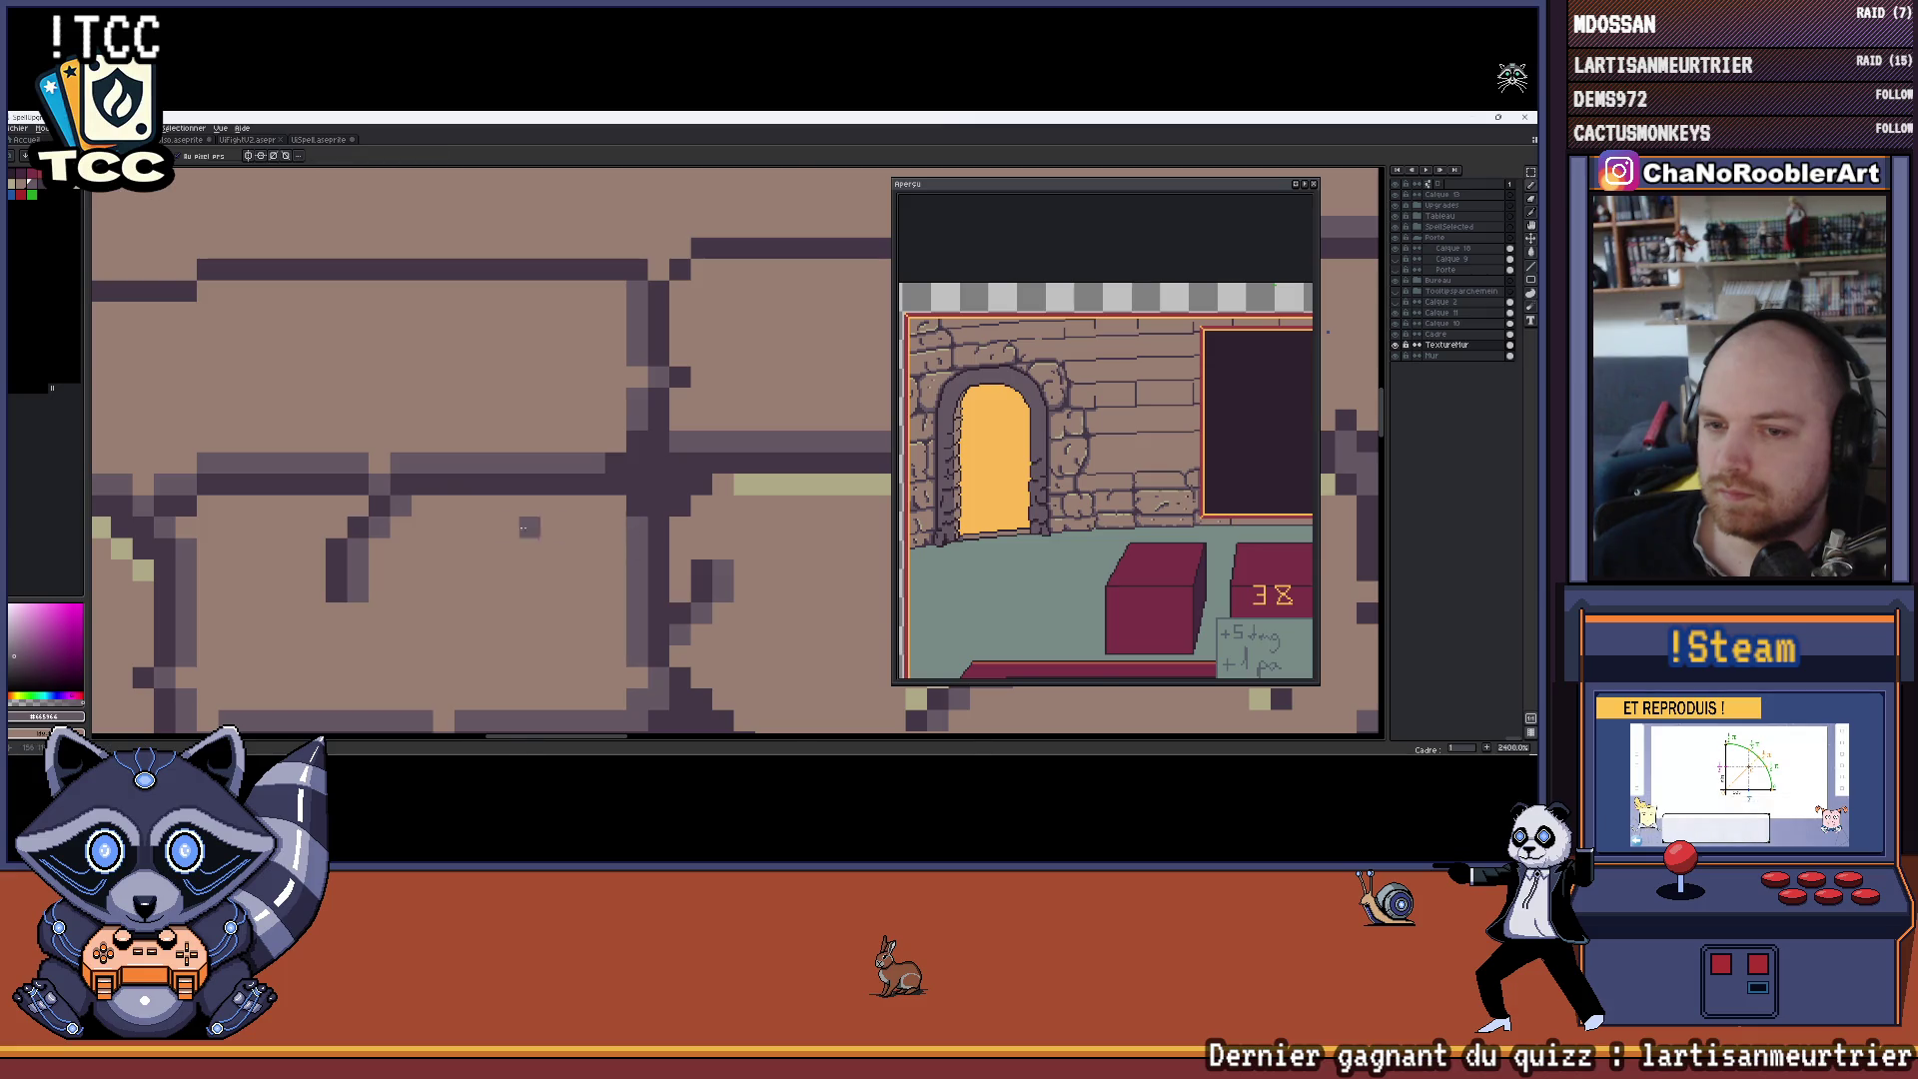
scroll(522, 527, "down", 4)
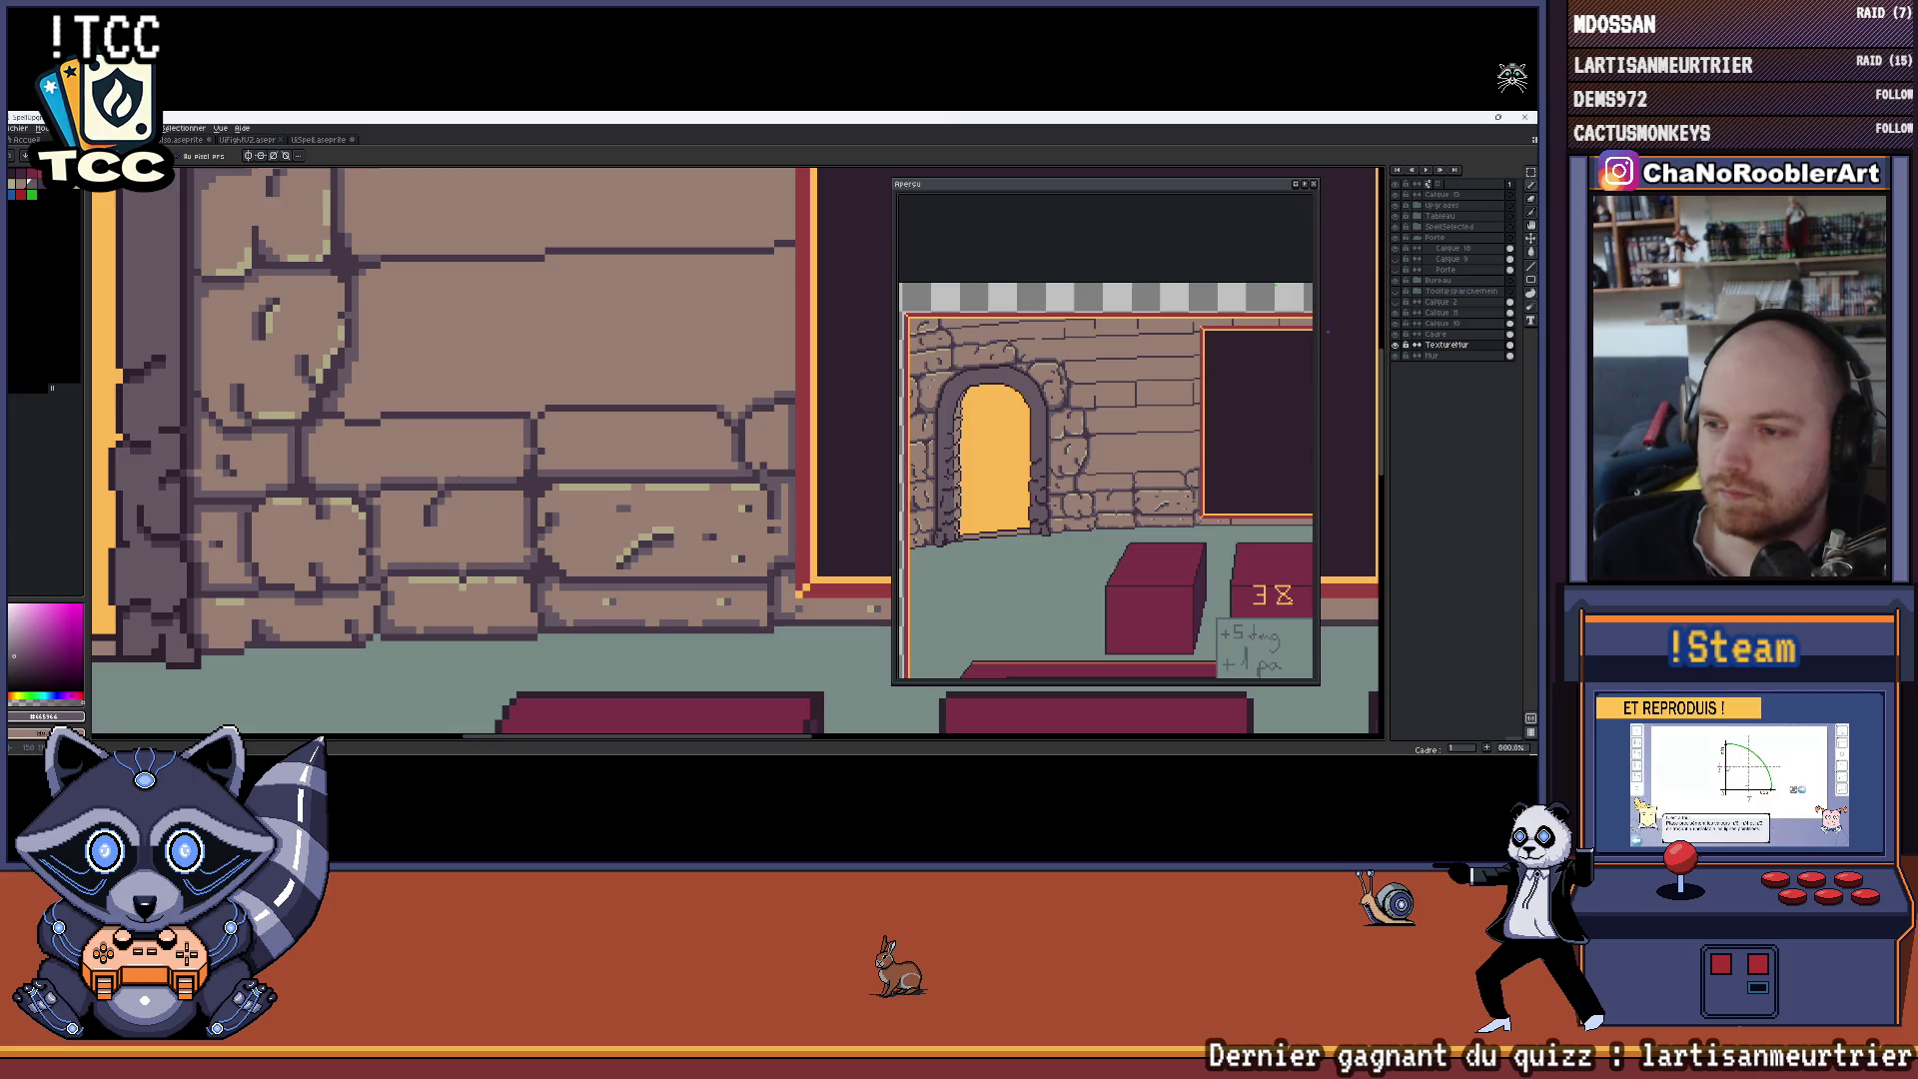
scroll(409, 613, "up", 3)
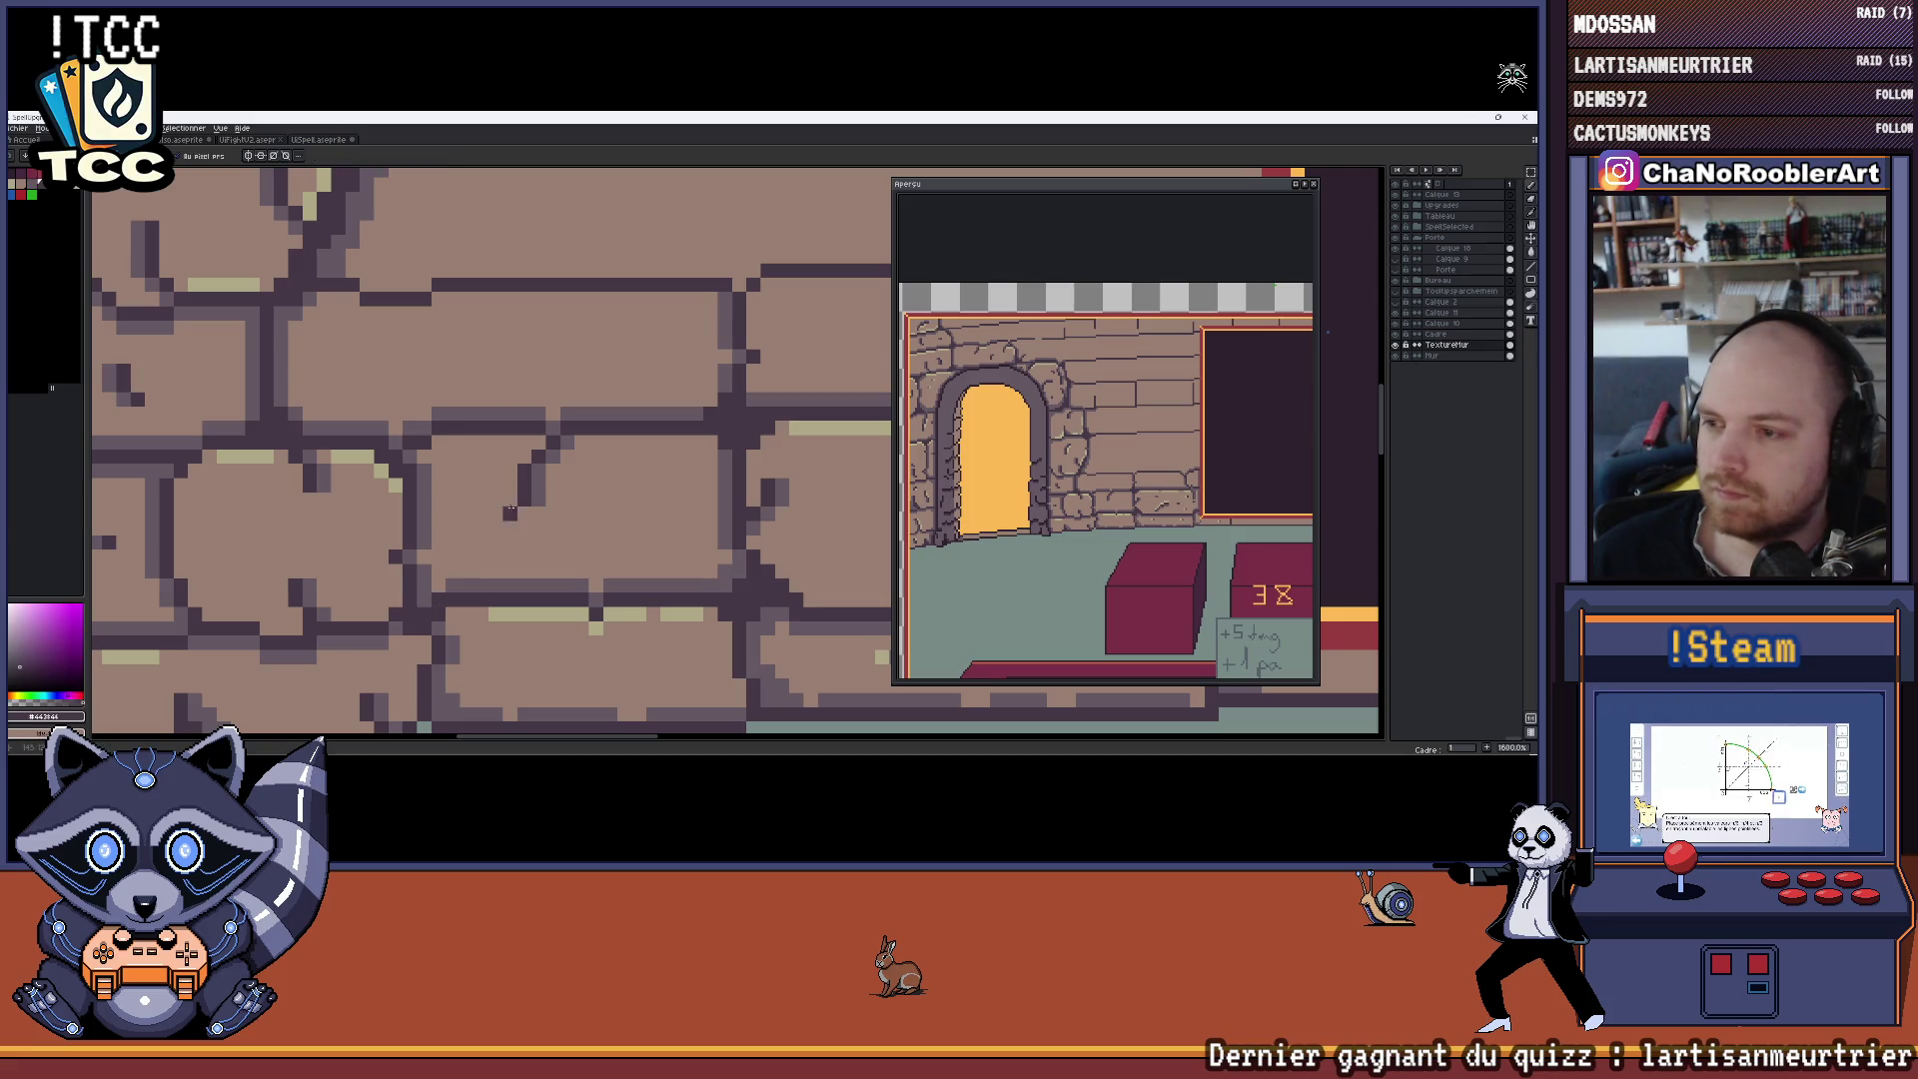
left_click_drag(512, 502, 551, 527)
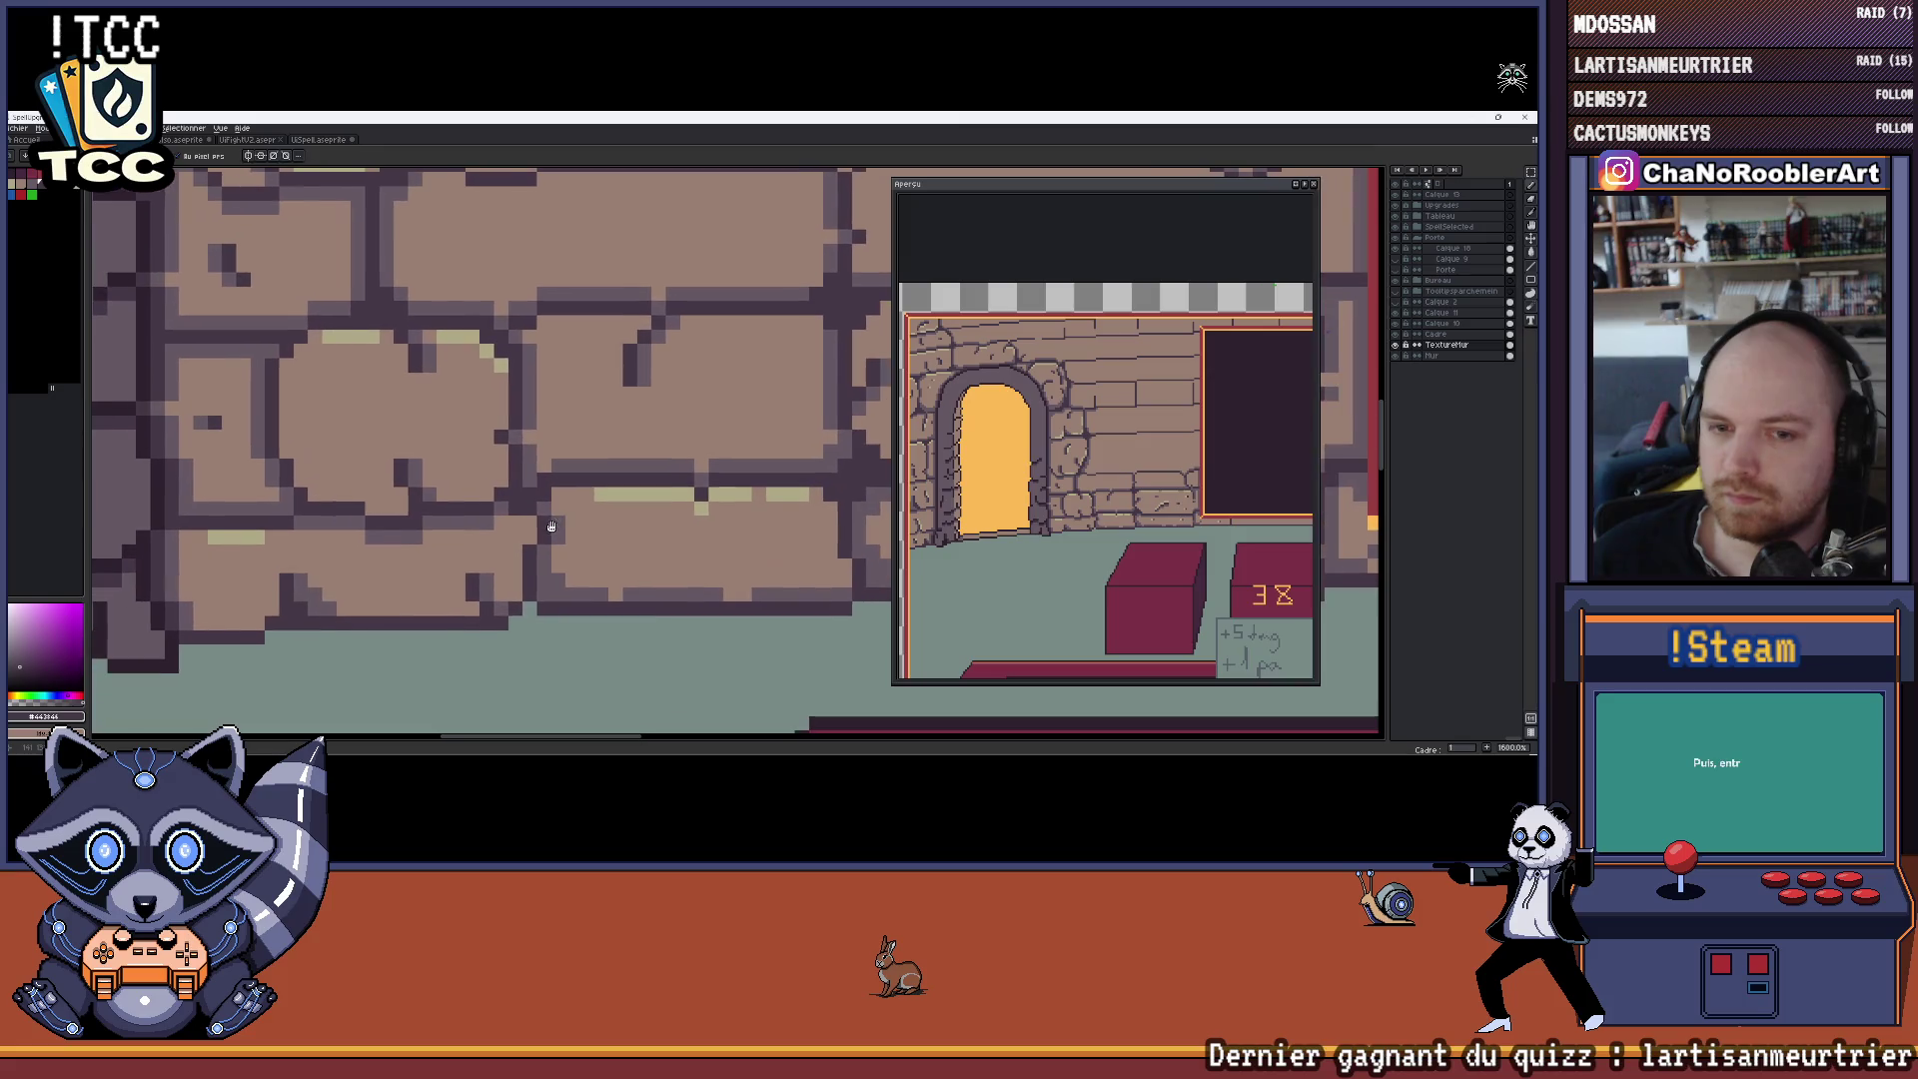
mouse_move(510, 400)
left_mouse_down()
mouse_move(591, 357)
mouse_move(501, 378)
left_mouse_up()
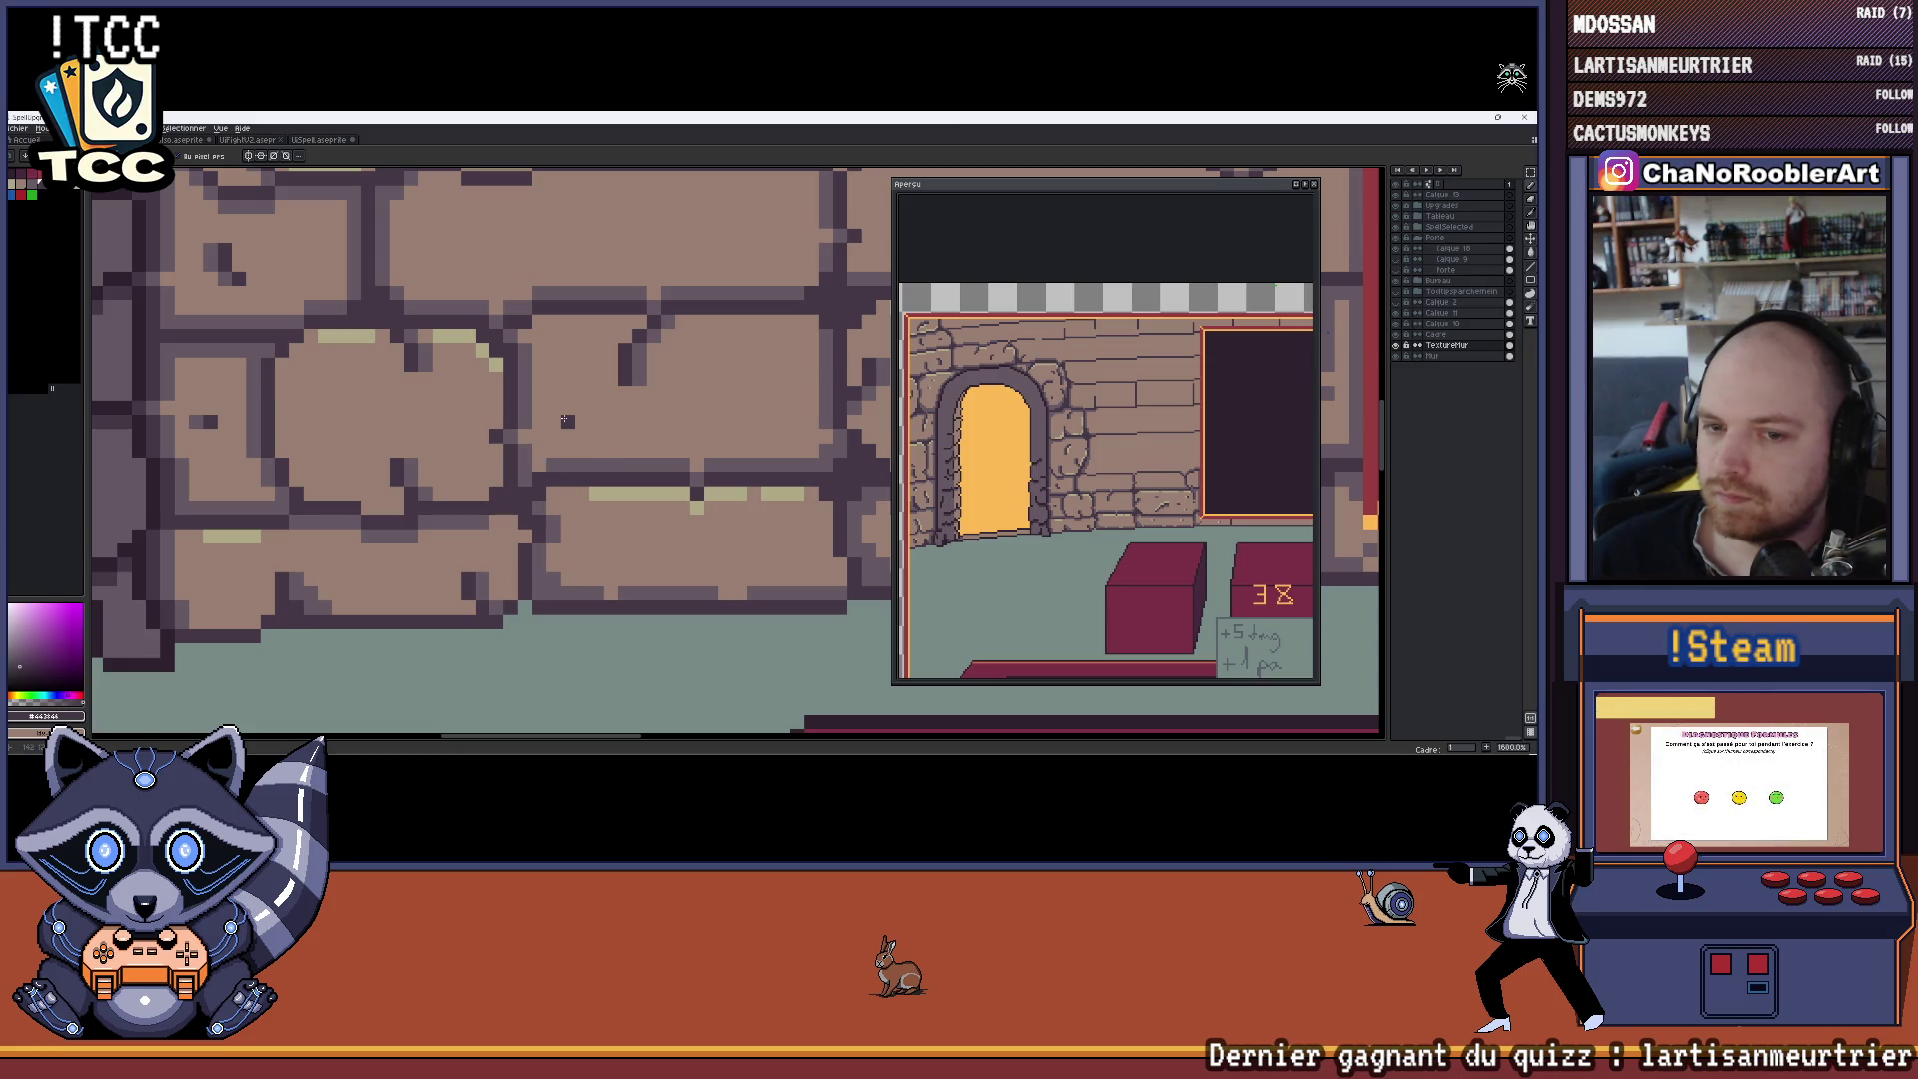
scroll(980, 481, "up", 3)
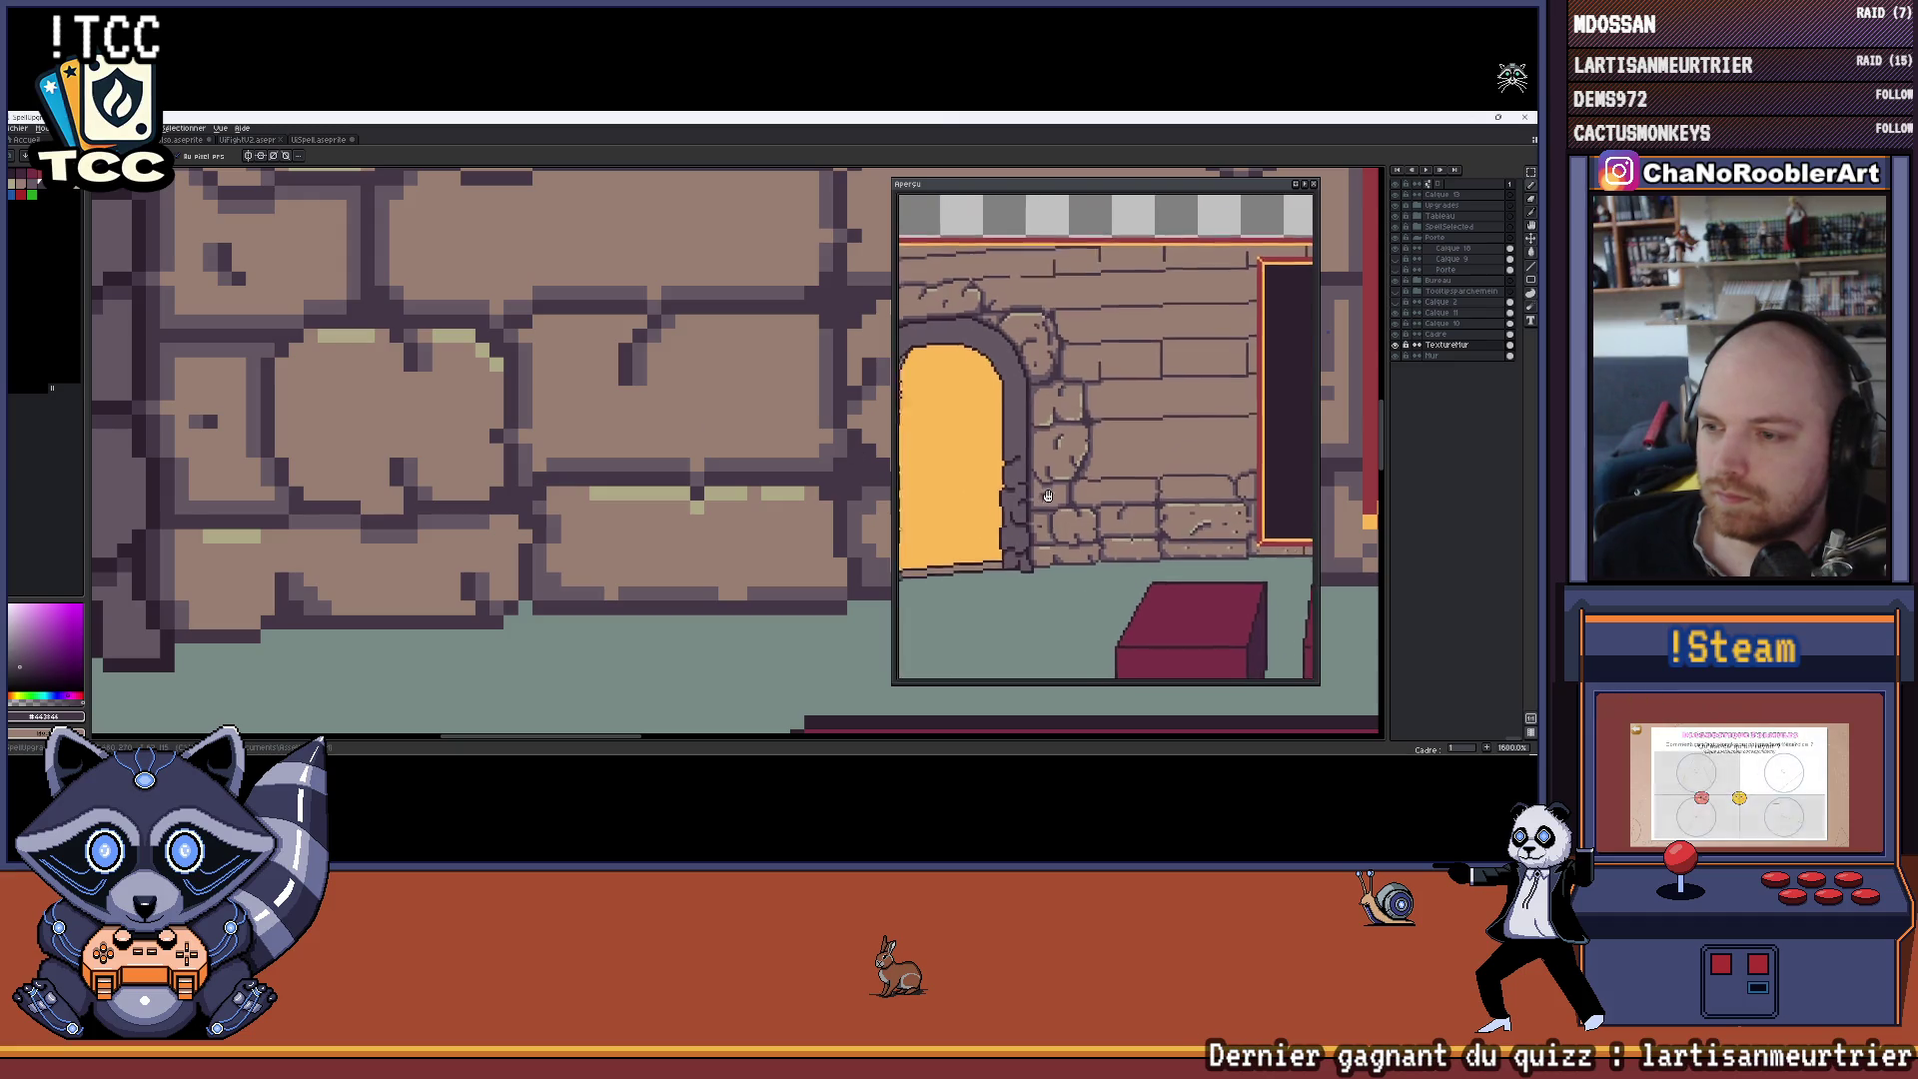
left_click_drag(1029, 507, 1022, 512)
scroll(625, 536, "down", 5)
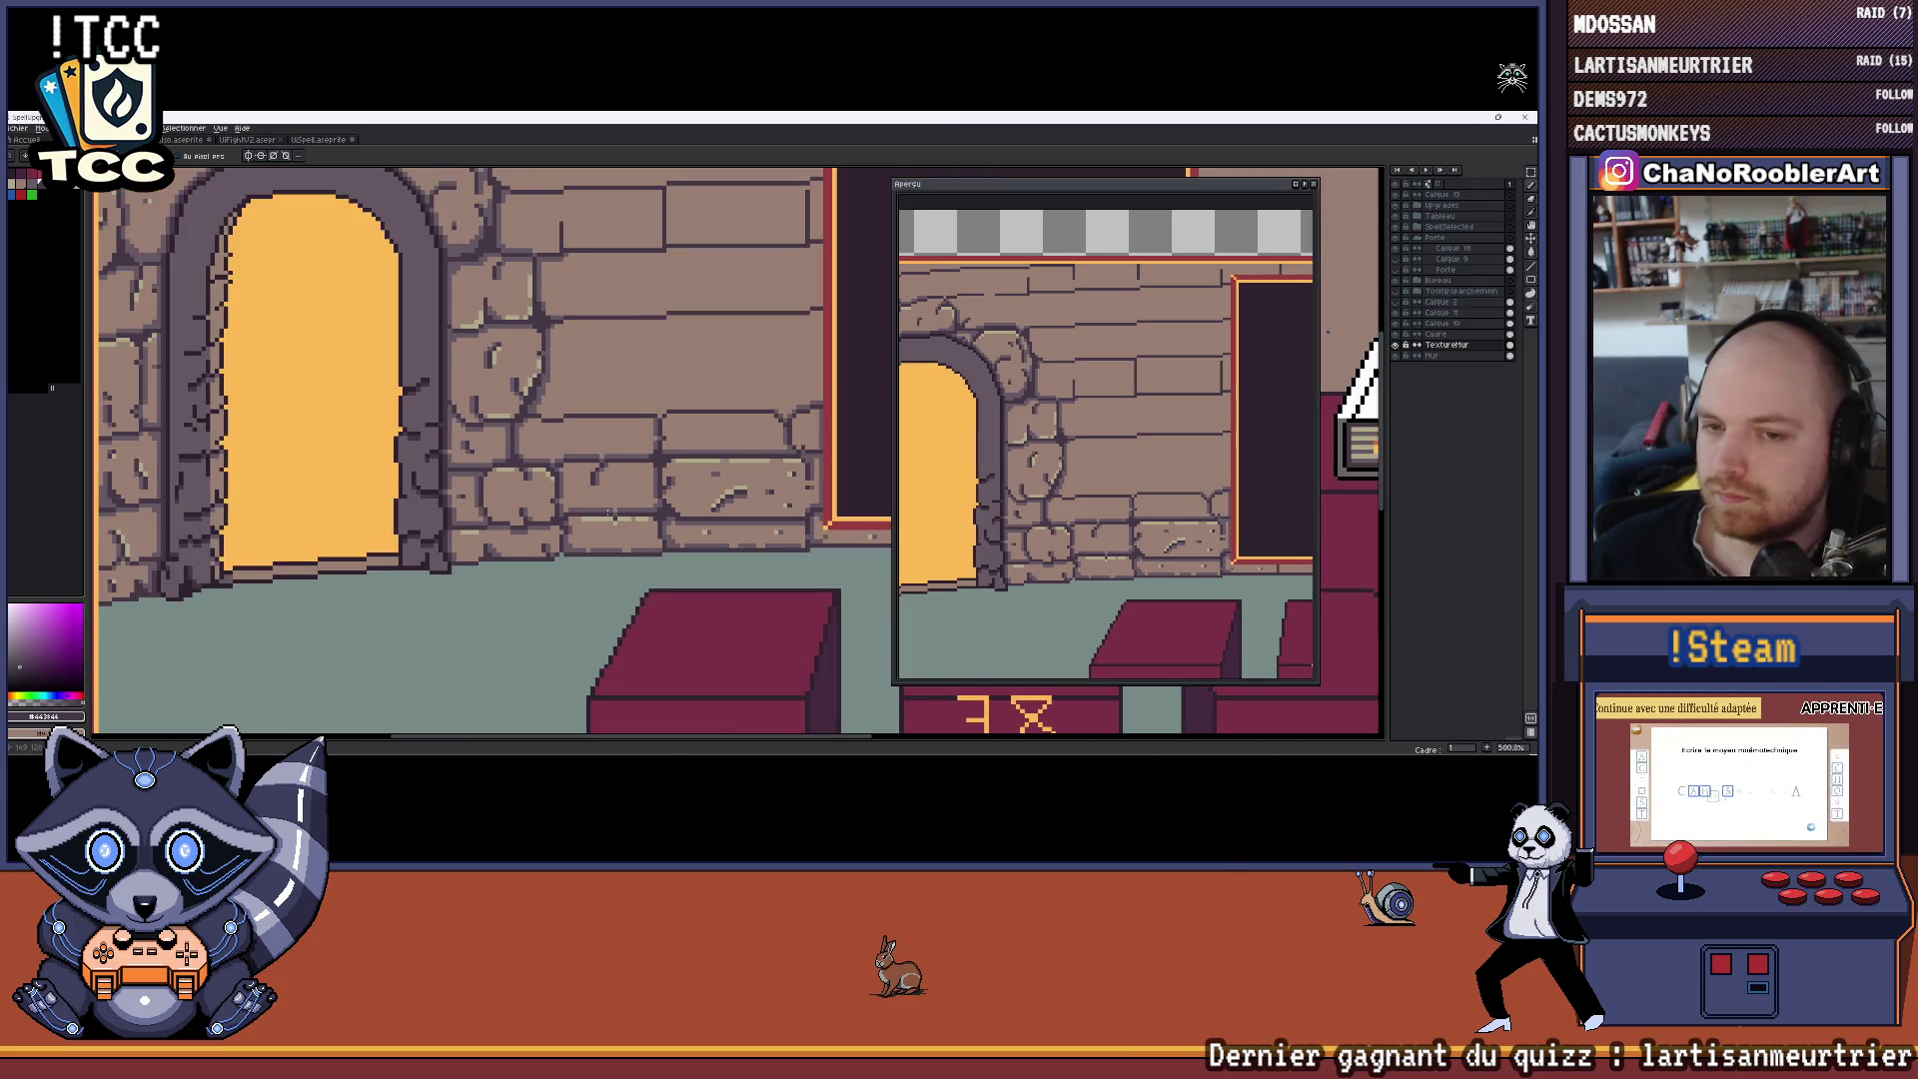
scroll(621, 502, "down", 2)
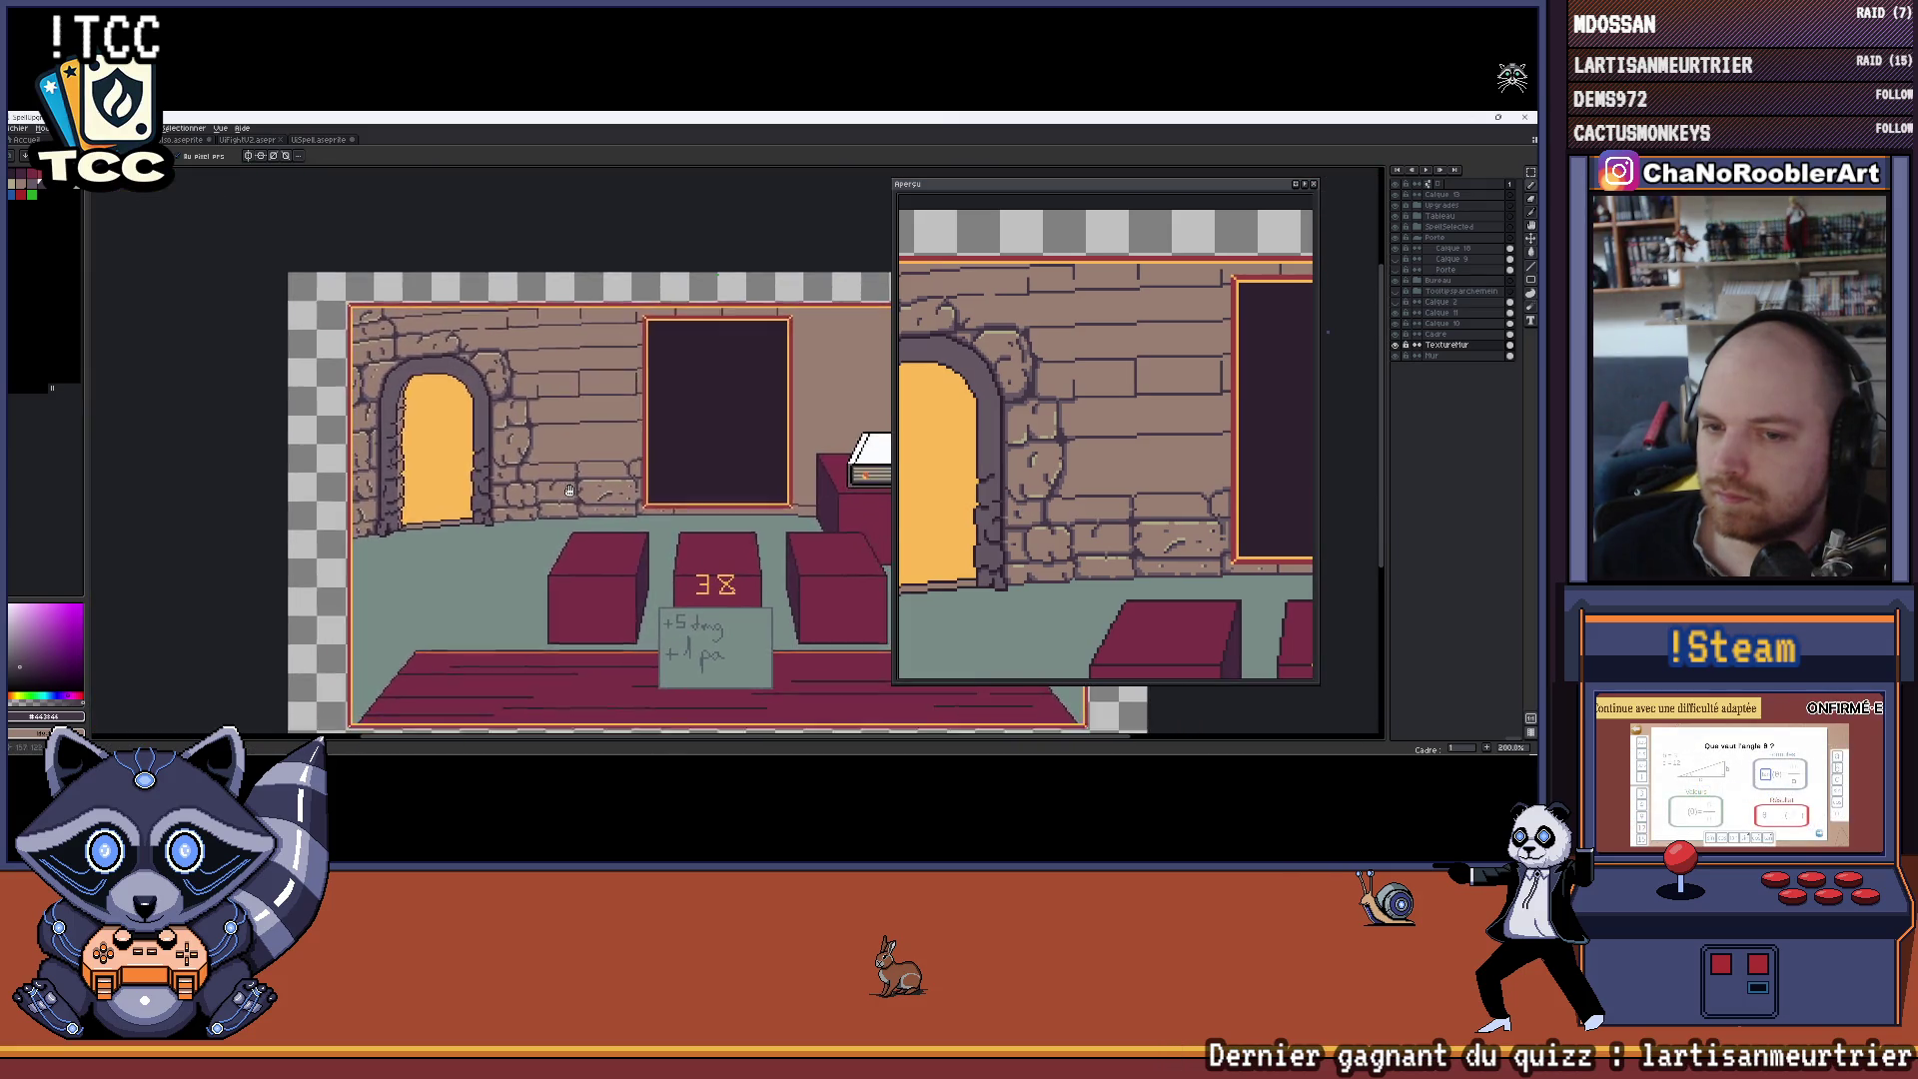
scroll(554, 449, "up", 8)
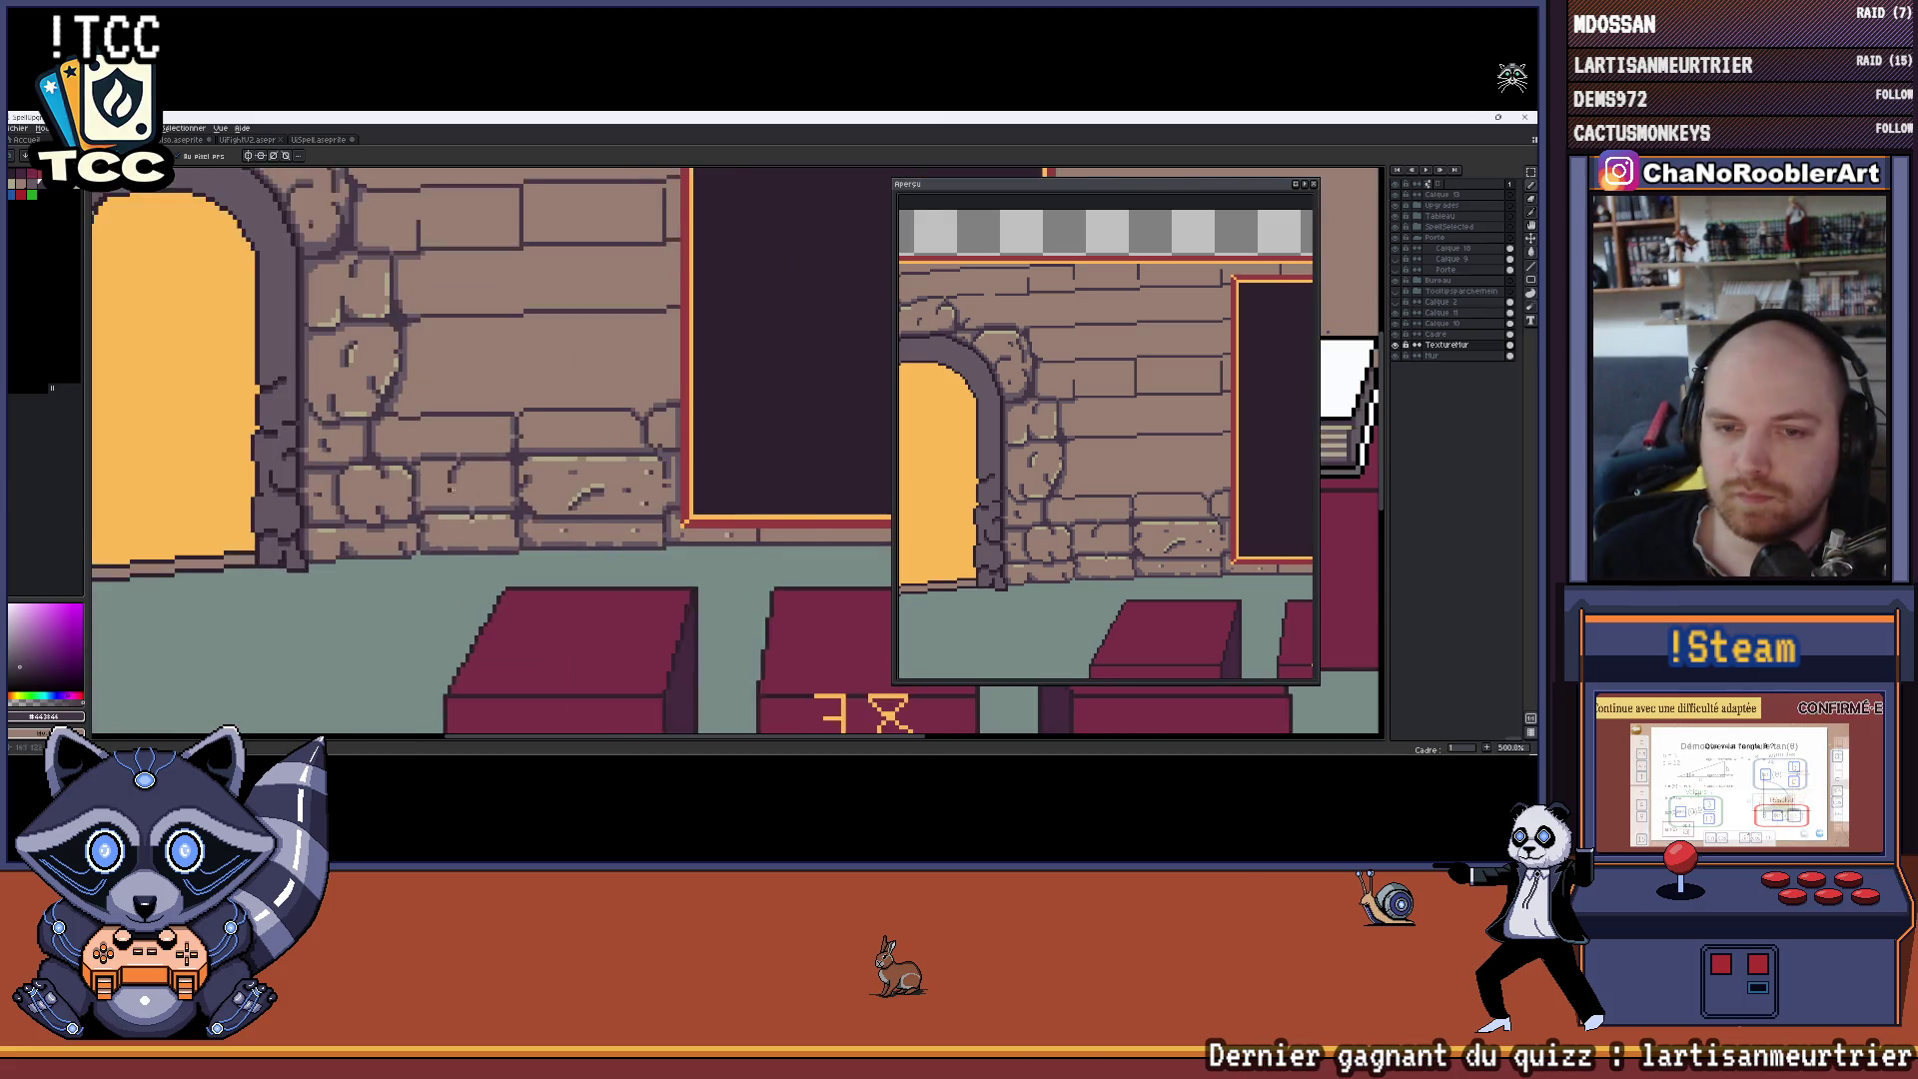
left_click_drag(654, 483, 684, 491)
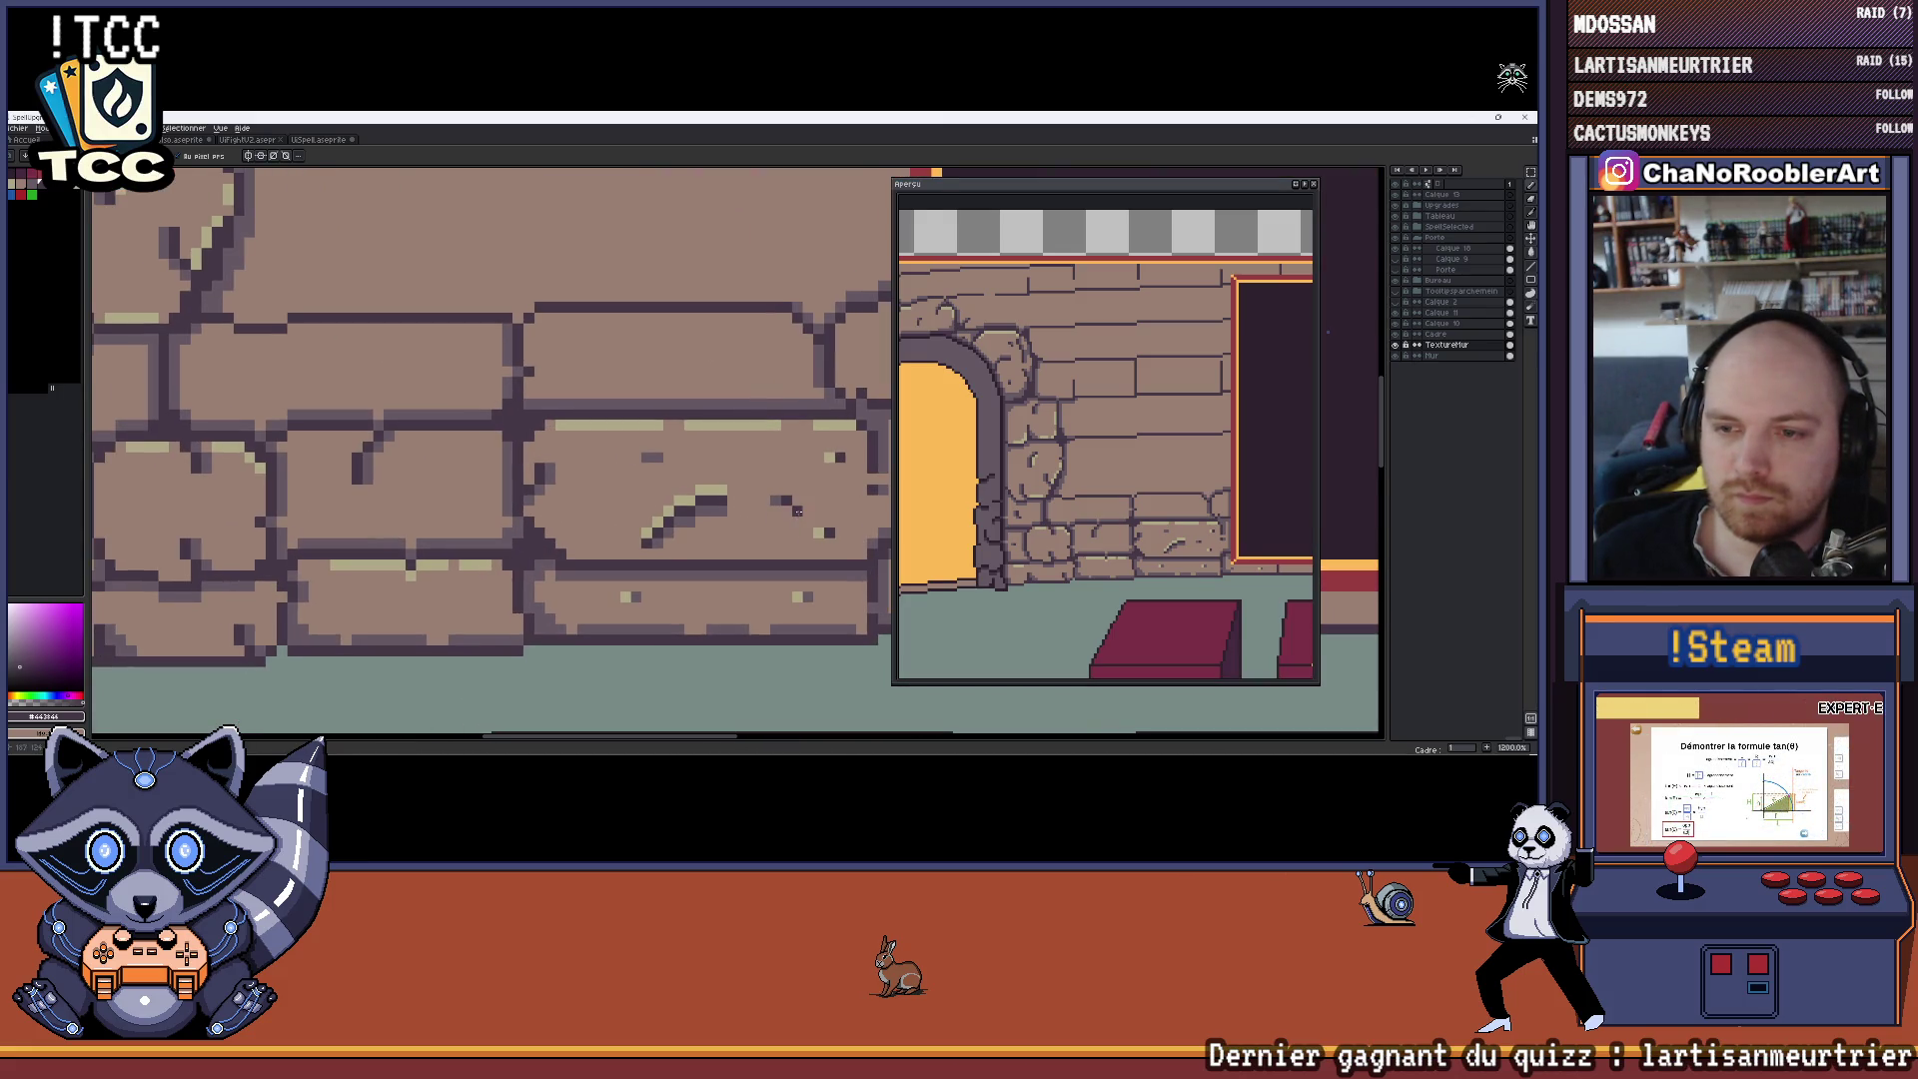
left_click(788, 503, "alt")
key("x")
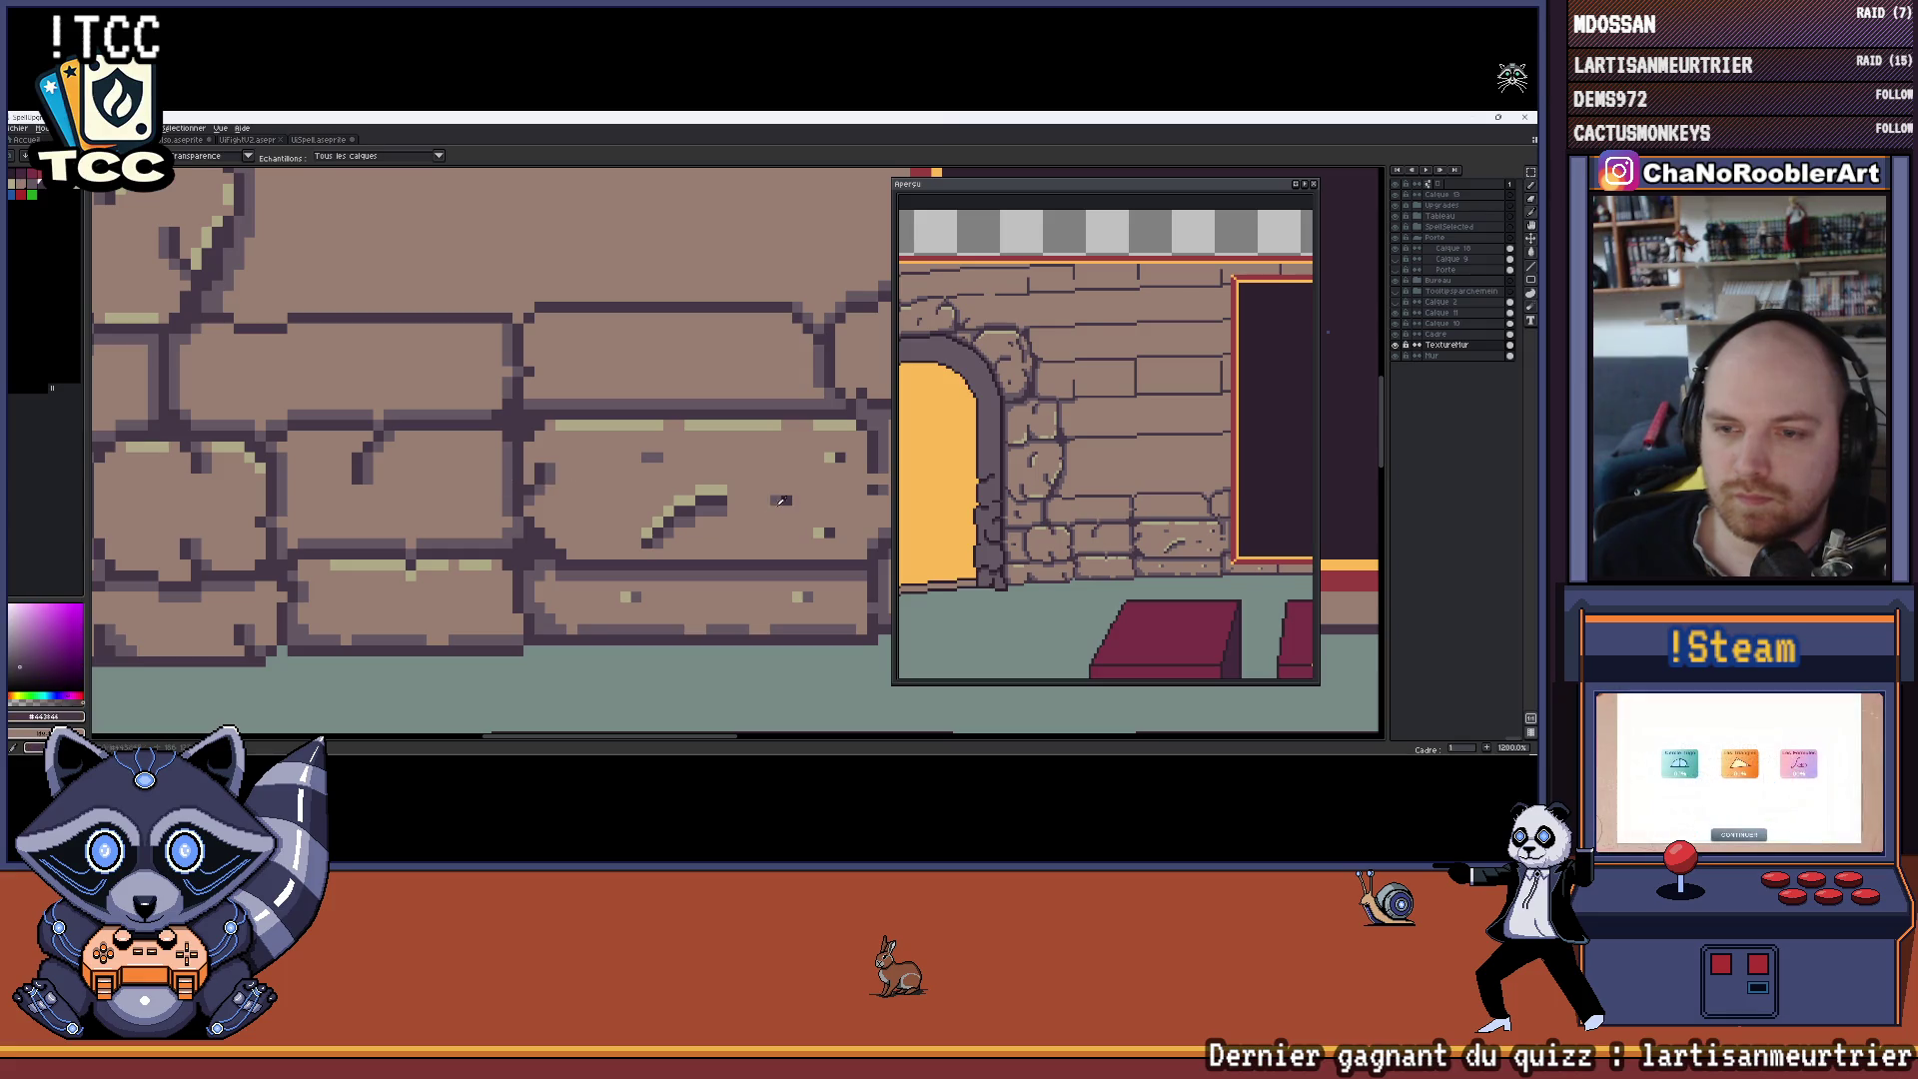
scroll(460, 479, "up", 1)
left_click_drag(455, 480, 523, 506)
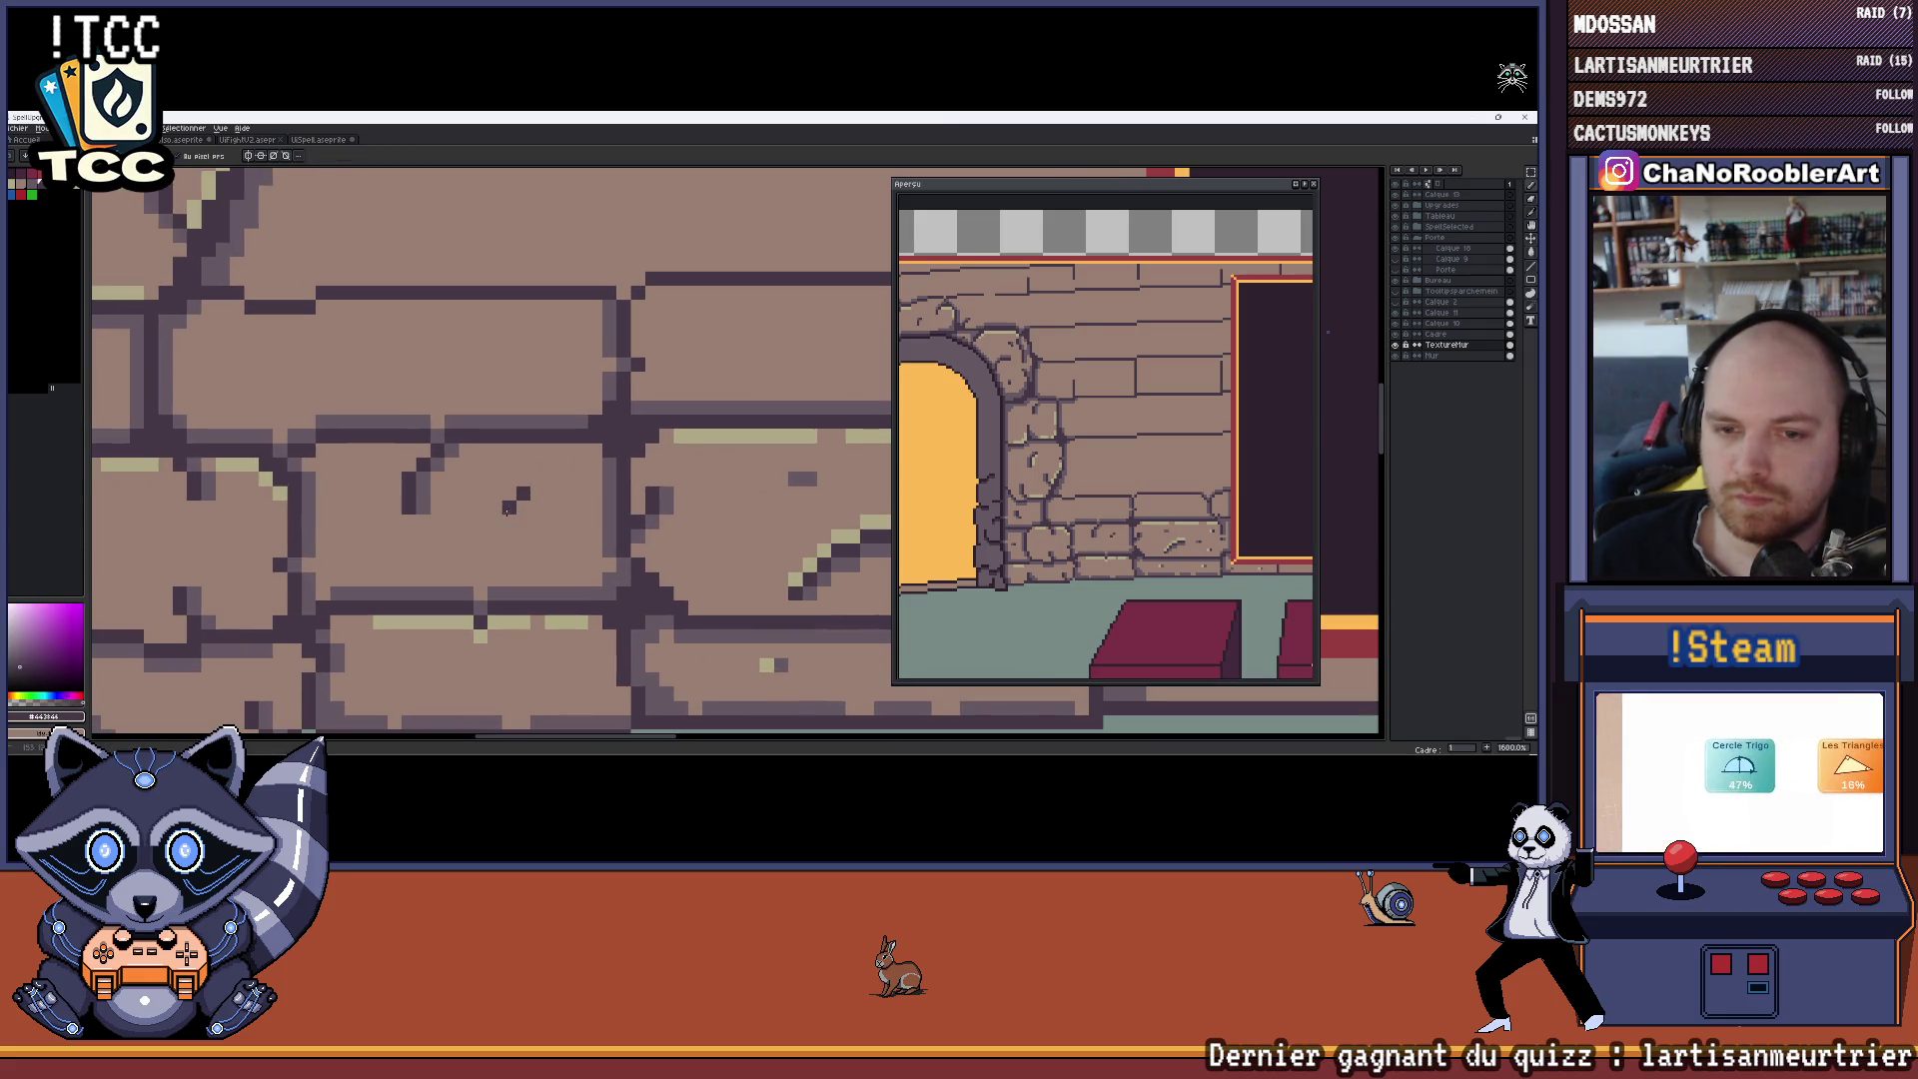
left_click(509, 520)
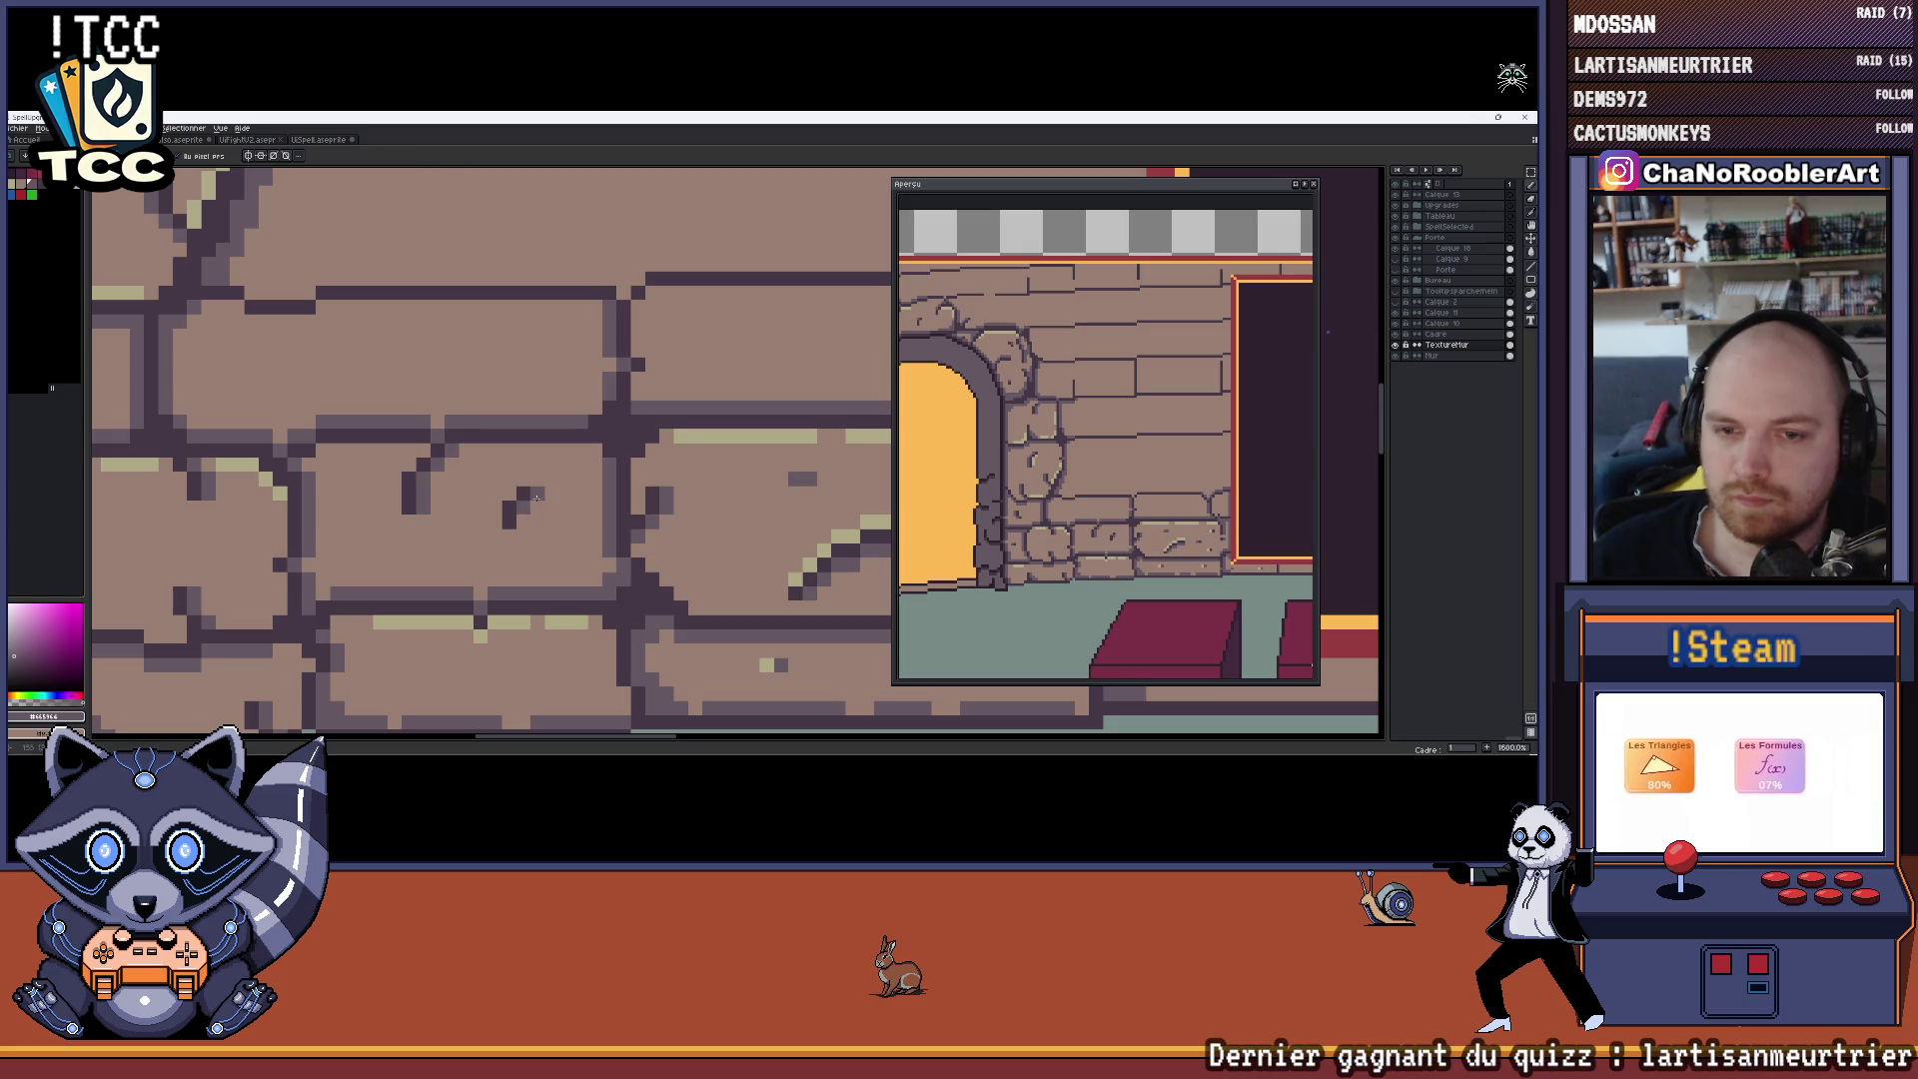
scroll(534, 500, "down", 4)
scroll(531, 515, "up", 3)
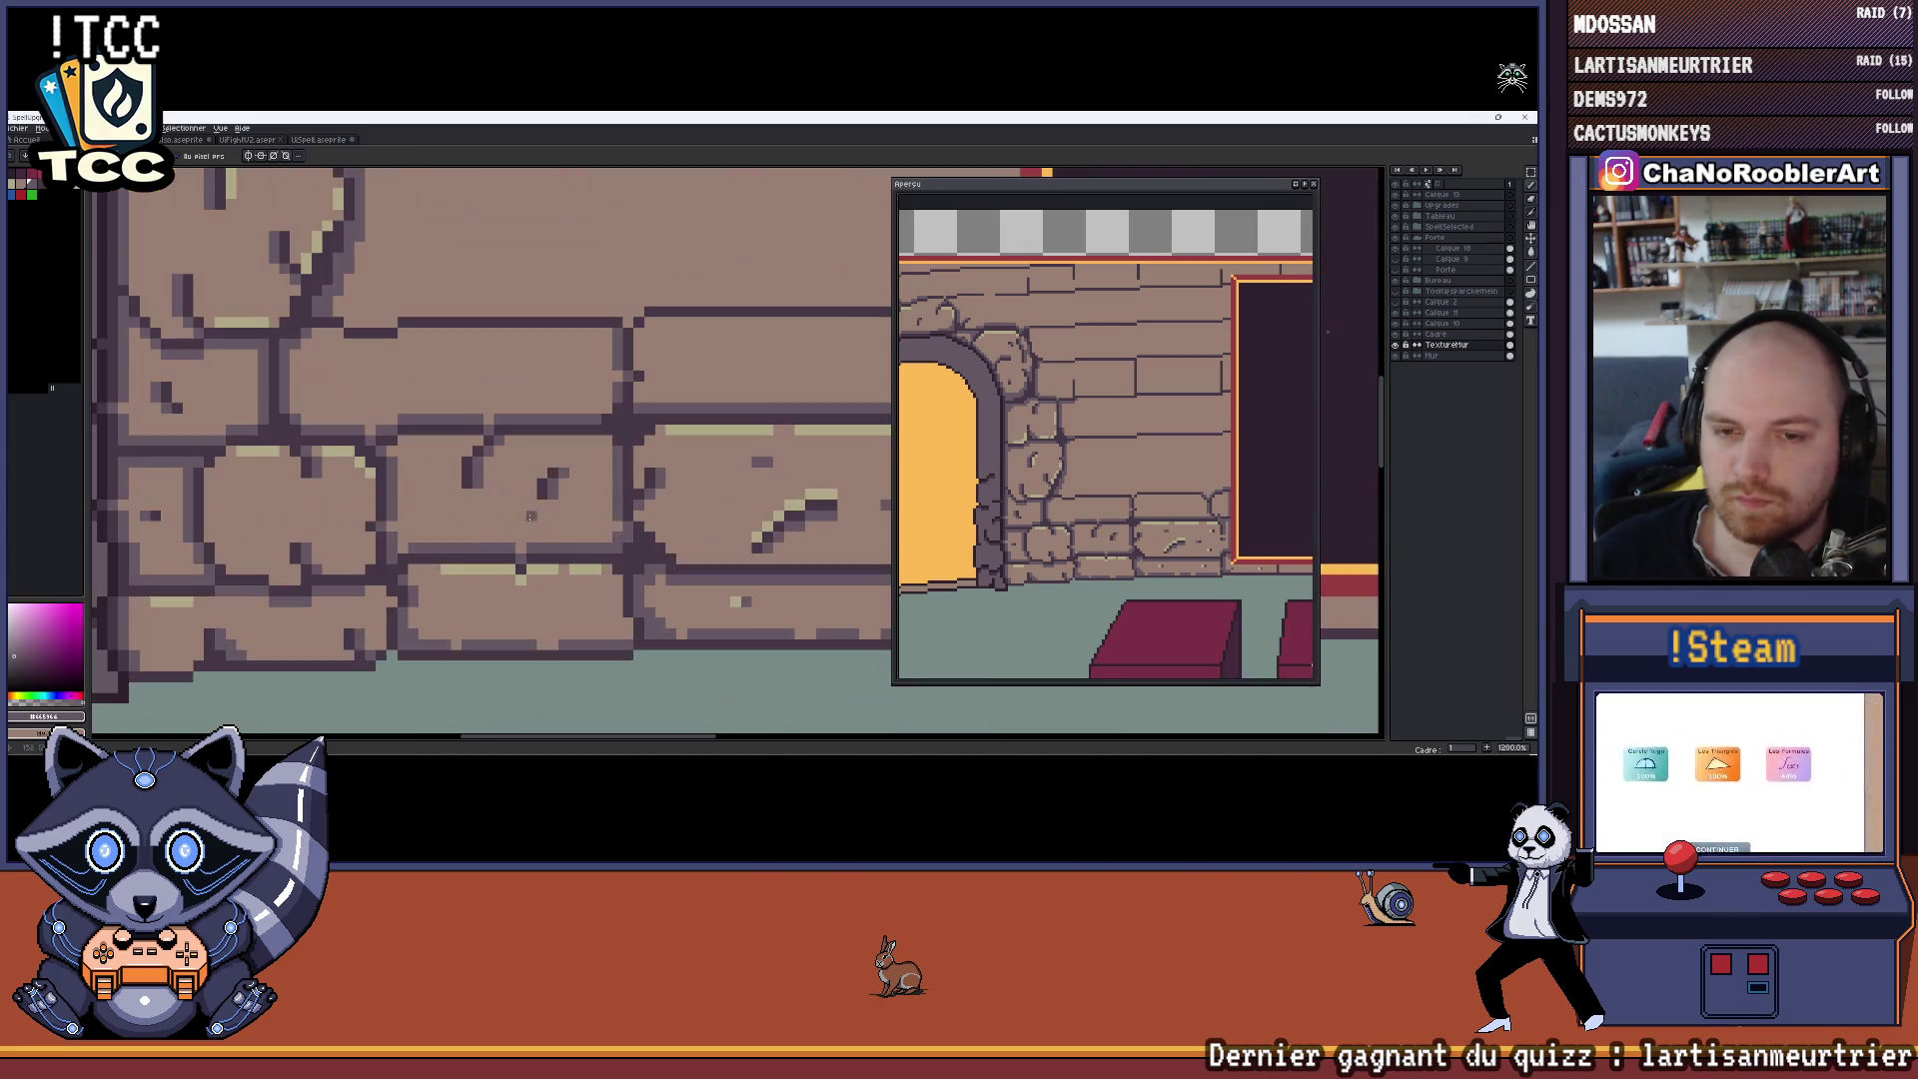
left_click(542, 515, "alt")
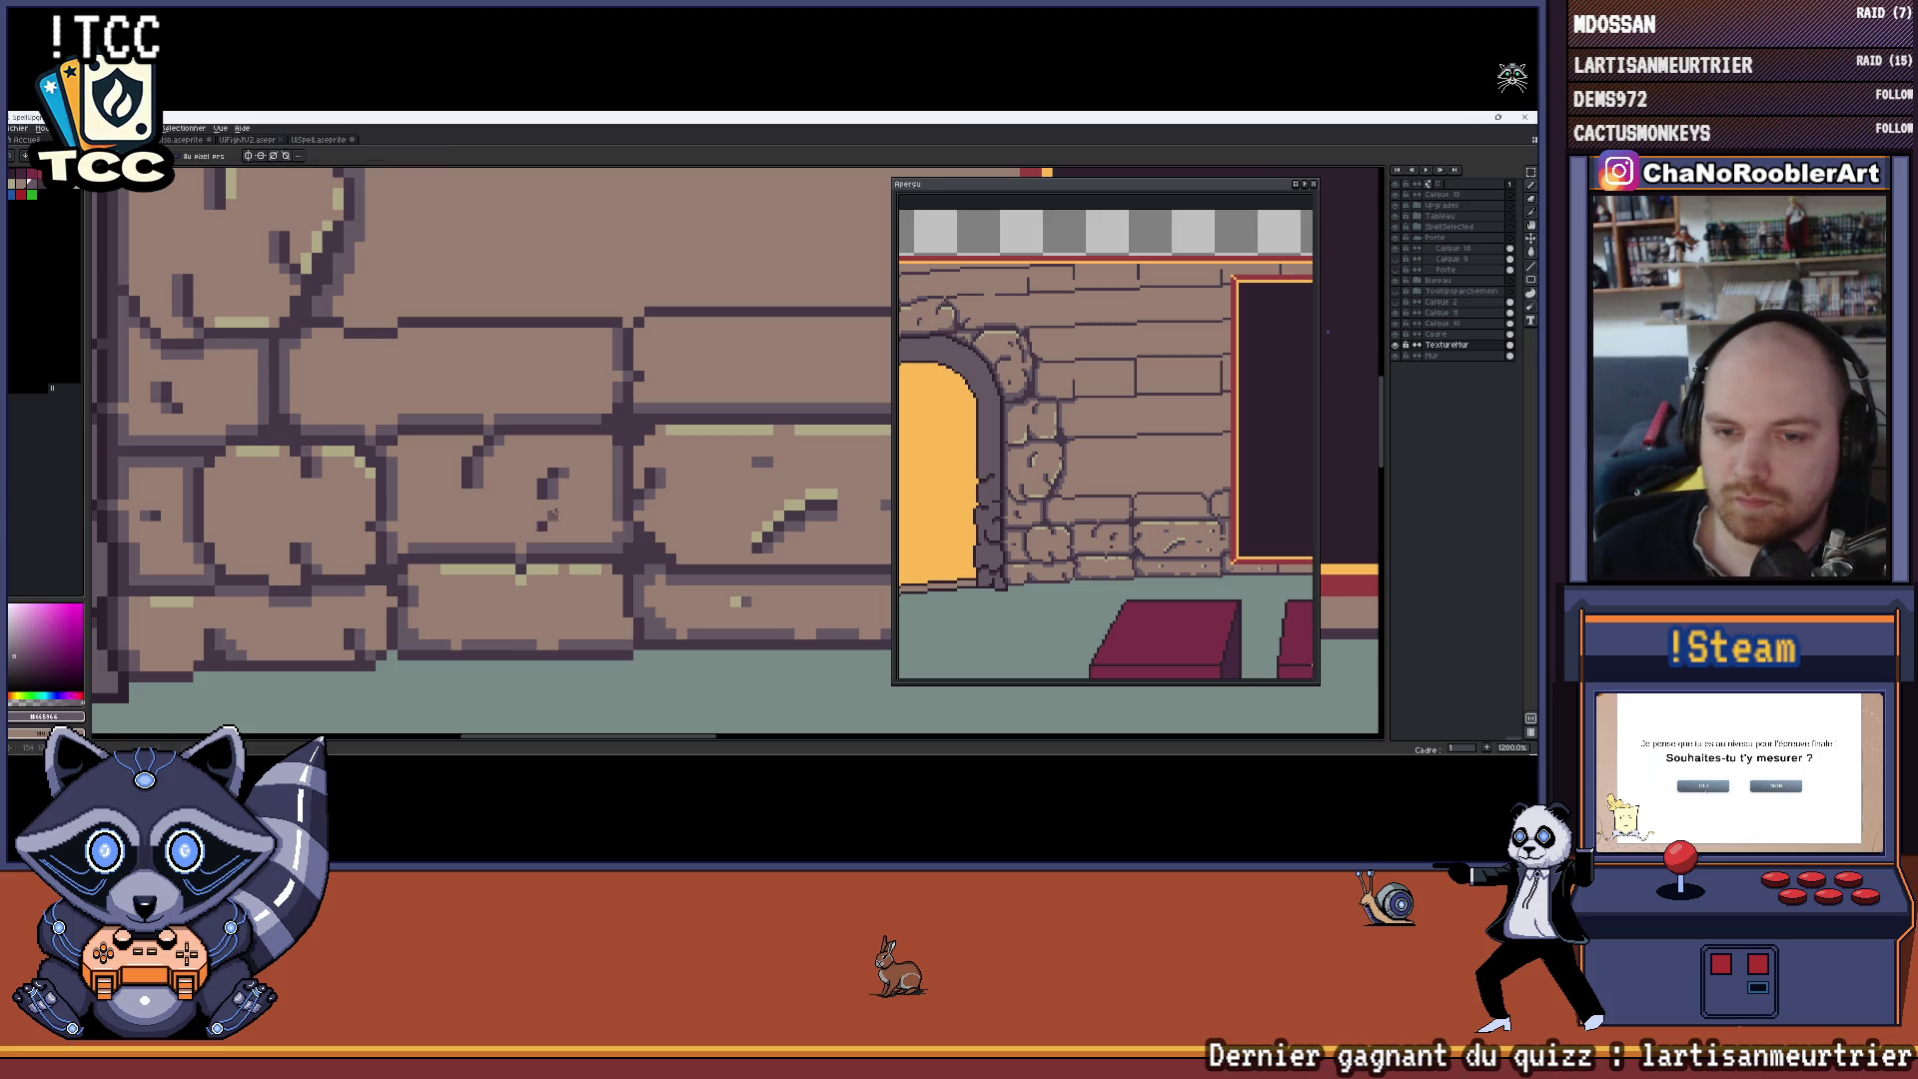
scroll(554, 526, "down", 5)
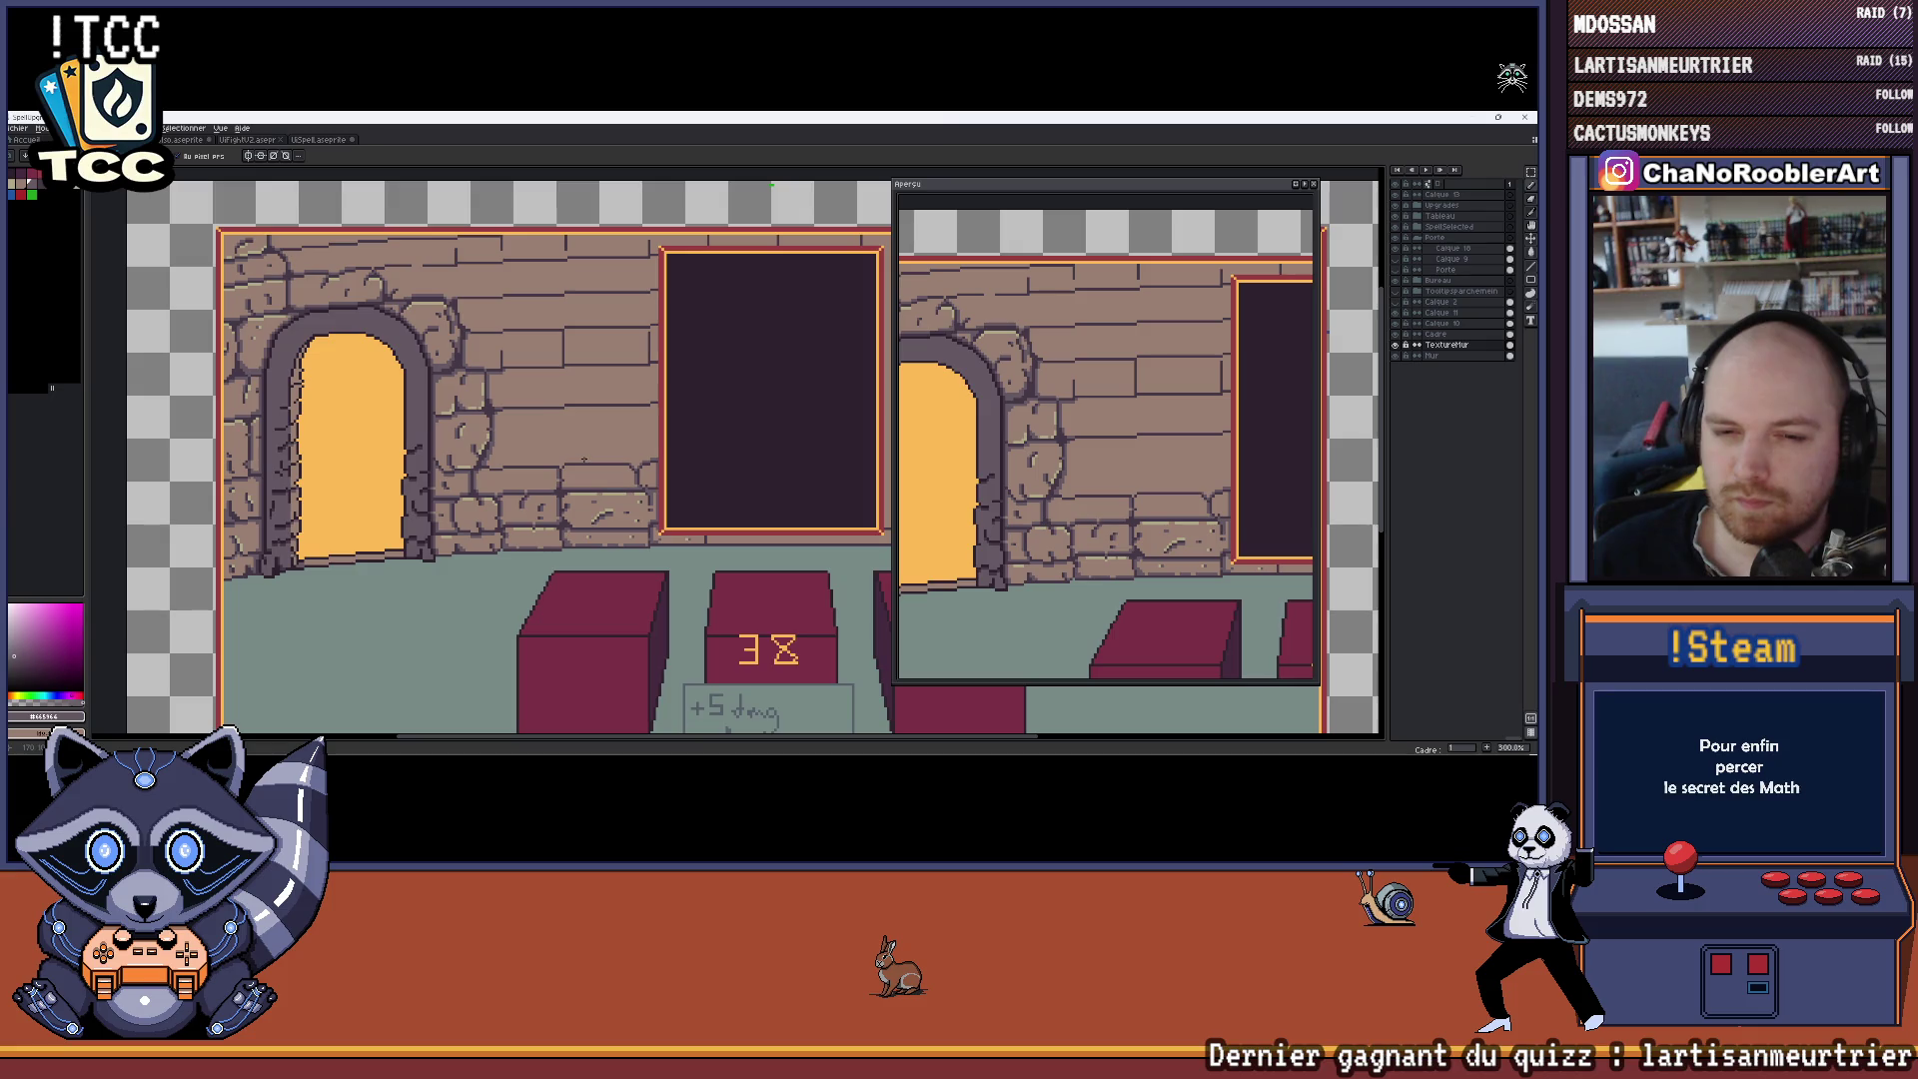
scroll(575, 460, "up", 4)
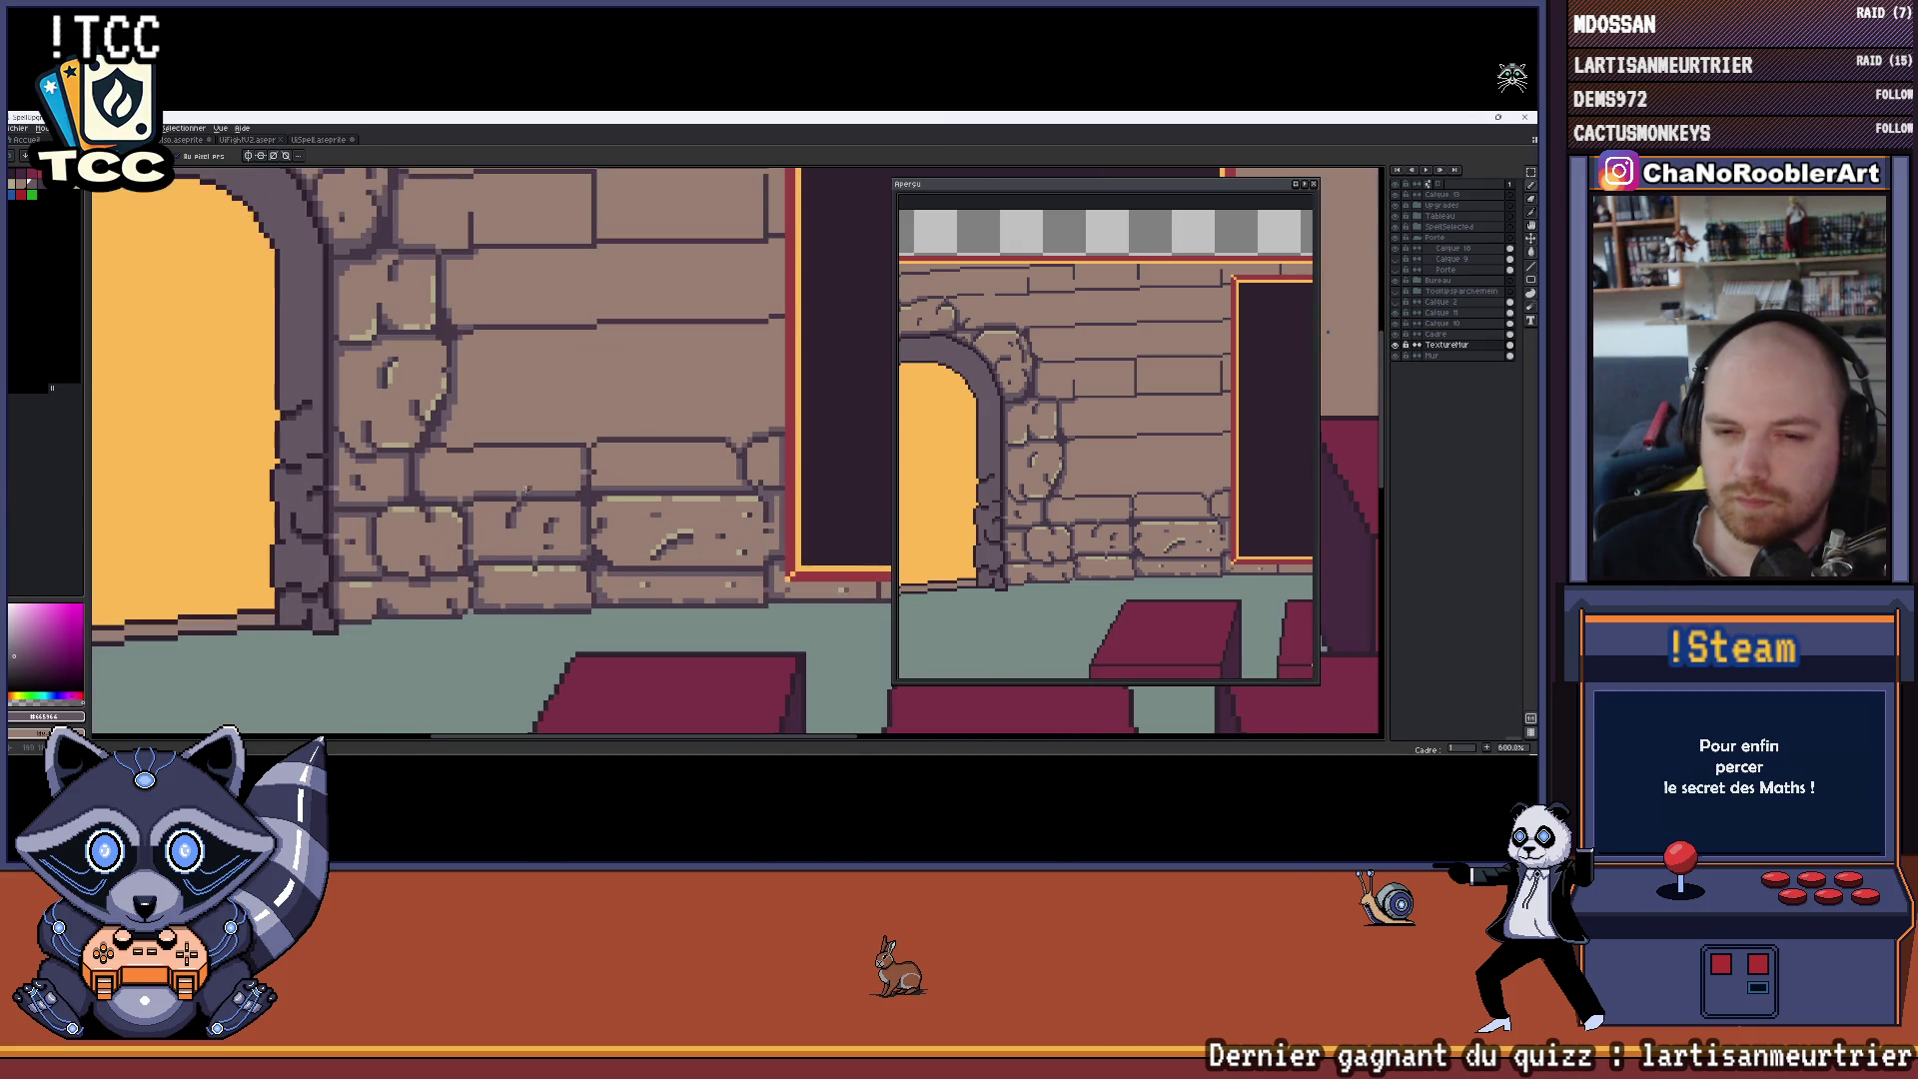
left_click(551, 492, "alt")
scroll(551, 492, "up", 1)
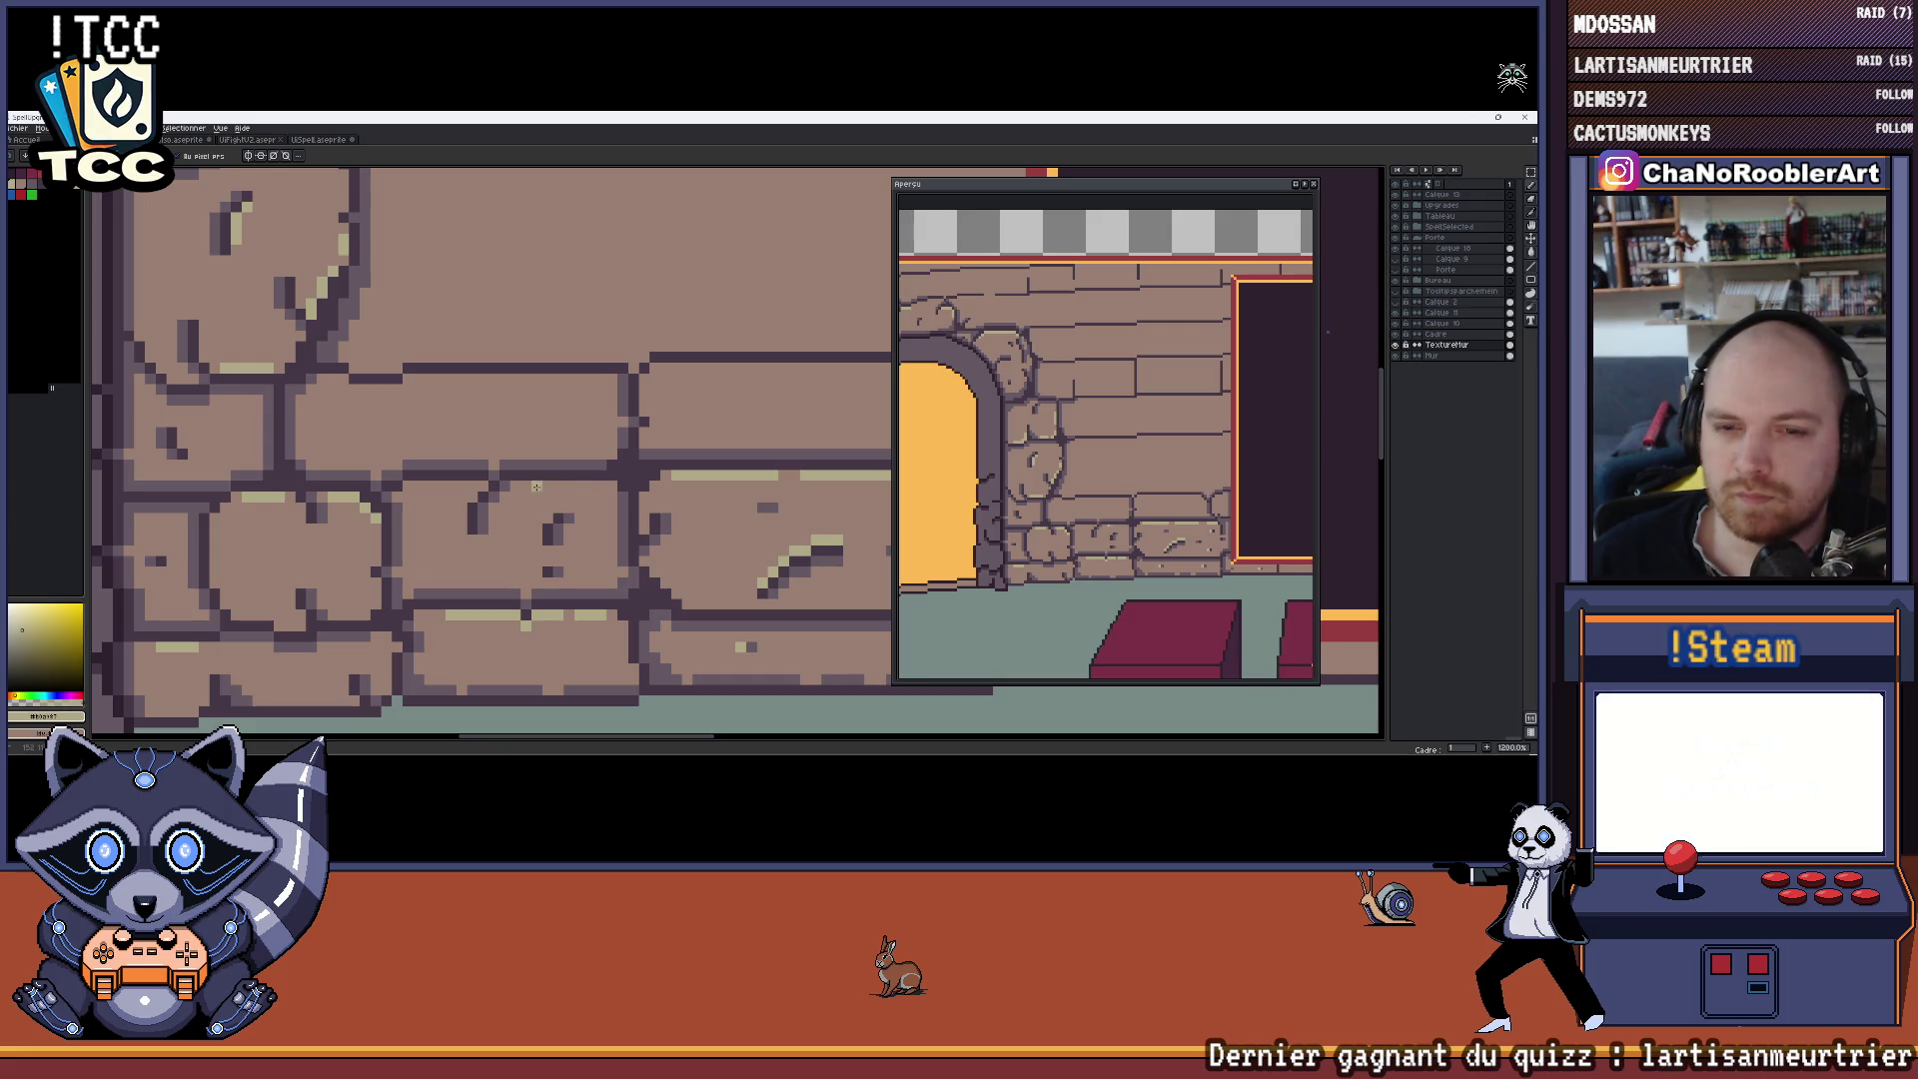
scroll(599, 488, "down", 5)
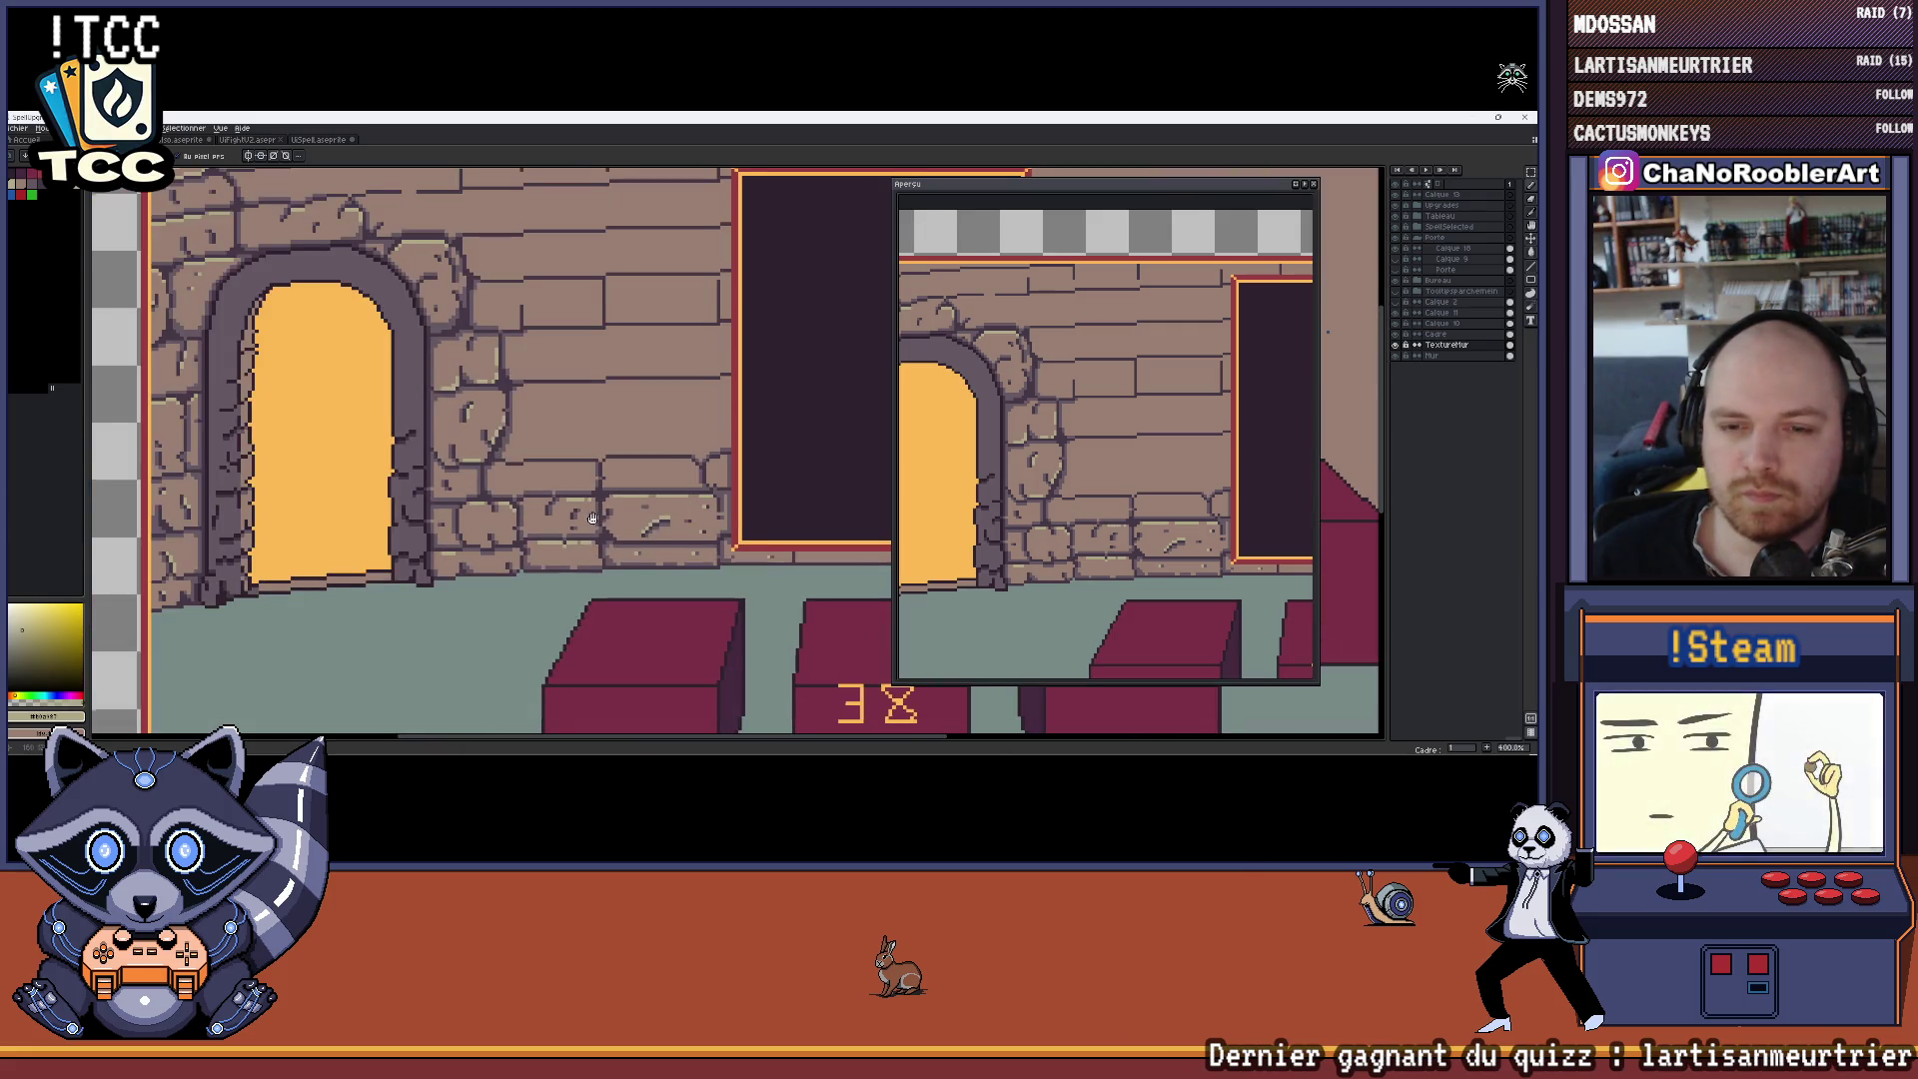
scroll(522, 509, "up", 5)
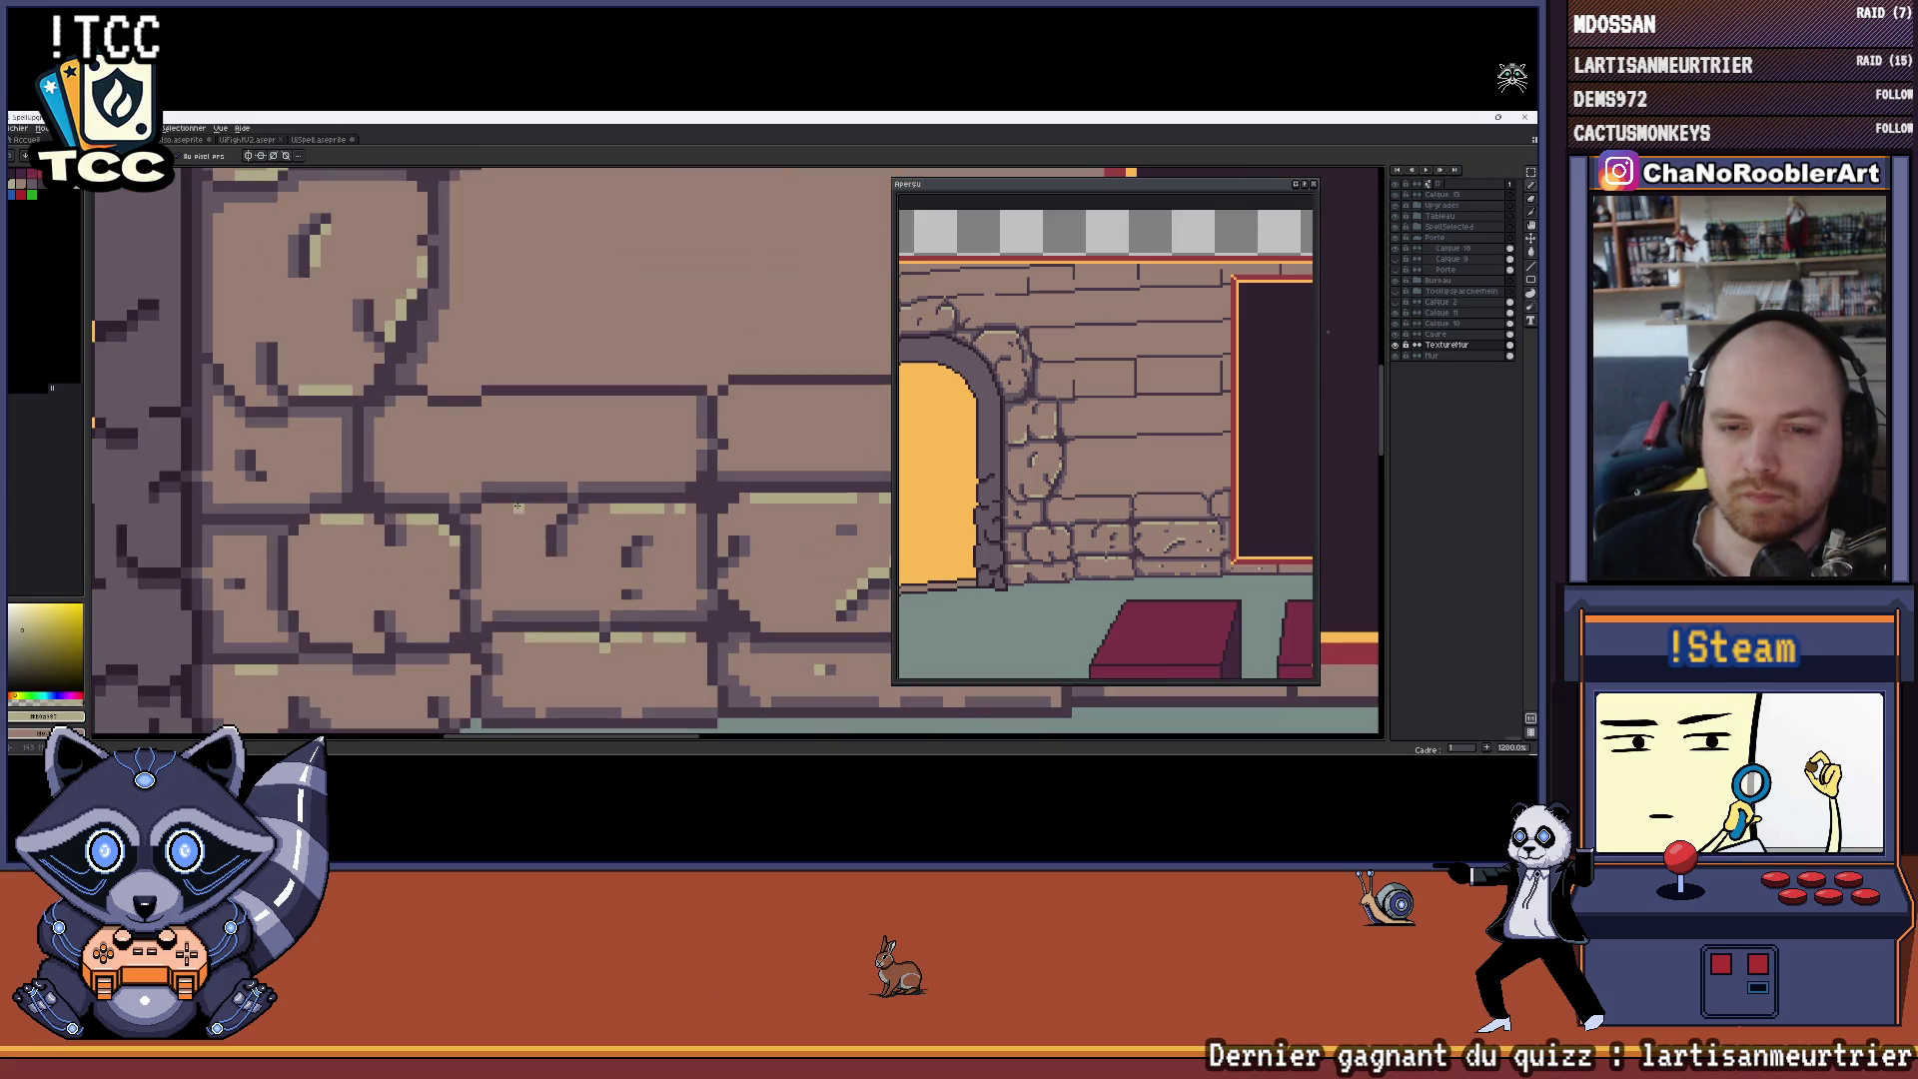
scroll(518, 507, "down", 3)
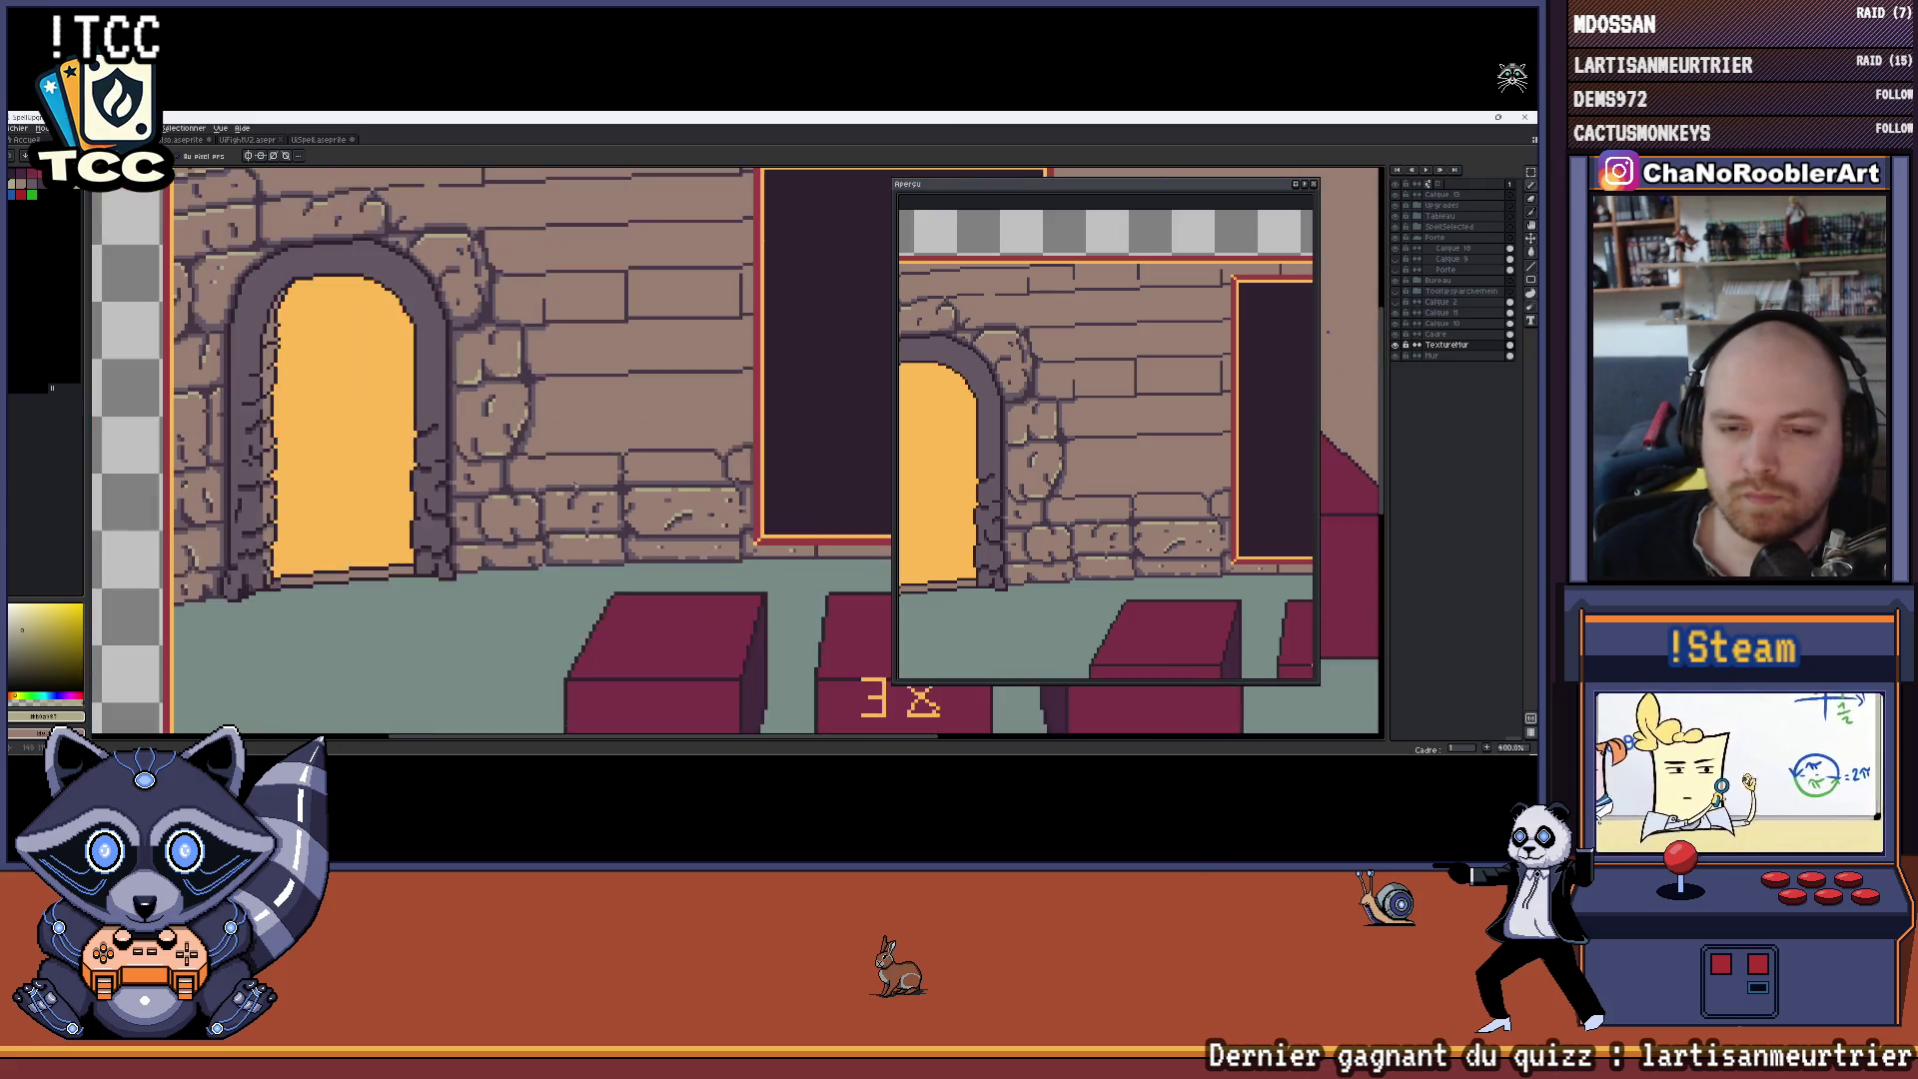
scroll(556, 493, "up", 2)
scroll(556, 494, "down", 4)
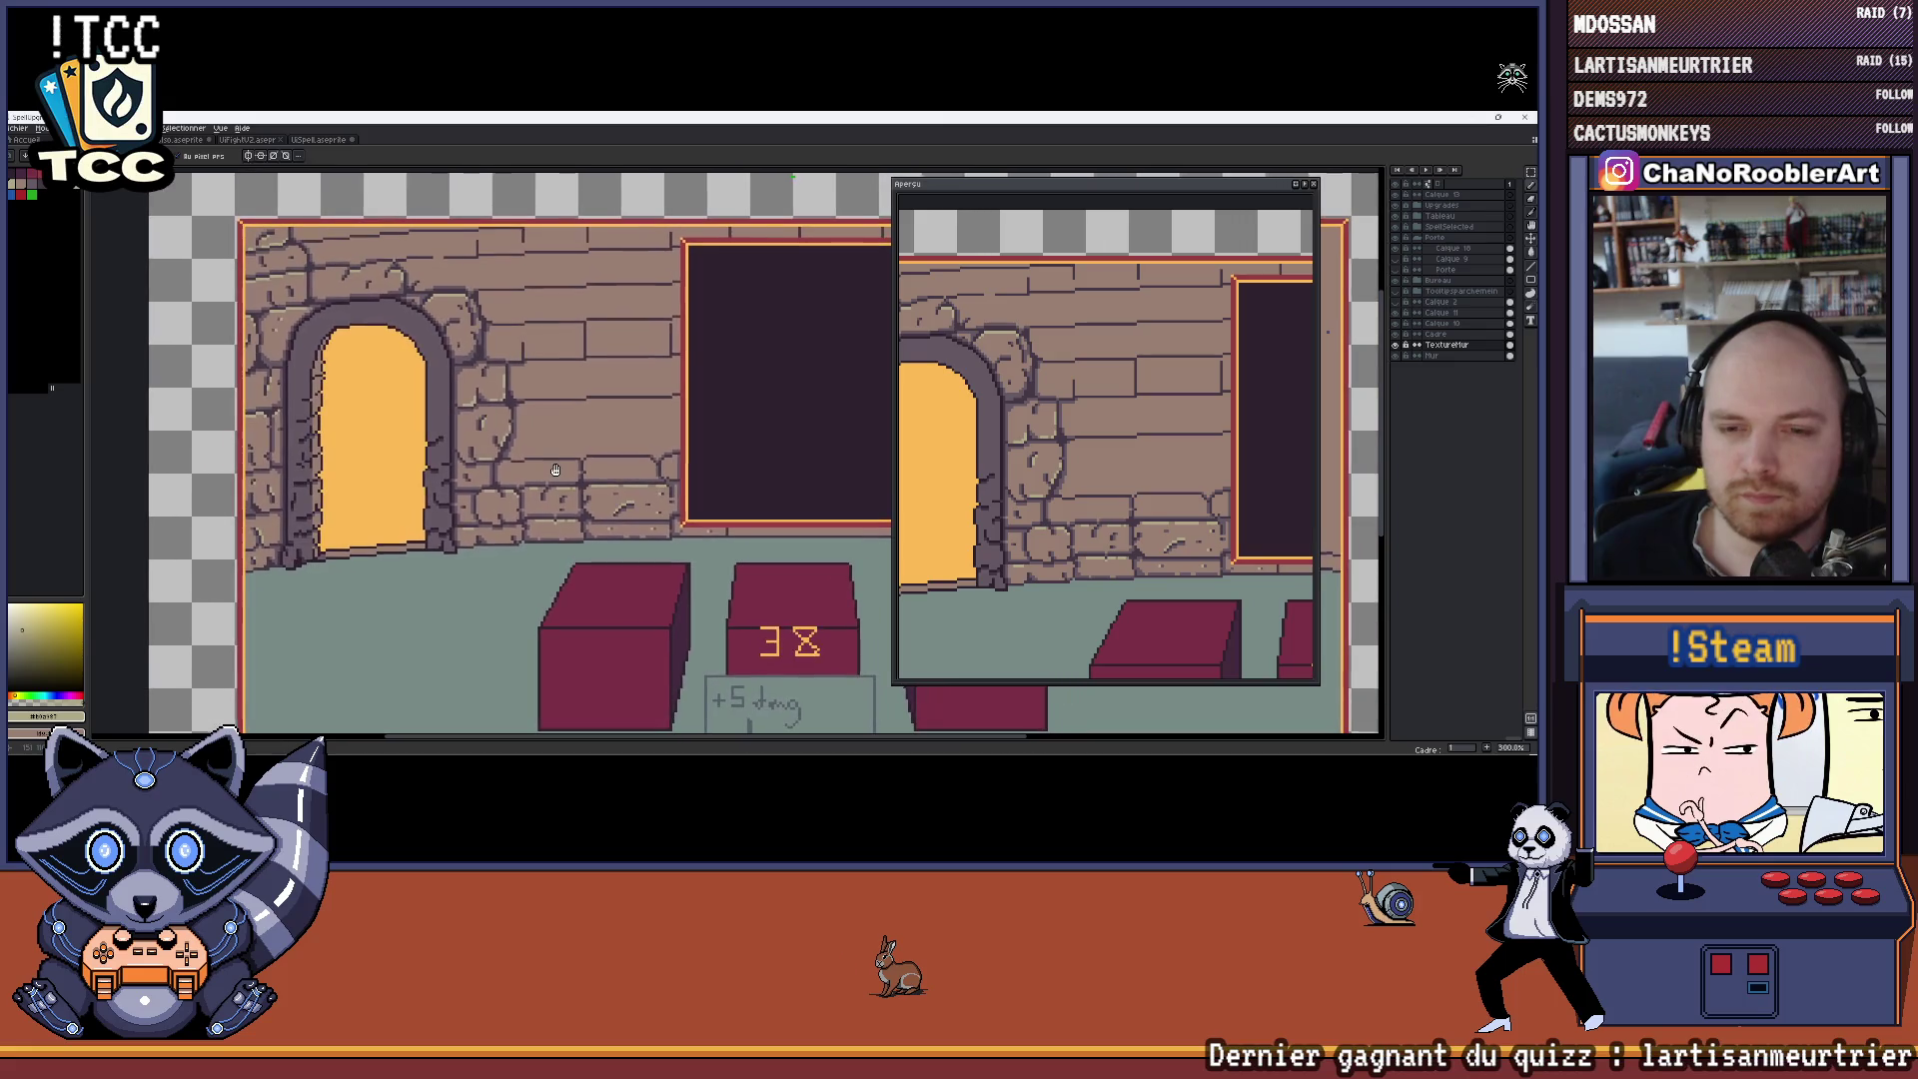
scroll(480, 507, "up", 7)
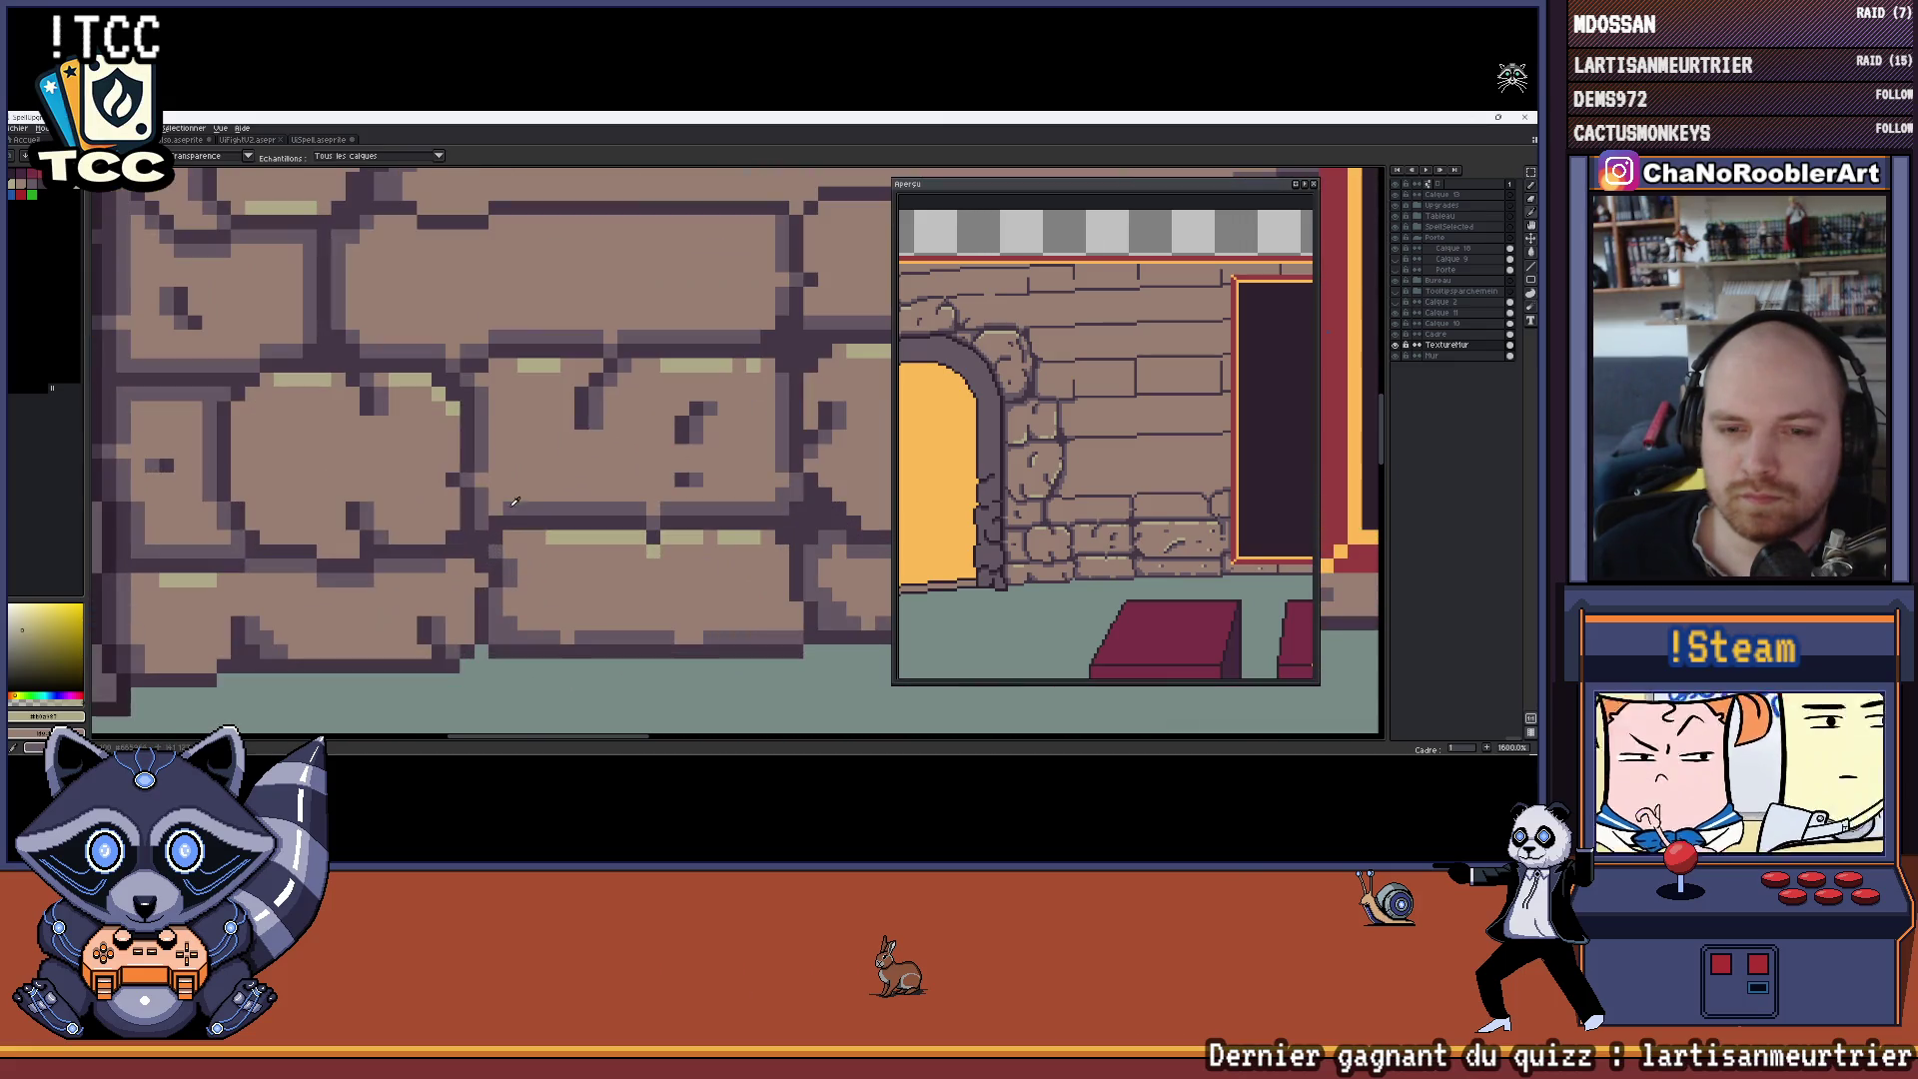
scroll(572, 471, "down", 4)
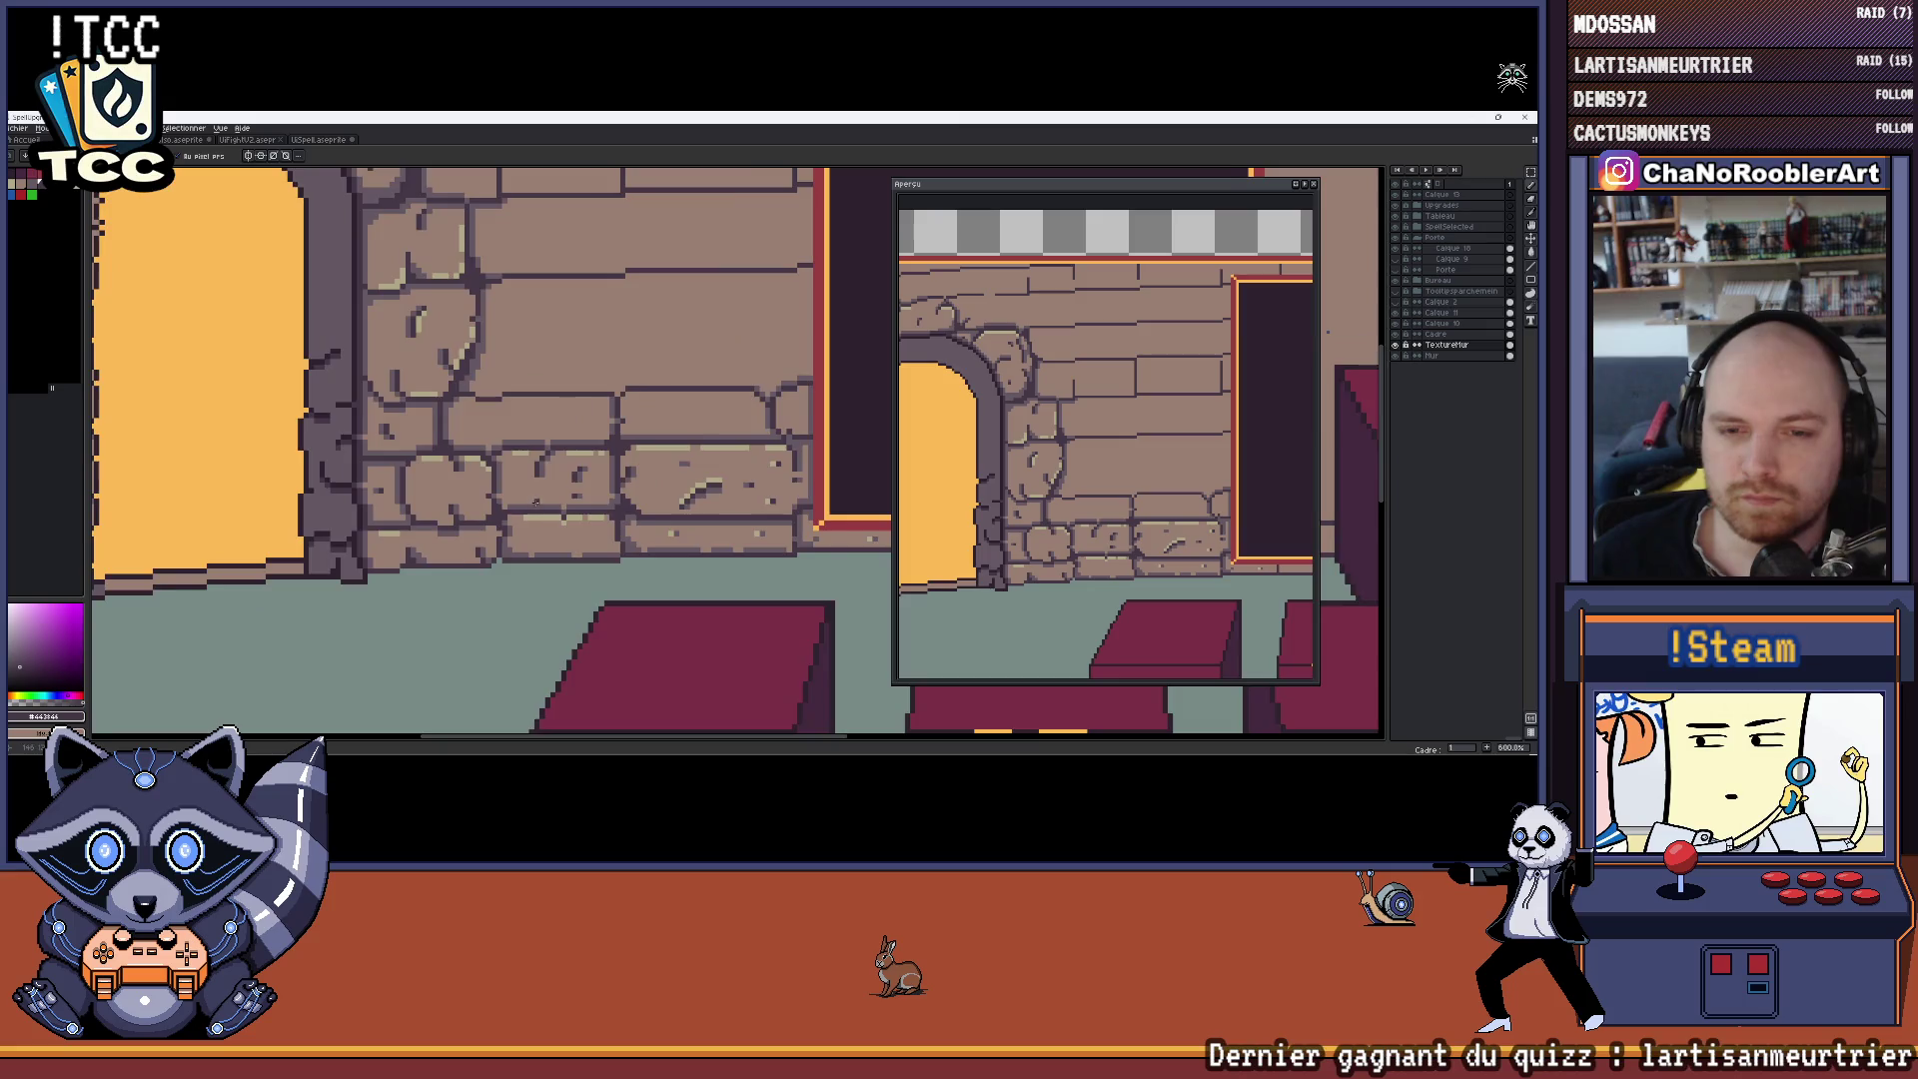
scroll(573, 471, "up", 2)
scroll(572, 471, "down", 2)
scroll(572, 471, "down", 2)
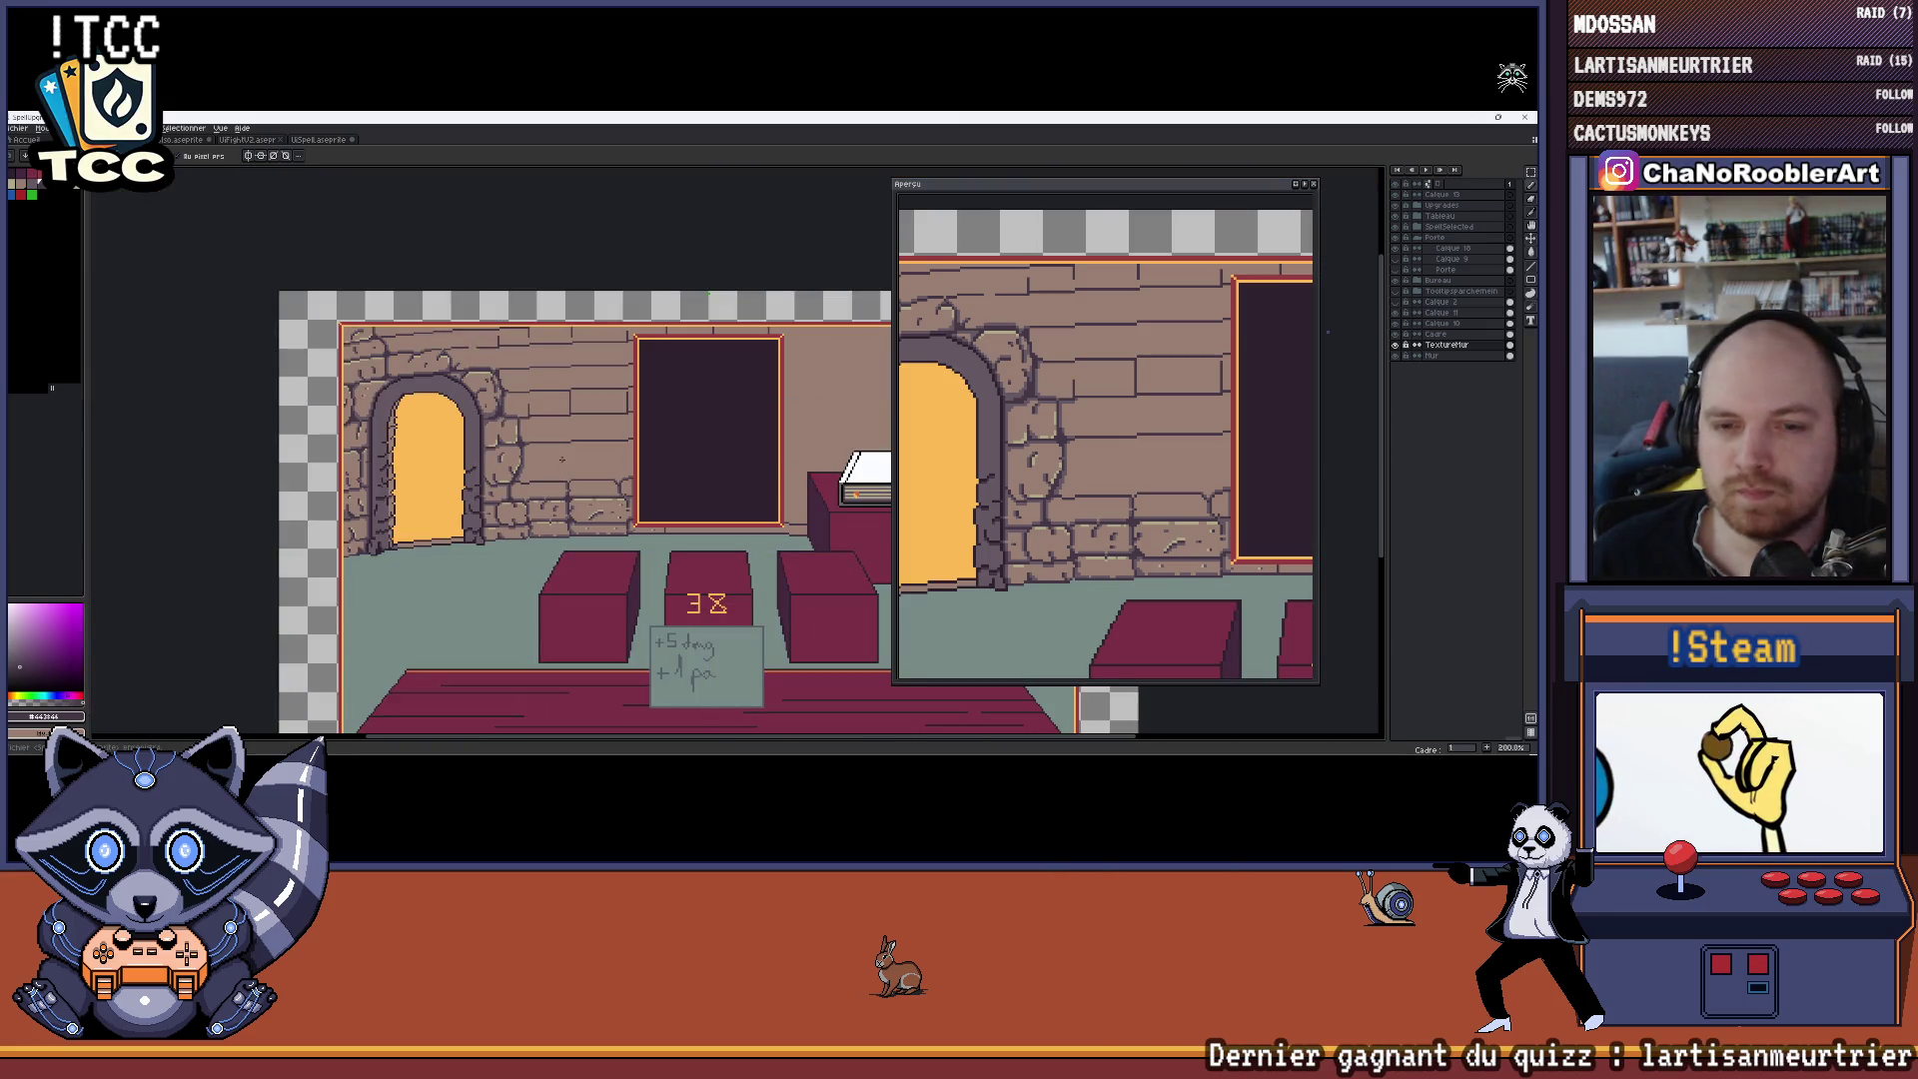
Zoom and pan the room mockup to check the book on the raised table
left_click_drag(562, 440, 558, 472)
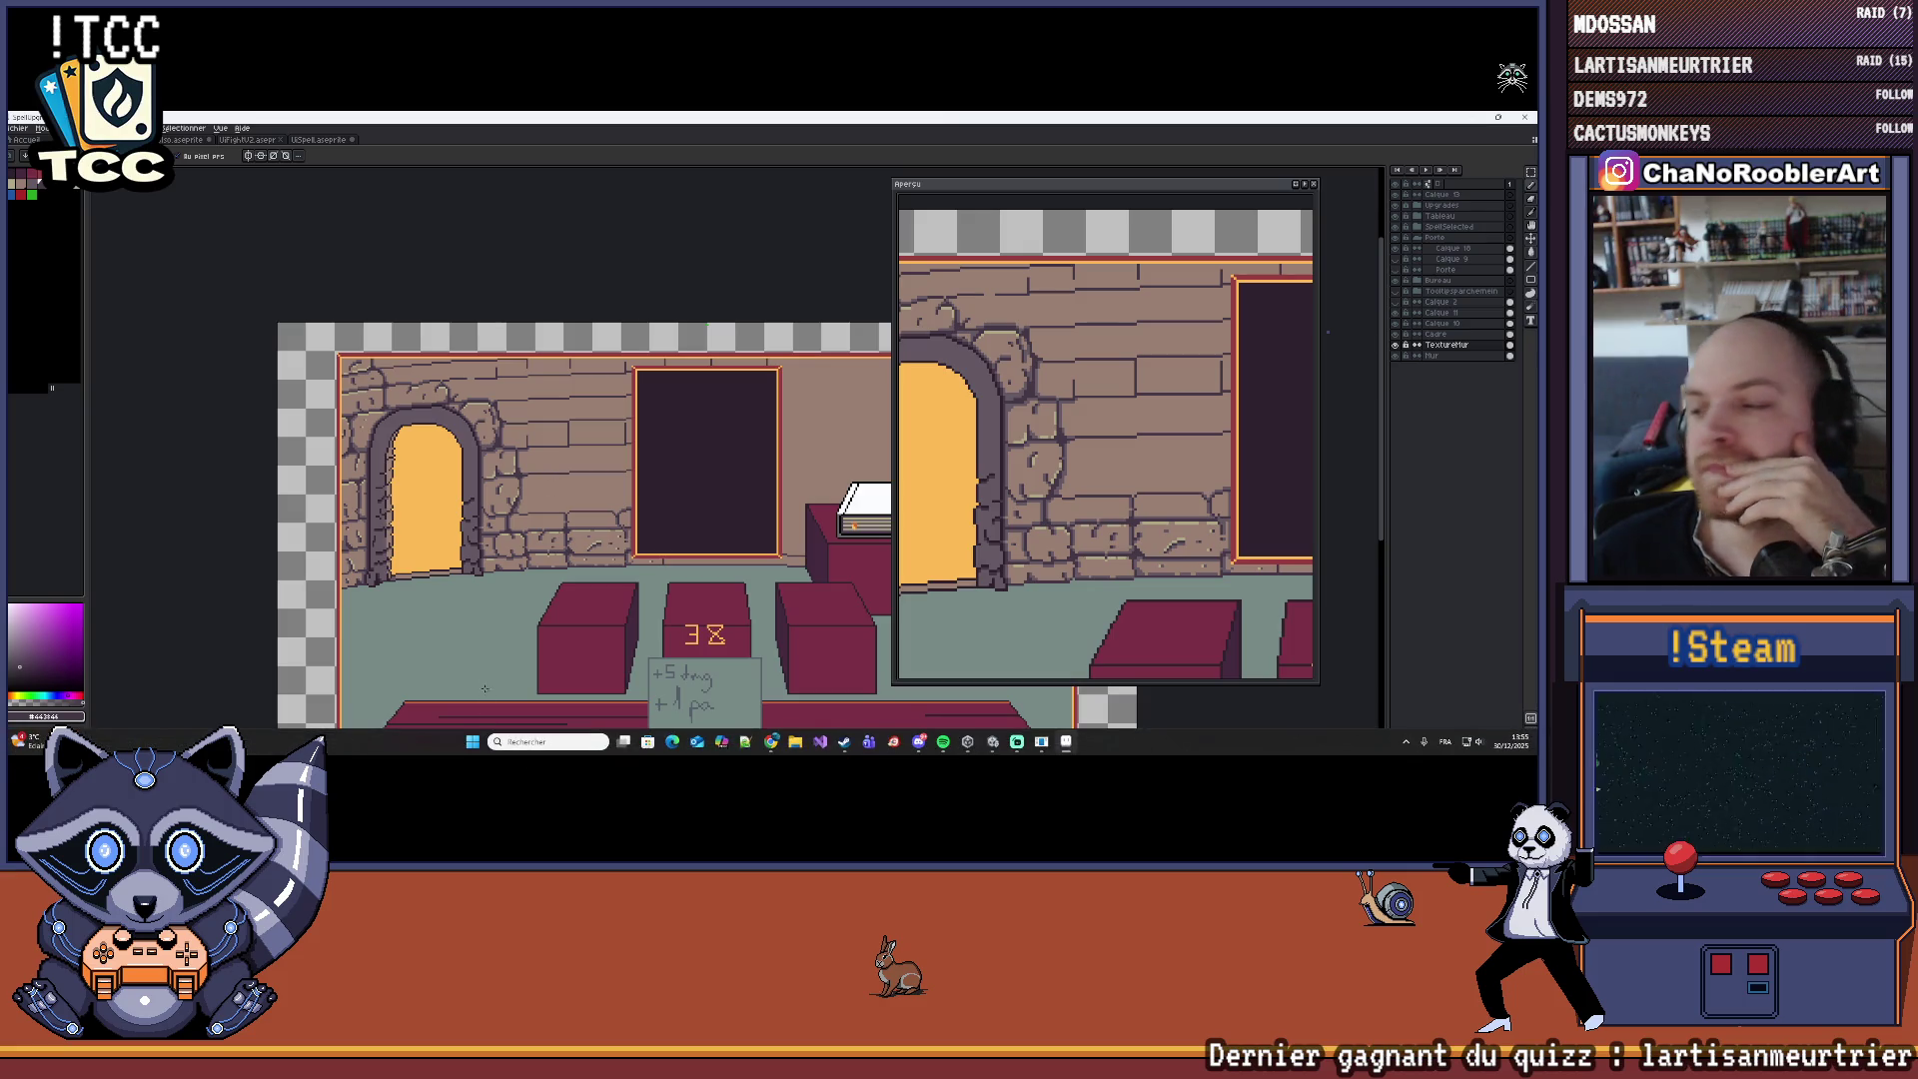
scroll(564, 456, "up", 10)
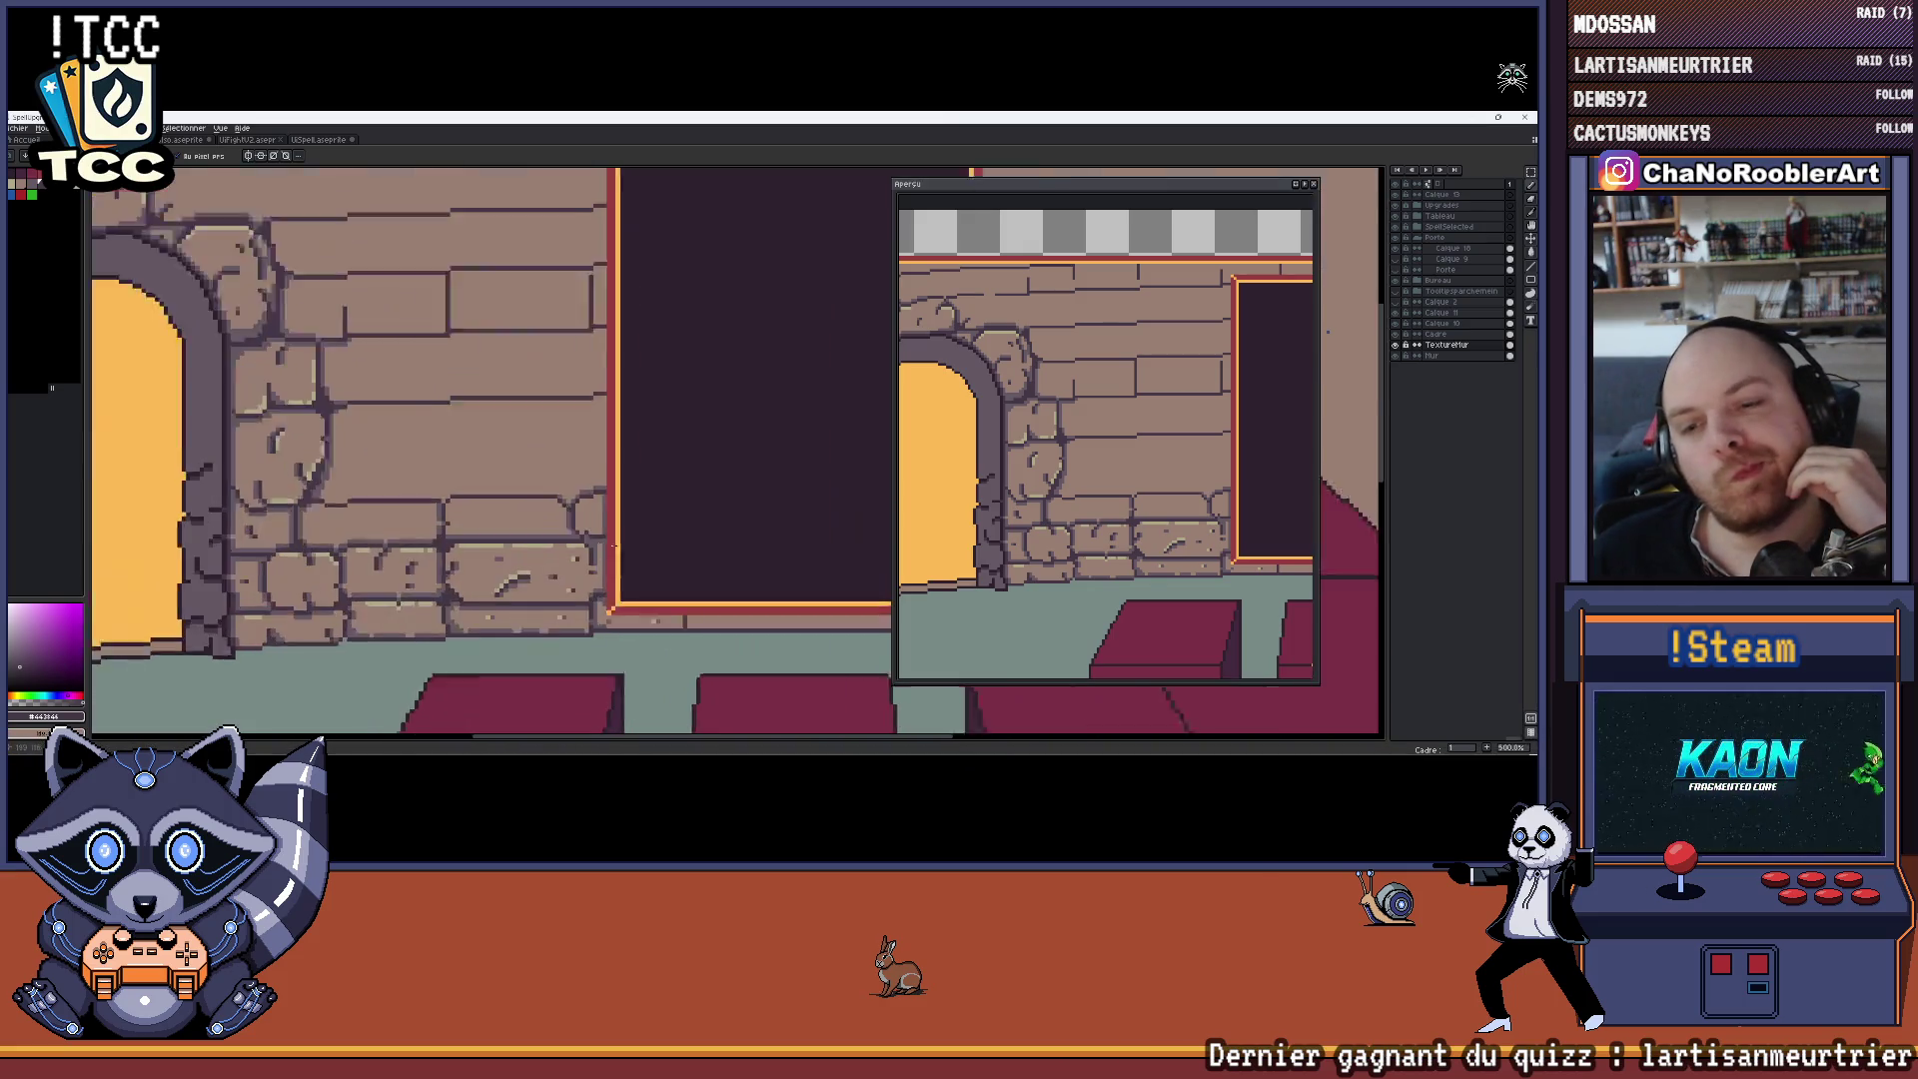
scroll(565, 457, "down", 4)
scroll(555, 439, "up", 4)
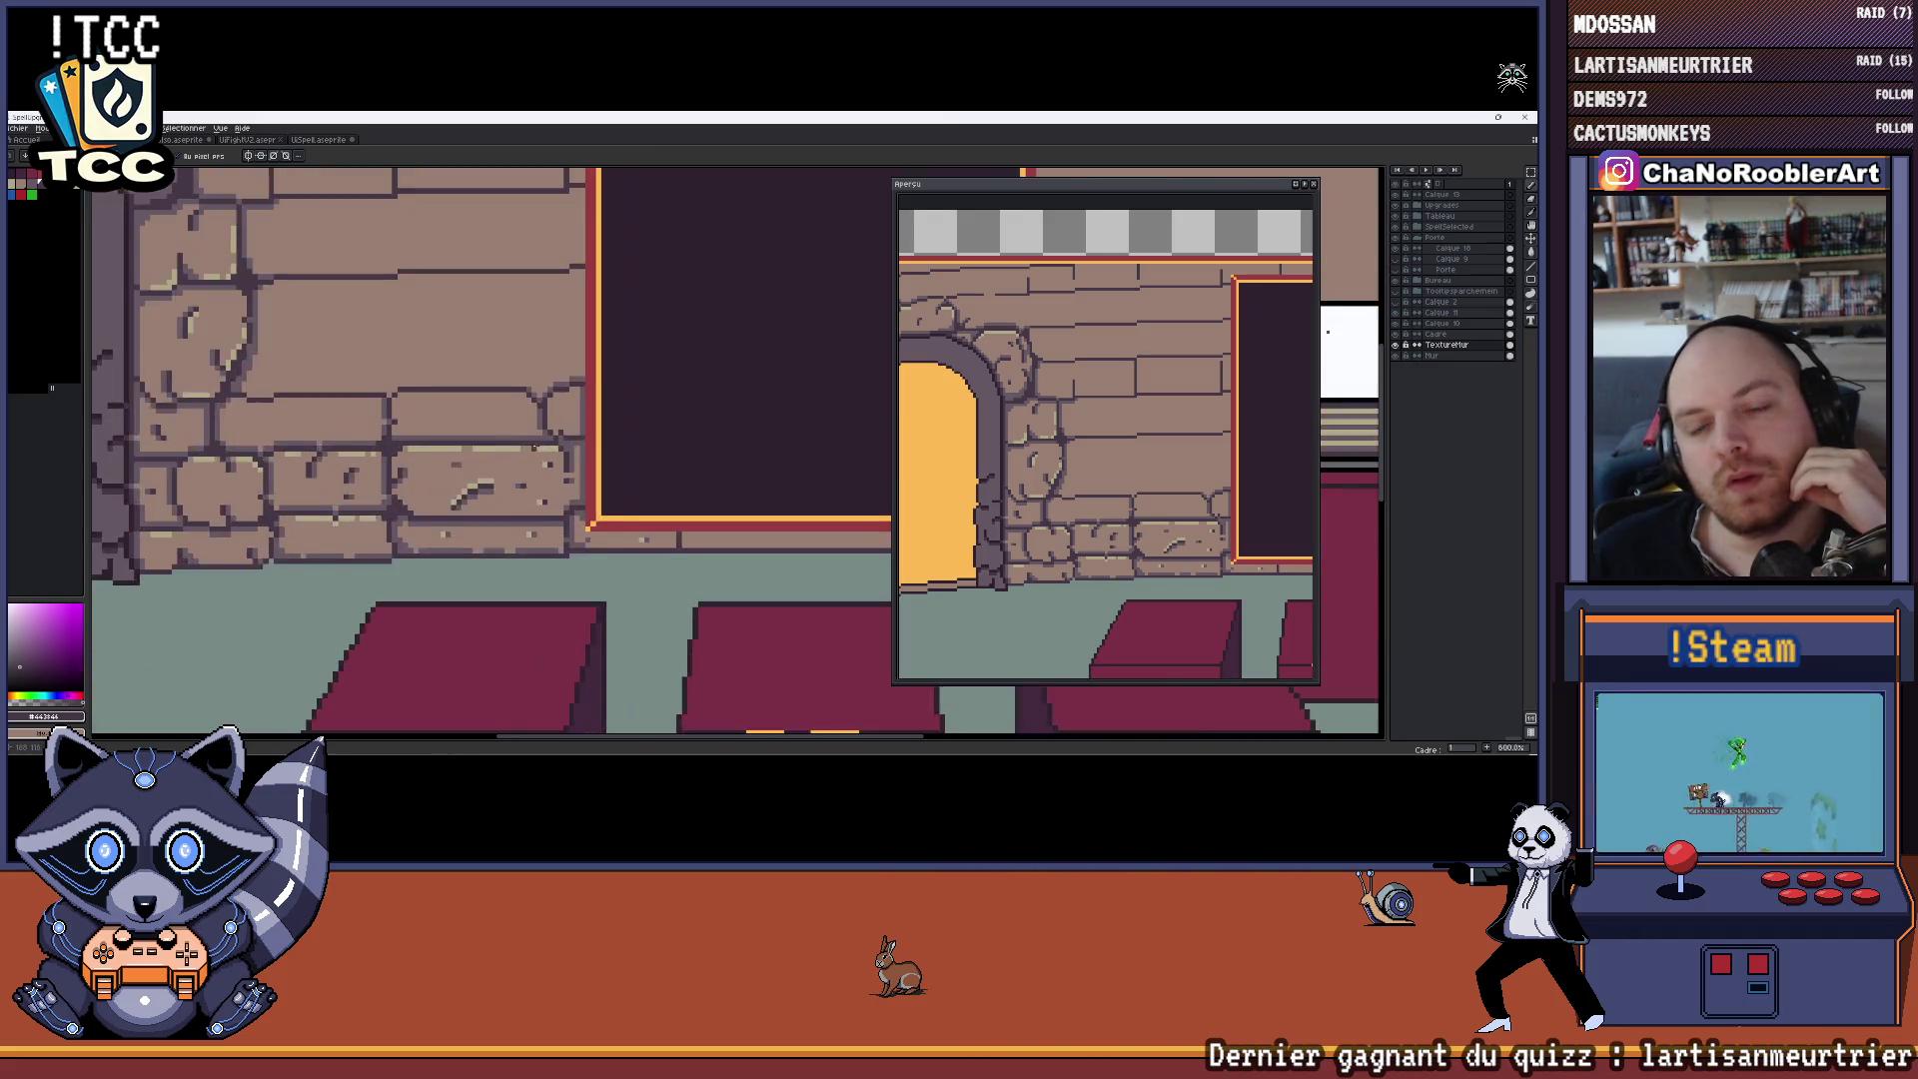
scroll(555, 440, "up", 2)
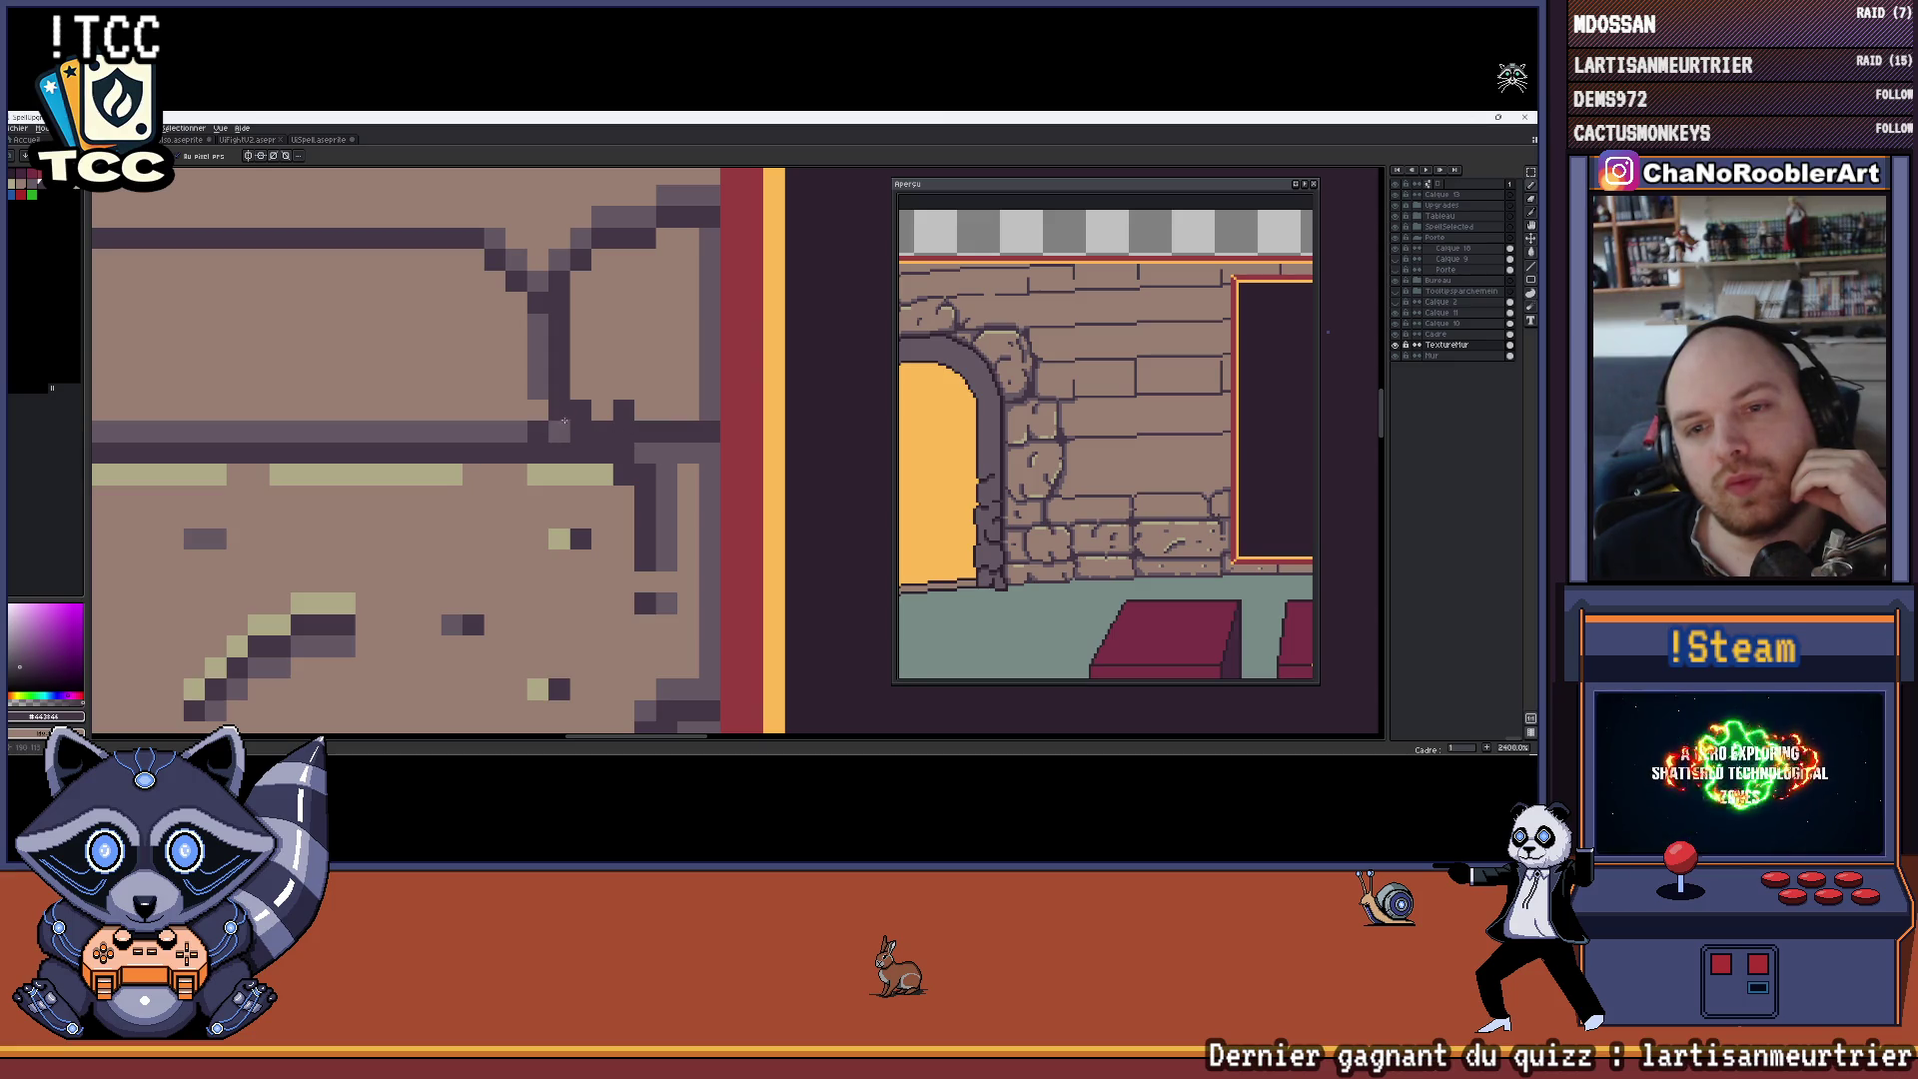
scroll(562, 424, "down", 5)
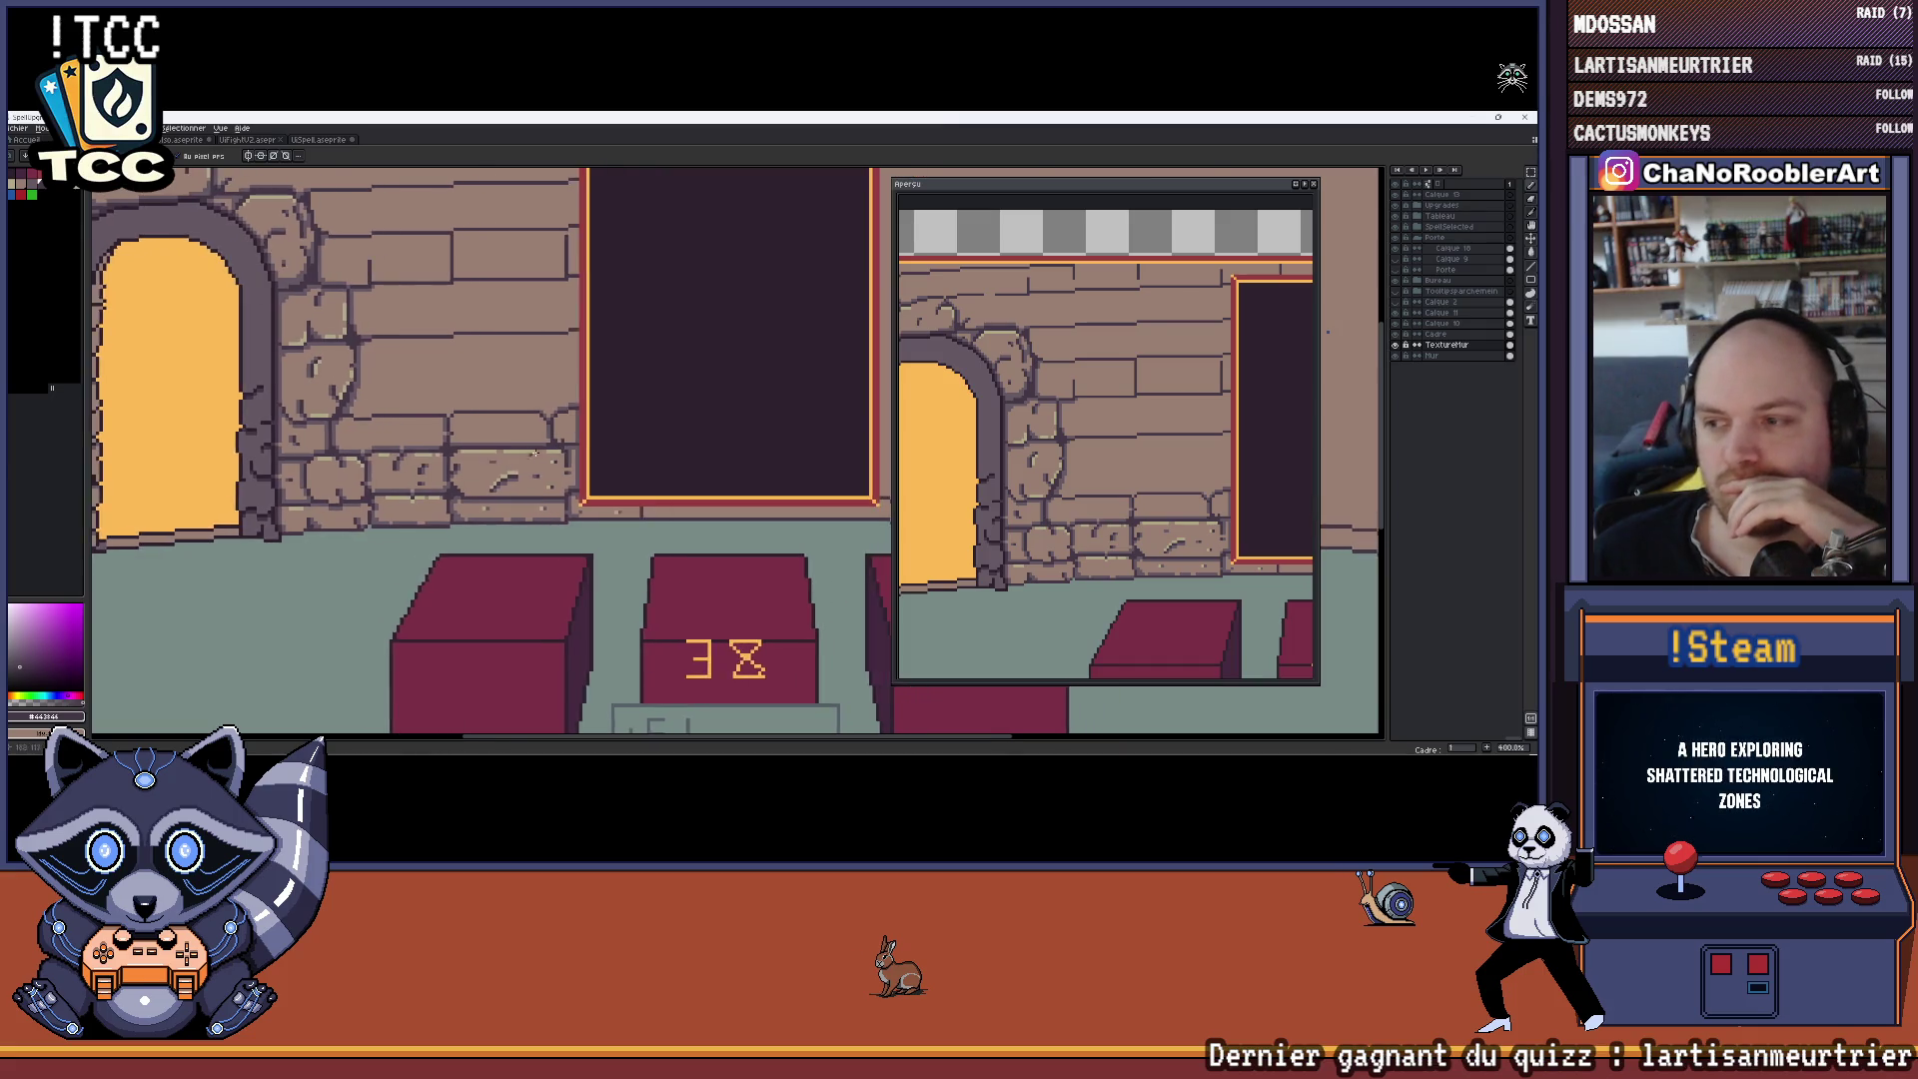
scroll(533, 454, "up", 5)
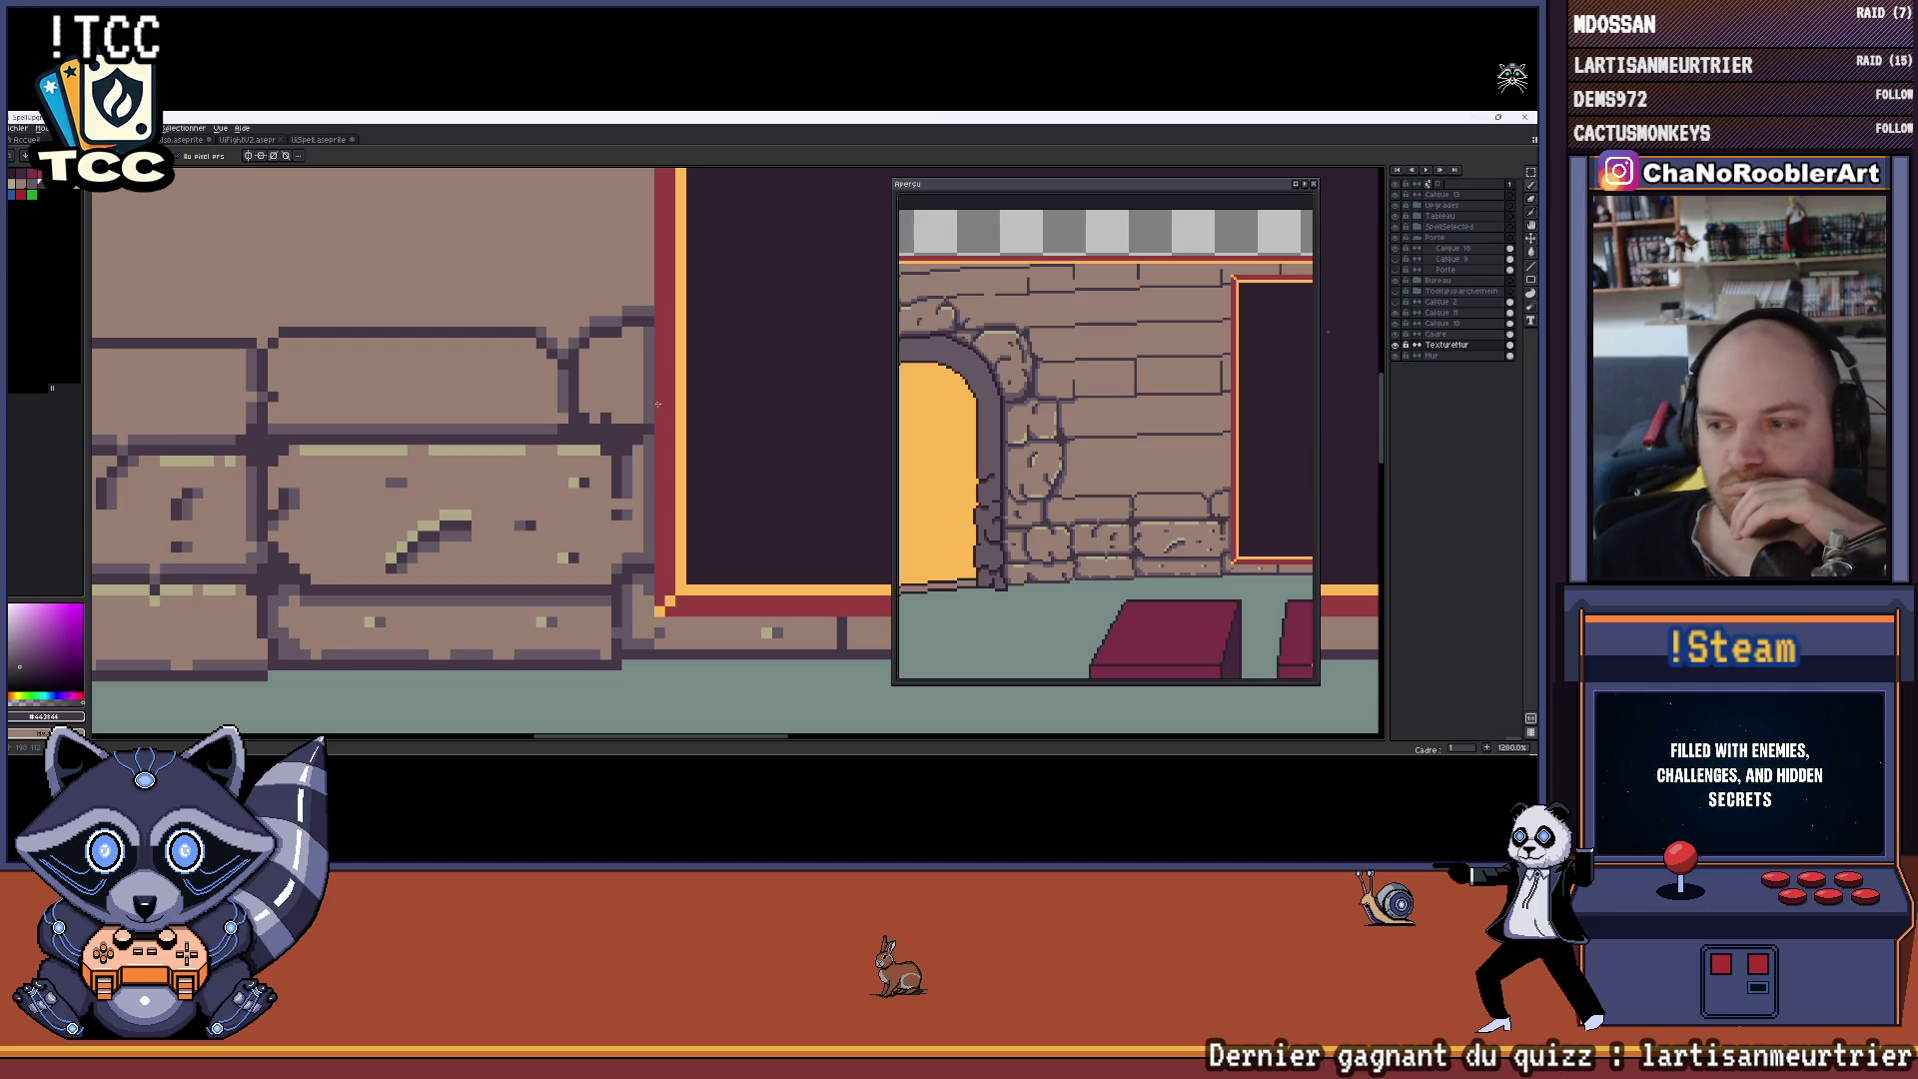
scroll(658, 404, "down", 6)
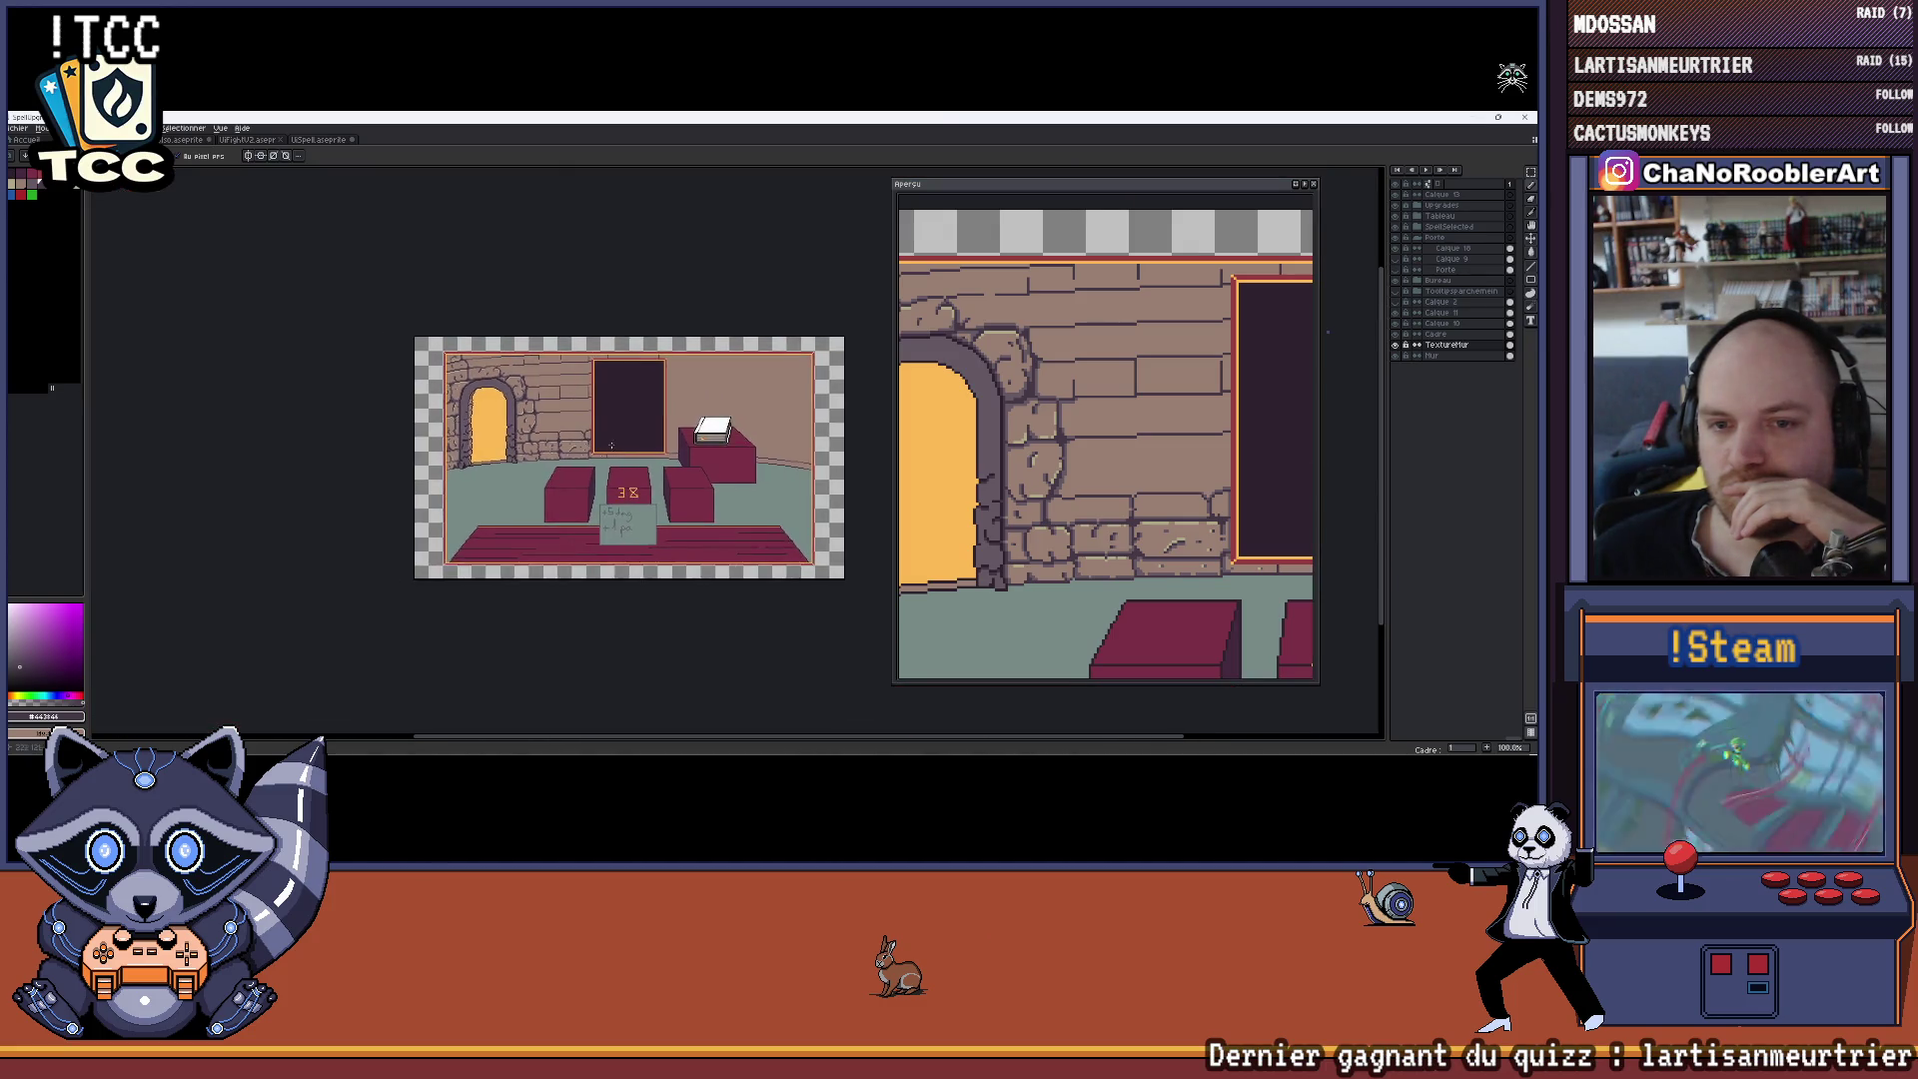
scroll(611, 445, "up", 2)
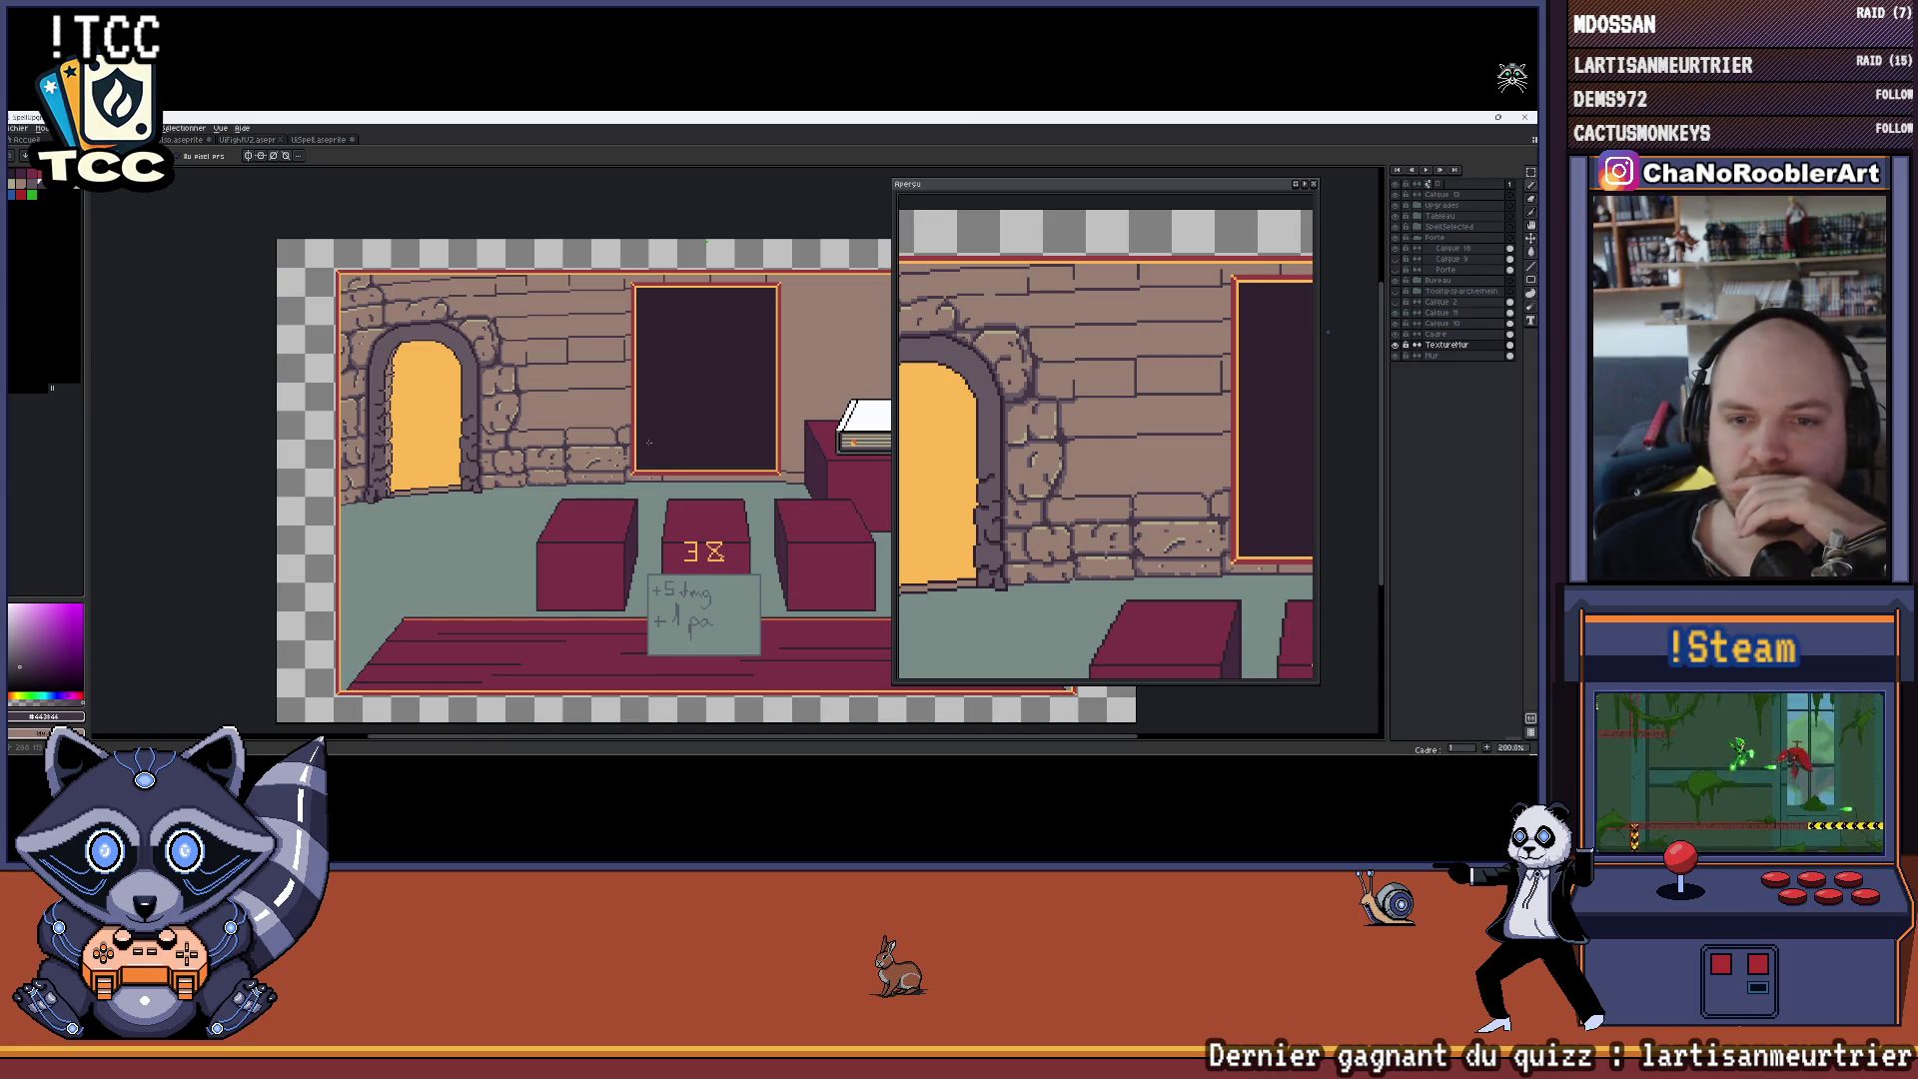
mouse_move(559, 437)
left_mouse_down()
mouse_move(465, 439)
mouse_move(408, 367)
left_mouse_up()
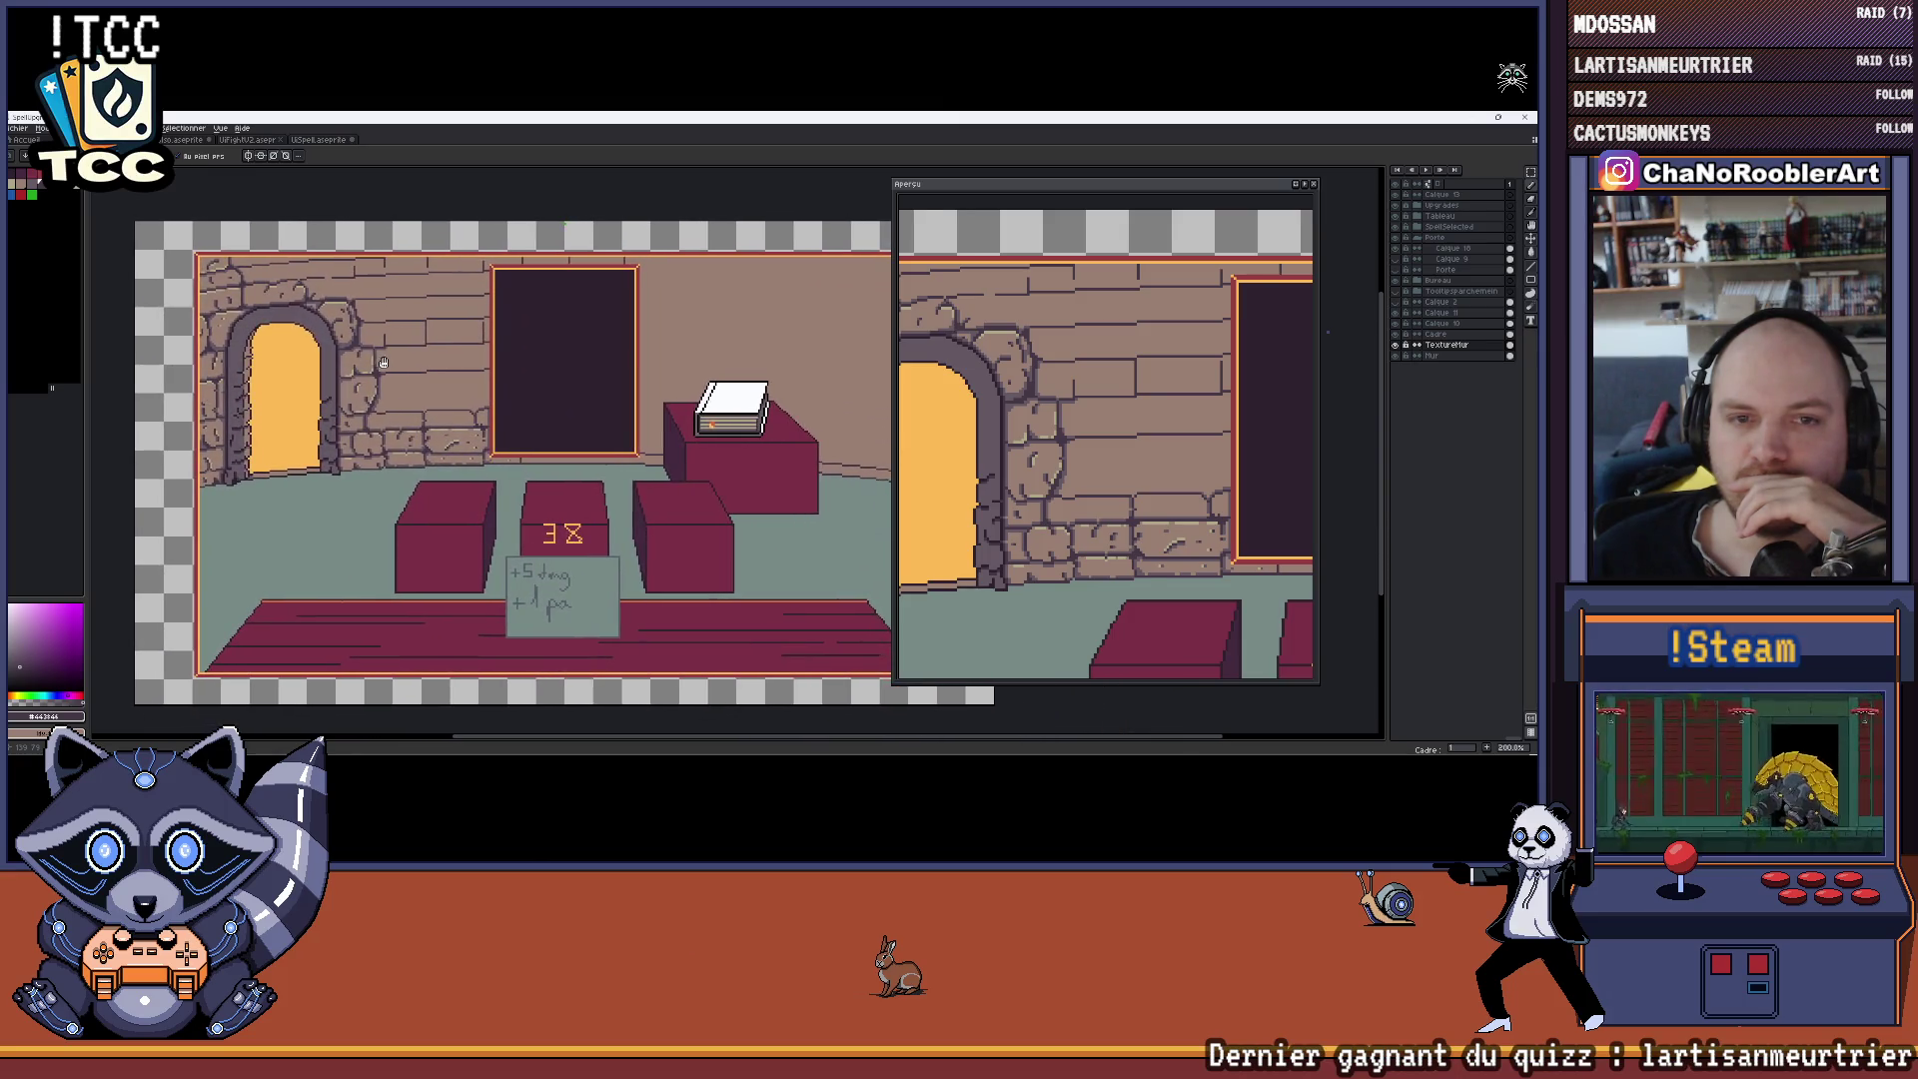
scroll(427, 380, "down", 1)
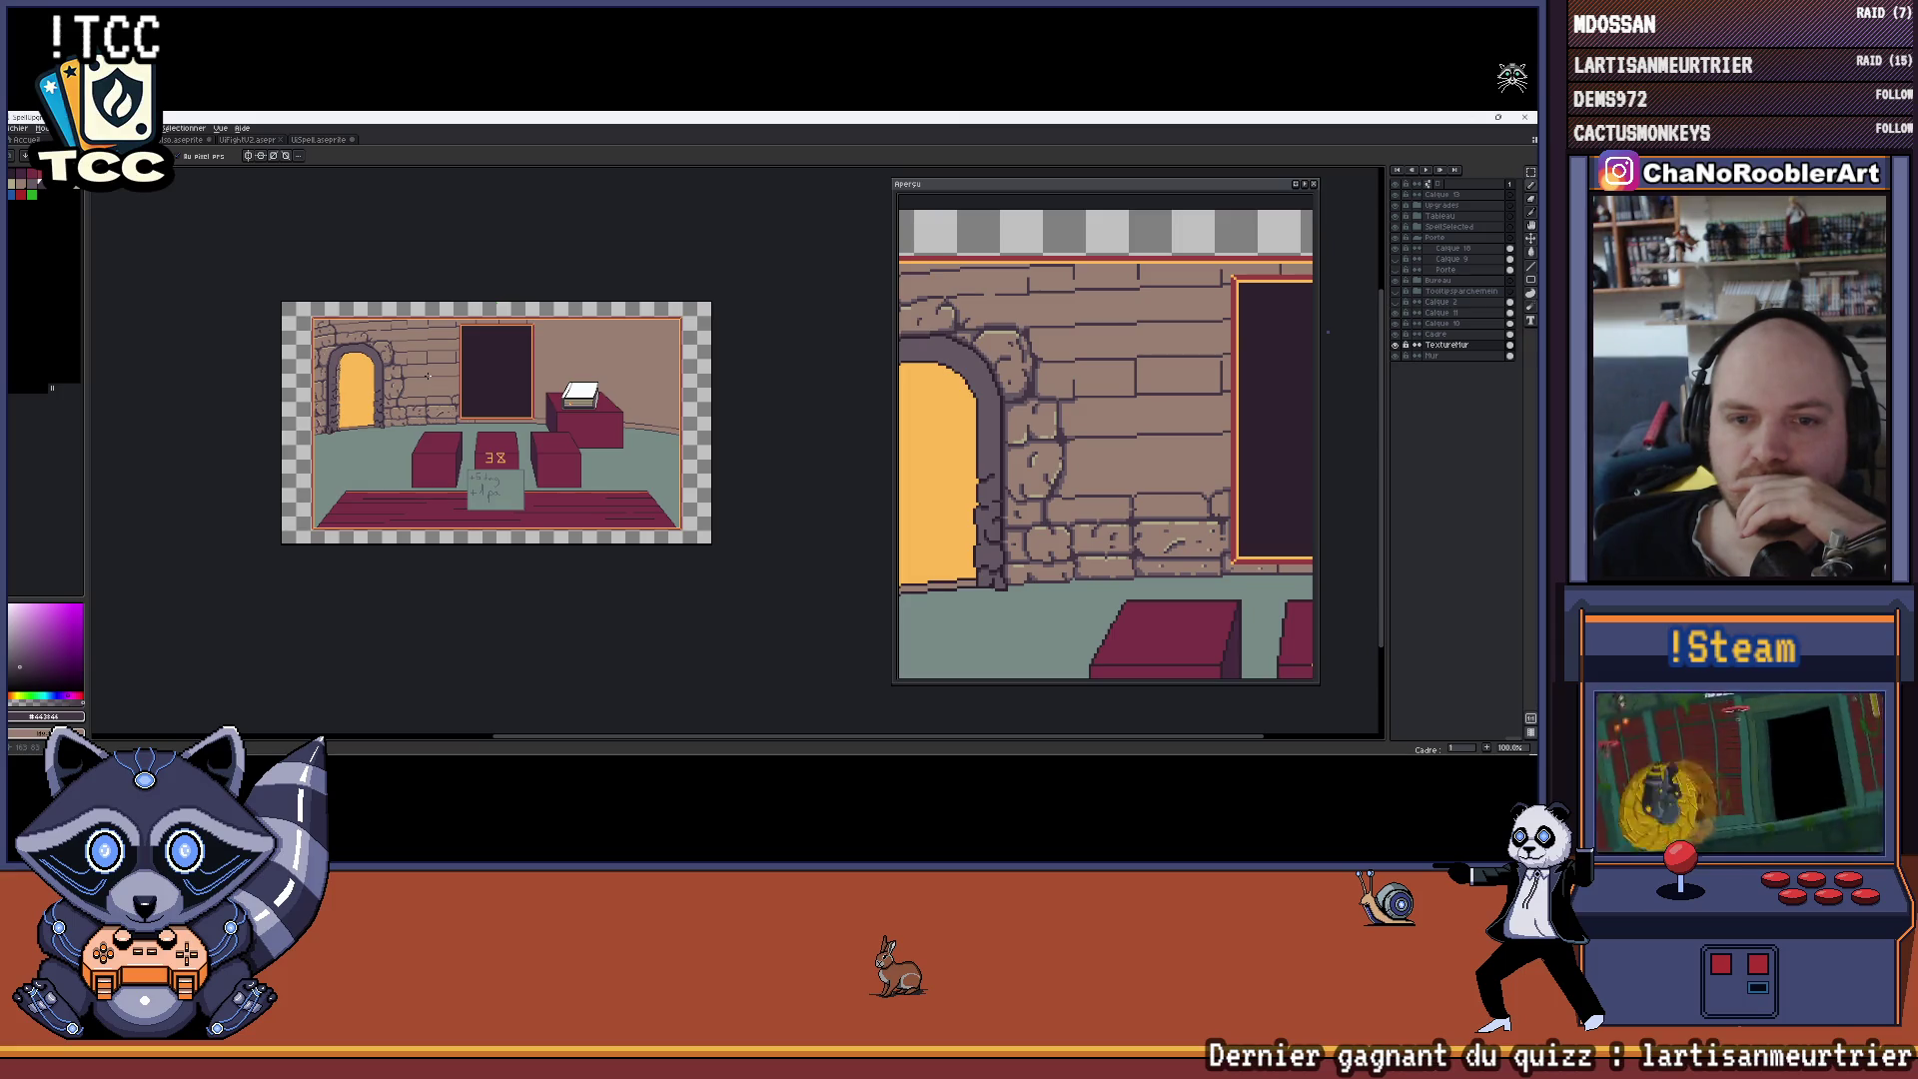
left_click_drag(455, 410, 484, 455)
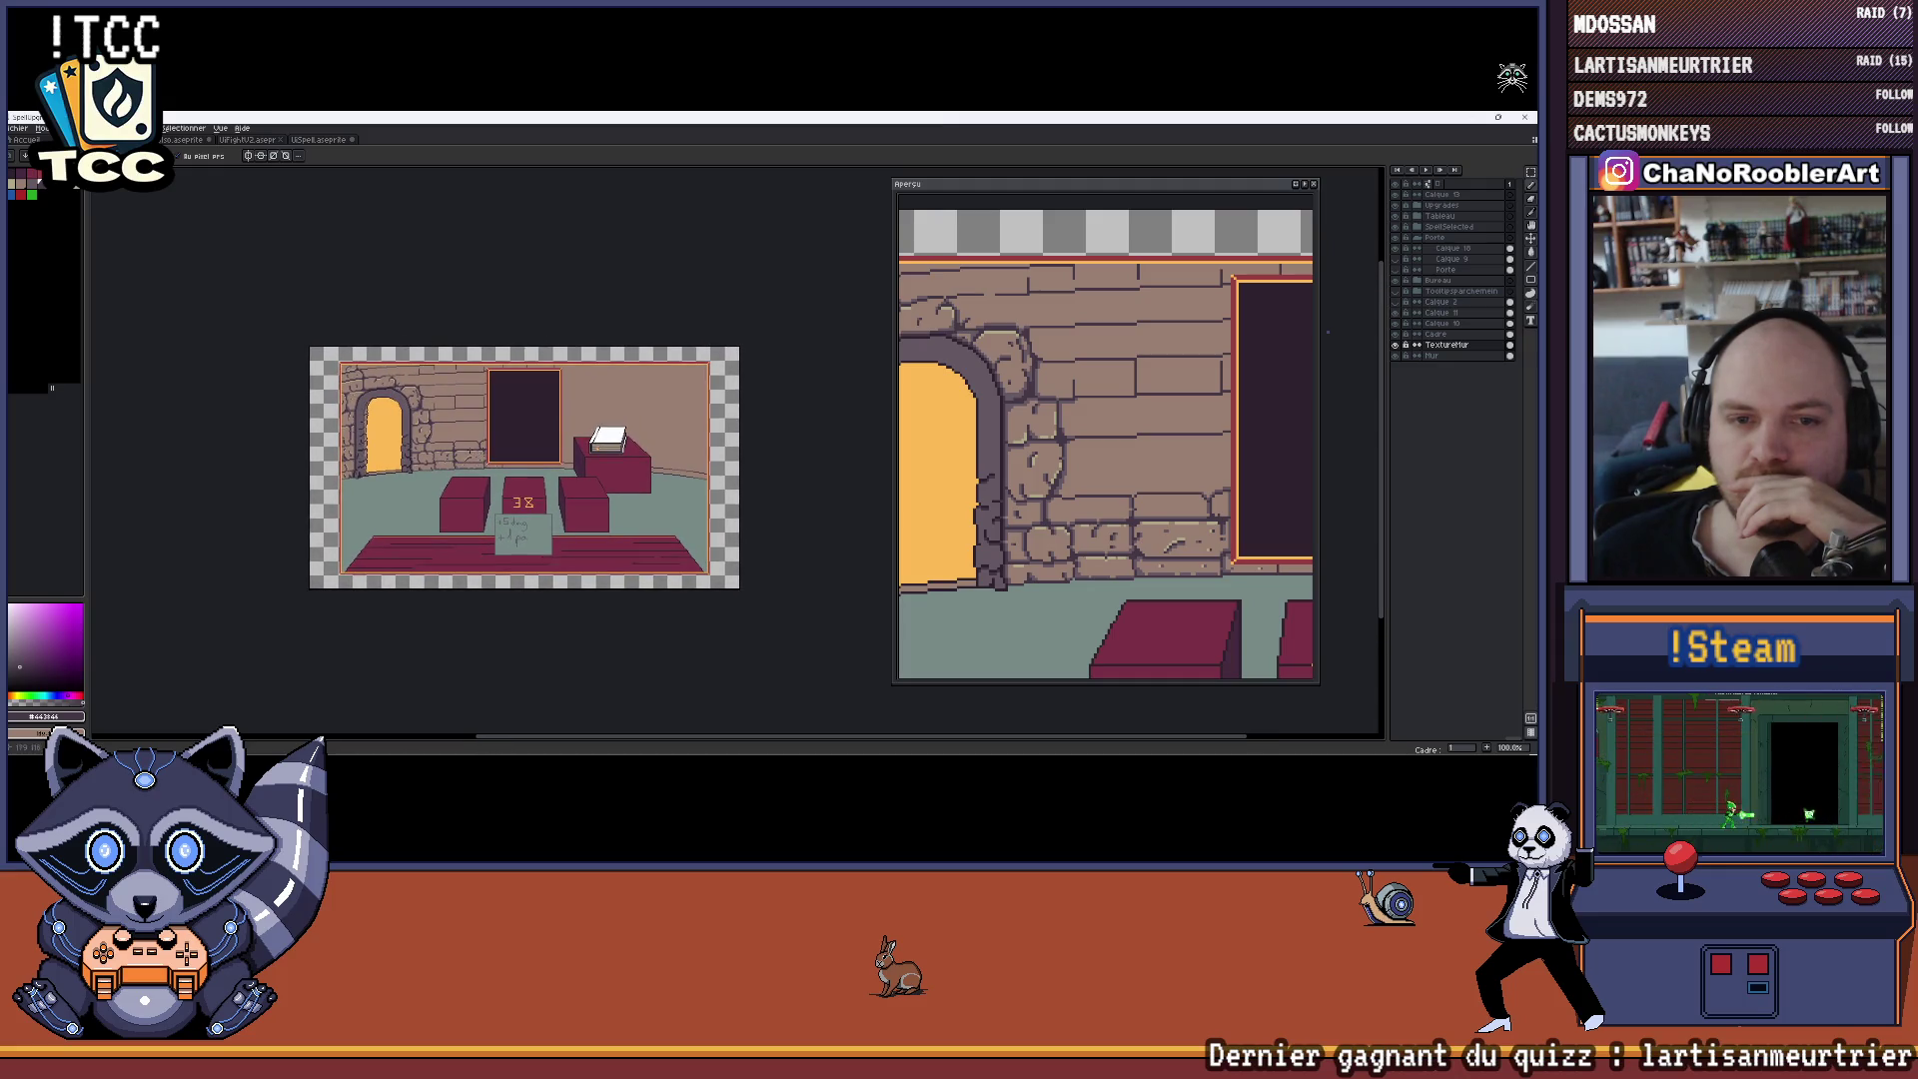
scroll(468, 447, "up", 1)
left_click_drag(444, 410, 381, 397)
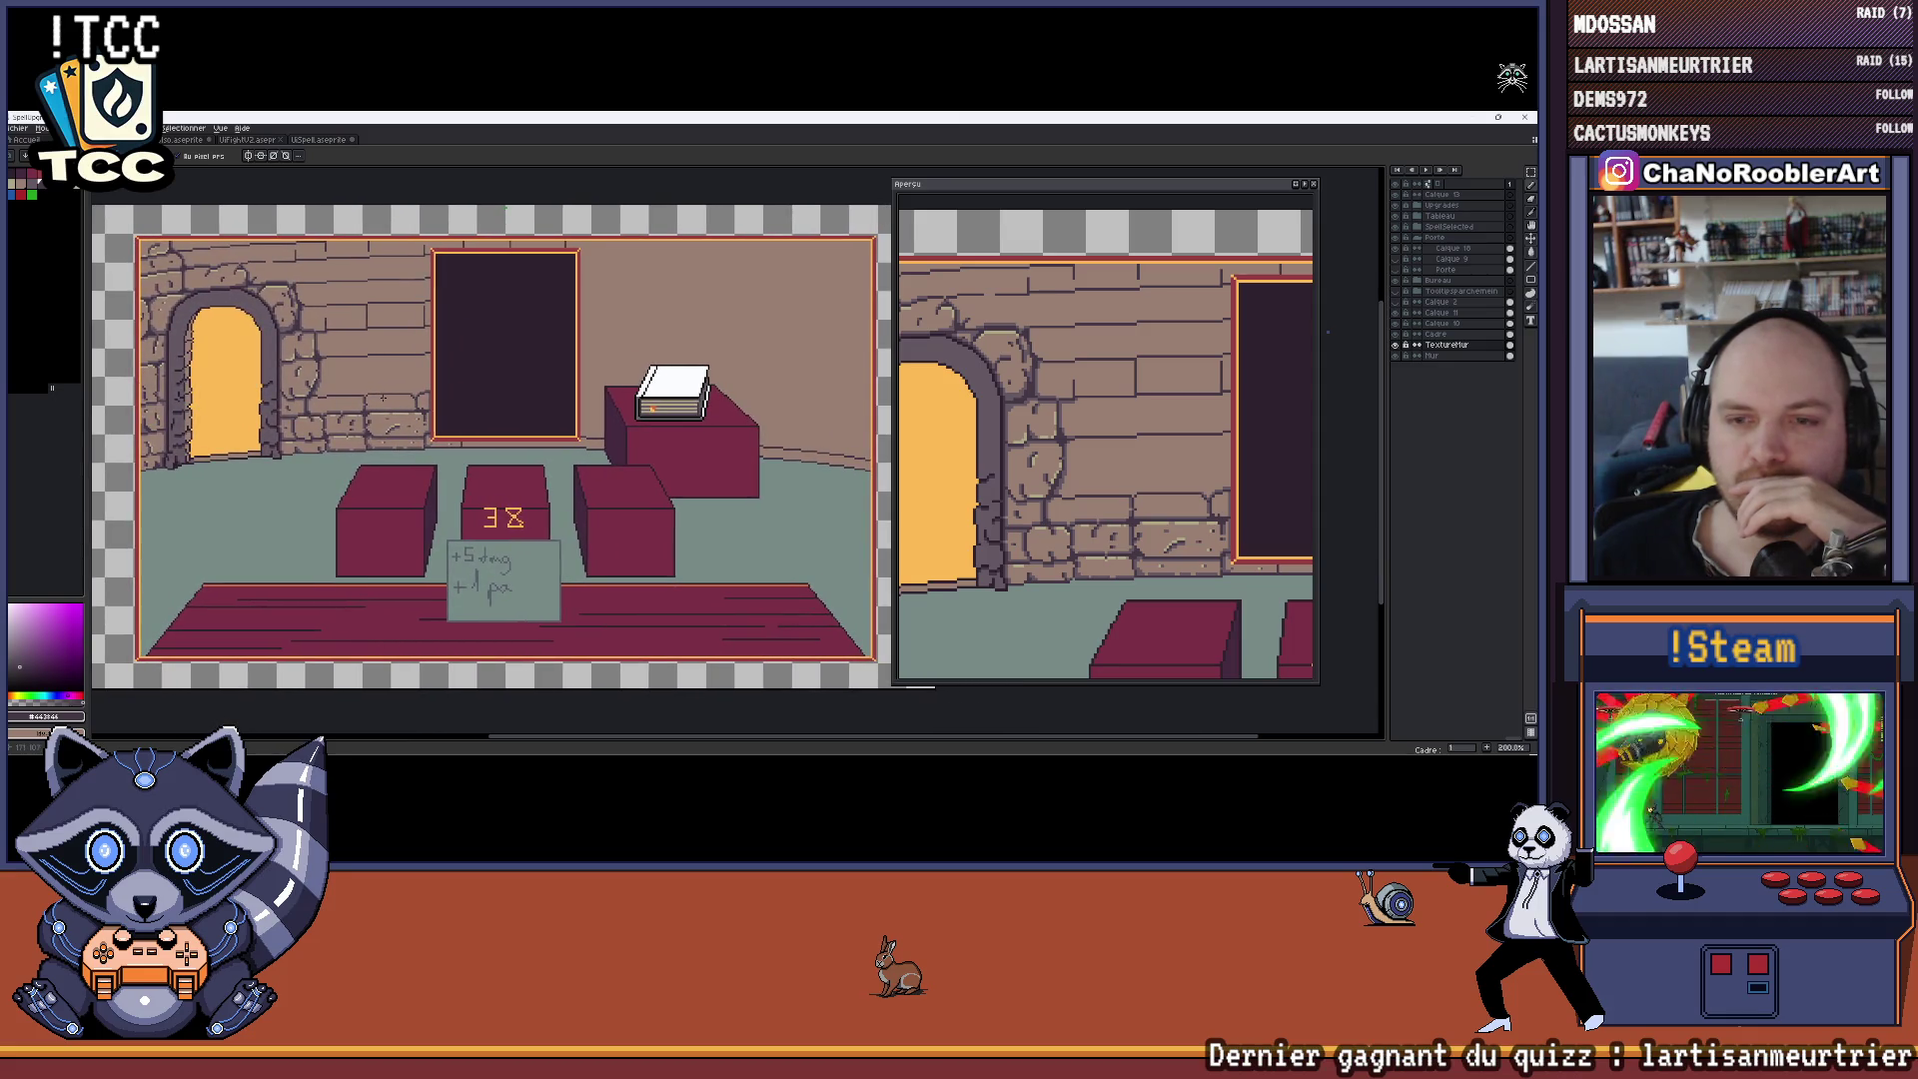
Zoom in and out and pan the mockup to show more of the left wall
left_click(34, 178)
key("Escape")
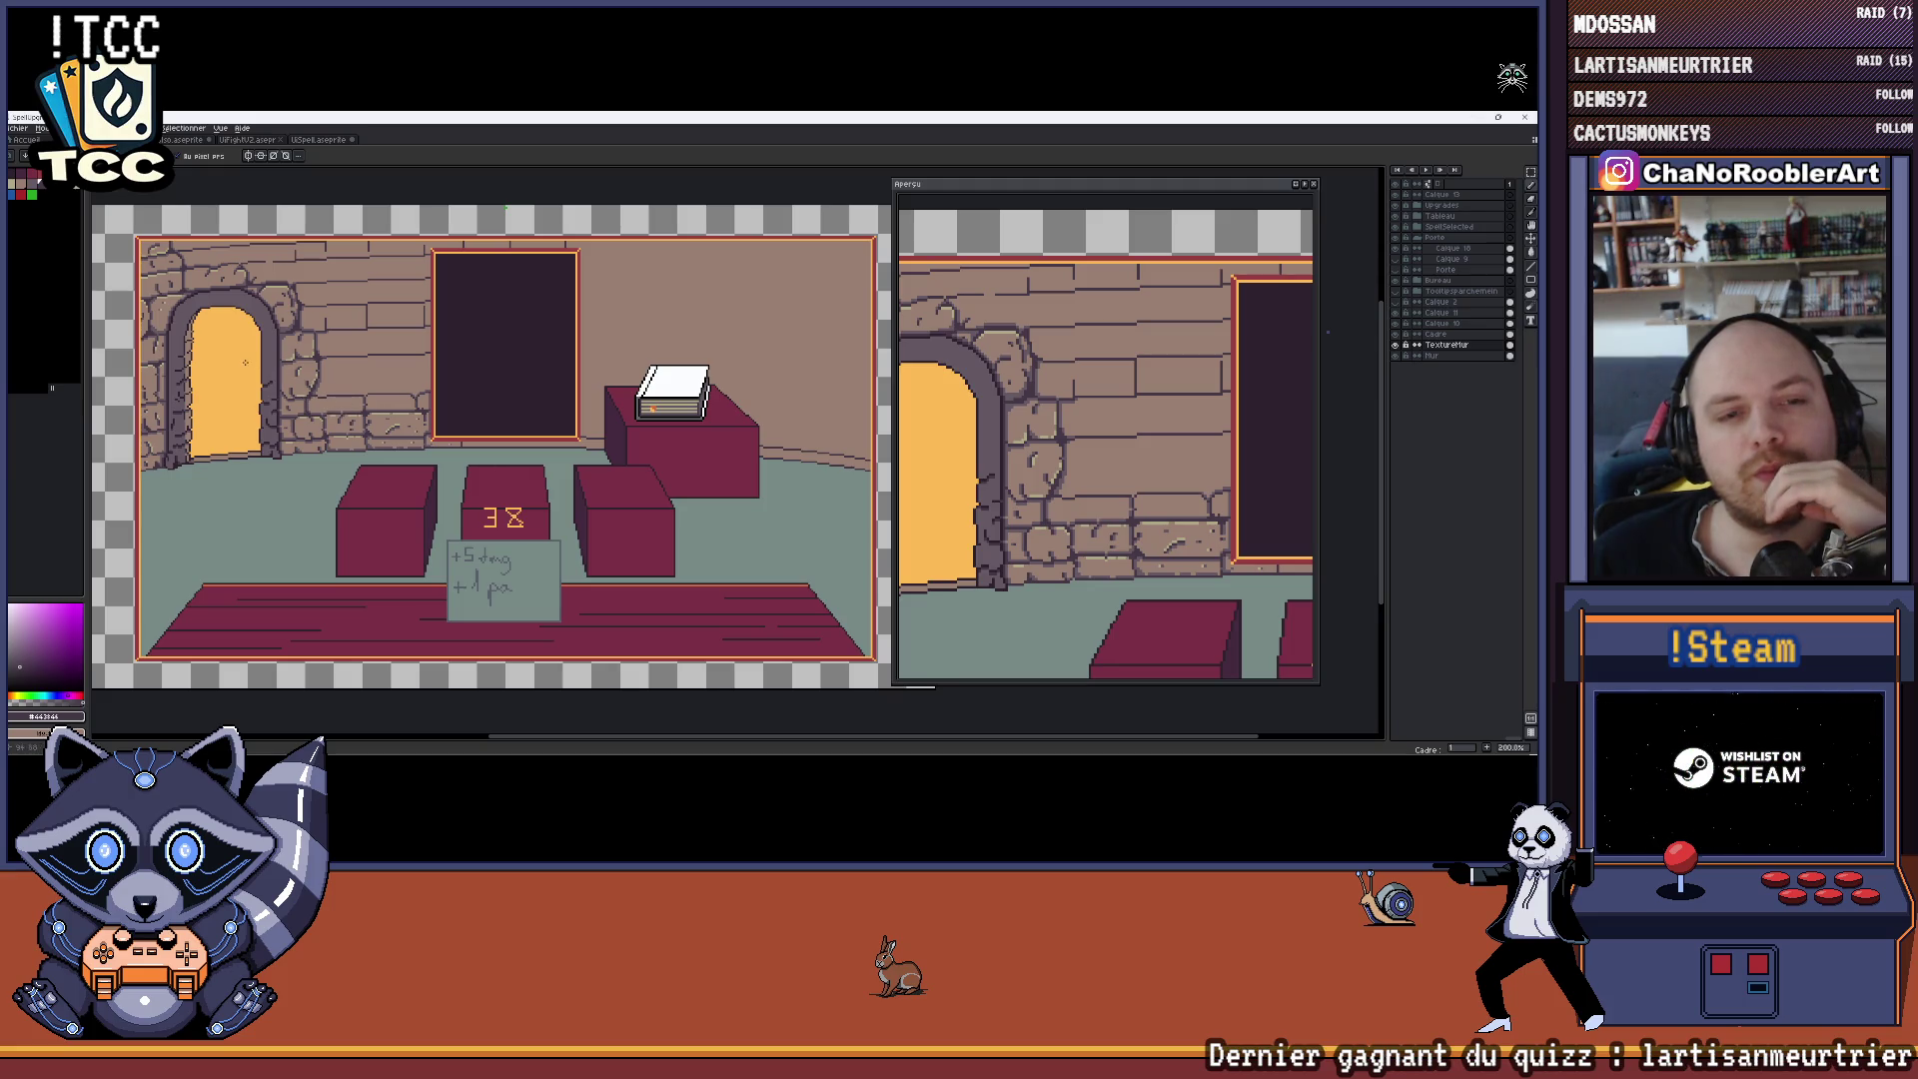
scroll(544, 437, "down", 1)
scroll(529, 428, "up", 1)
scroll(530, 427, "down", 1)
scroll(529, 428, "up", 1)
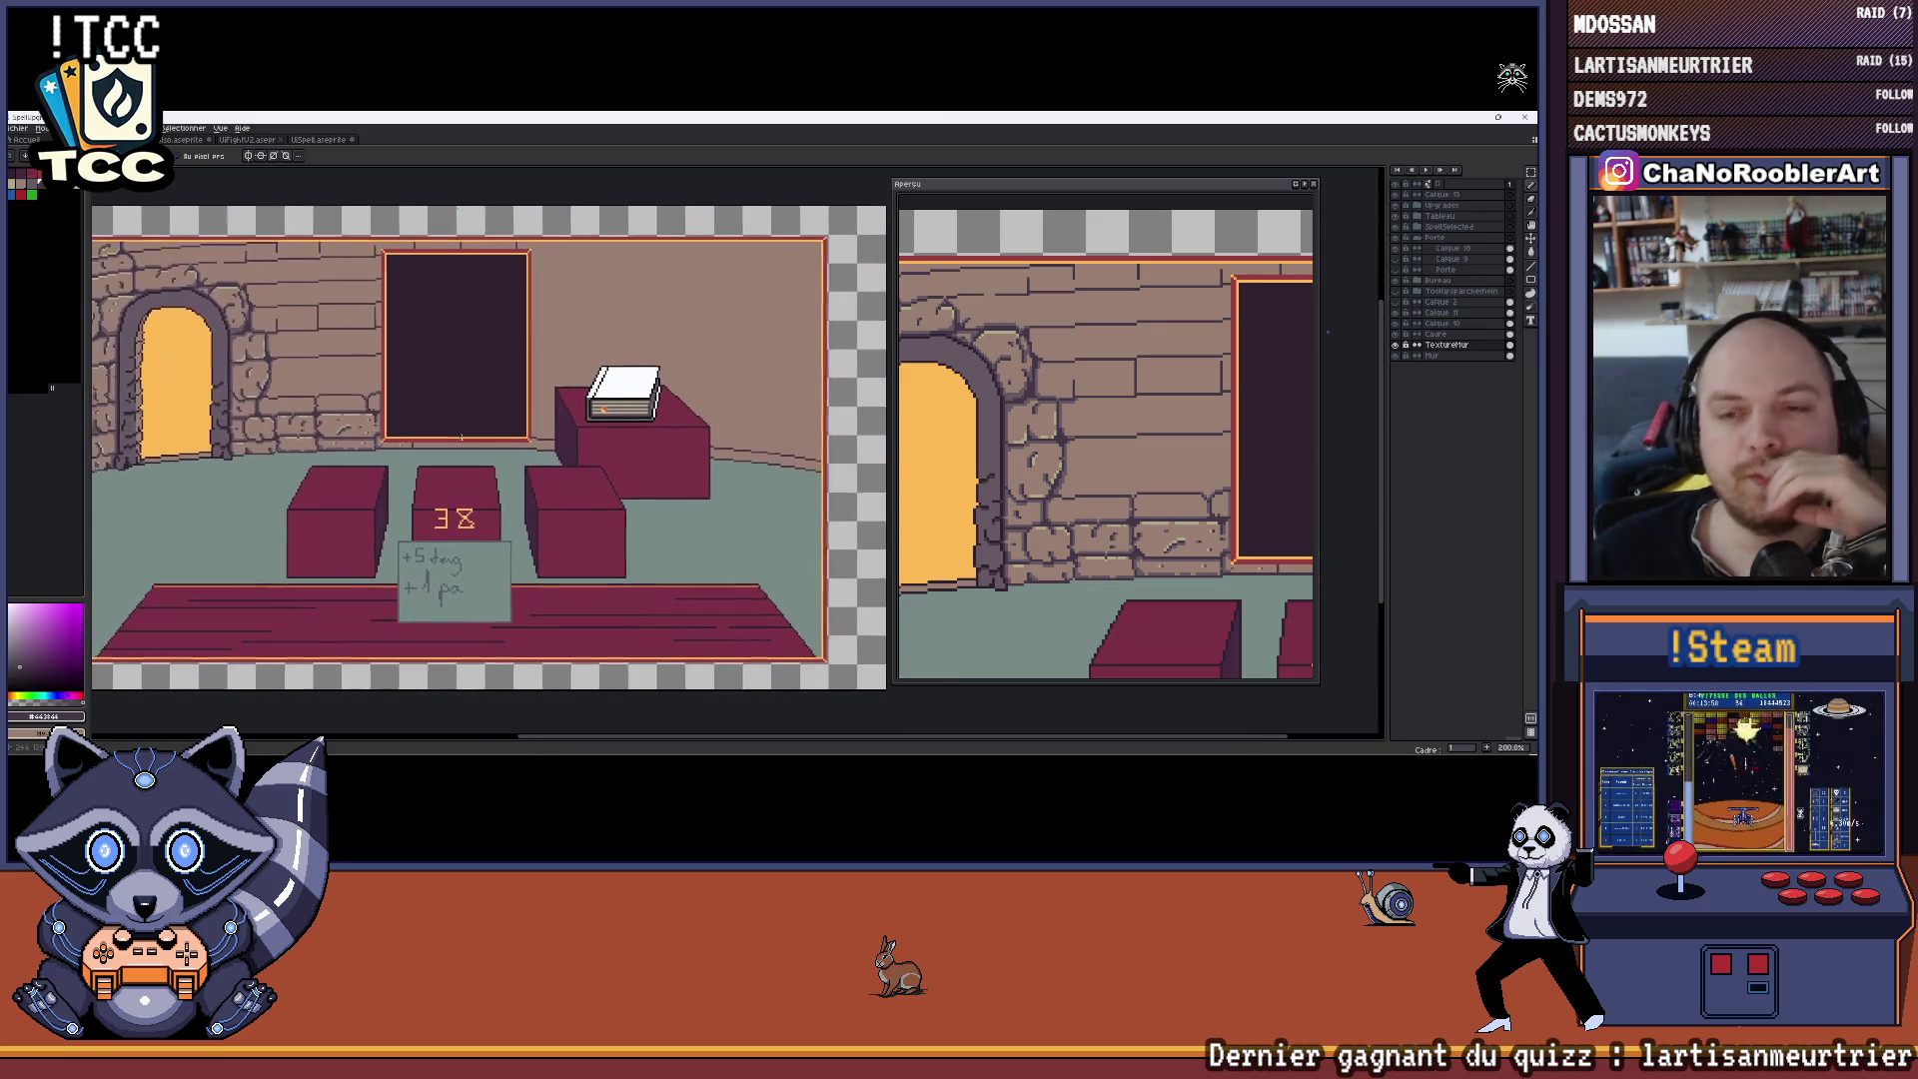
scroll(350, 380, "down", 1)
scroll(349, 380, "up", 1)
scroll(253, 336, "down", 1)
scroll(253, 336, "up", 1)
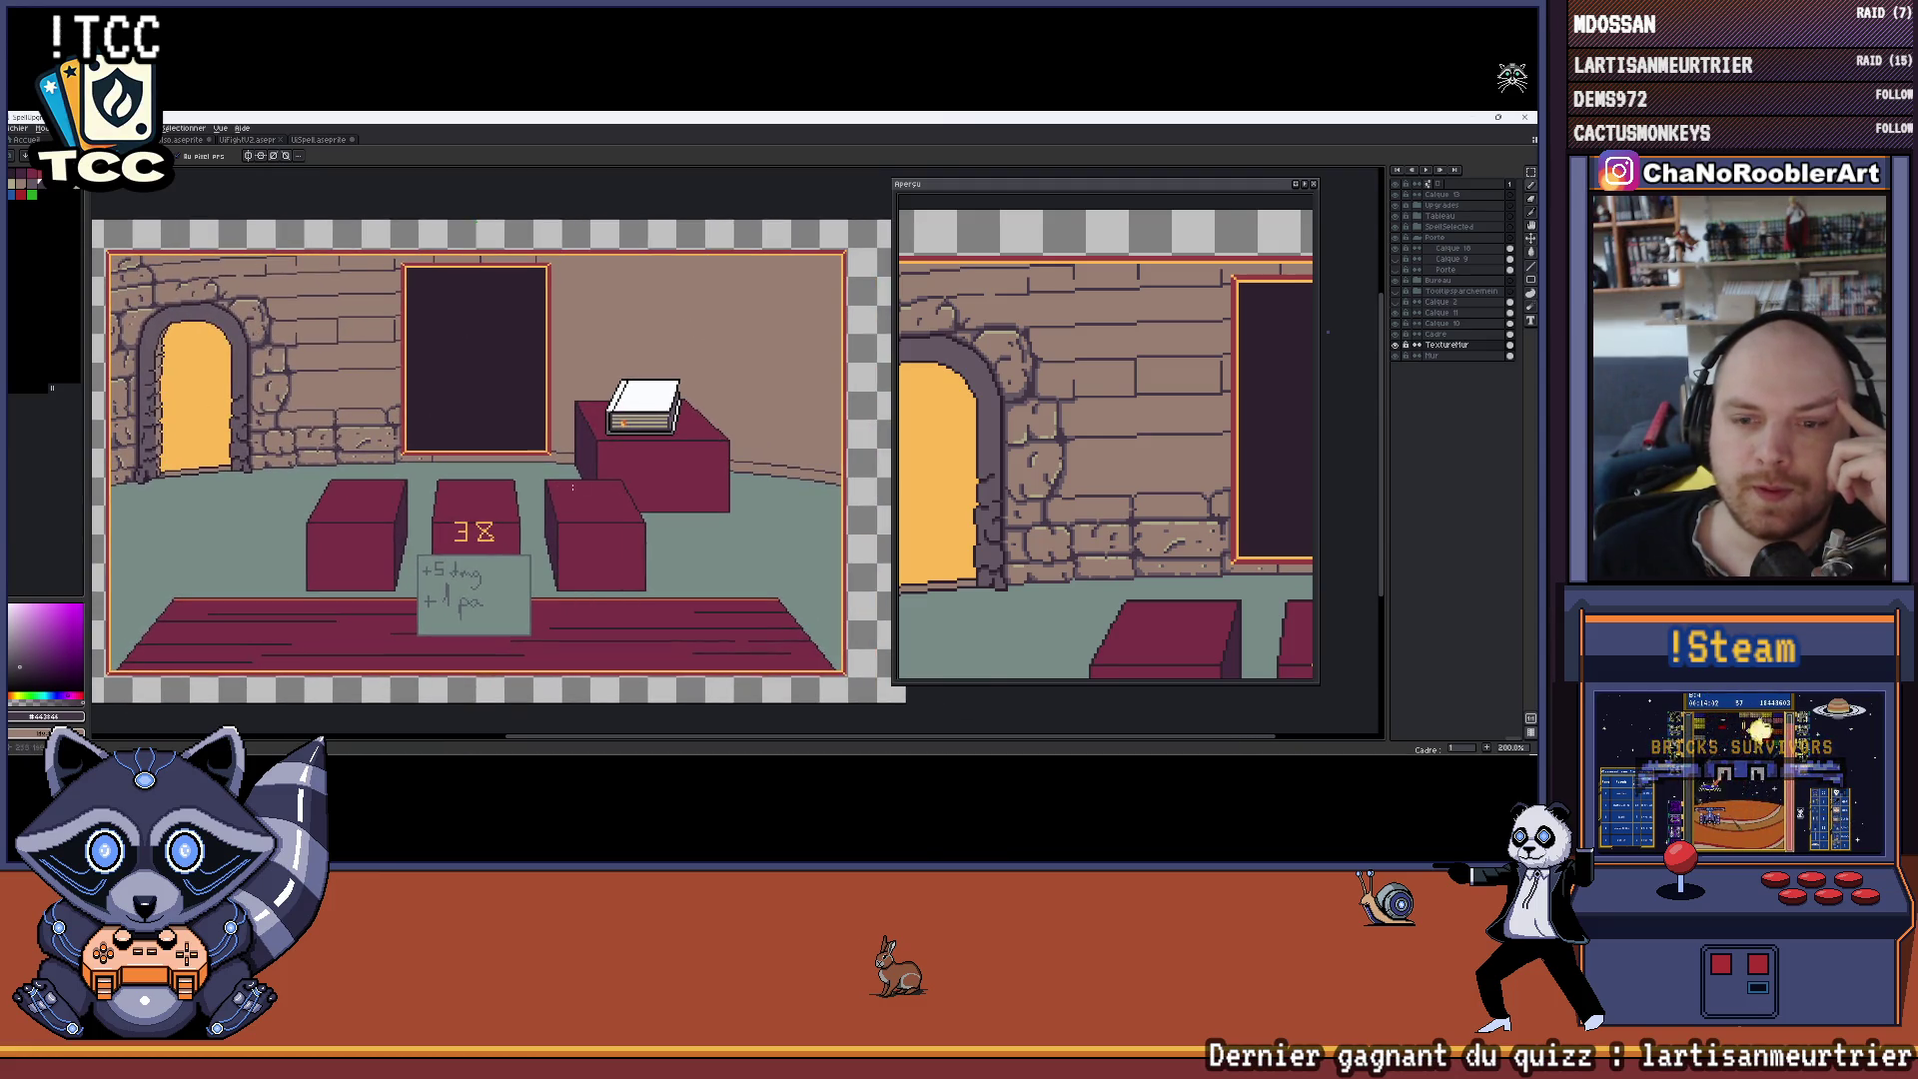
scroll(599, 455, "up", 1)
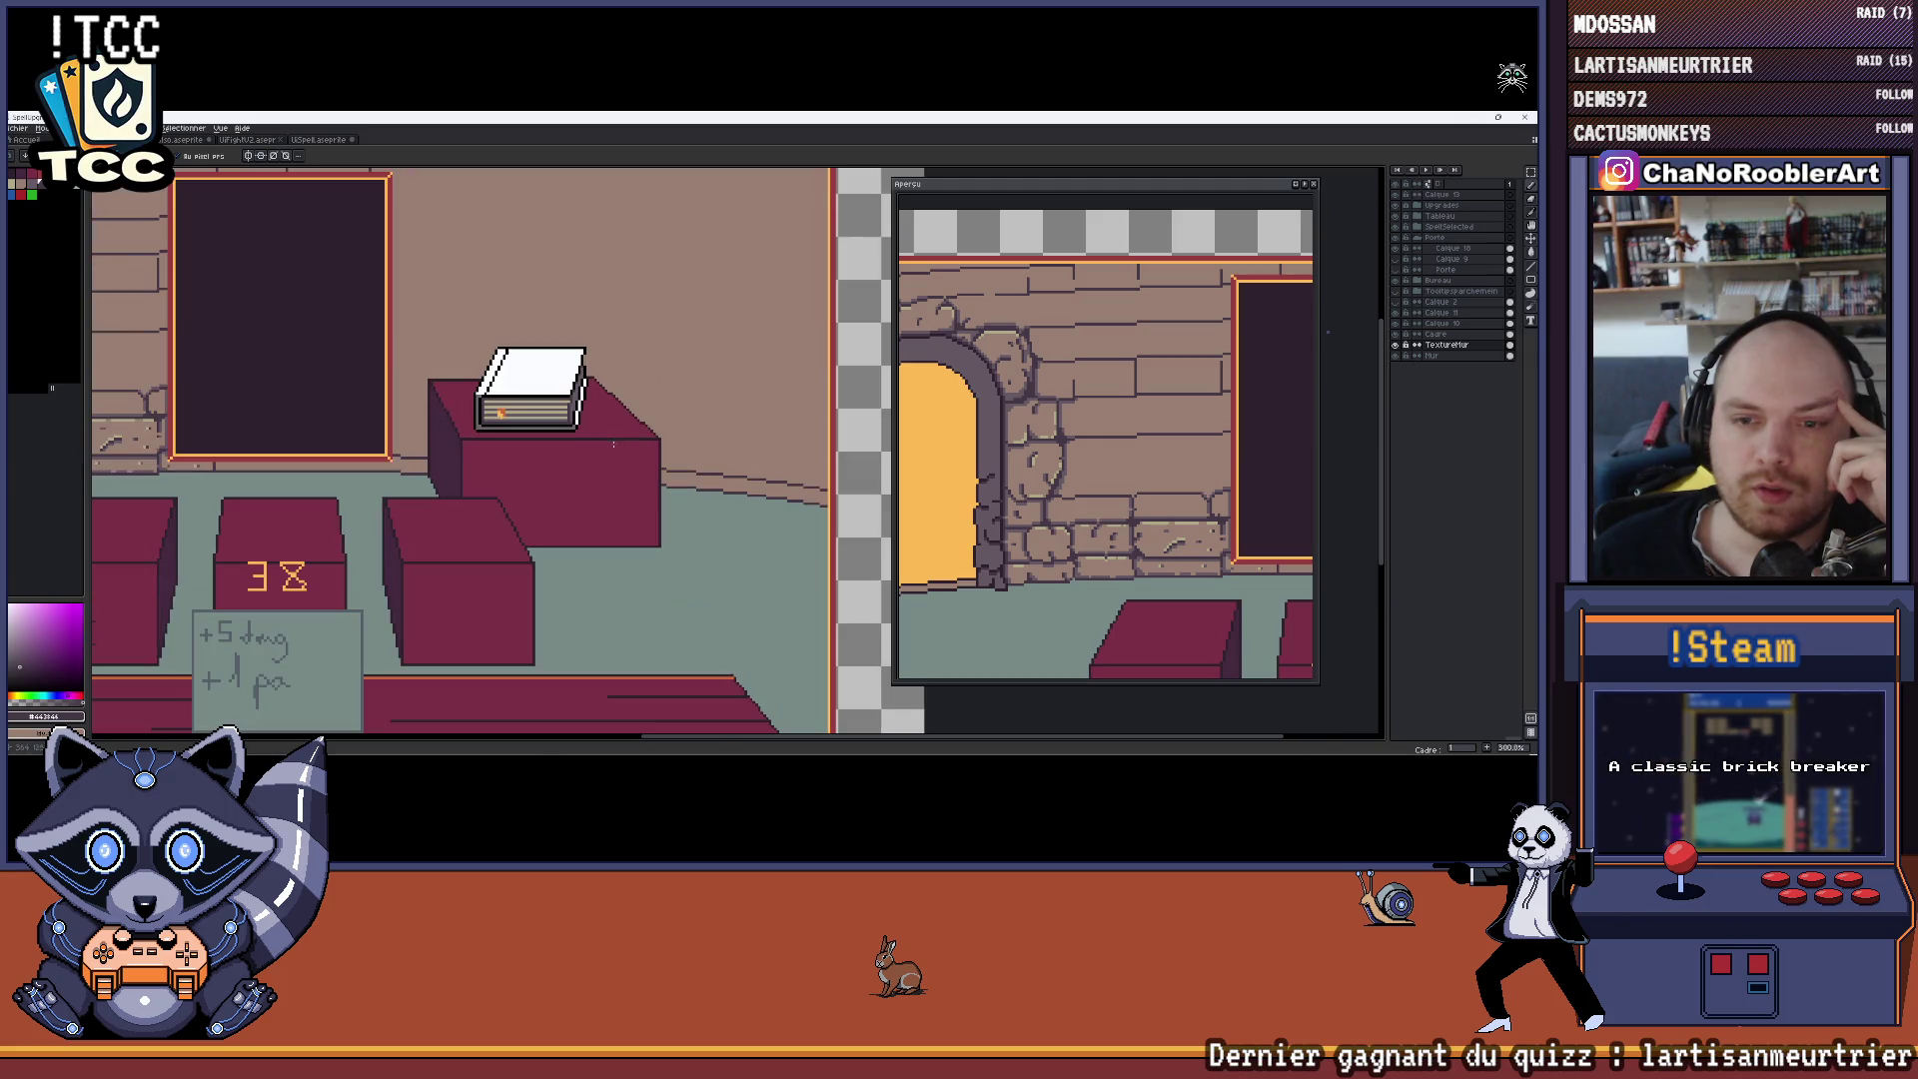
scroll(566, 412, "up", 1)
scroll(587, 546, "down", 3)
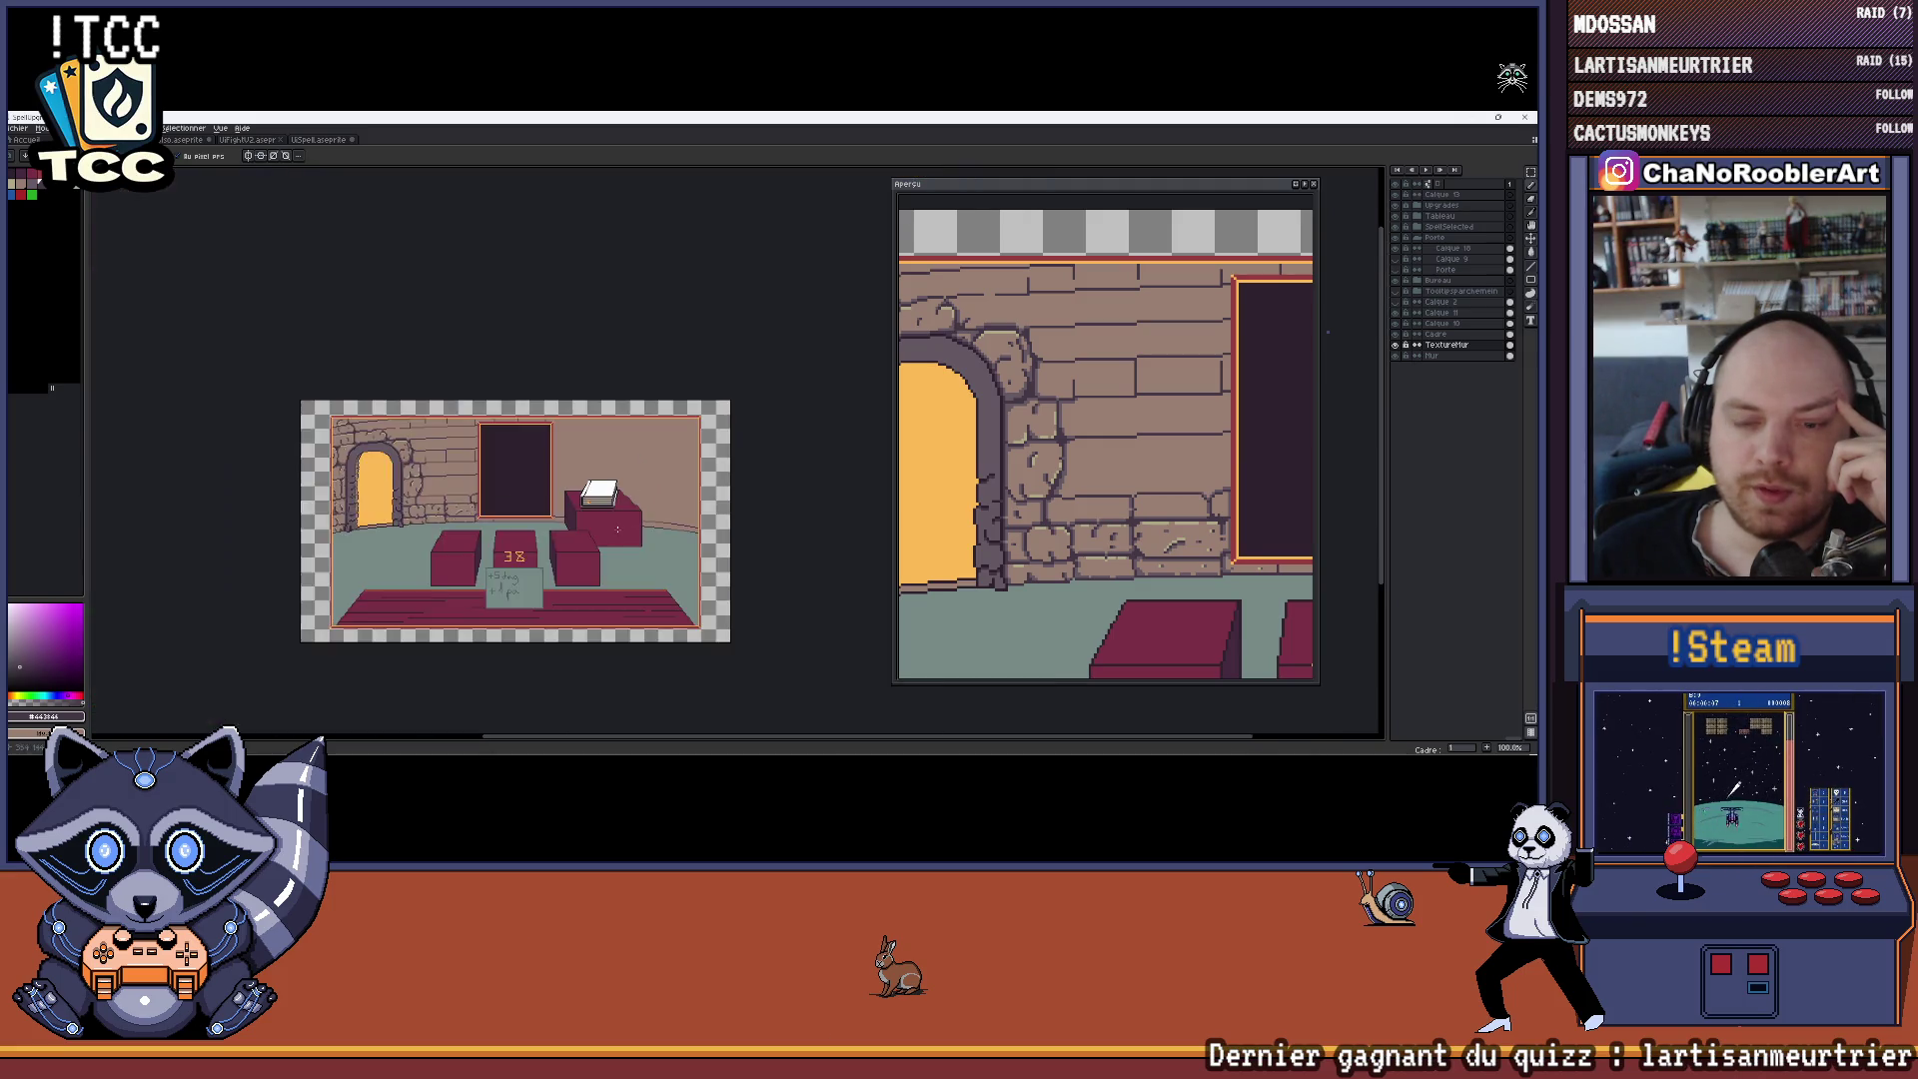
scroll(457, 434, "up", 2)
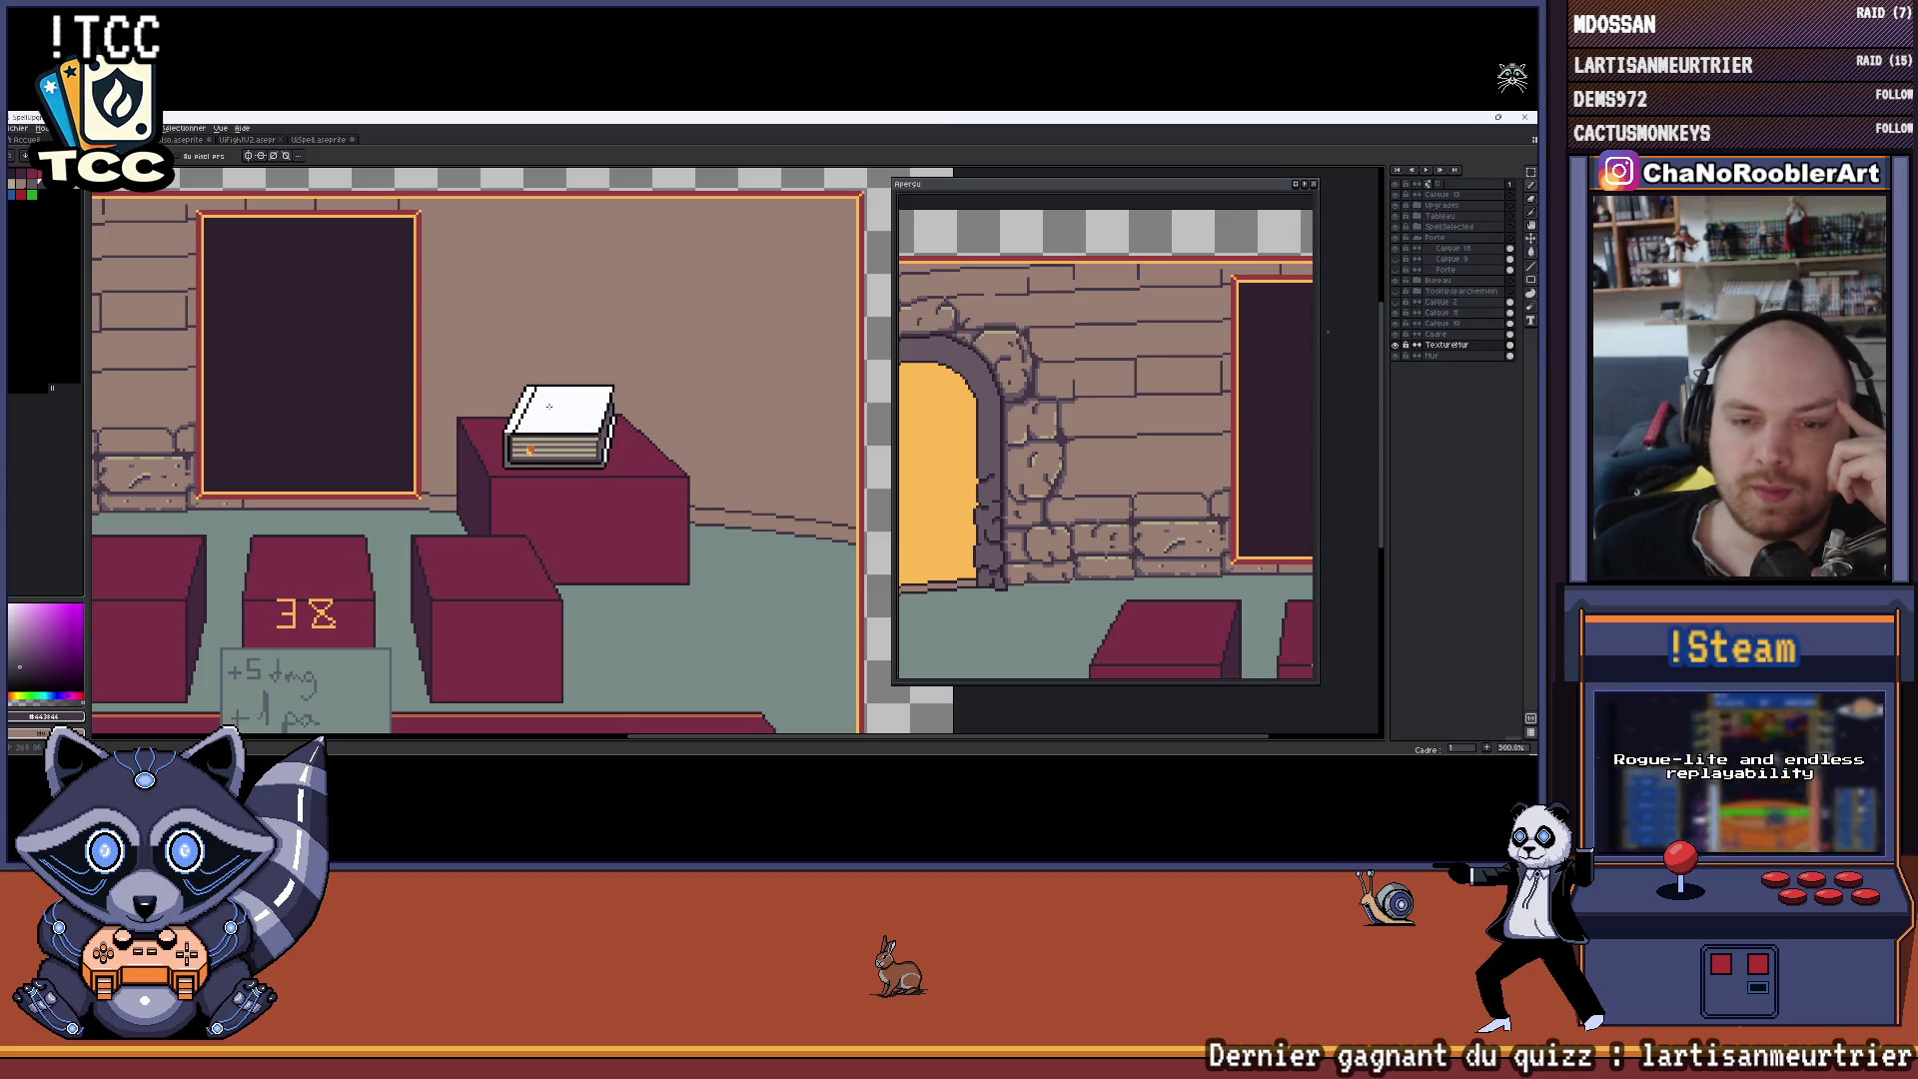
left_click_drag(554, 493, 655, 441)
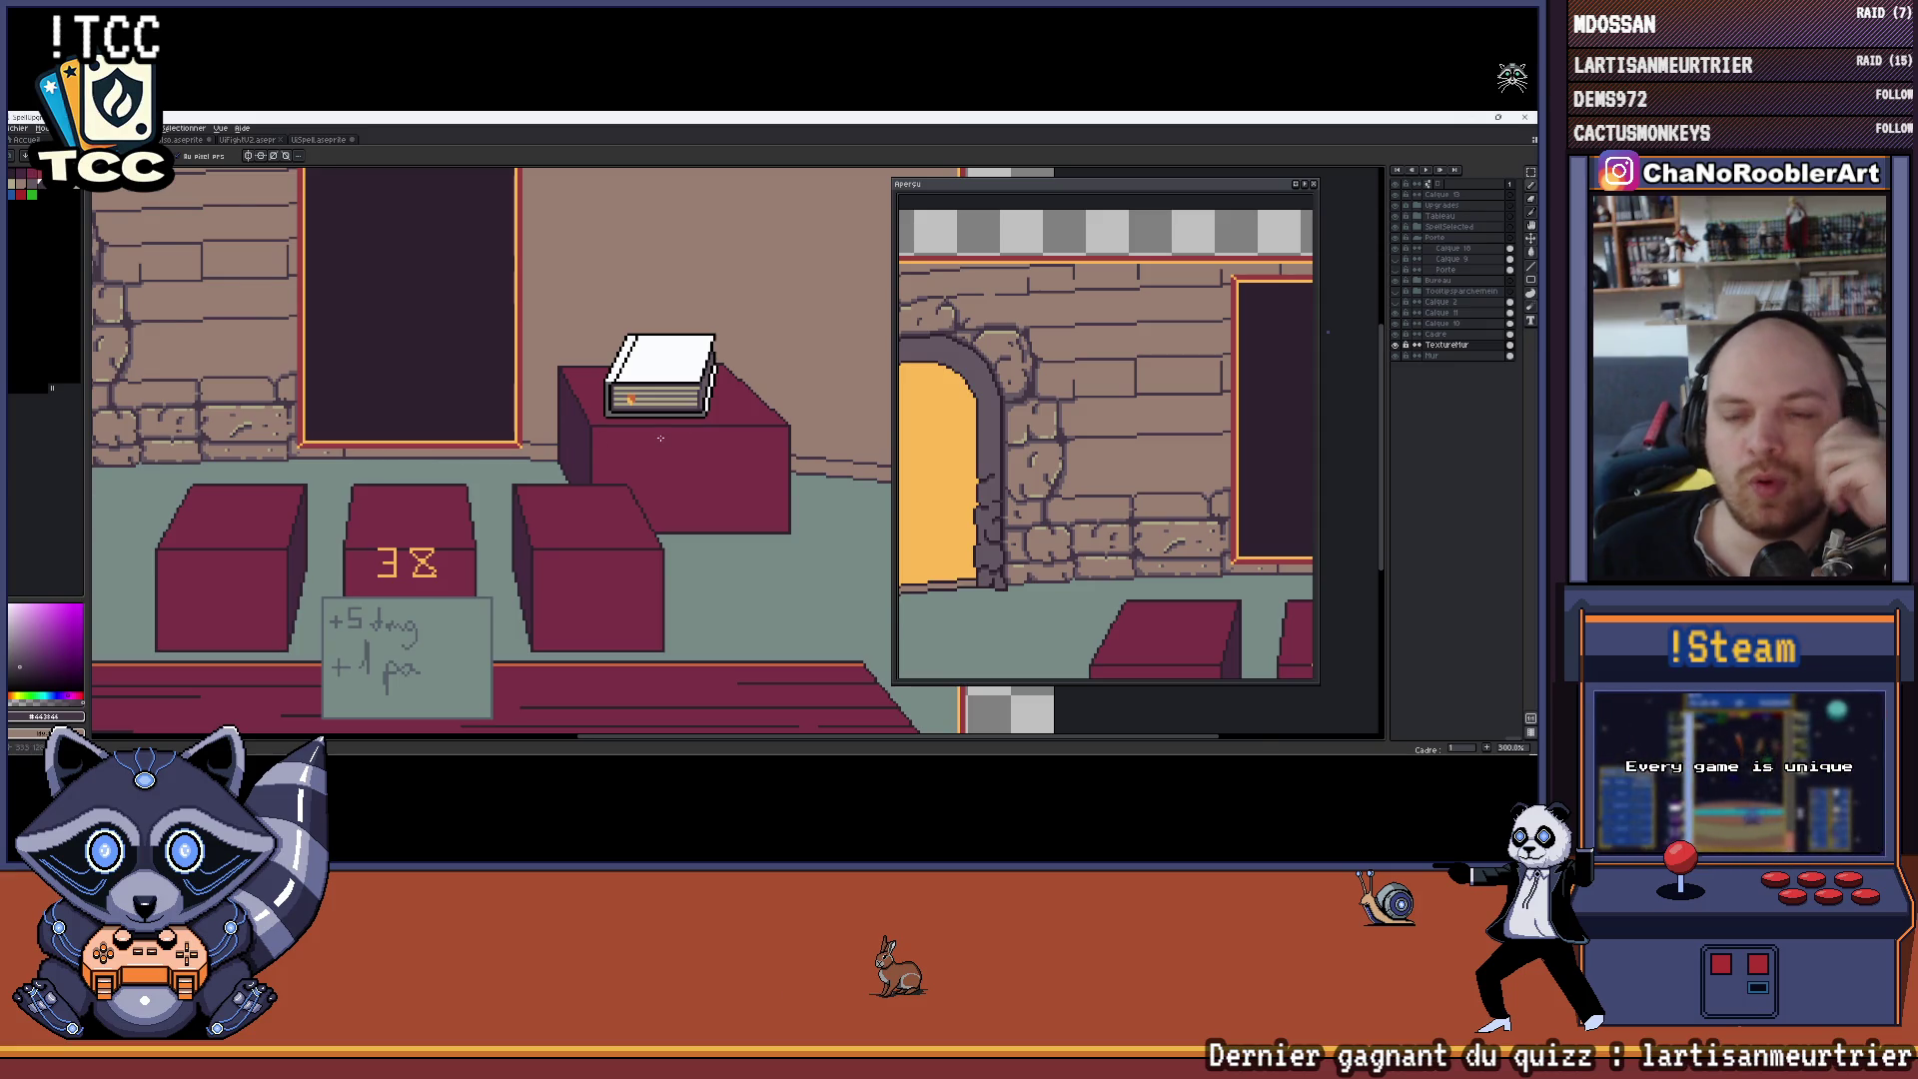
scroll(611, 373, "down", 1)
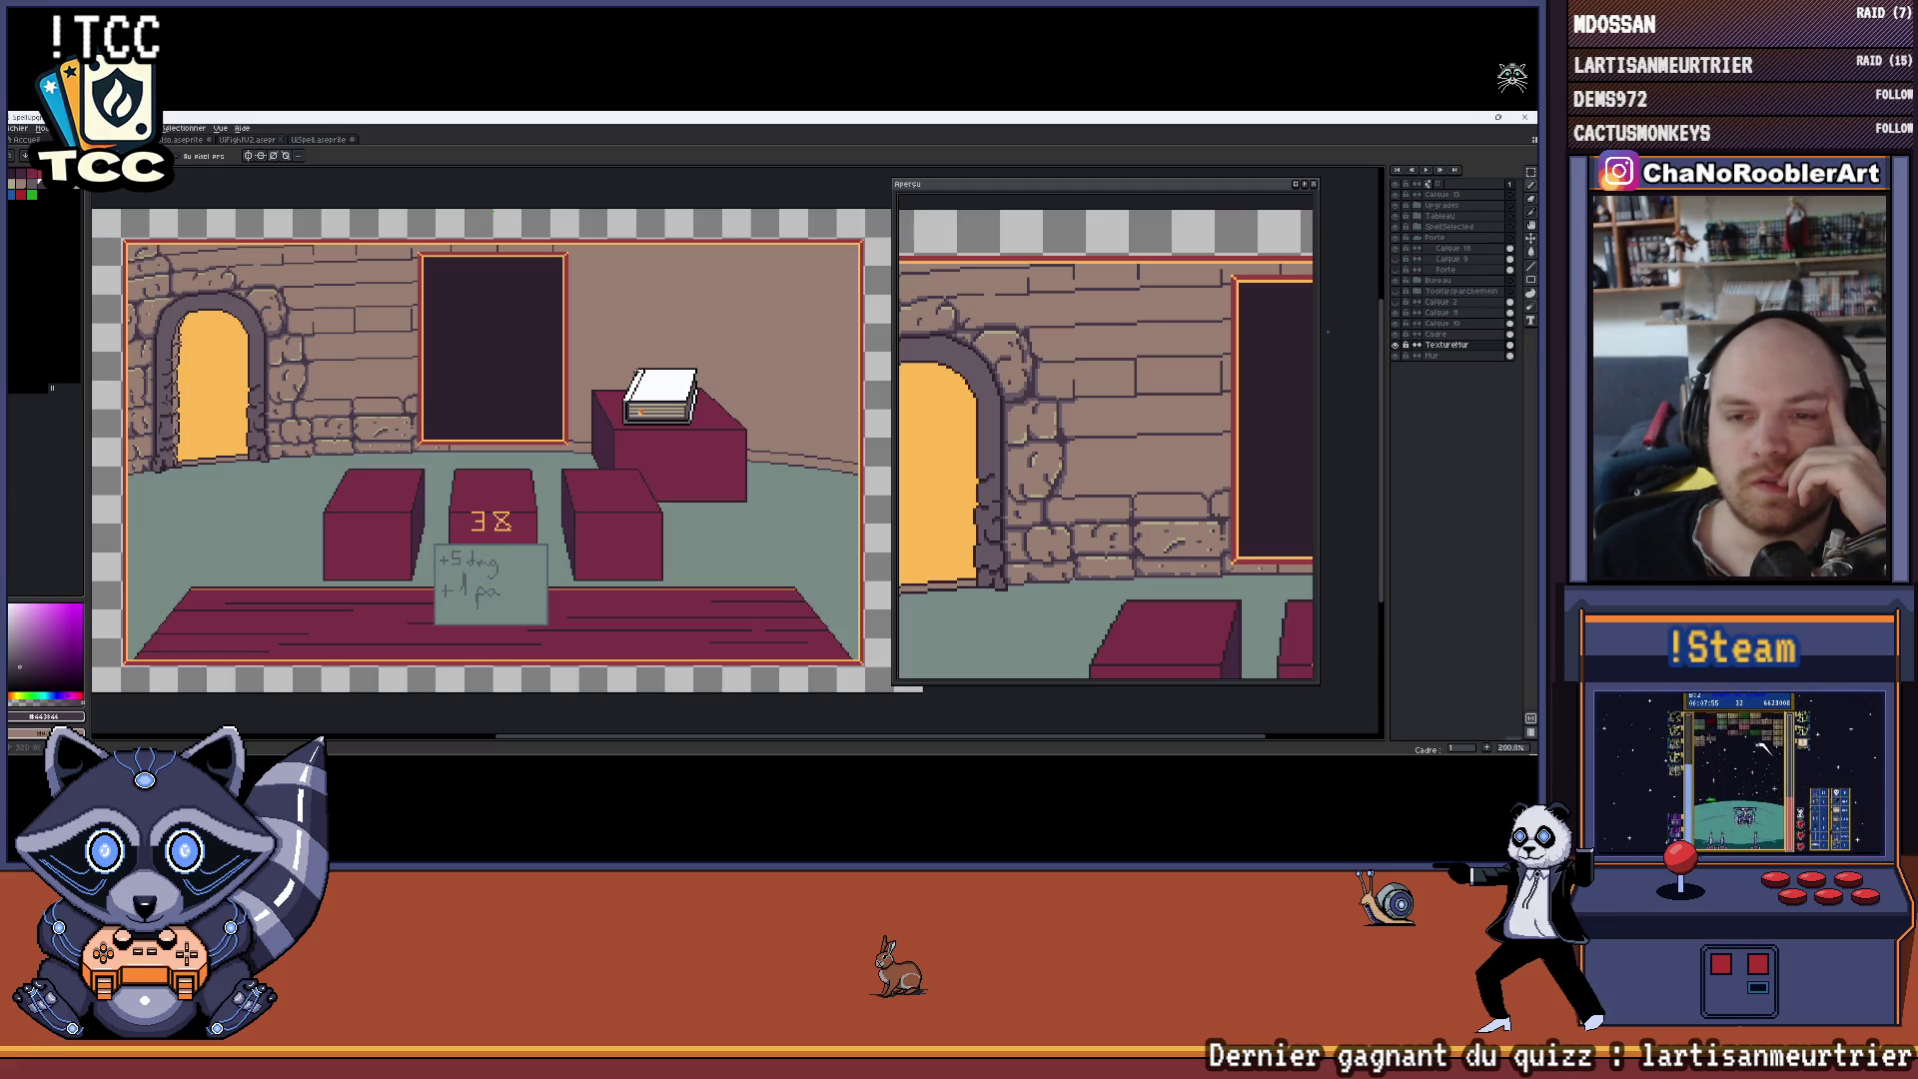
left_click_drag(457, 279, 468, 286)
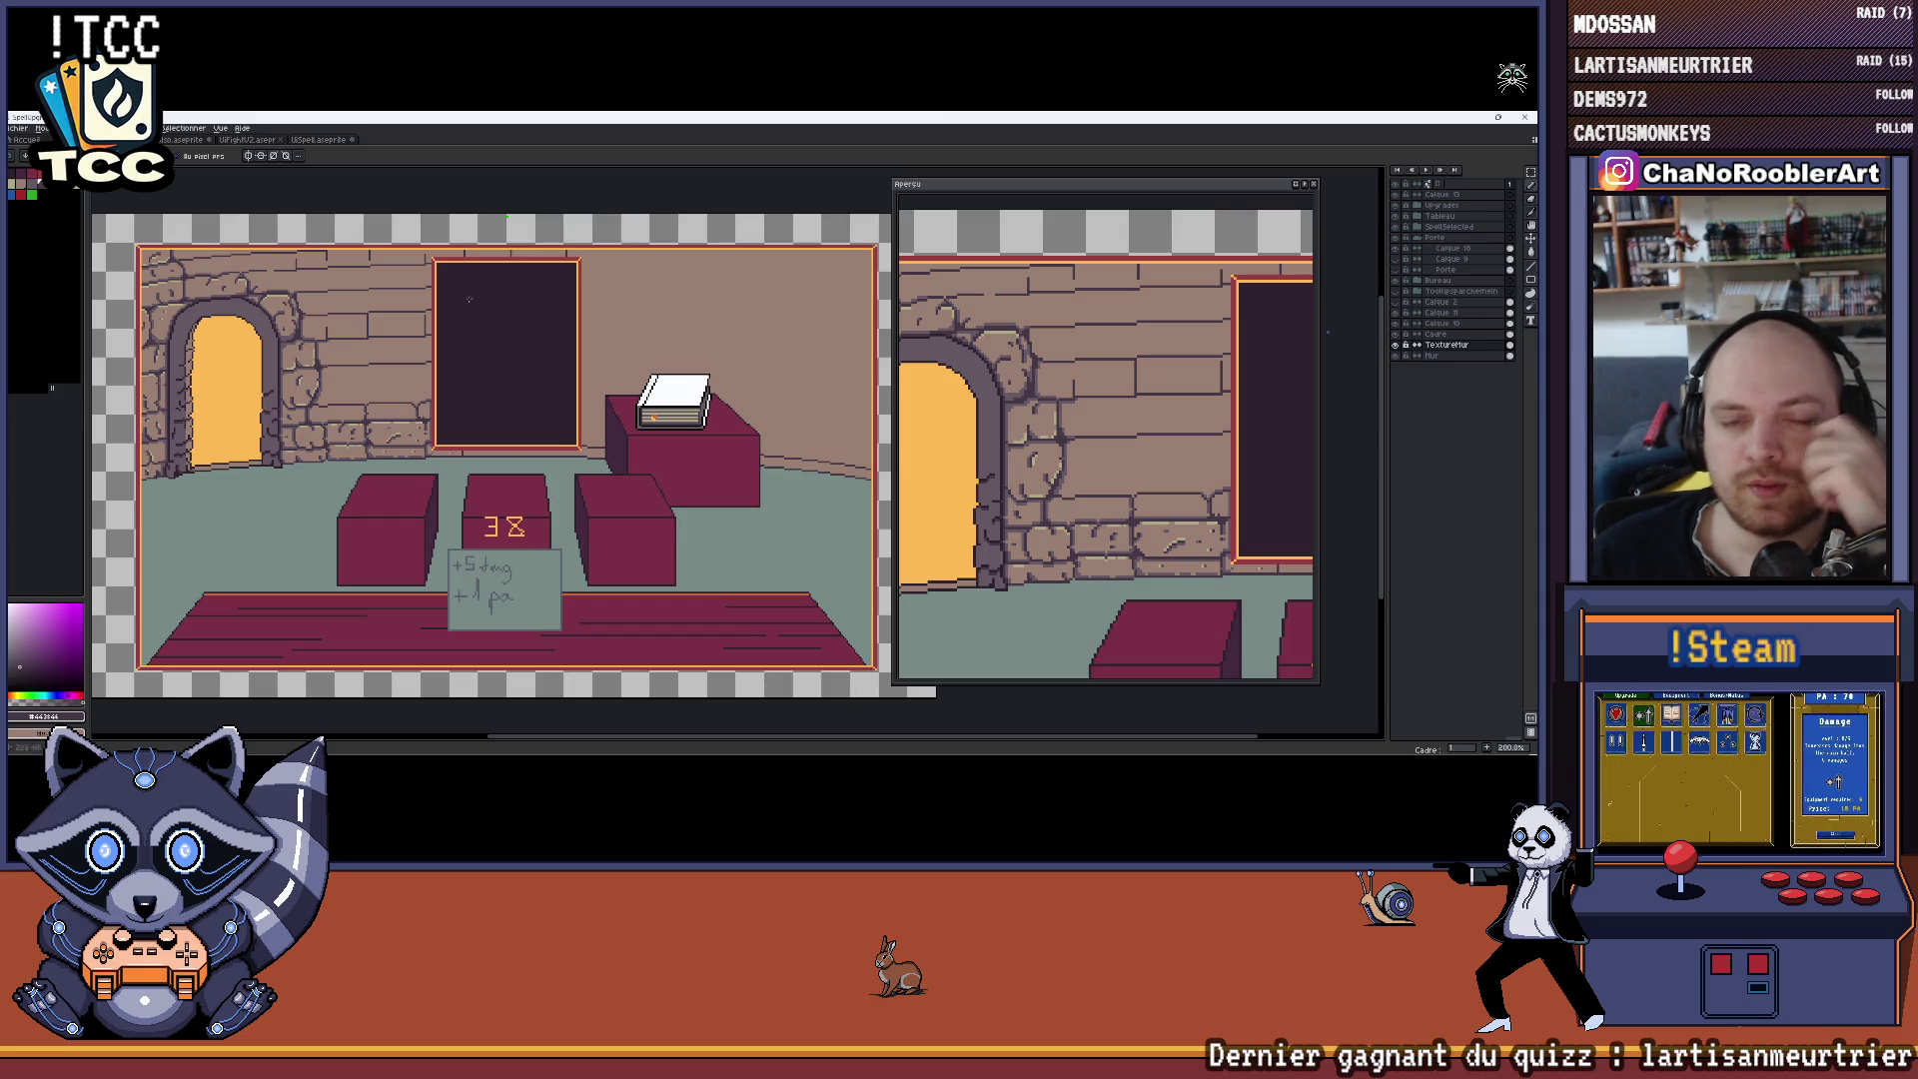
mouse_move(1016, 753)
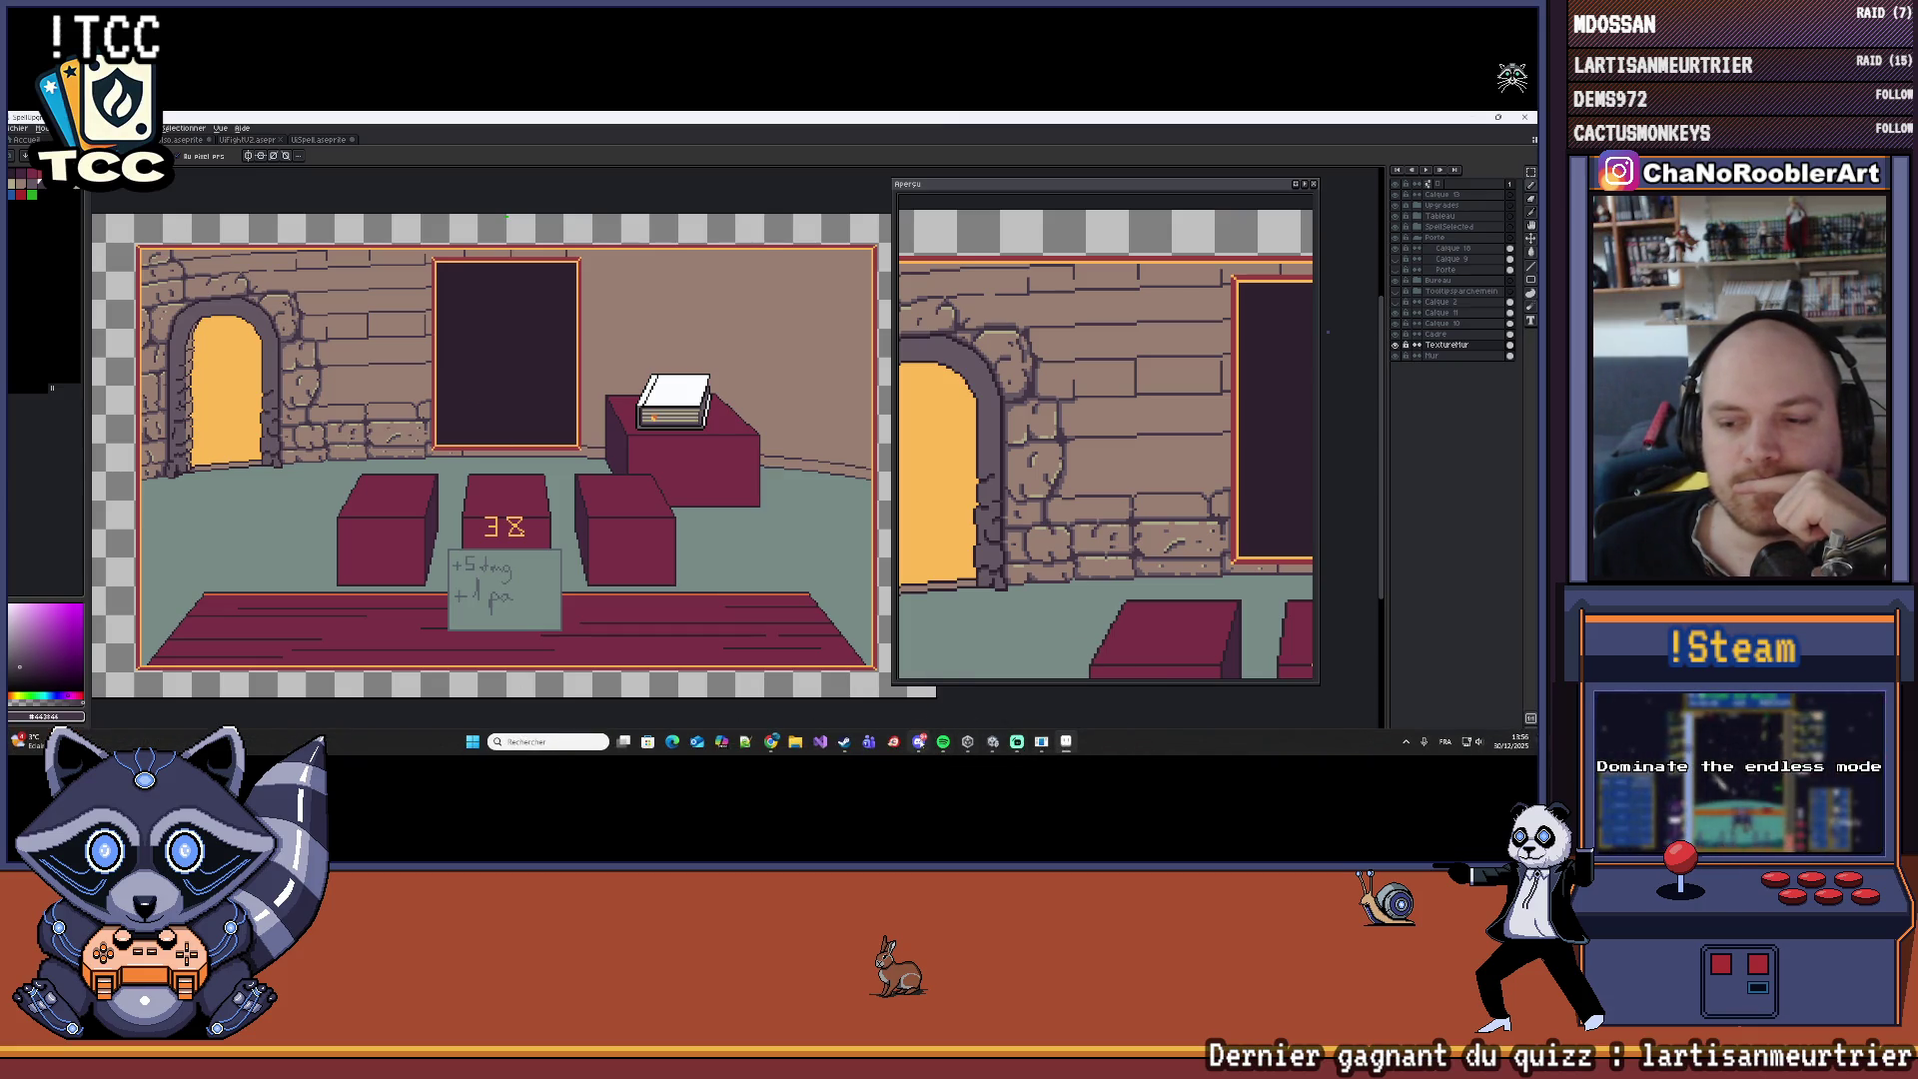
Bring Unity to the front, enter Play mode with Ctrl+P, and start a New Game
left_click(966, 687)
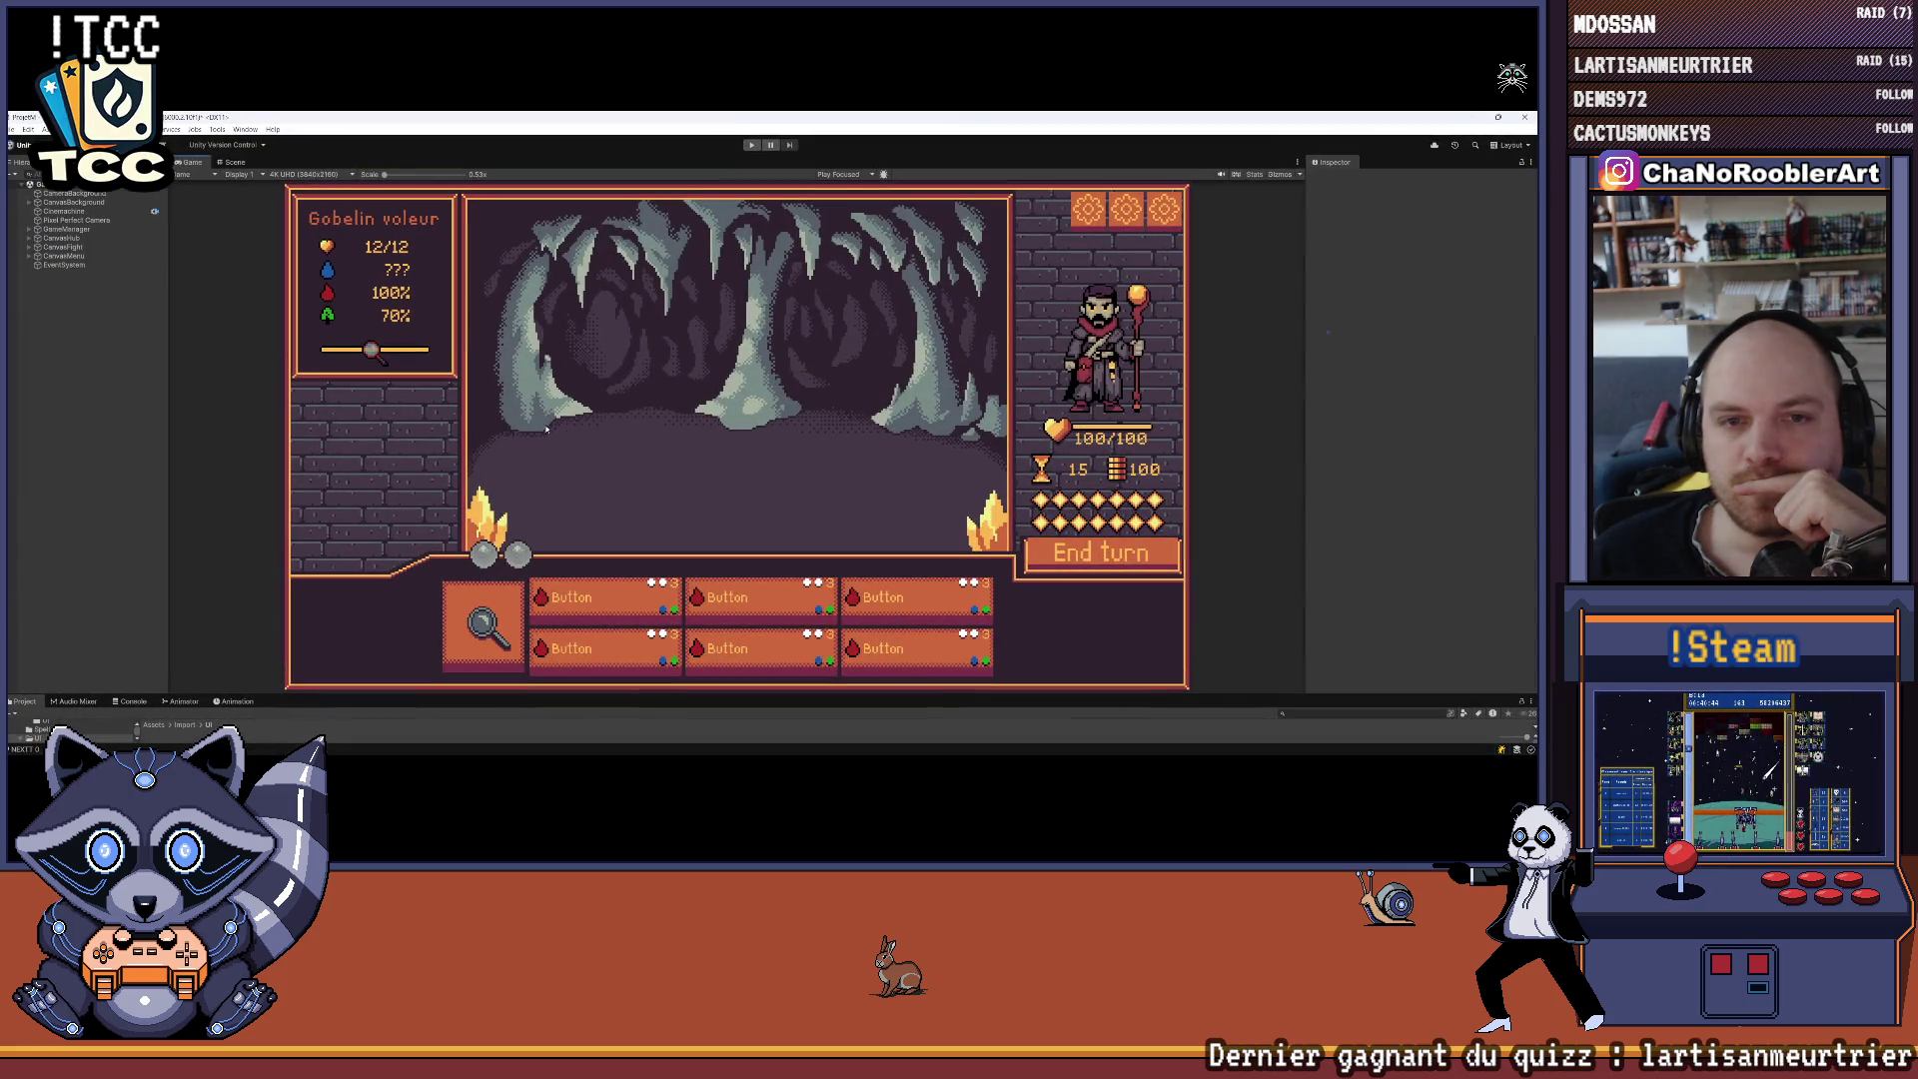
key("ctrl+p")
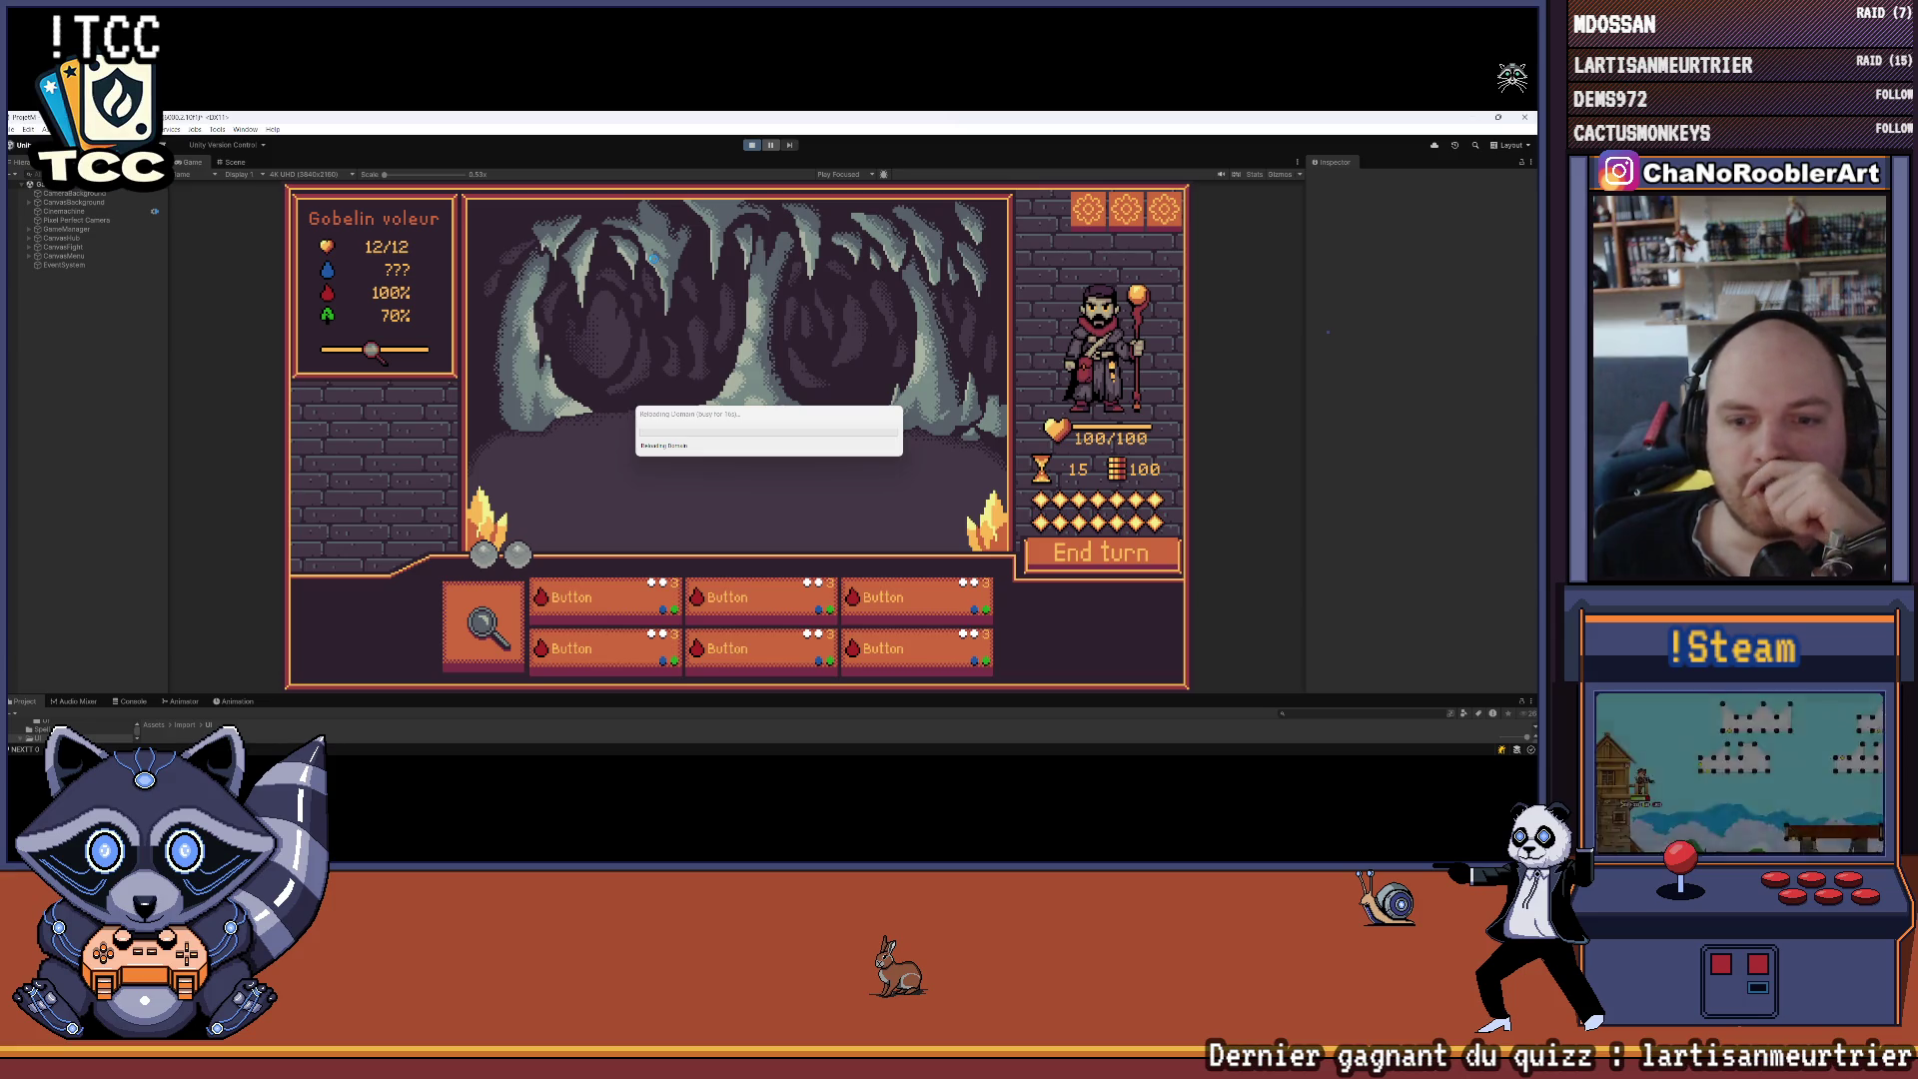
mouse_move(580, 747)
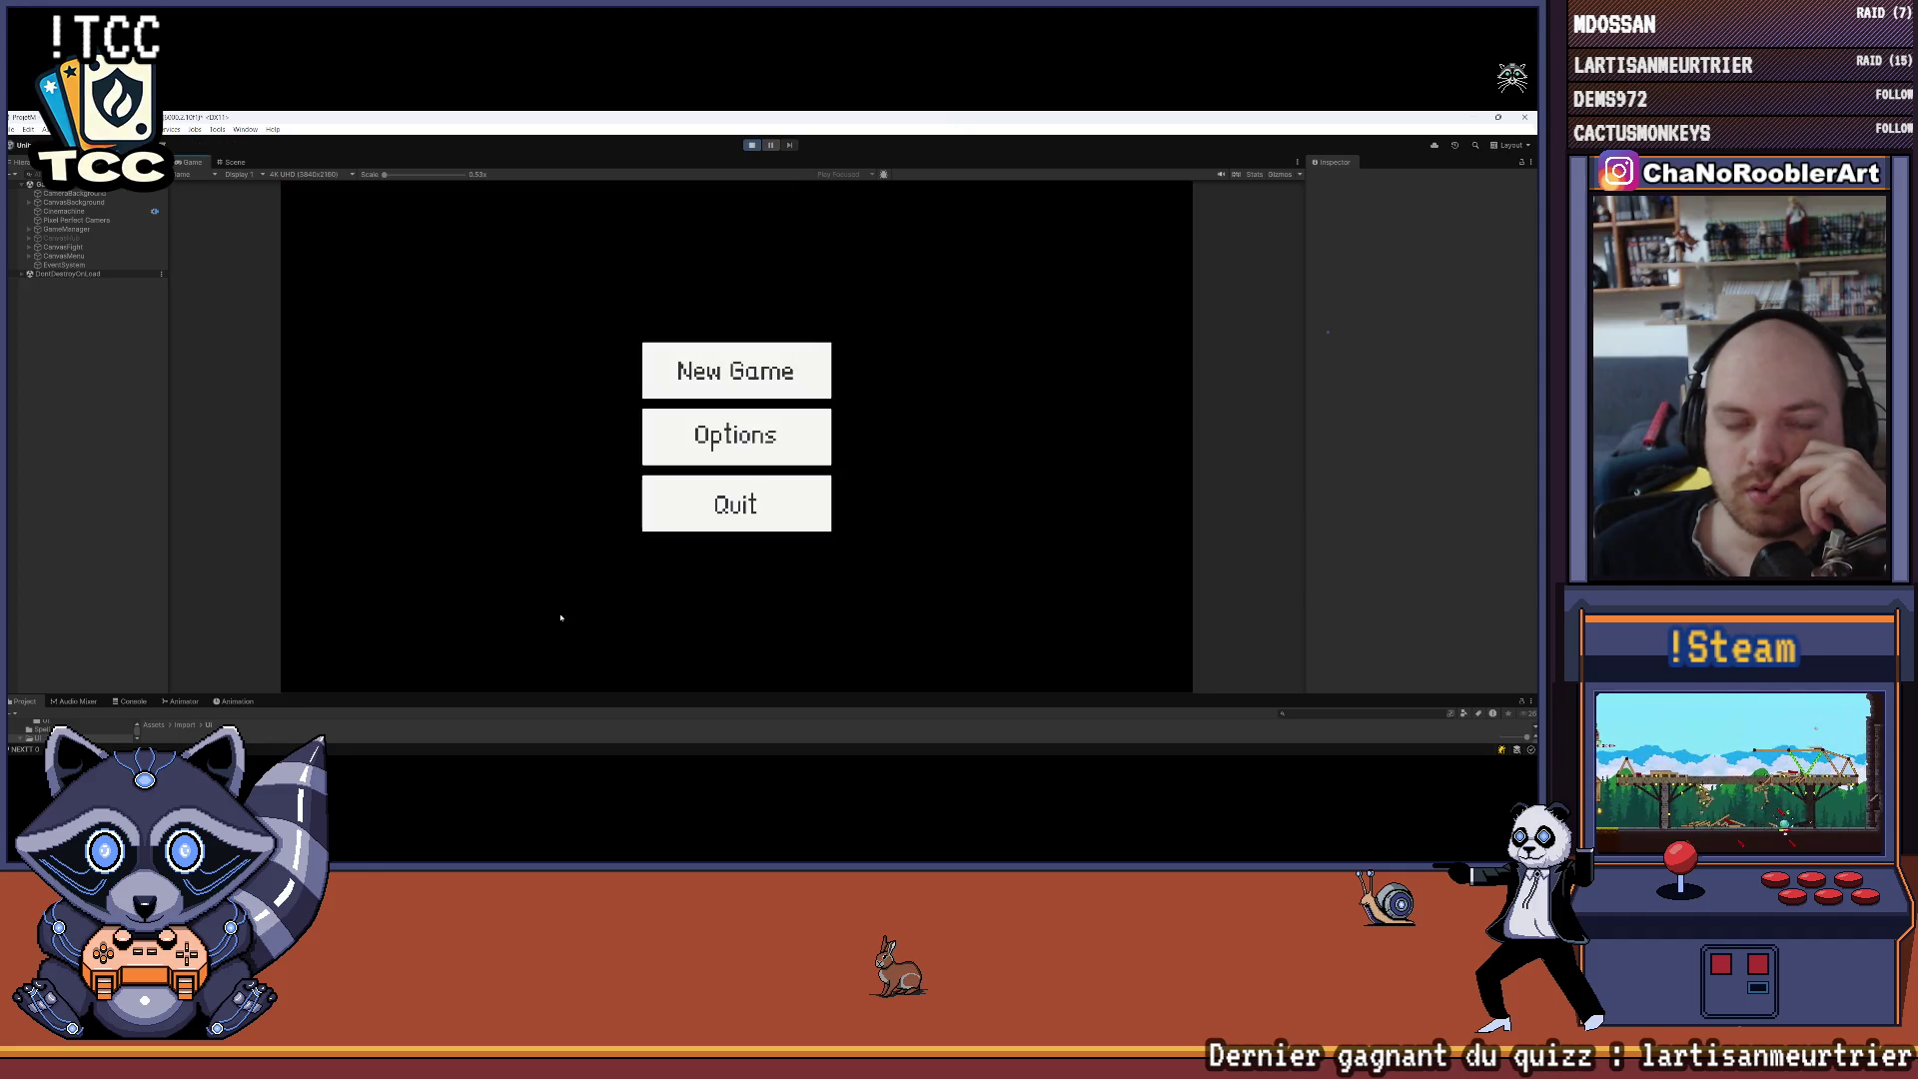
left_click(690, 363)
Pick the apprentice wizard with F_Flameiris and F_Burn, and enter the spell-learning room
left_click(734, 436)
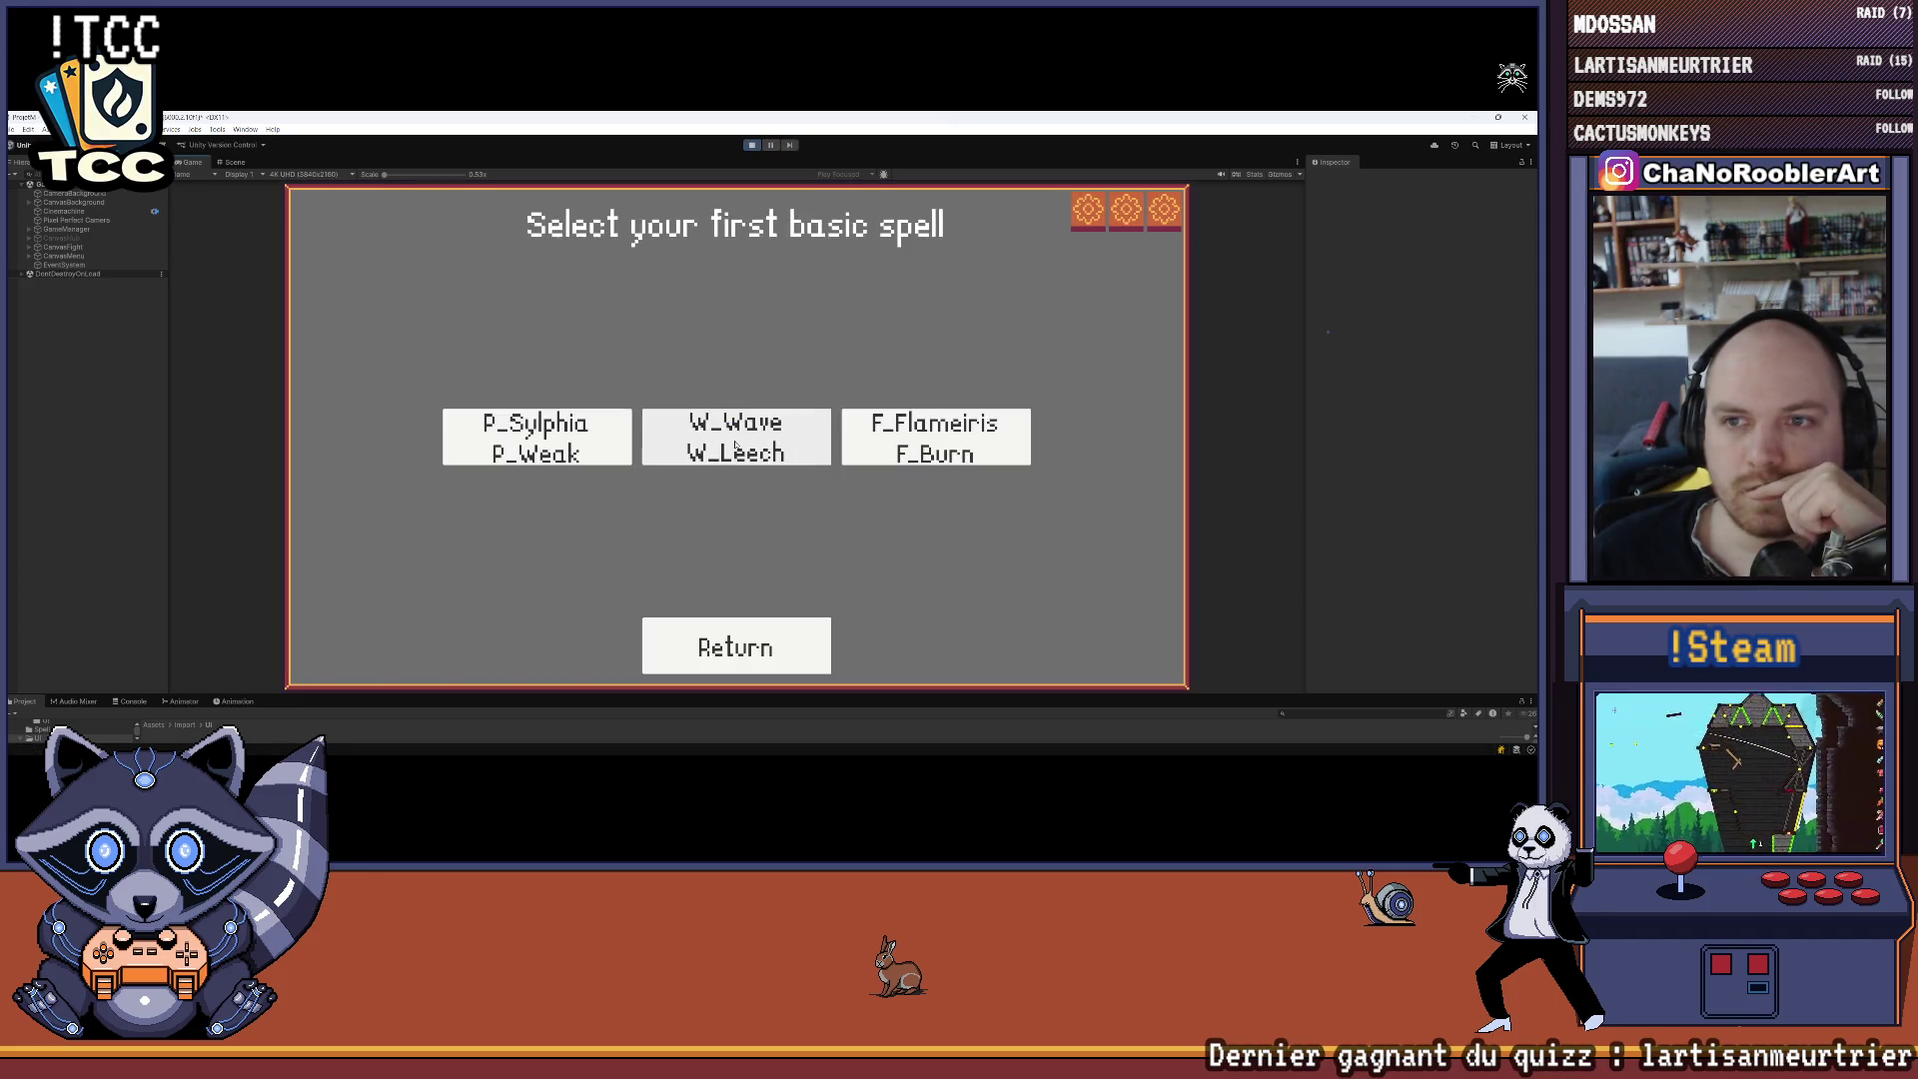
left_click(911, 430)
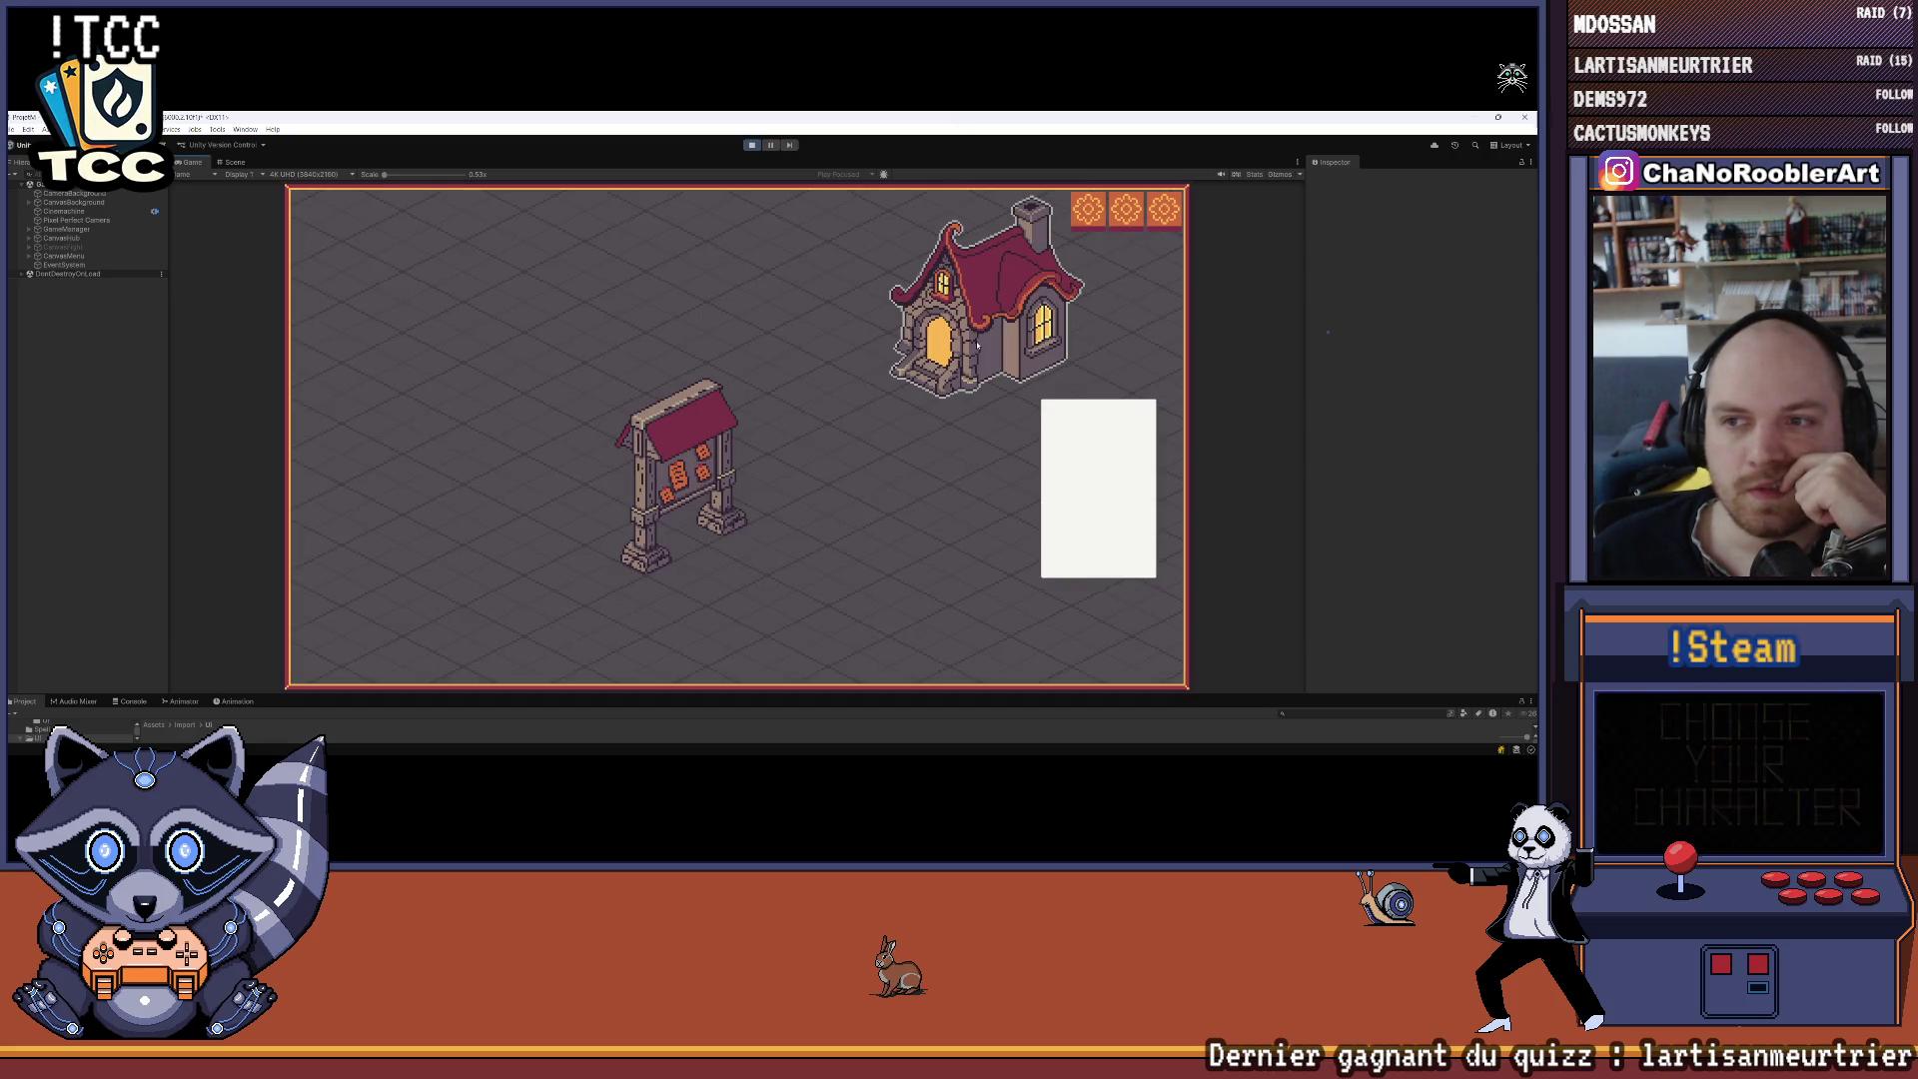
left_click(1010, 385)
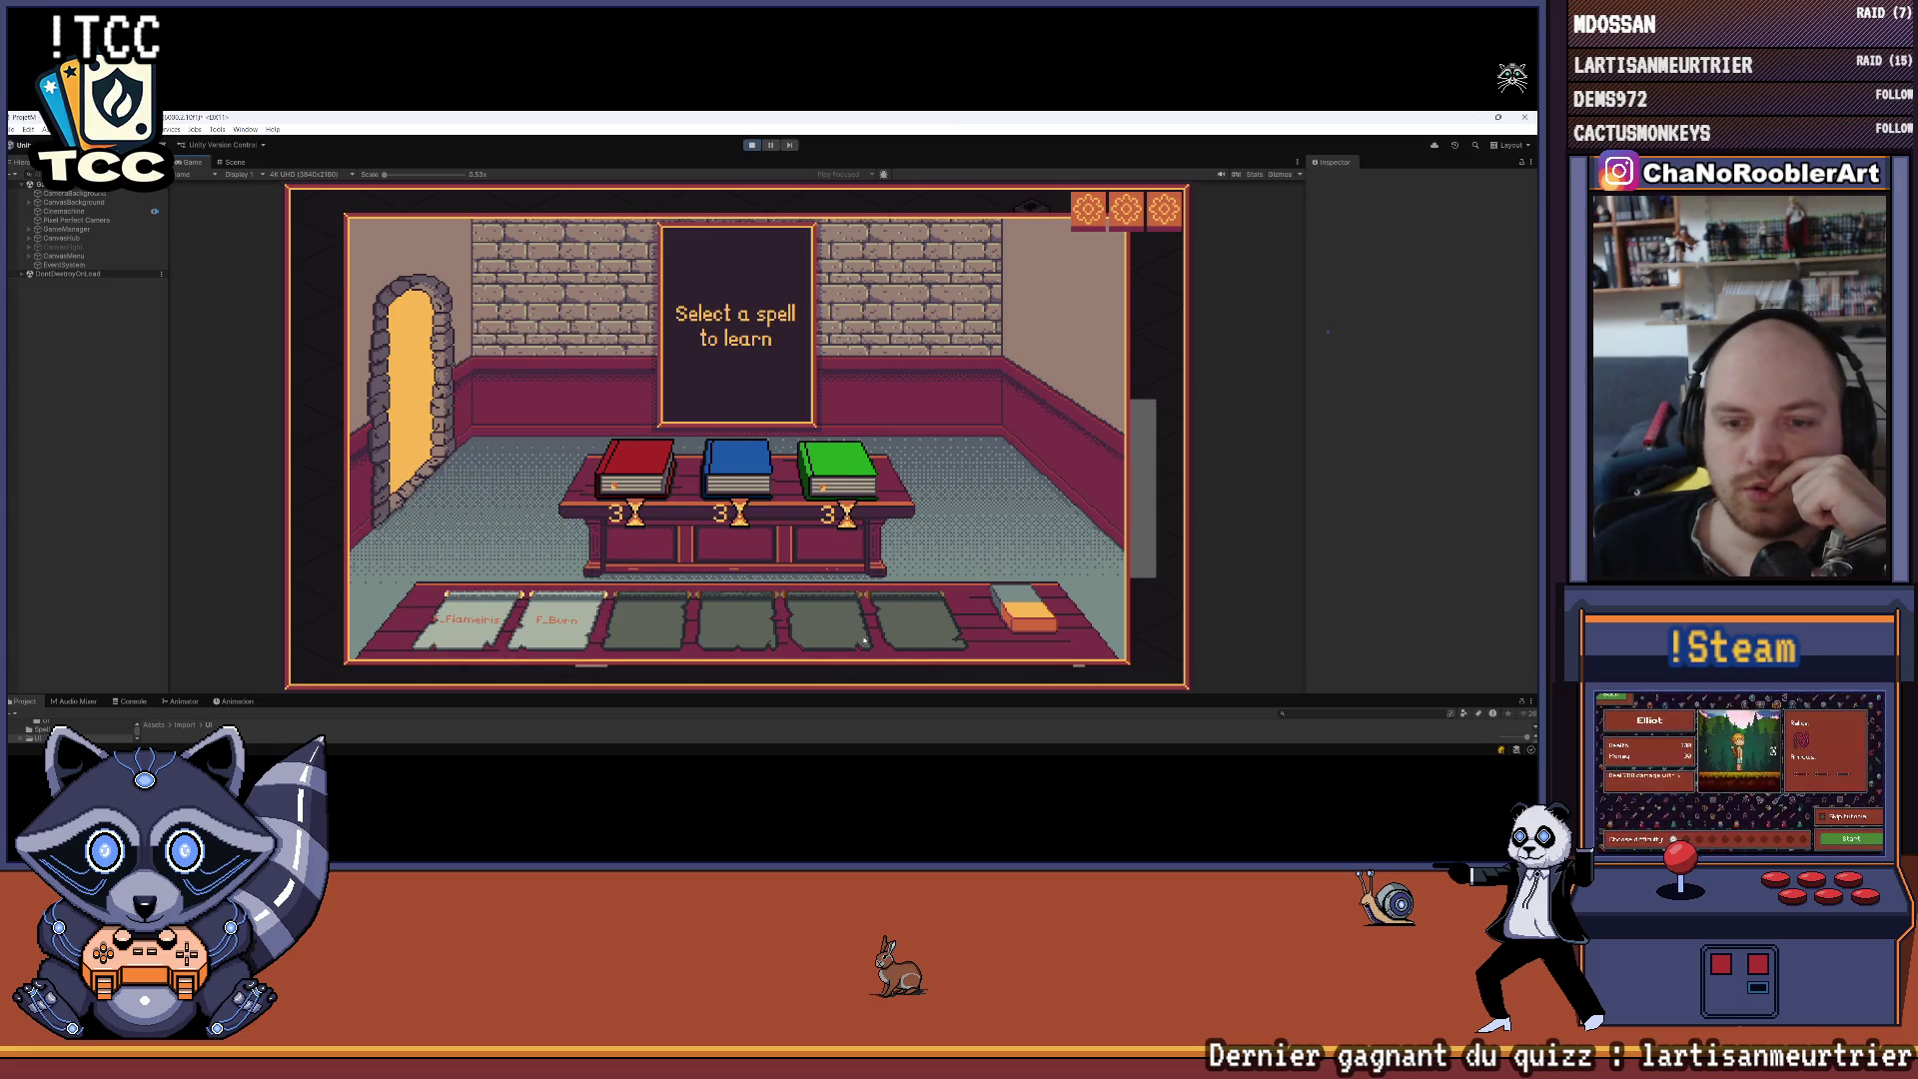
mouse_move(537, 625)
mouse_move(708, 547)
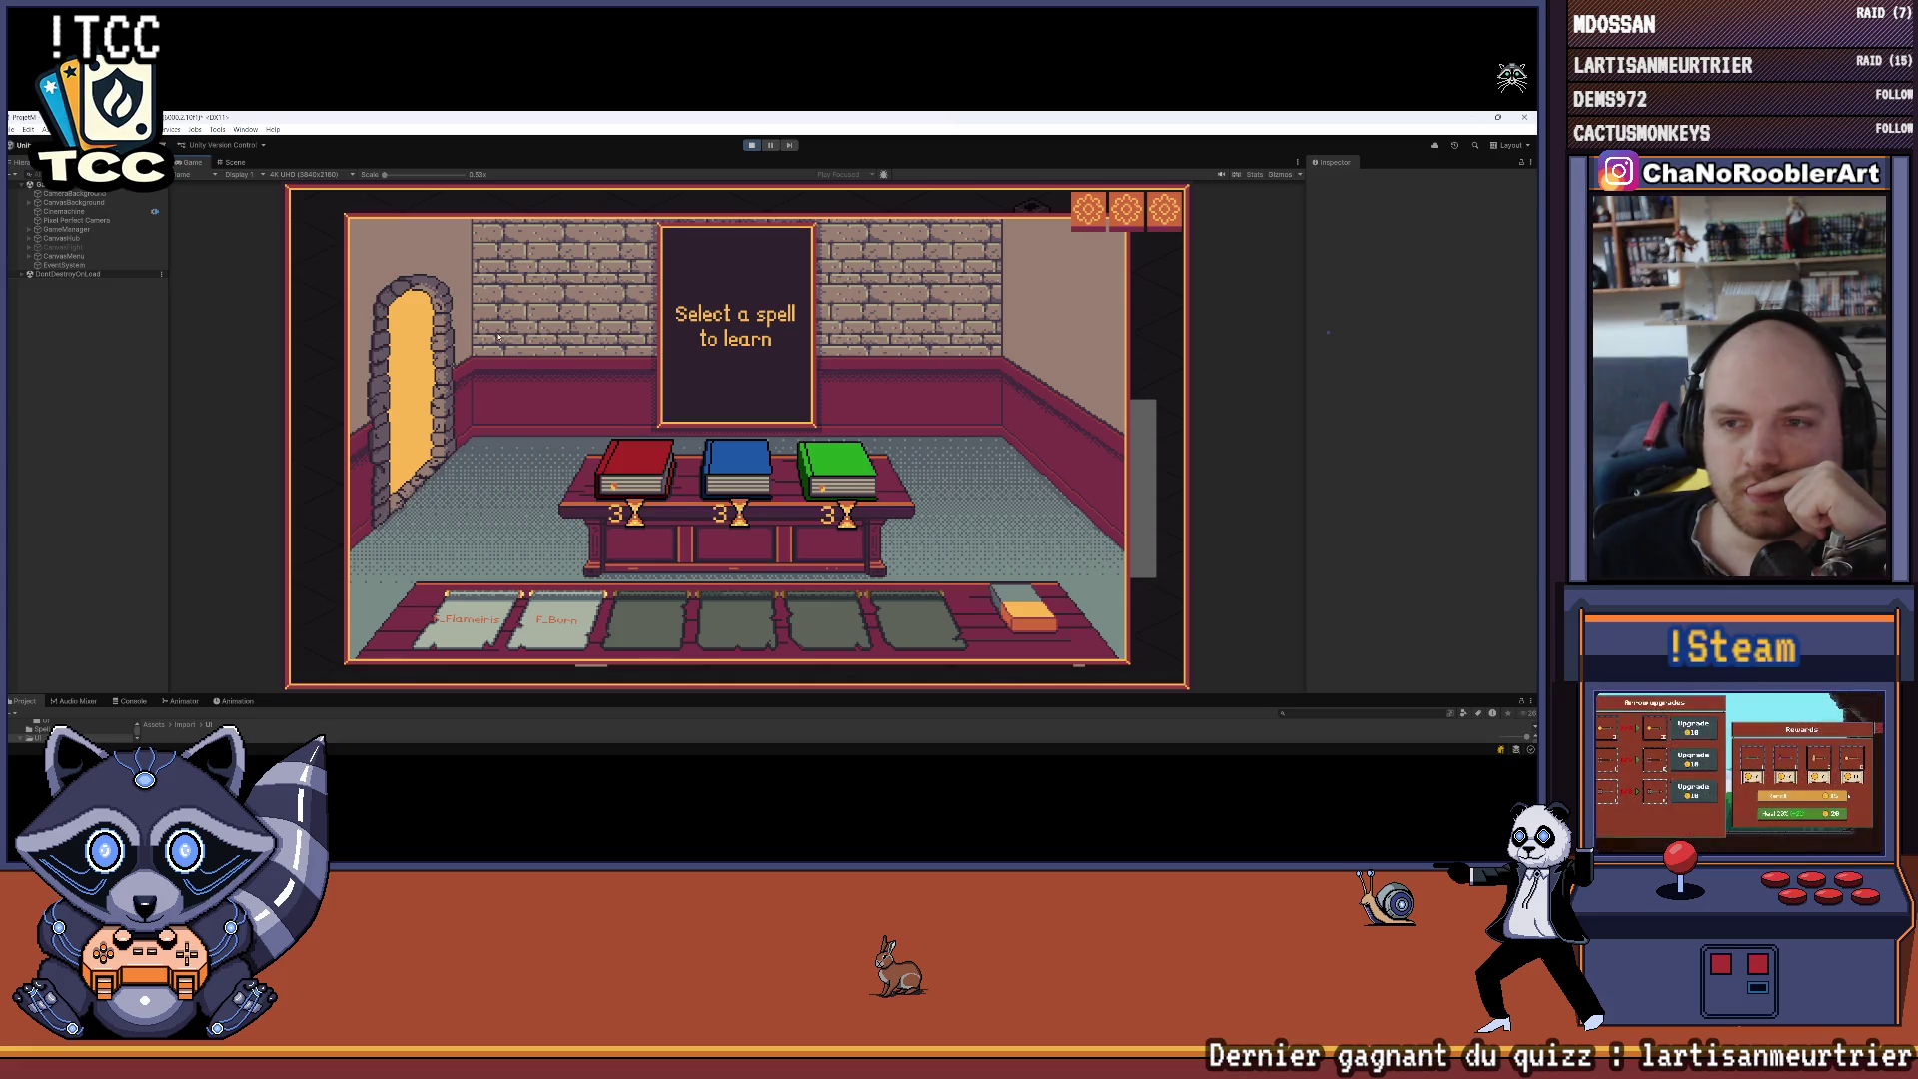
Return to the hub map, view and close the spell details, then switch to Aseprite
left_click(403, 369)
left_click(1058, 484)
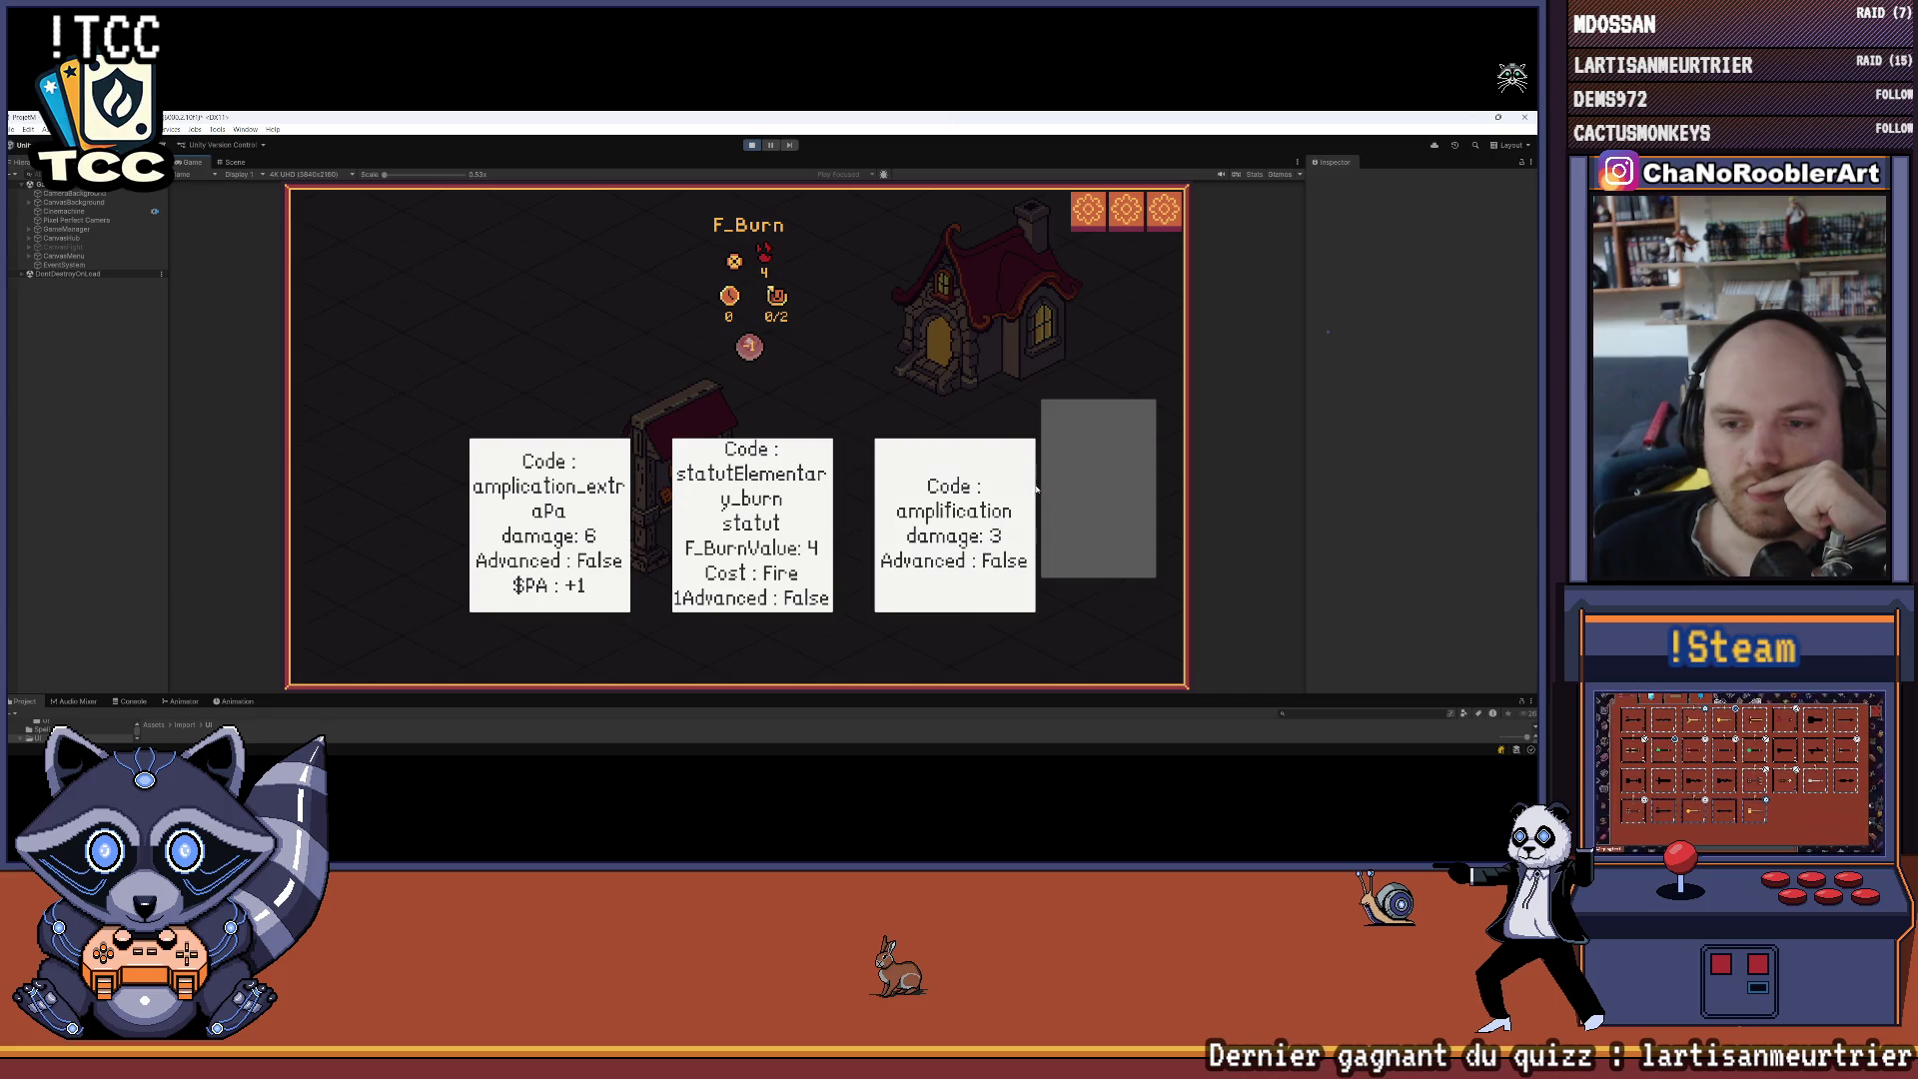
left_click(576, 504)
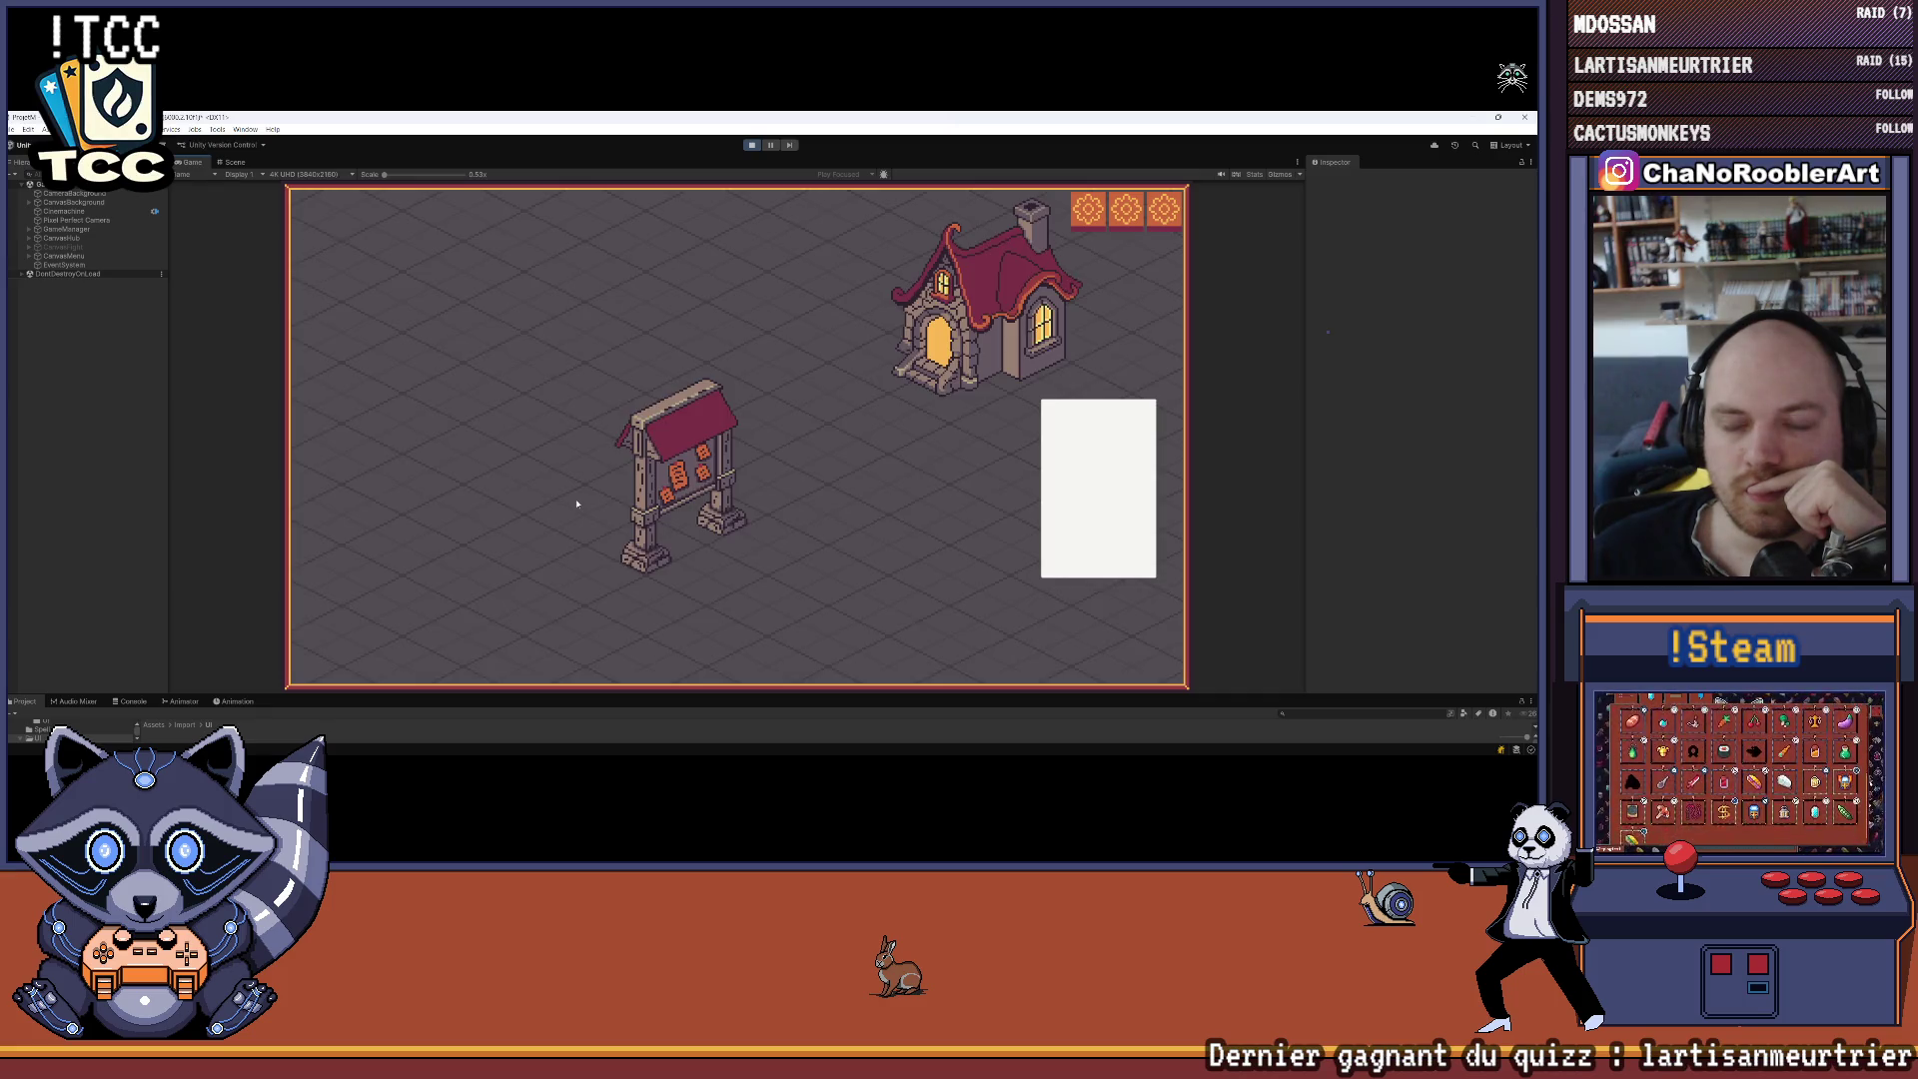
left_click(1065, 741)
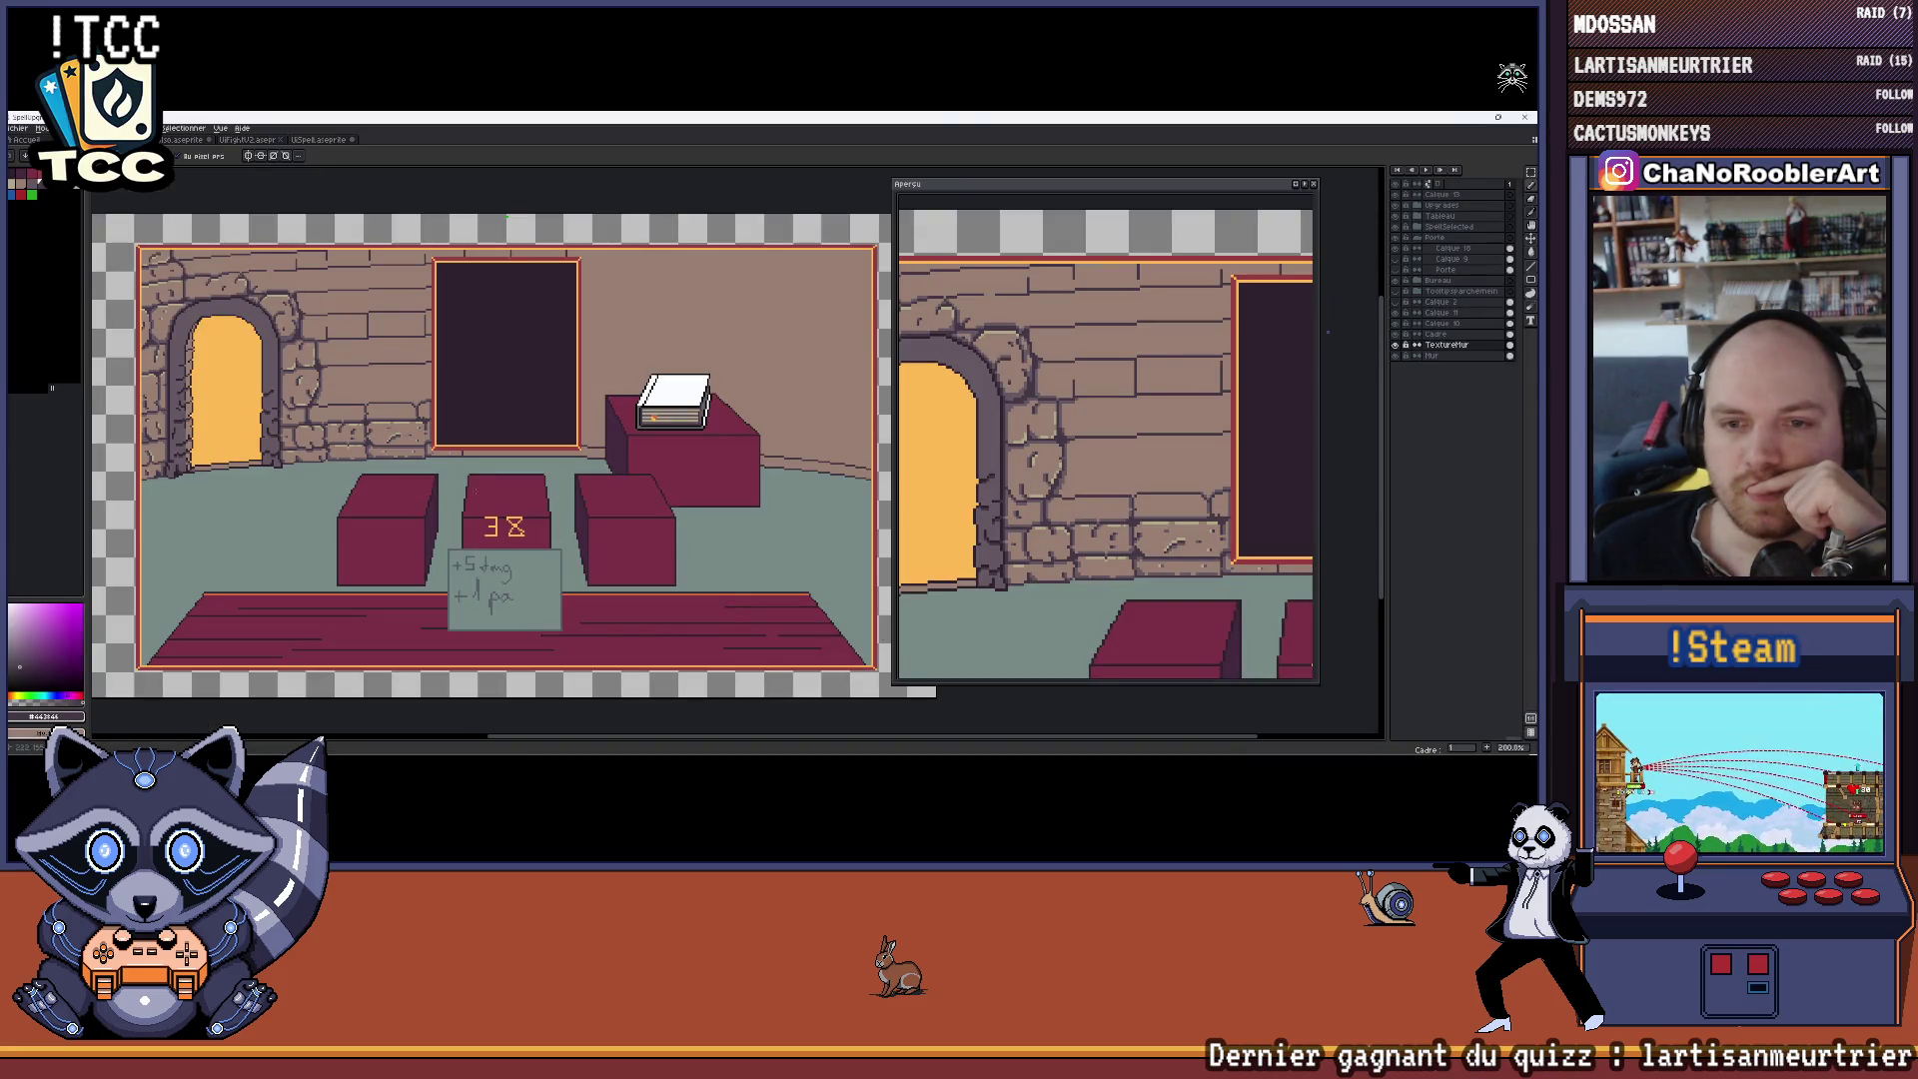
Zoom the Aseprite mockup in and out to review the doorway, book and crates
scroll(634, 502, "down", 1)
scroll(634, 503, "up", 2)
scroll(635, 502, "down", 1)
scroll(639, 497, "down", 2)
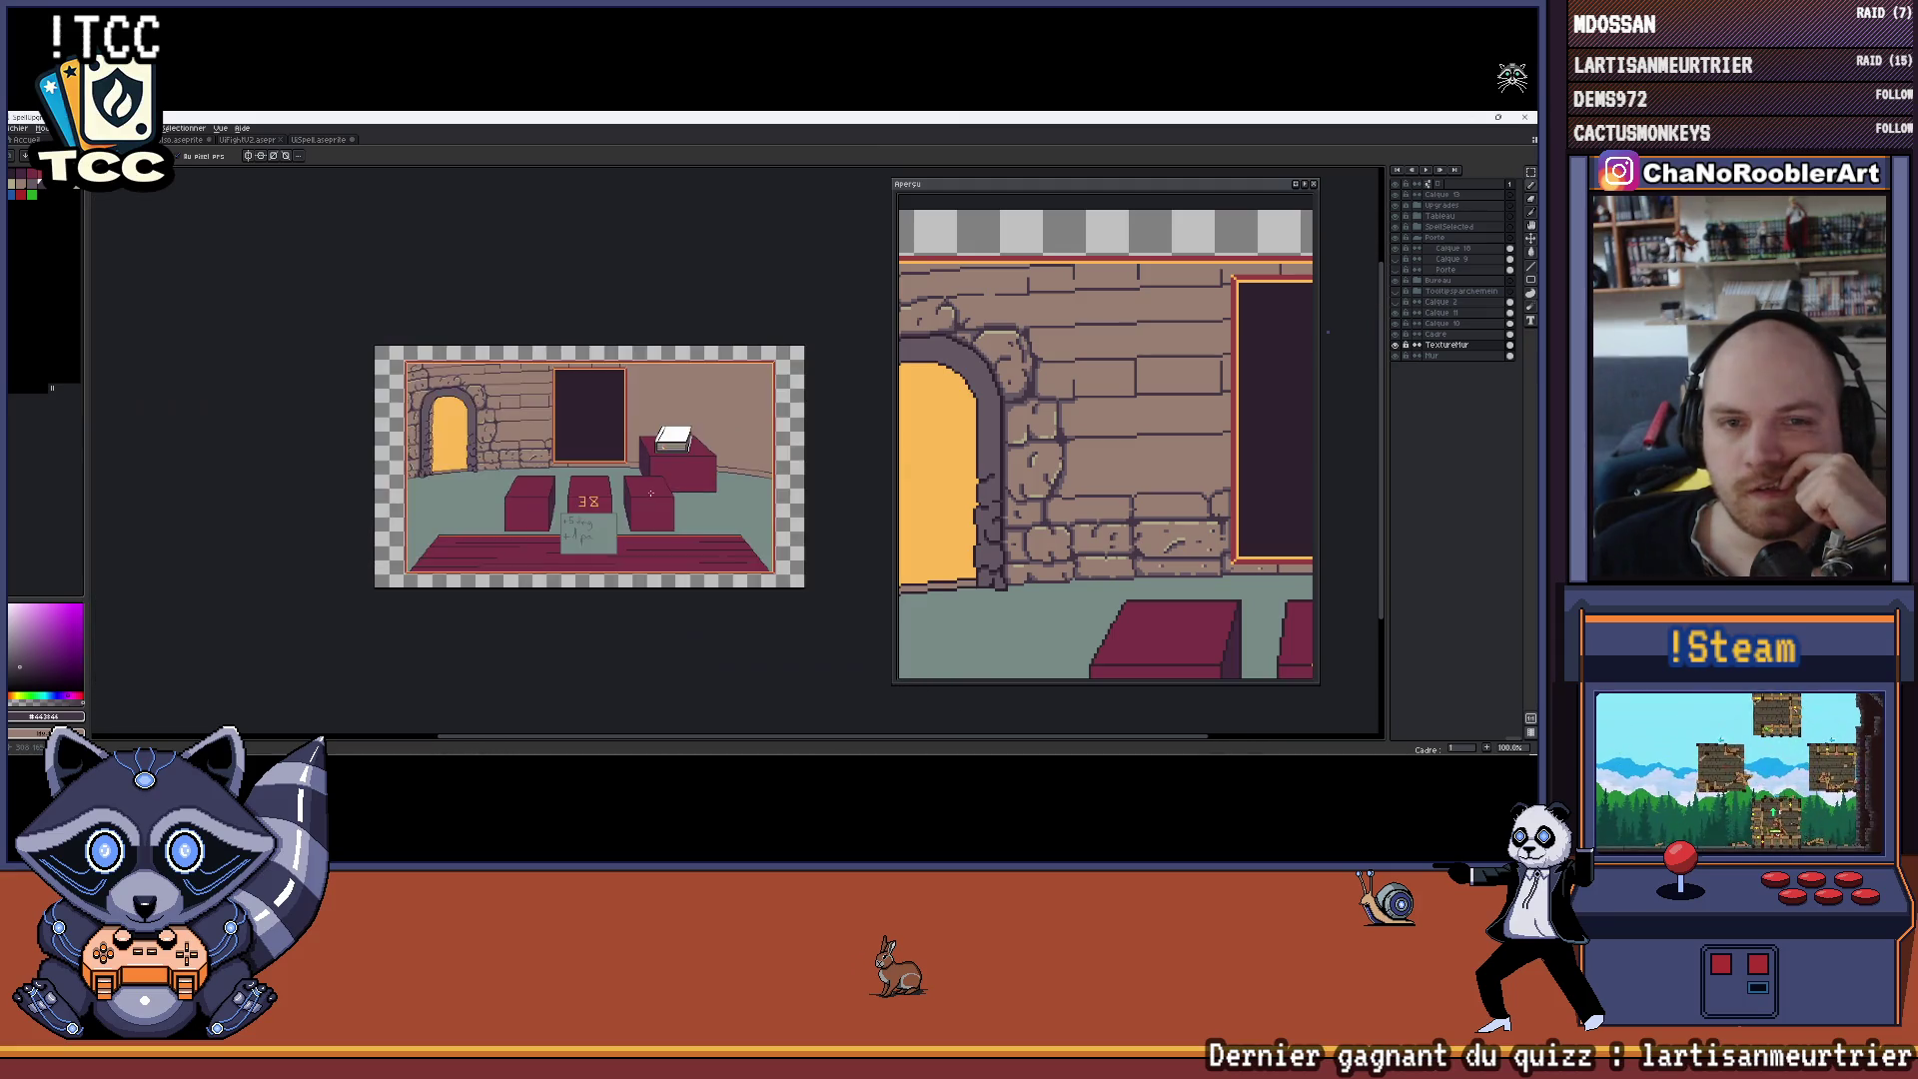
scroll(649, 491, "up", 2)
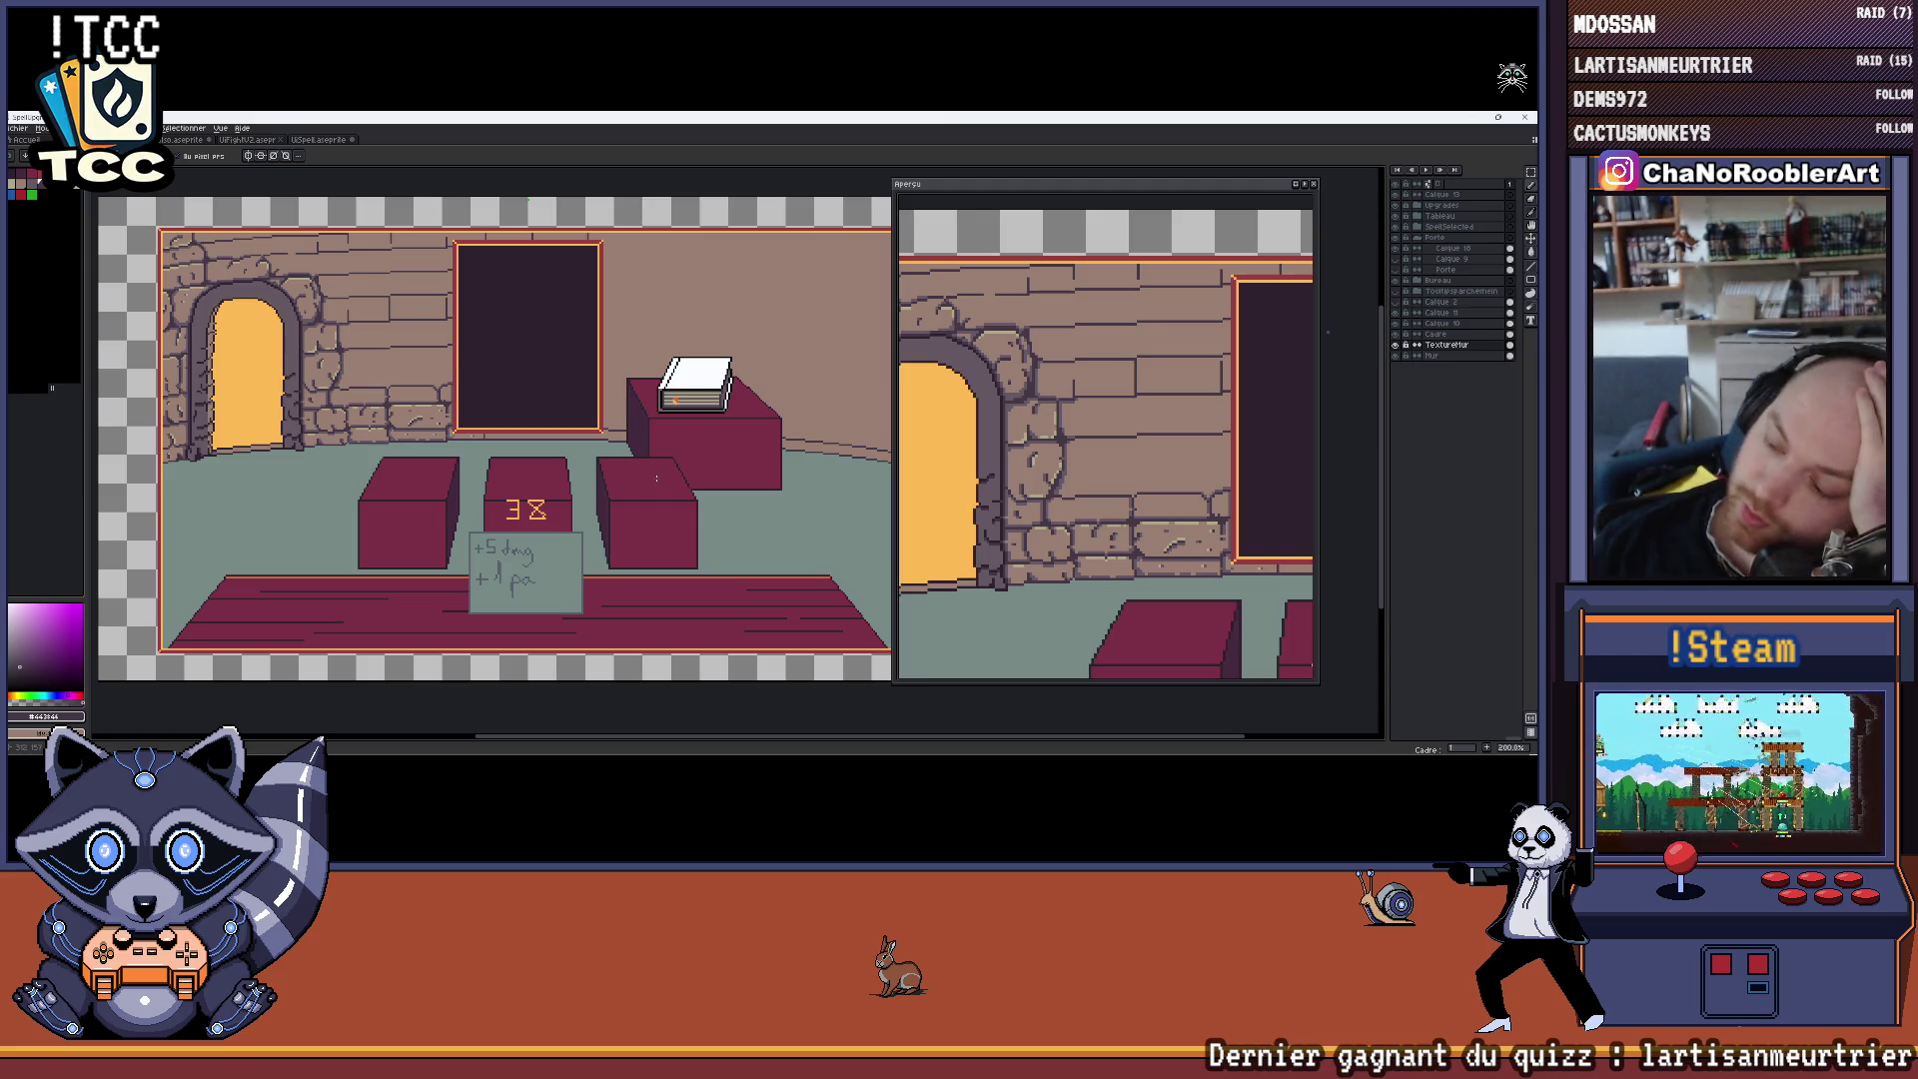
scroll(653, 305, "down", 1)
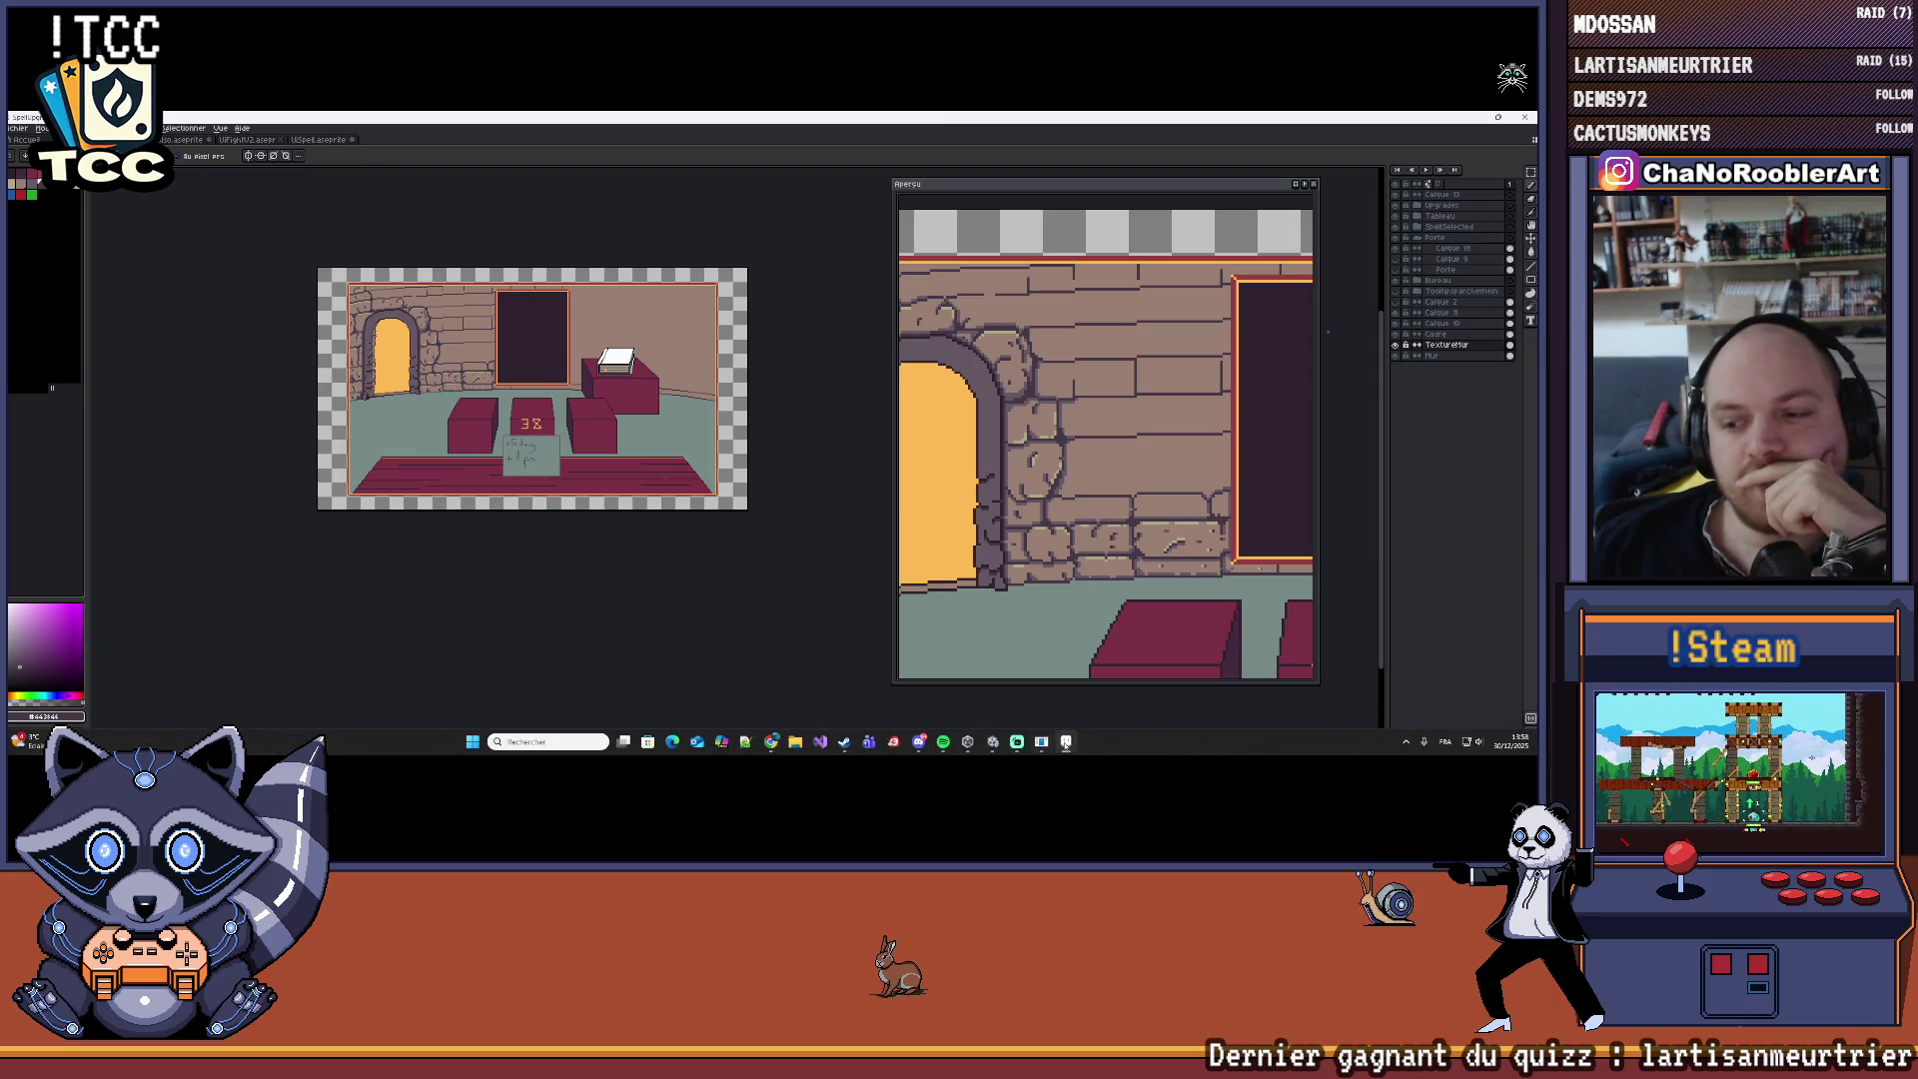
Back in the Unity game, enter the spell room and learn W_Wave from the blue book
left_click(1065, 741)
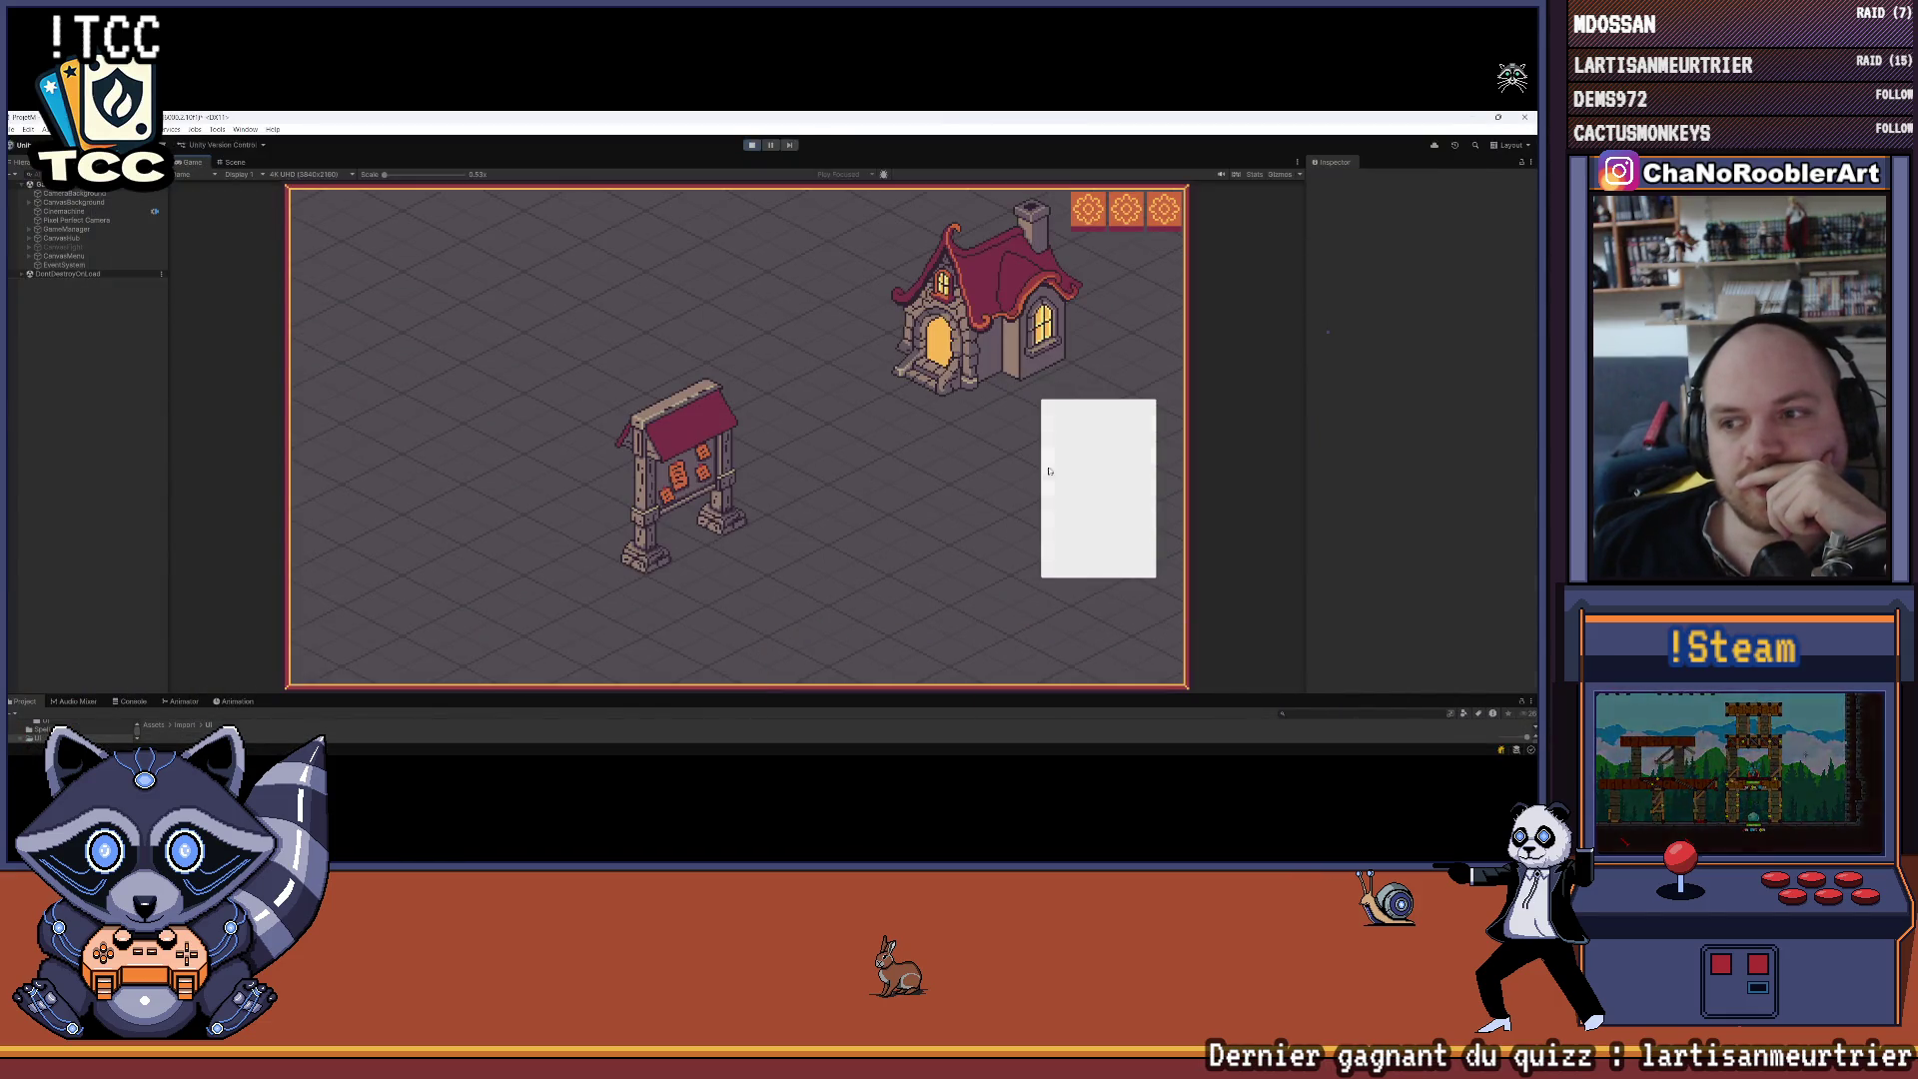
left_click(939, 309)
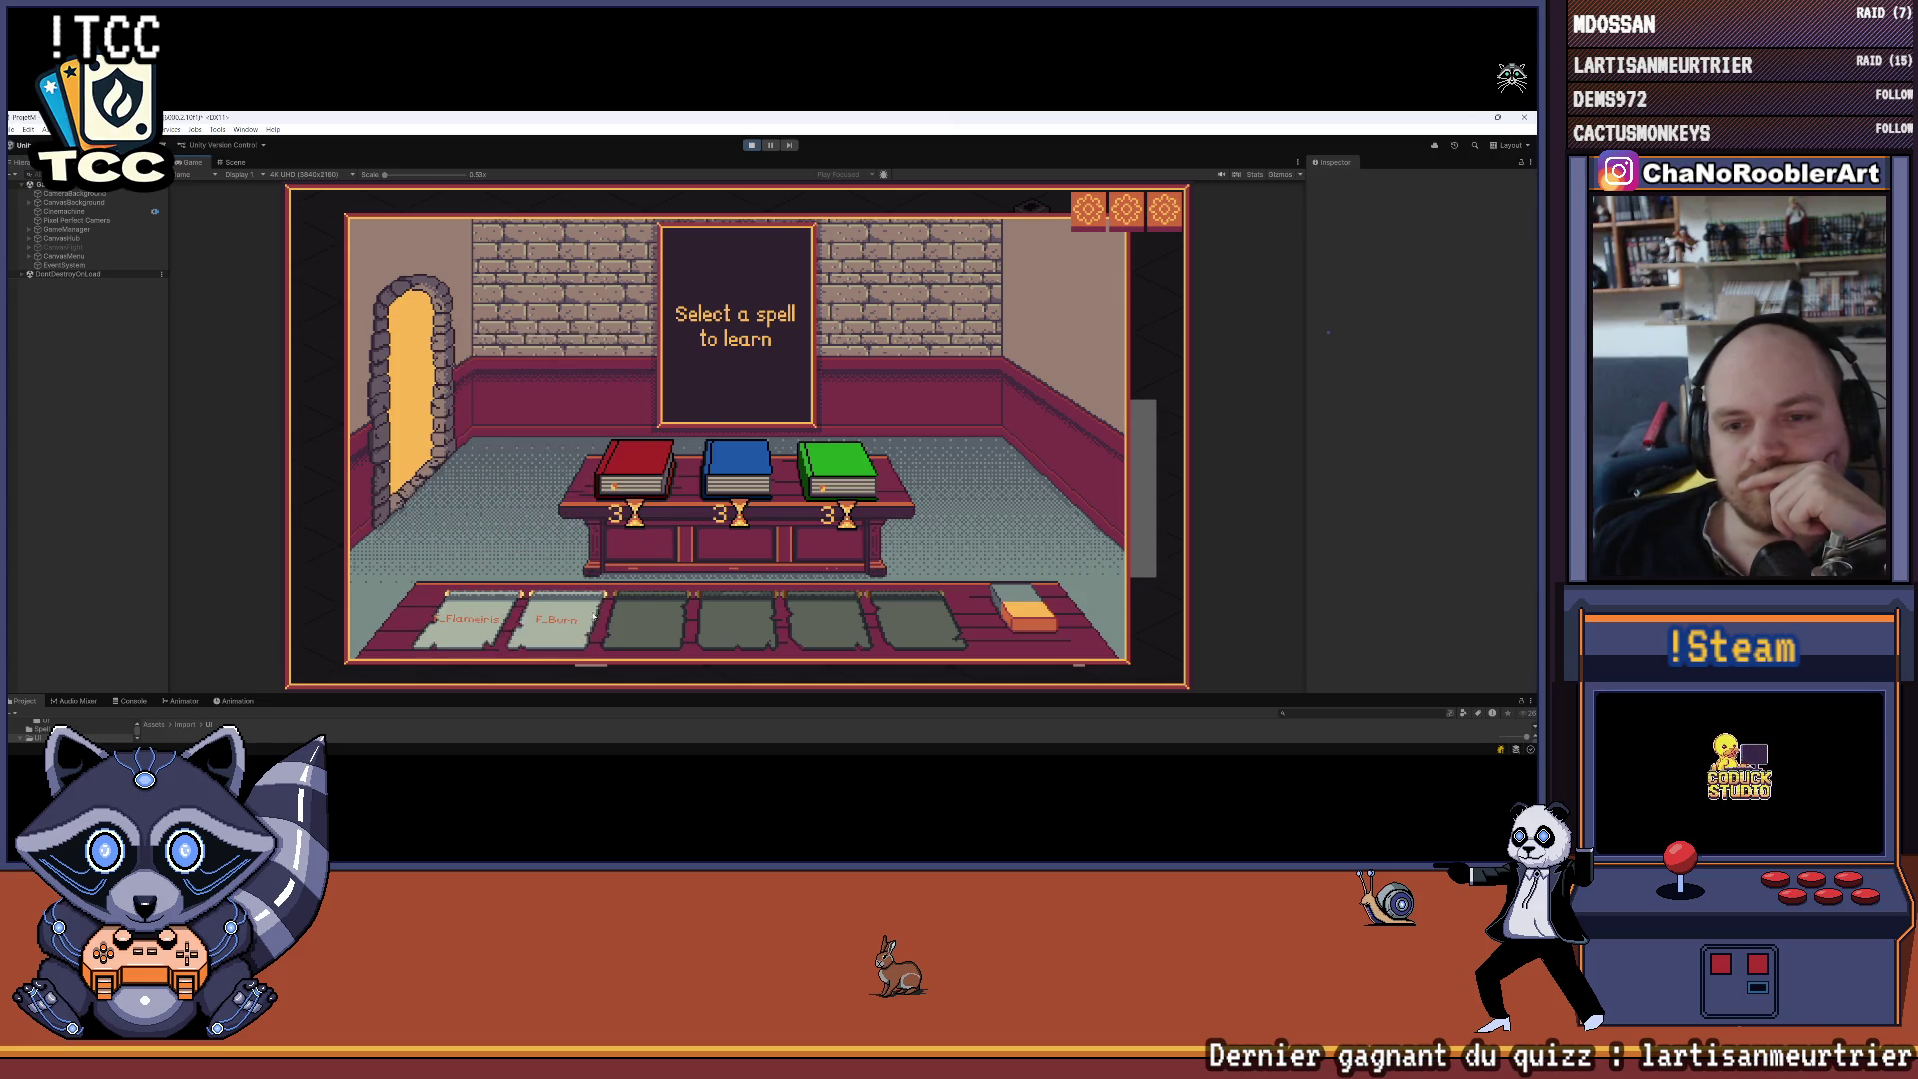
left_click(737, 469)
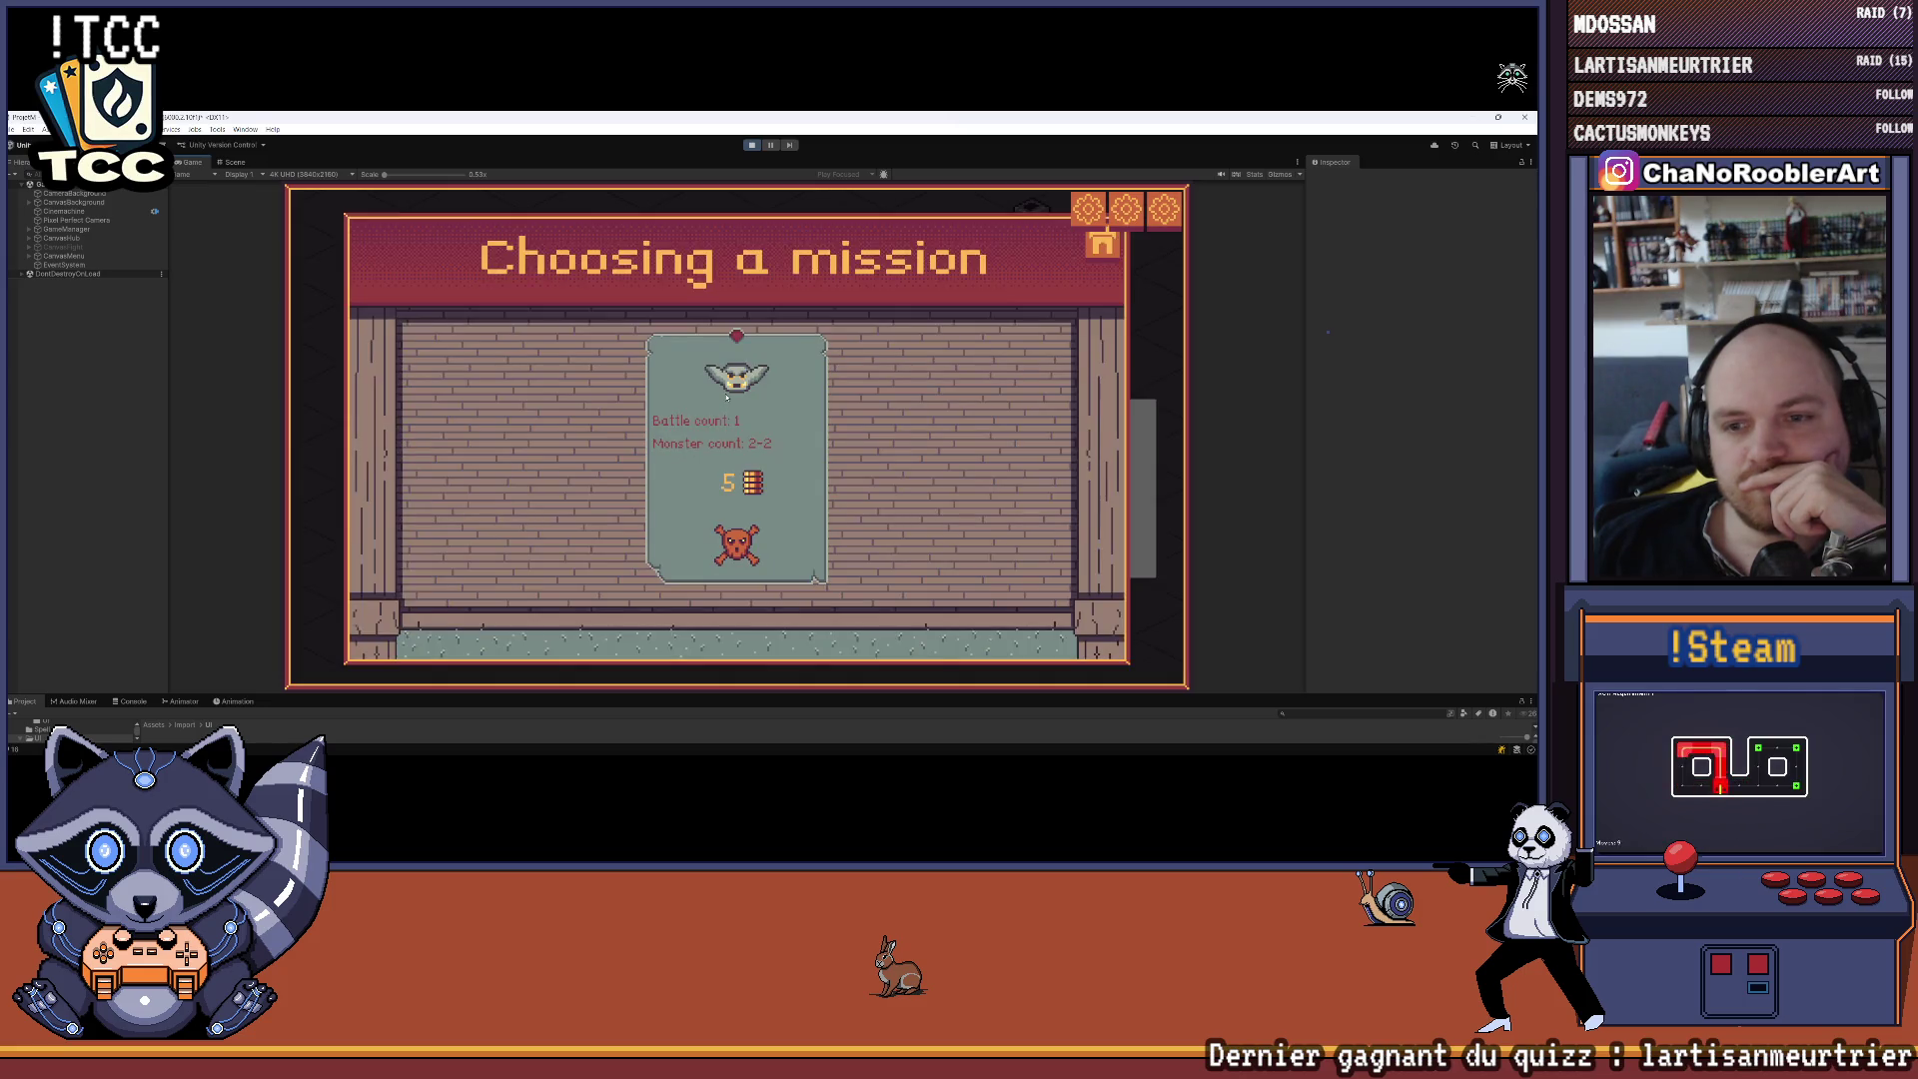
Win the goblin cave battle with F_Flameiris, F_Burn and W_Wave, then return to the hub
left_click(740, 454)
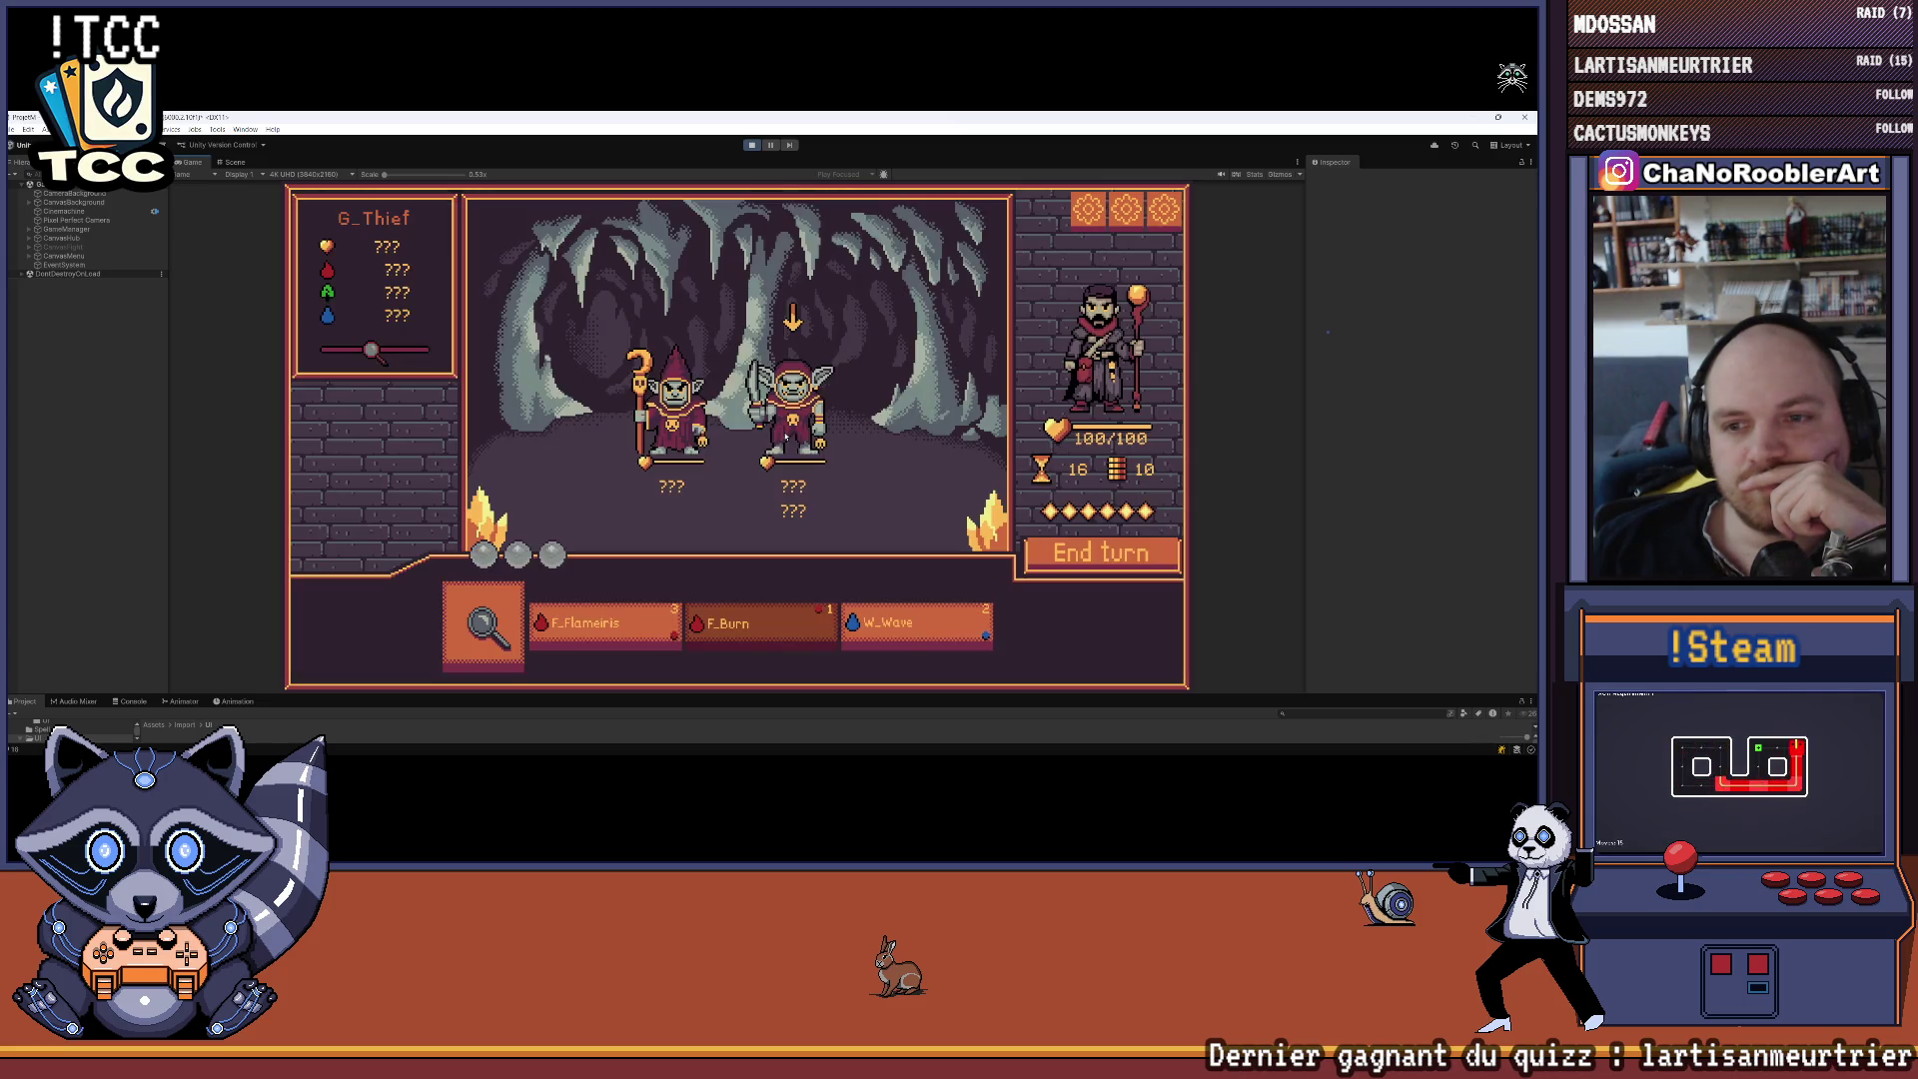
left_click(591, 631)
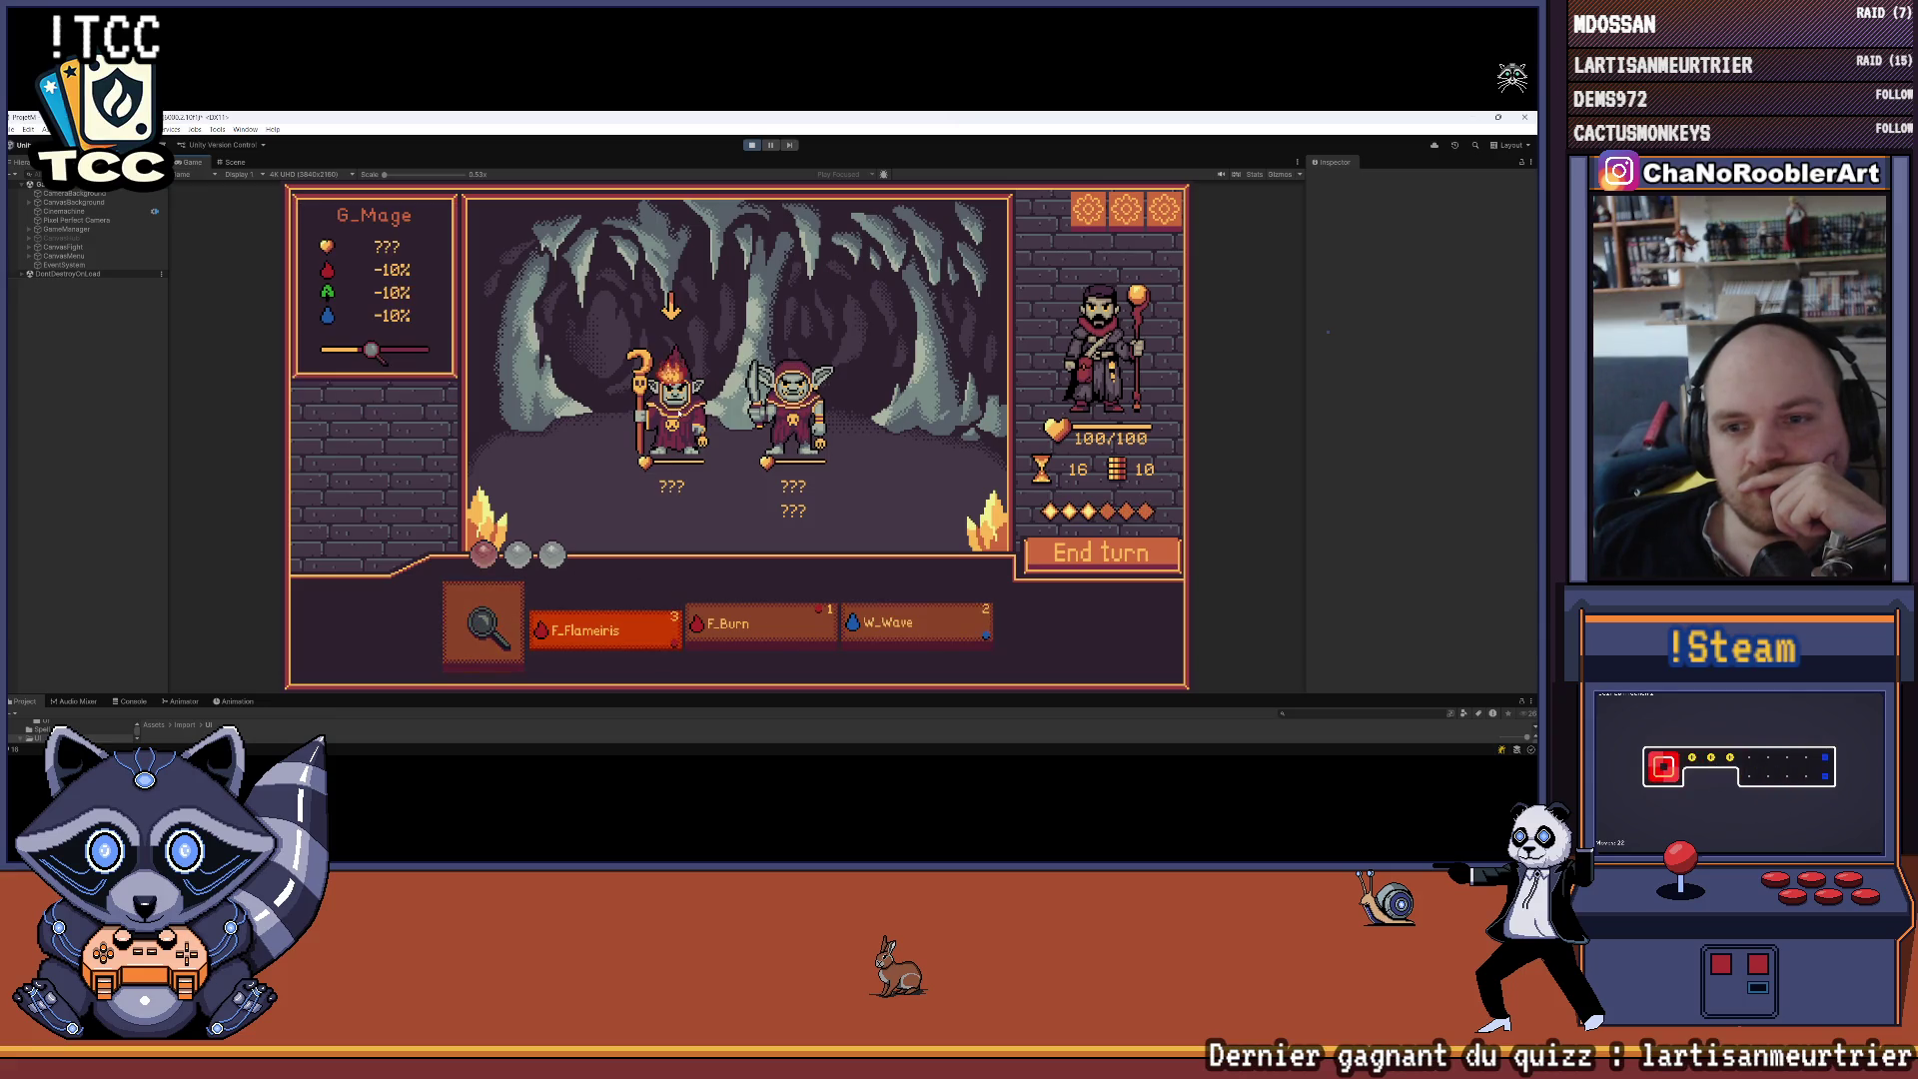
left_click(672, 409)
left_click(759, 627)
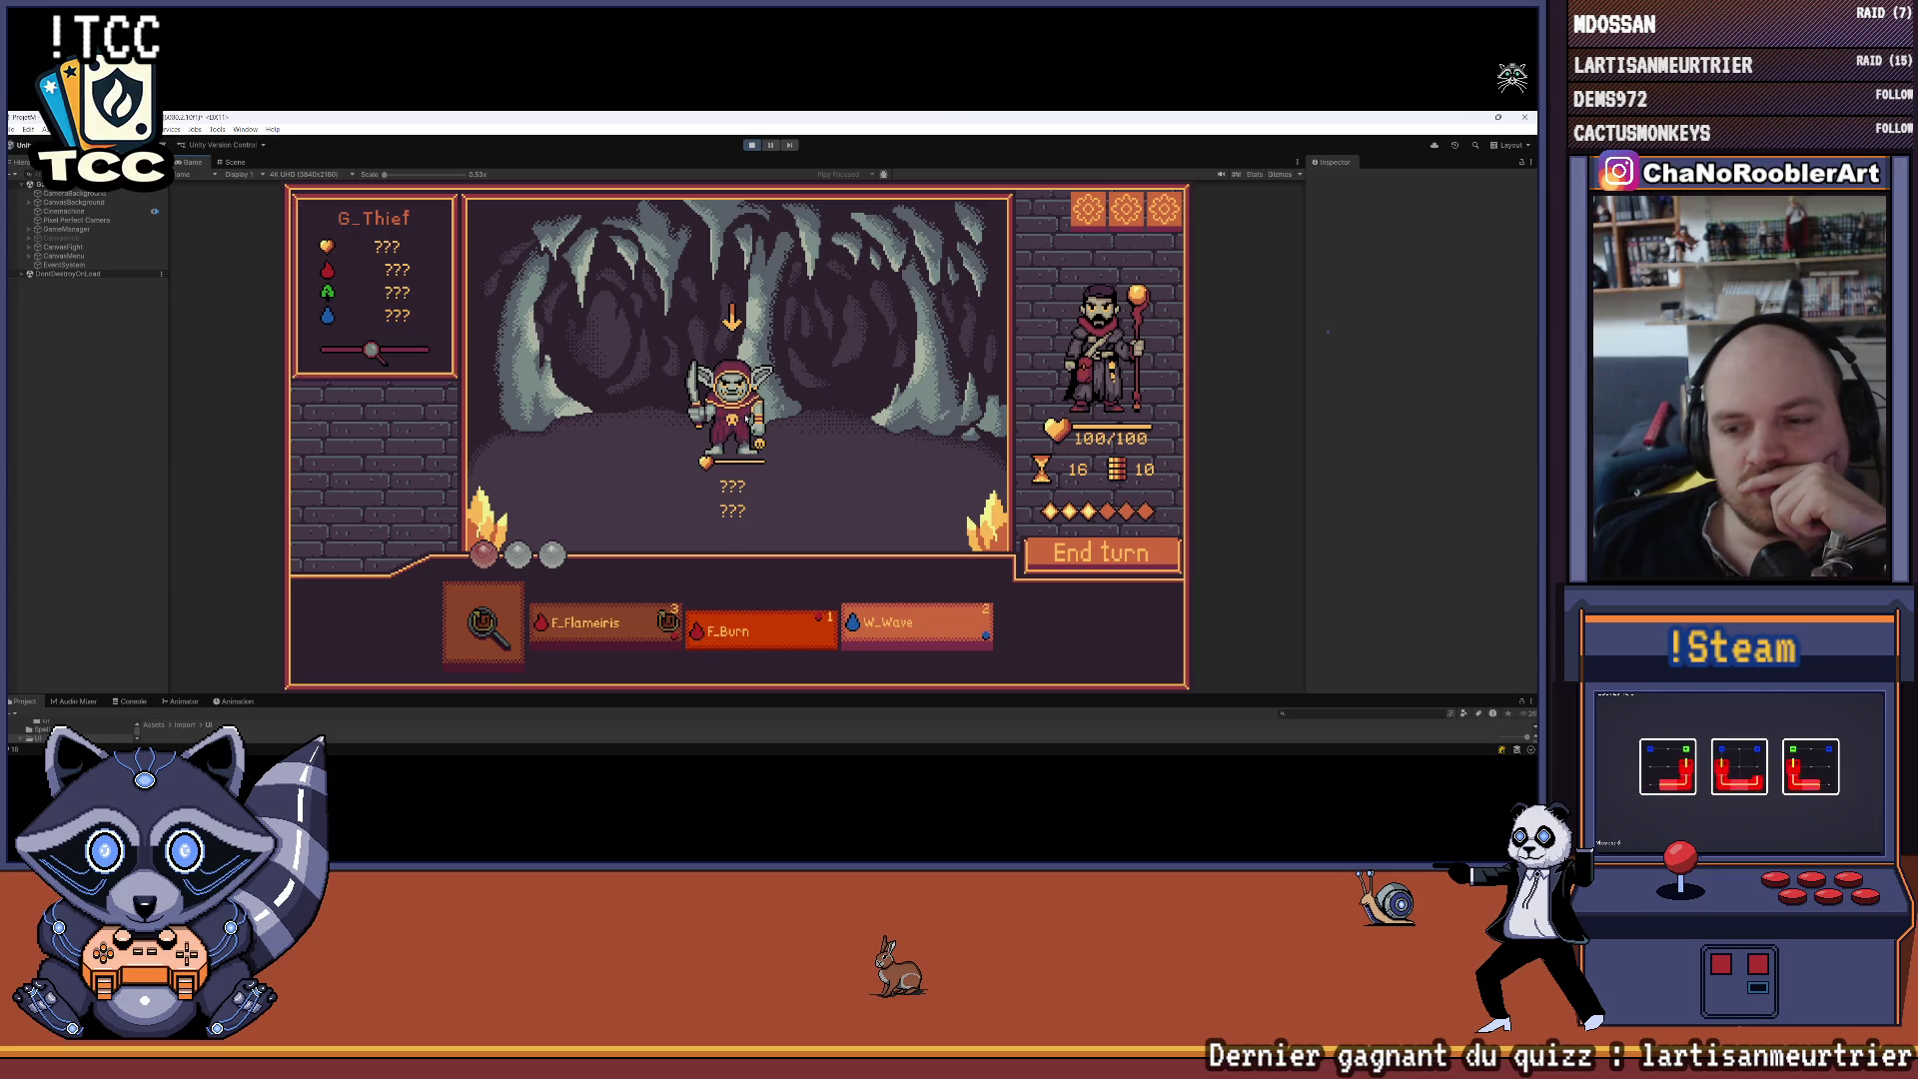
left_click(747, 419)
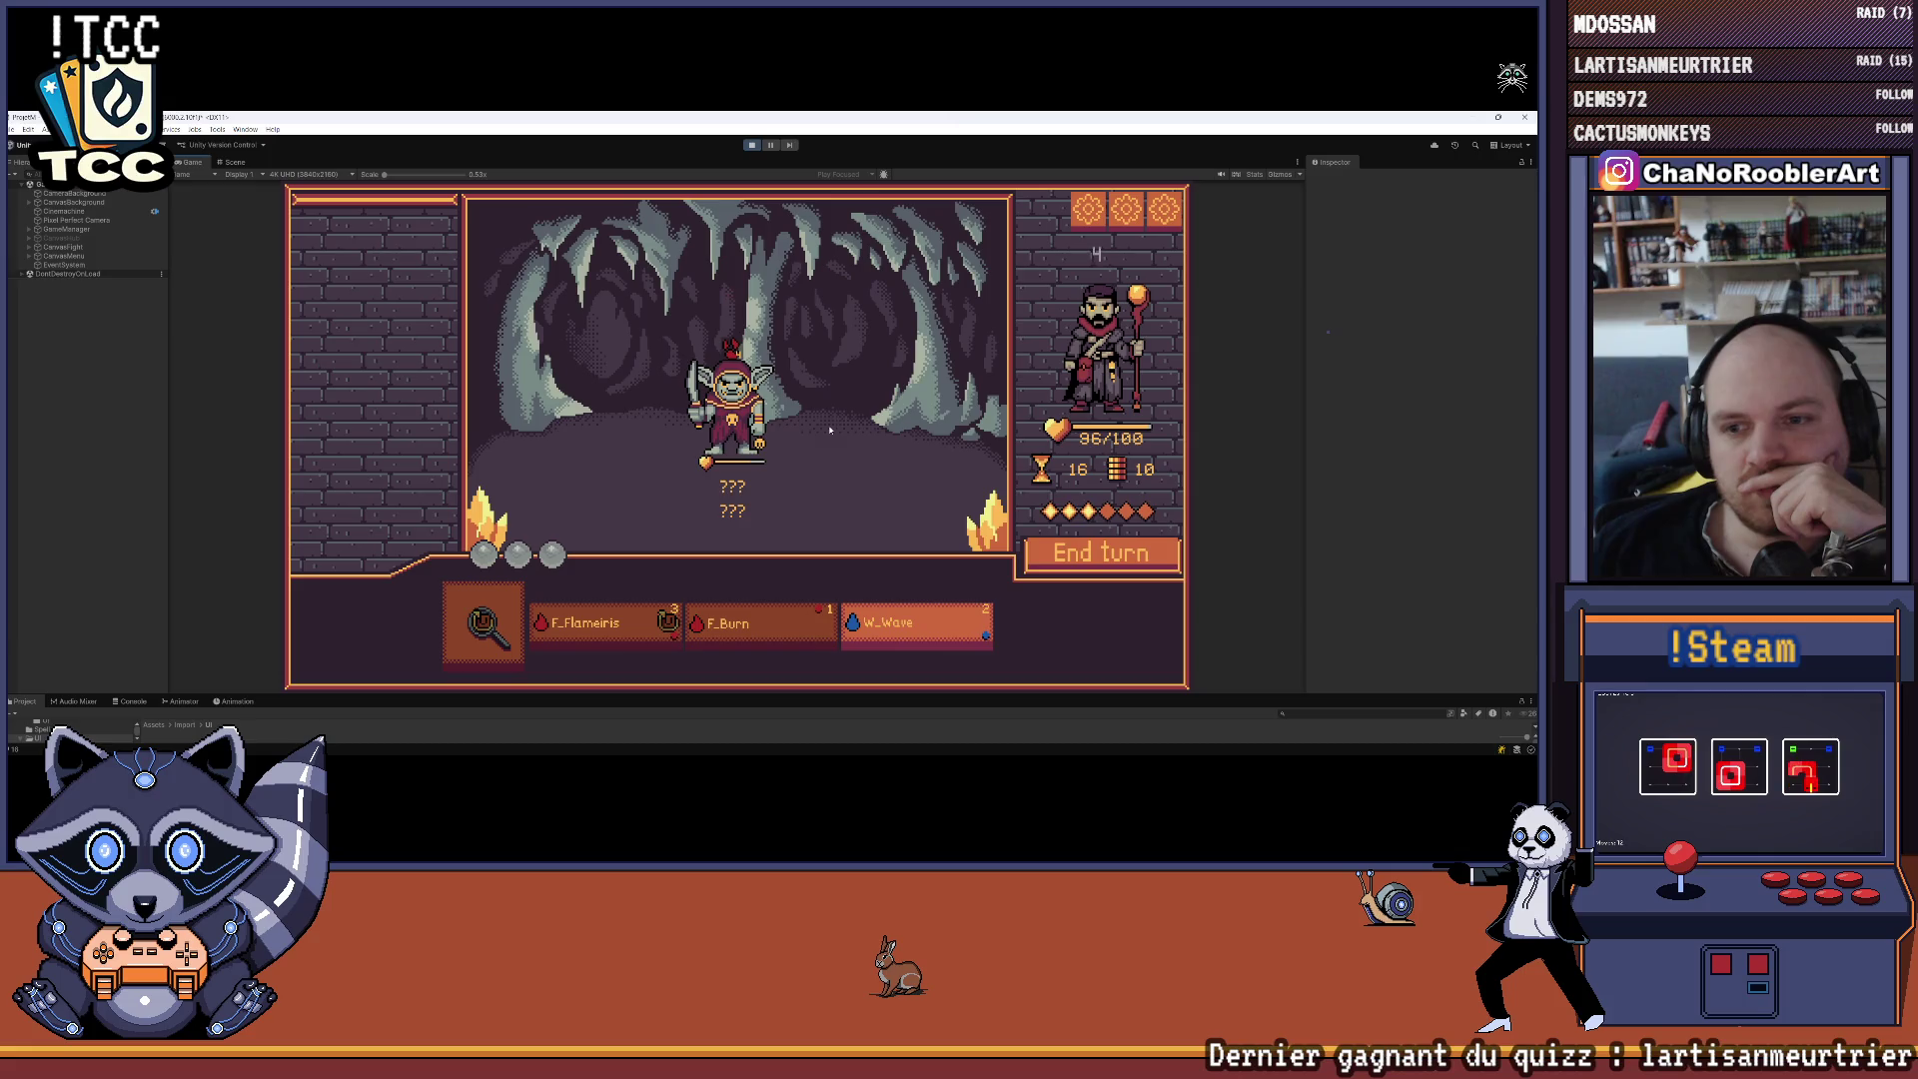
mouse_move(904, 613)
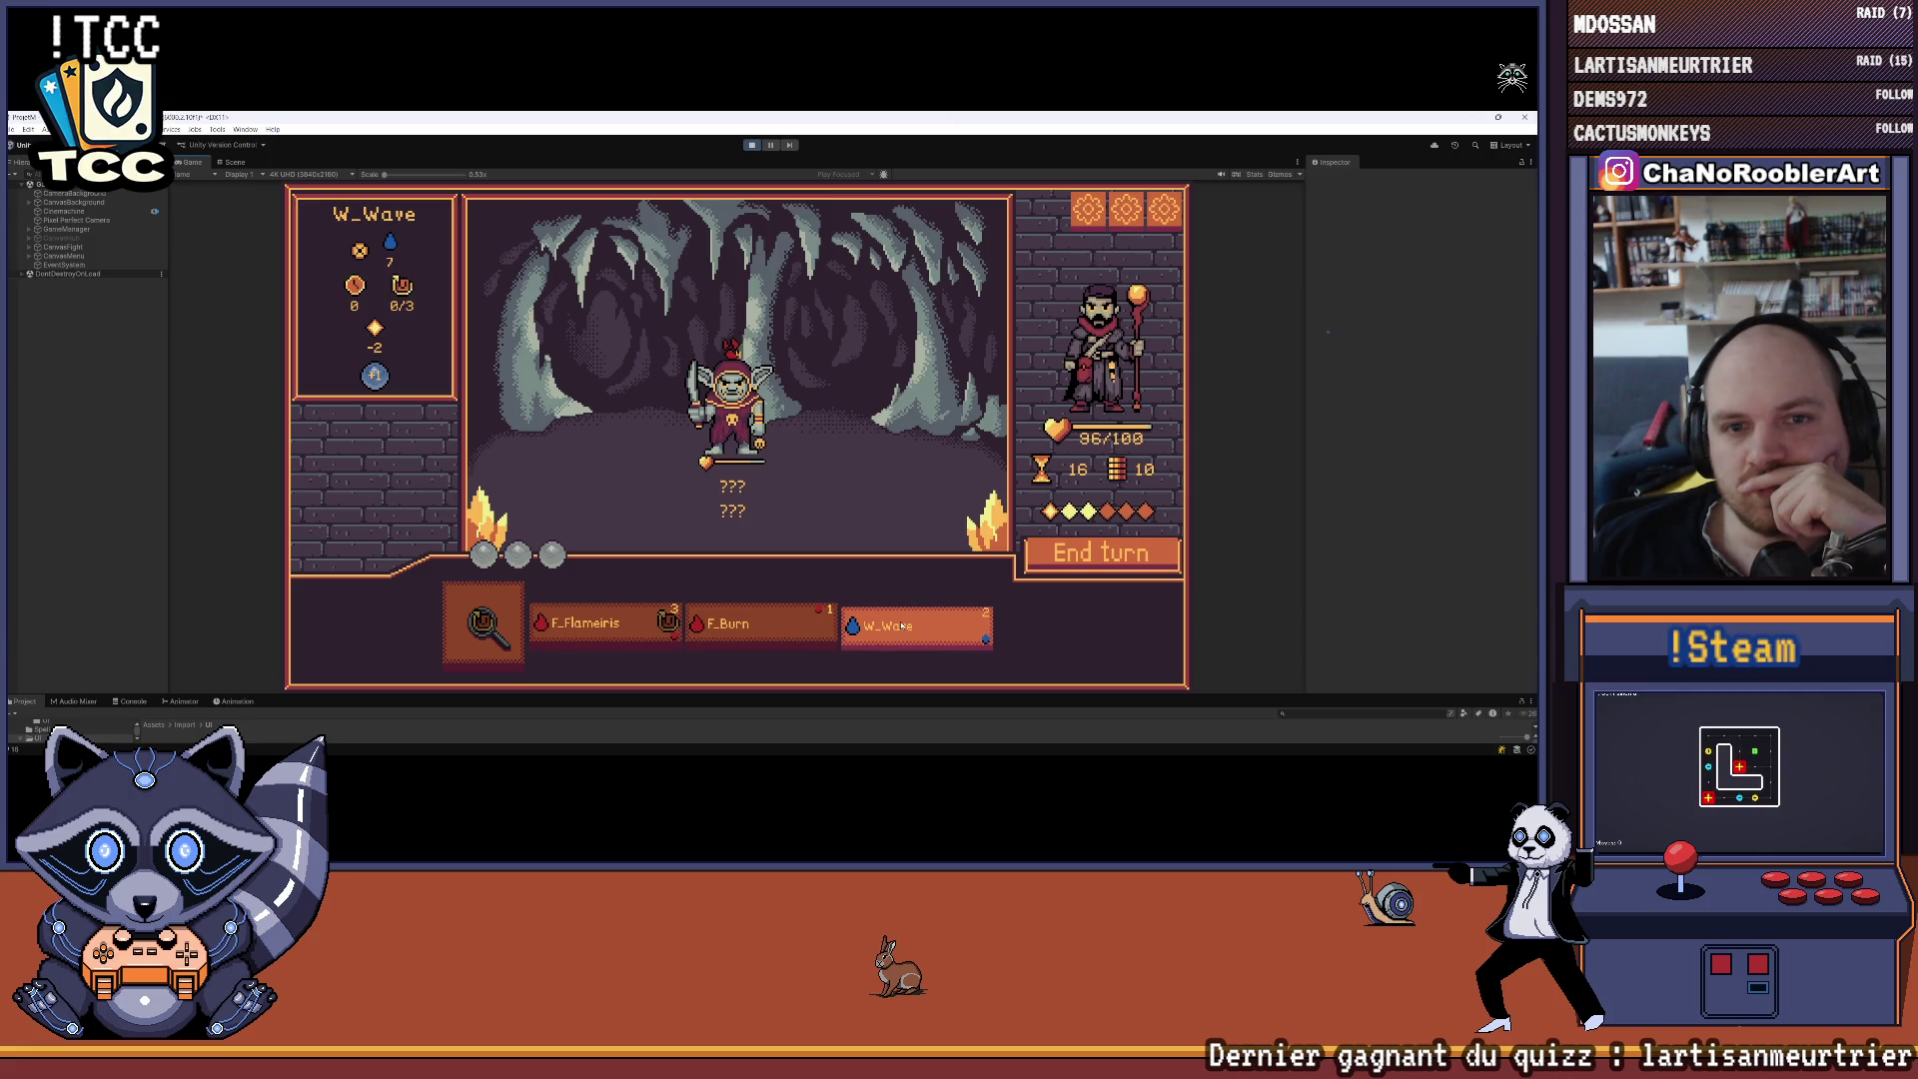
left_click(904, 627)
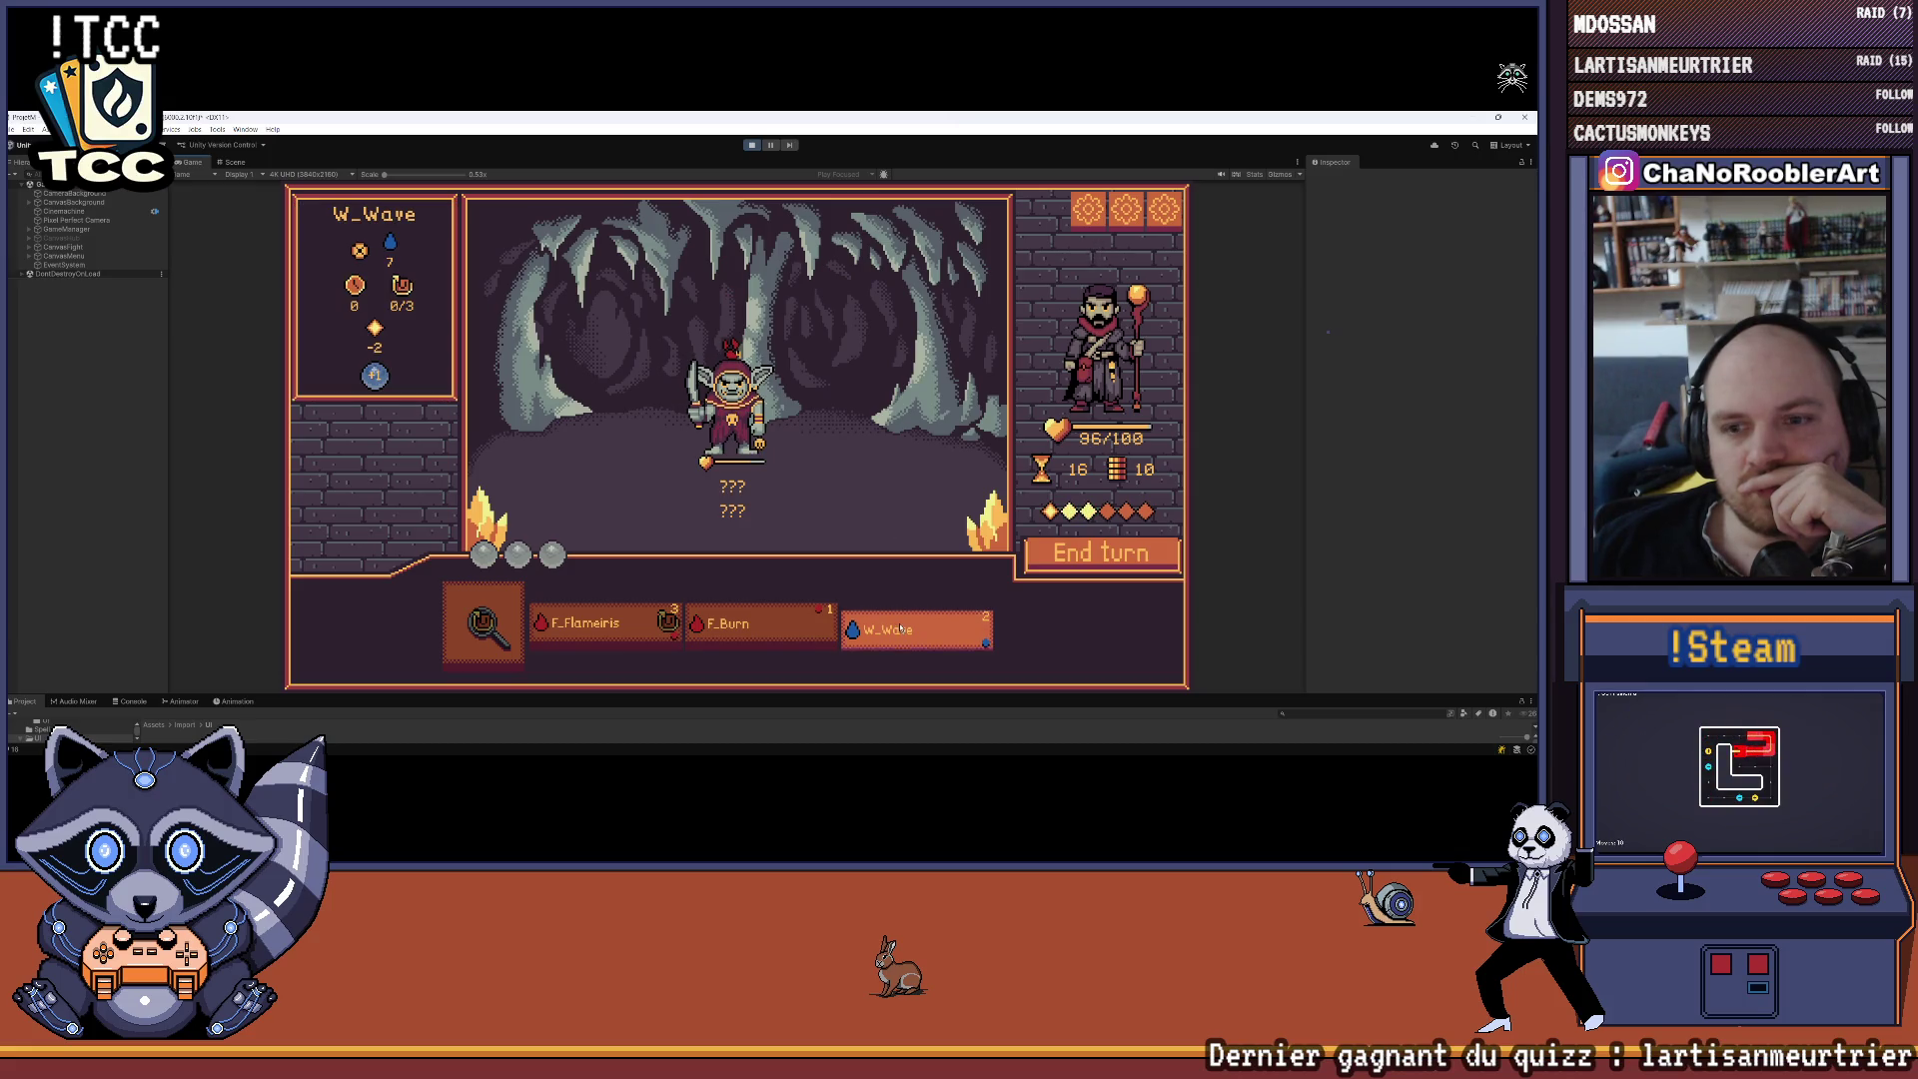
left_click(823, 437)
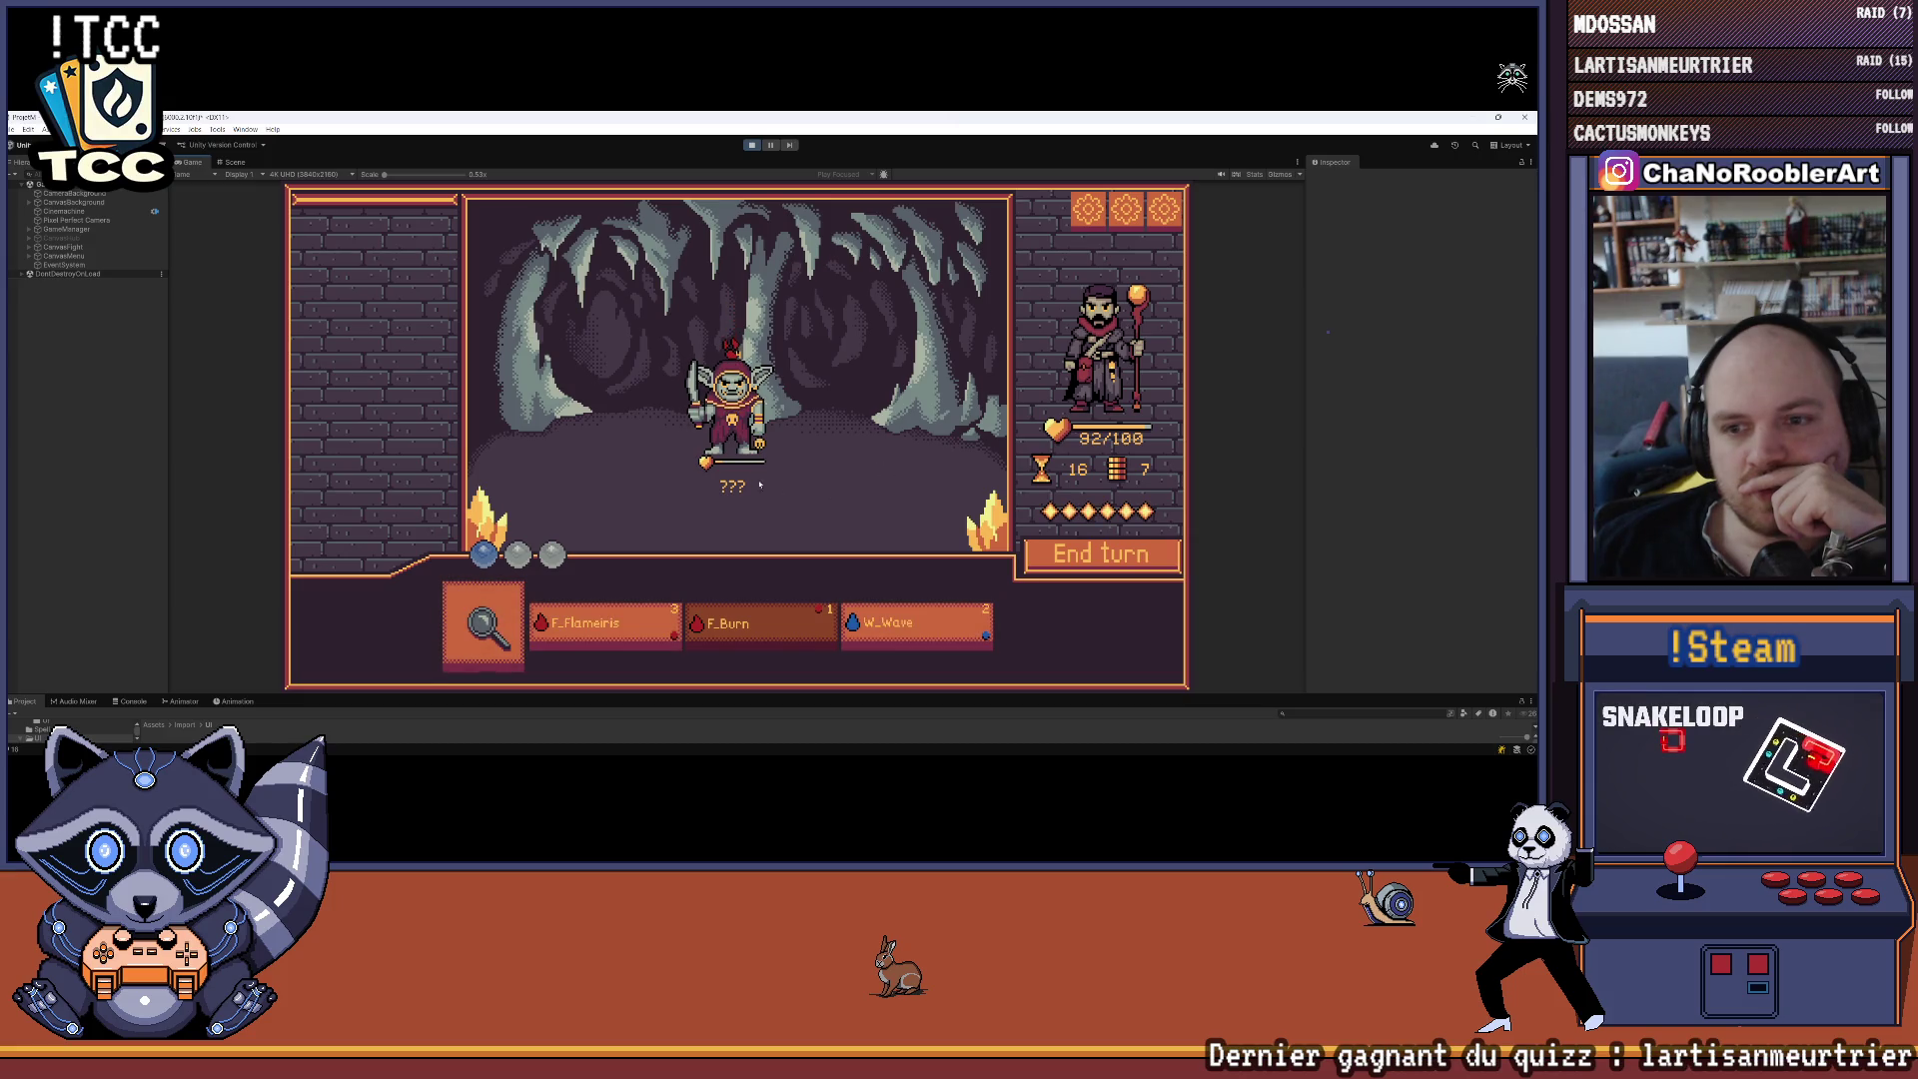
left_click(916, 624)
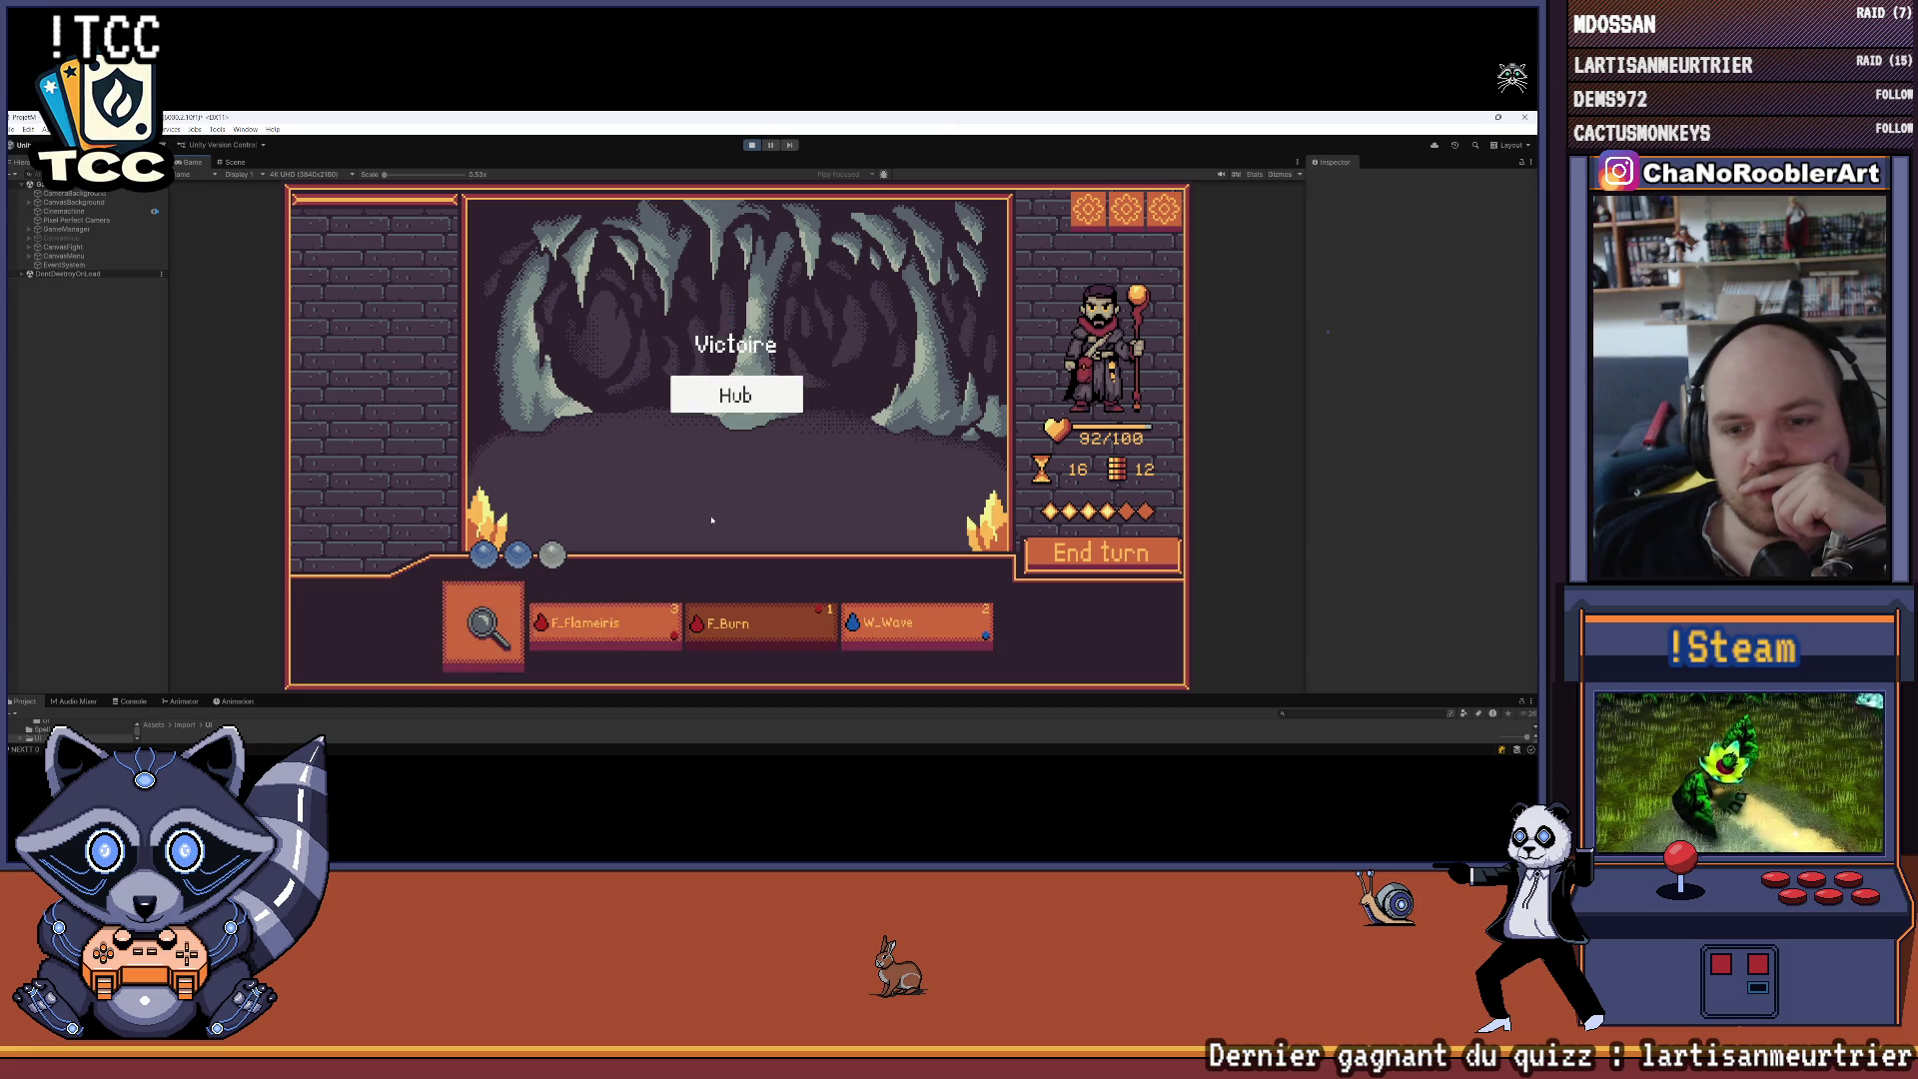
left_click(789, 397)
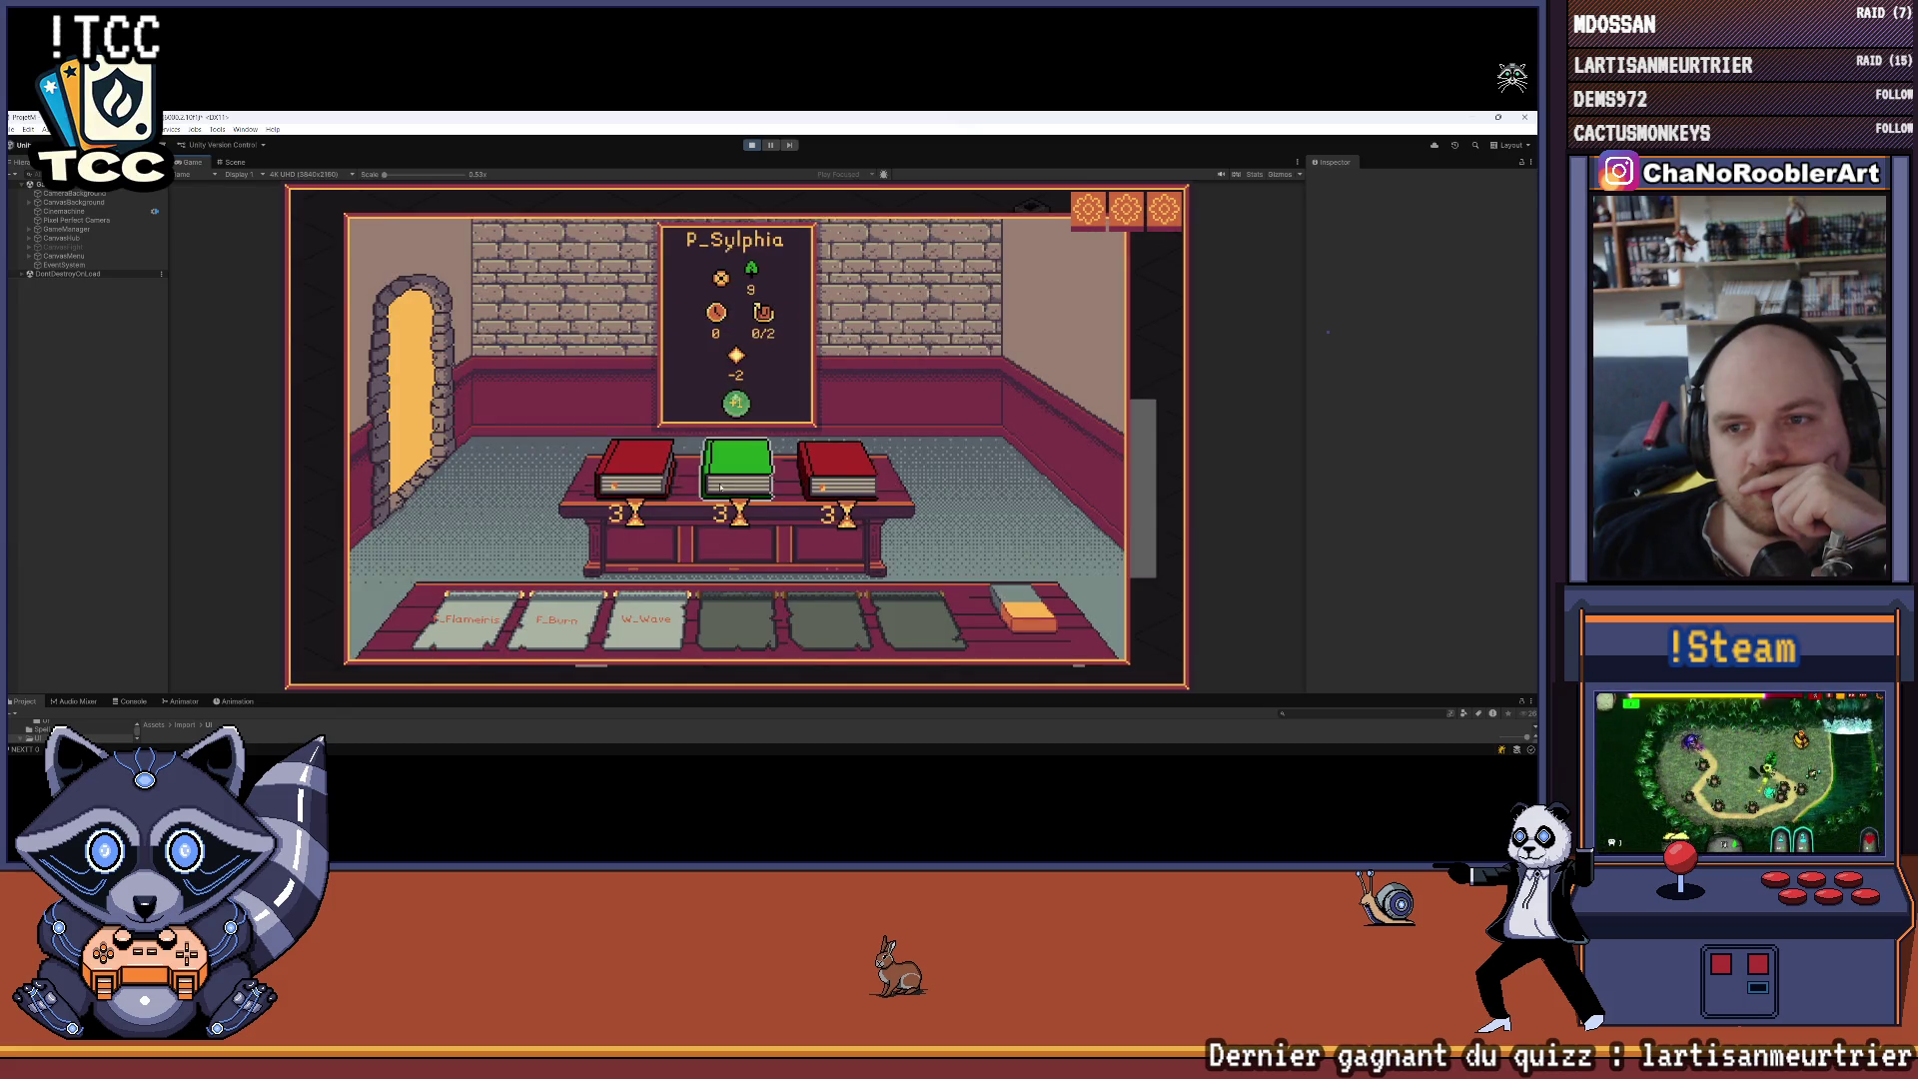
Buy F_BackFire, defeat the goblin mage with F_Flameiris, F_BackFire and F_Burn, and return to hub
left_click(852, 476)
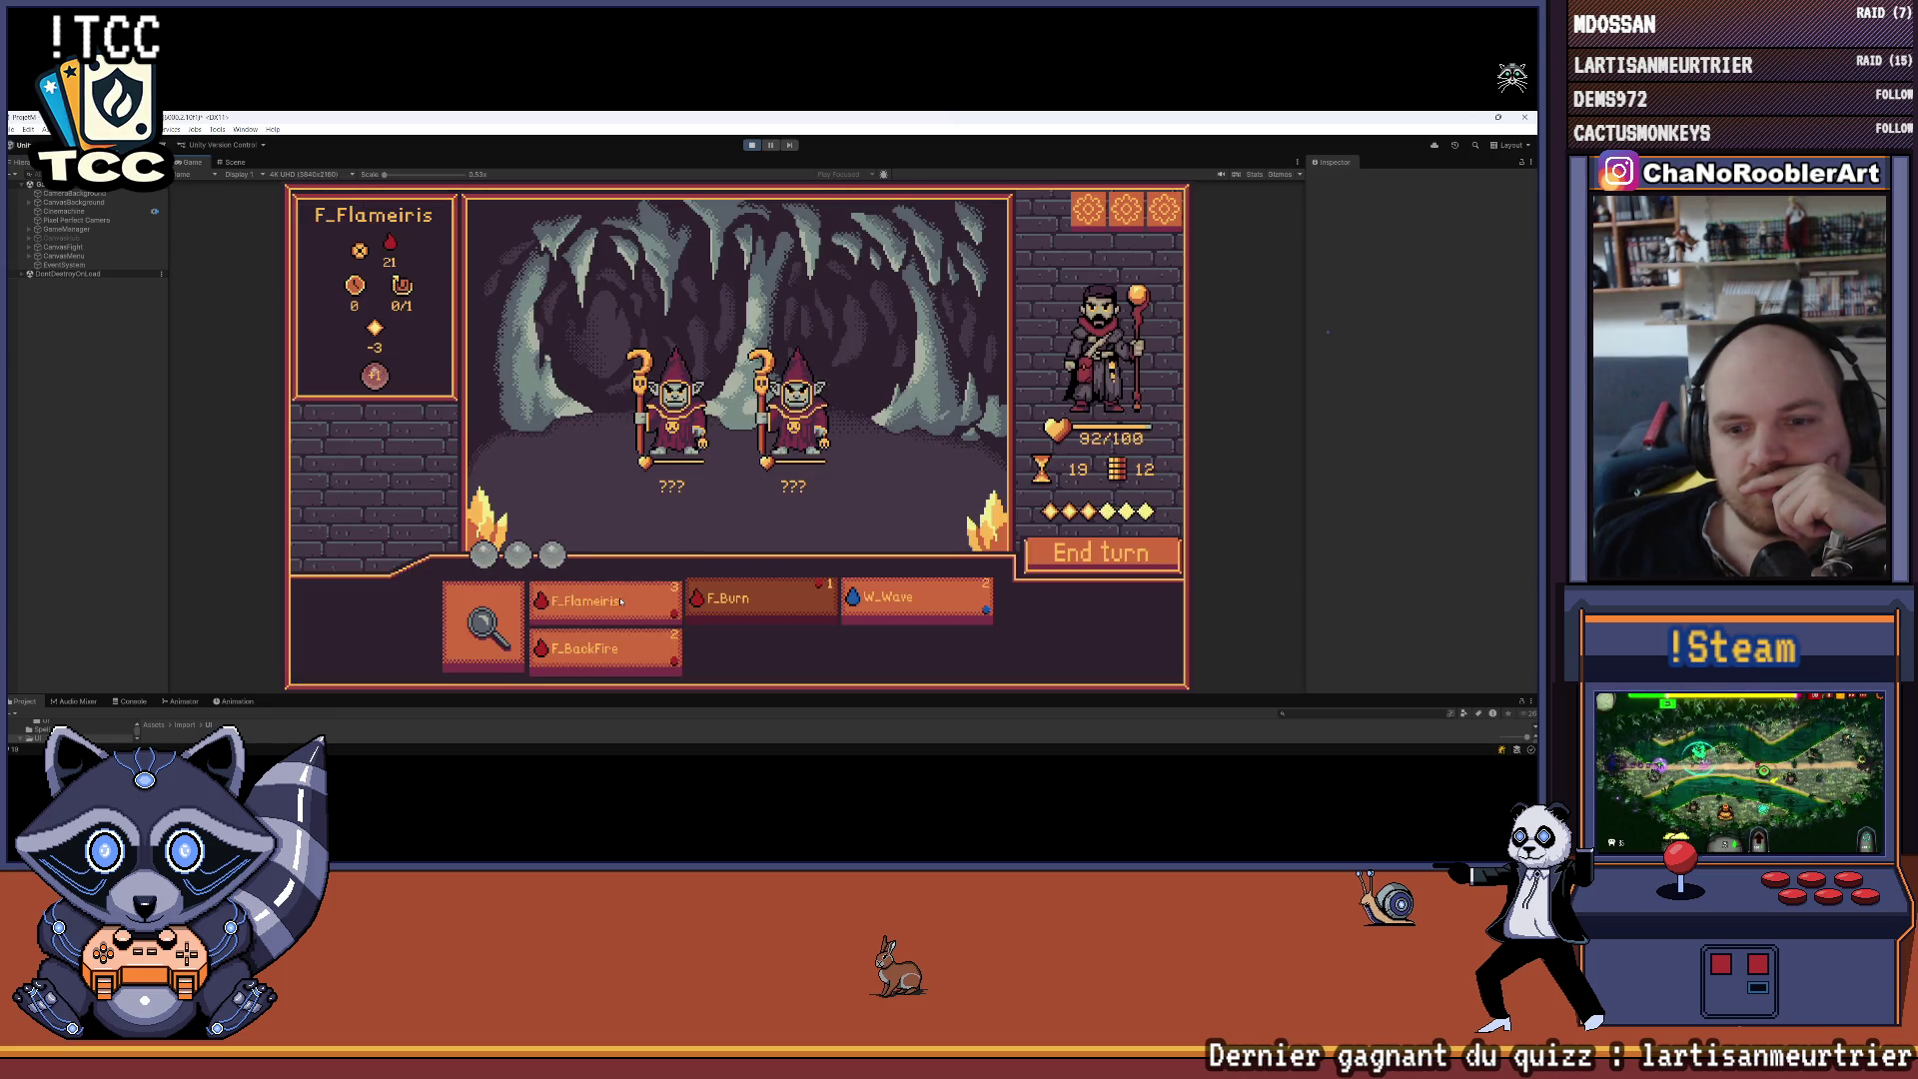
left_click(605, 599)
left_click(794, 400)
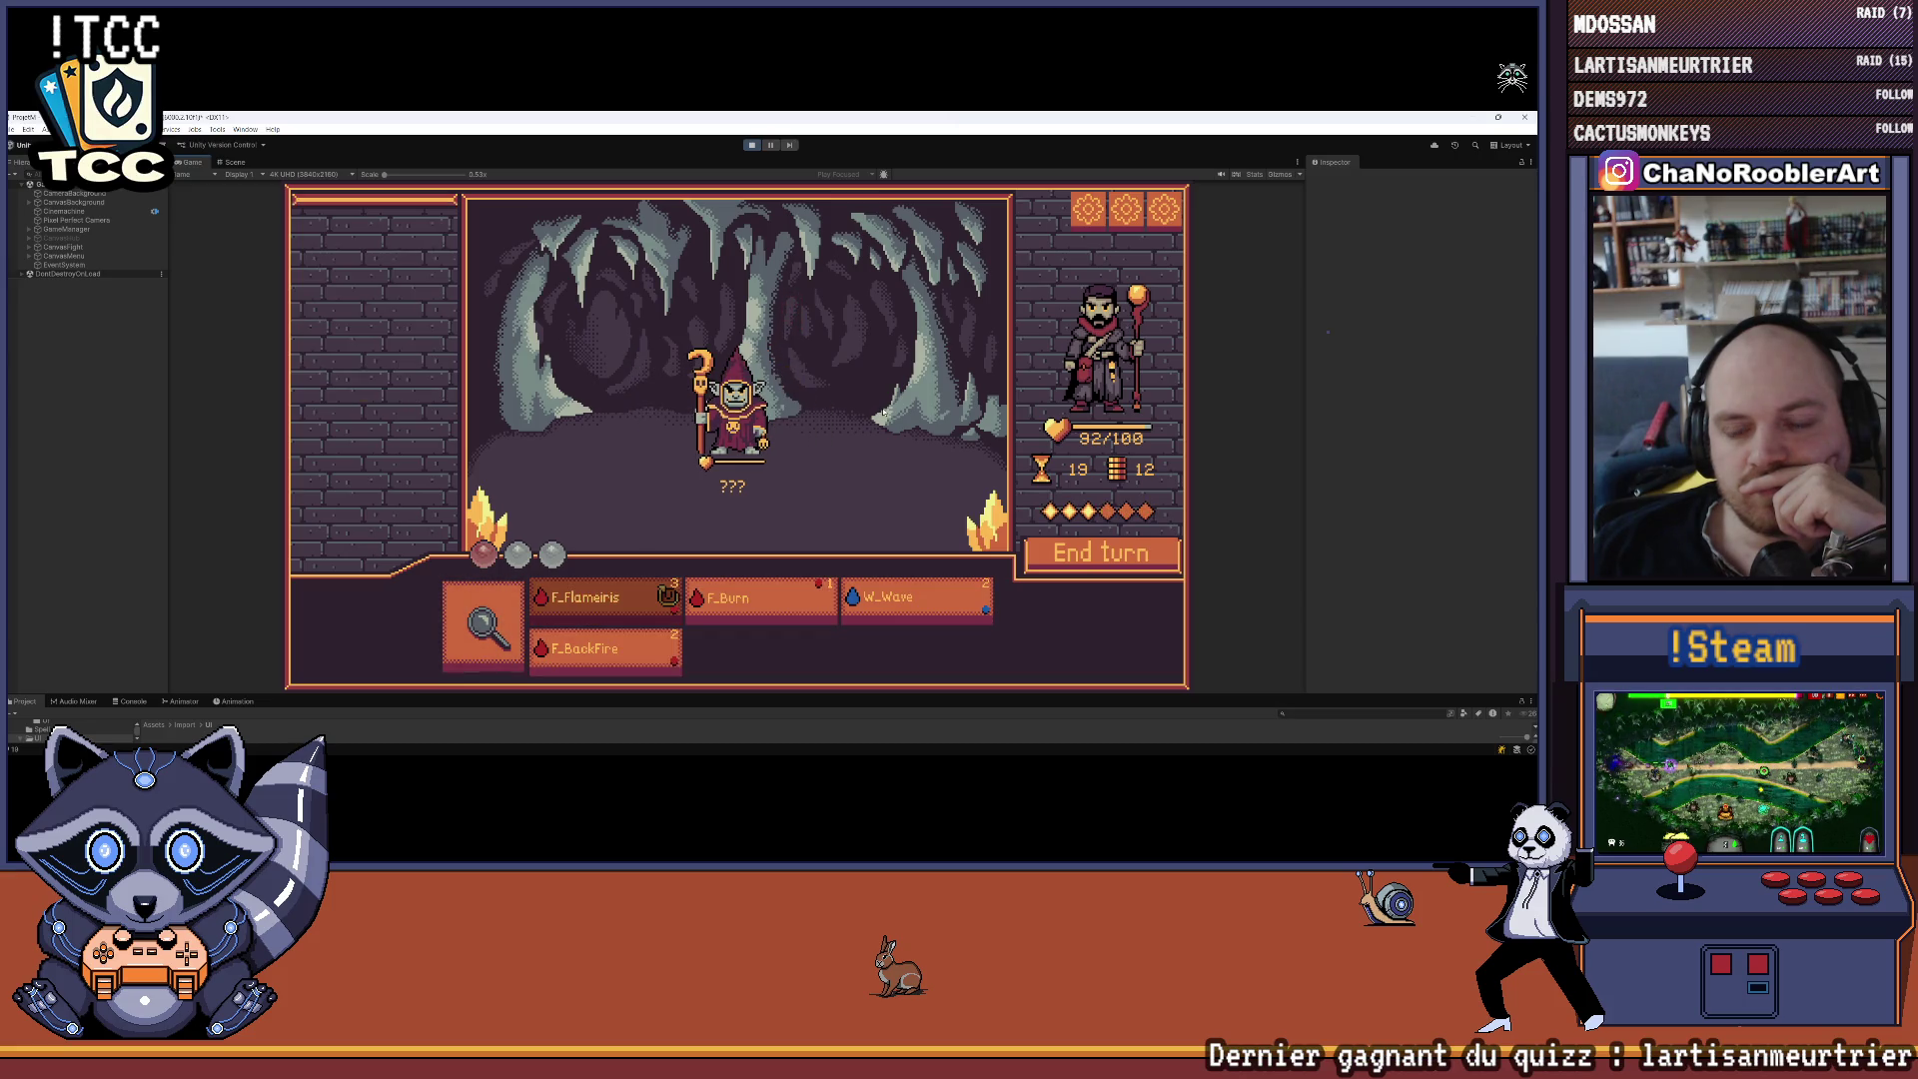
mouse_move(636, 660)
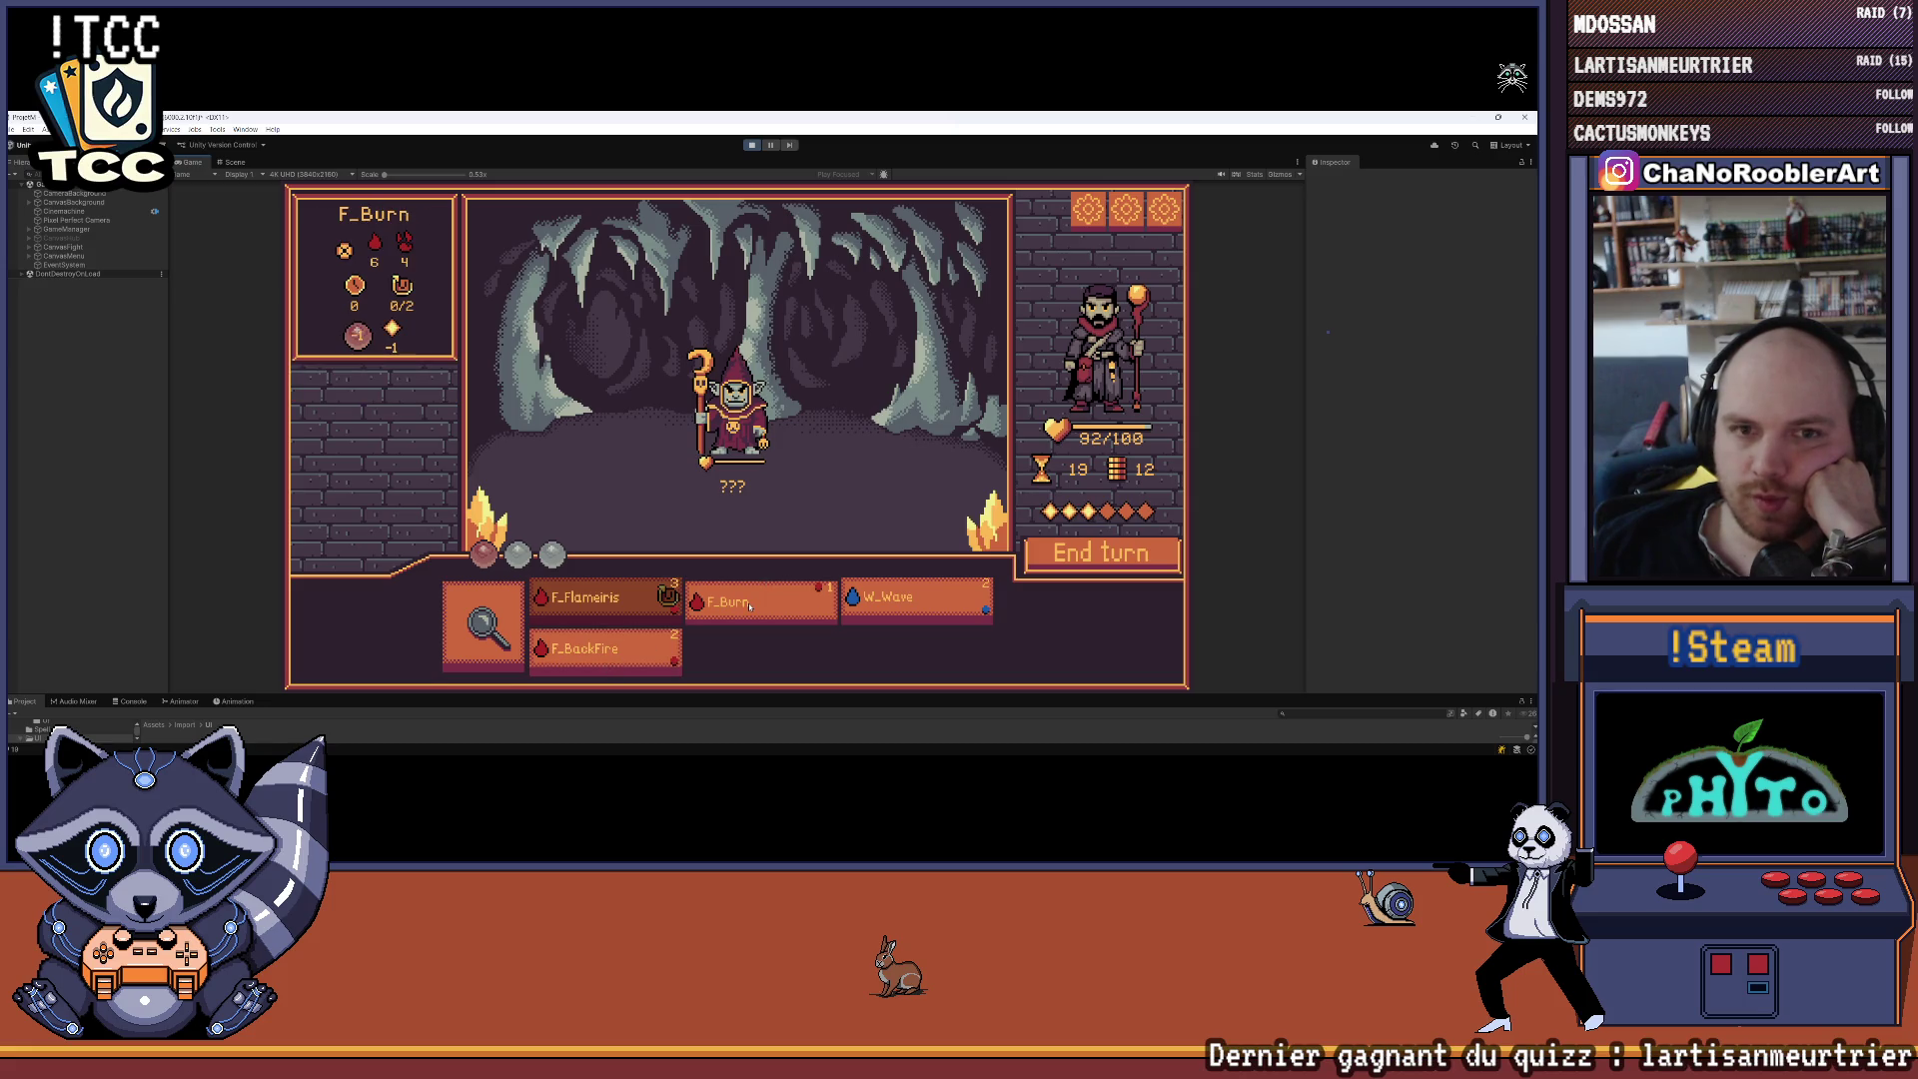
left_click(659, 651)
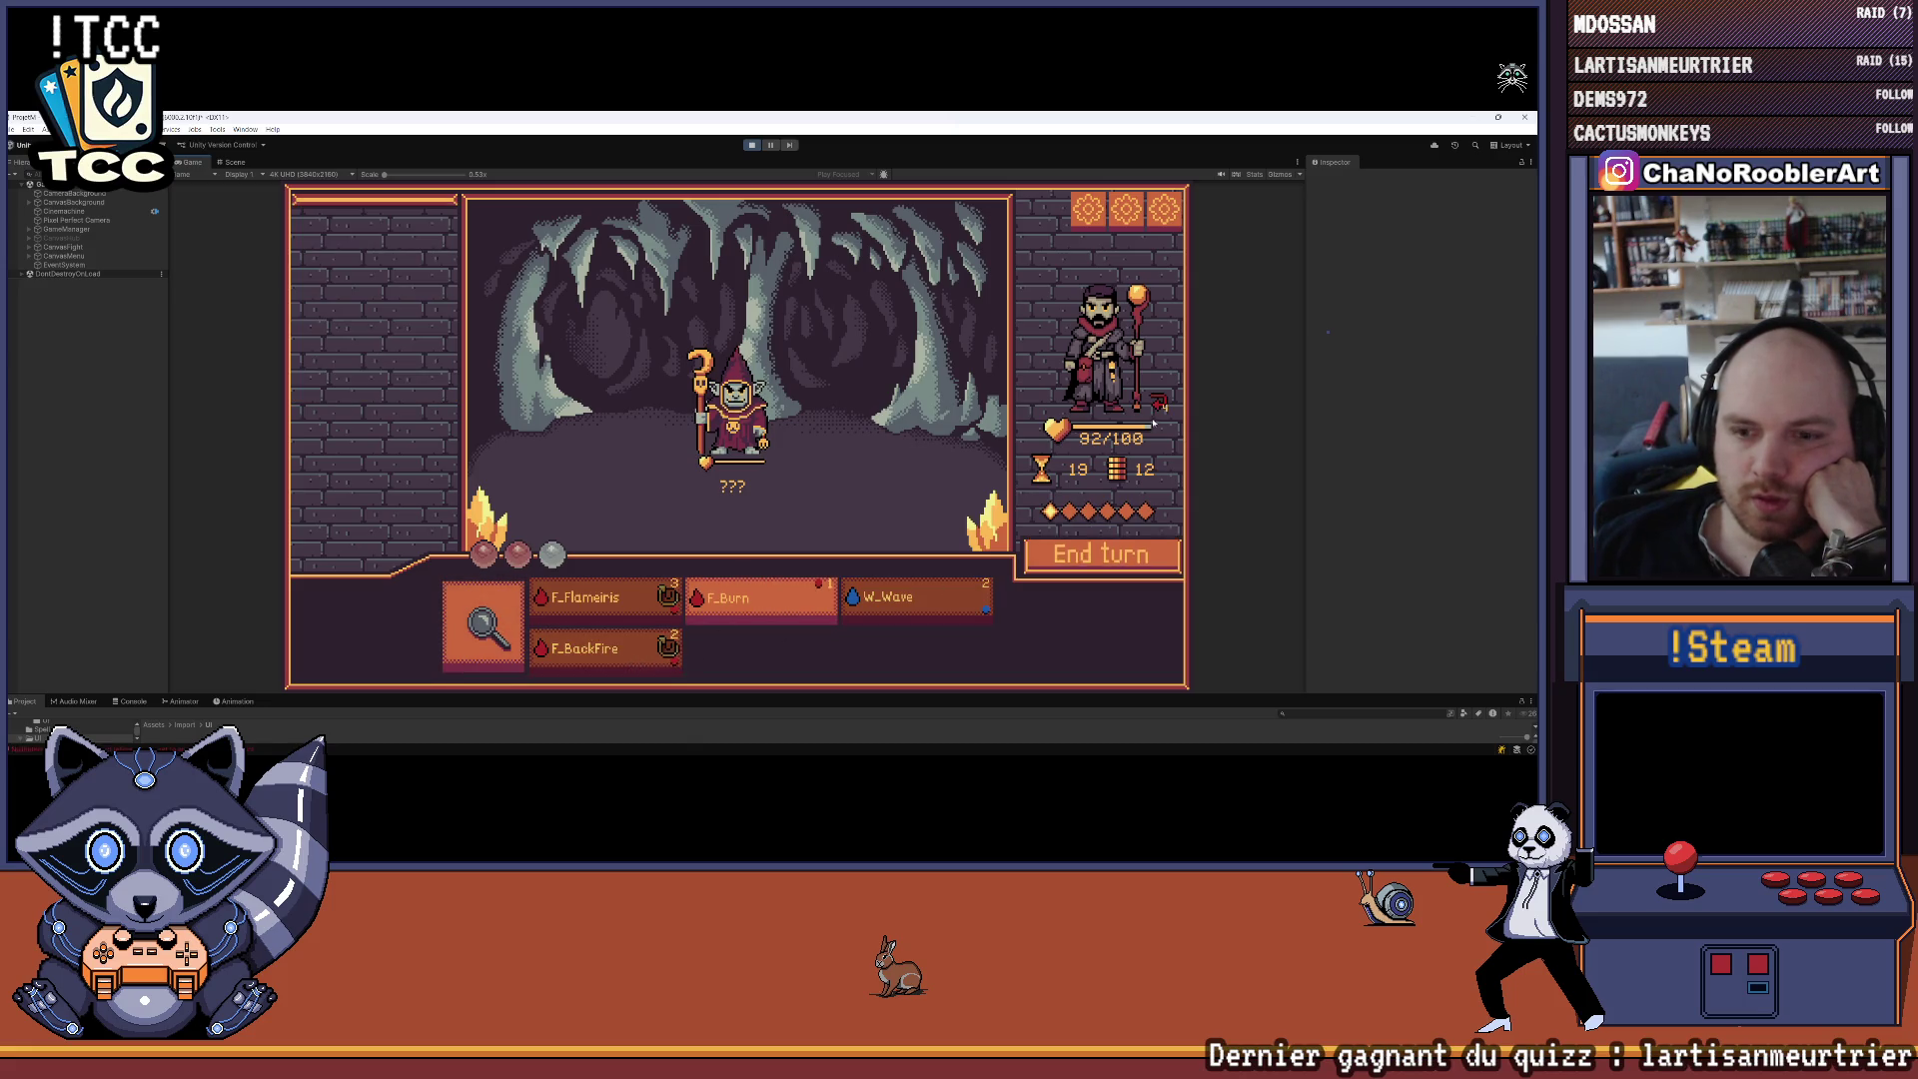
left_click(788, 603)
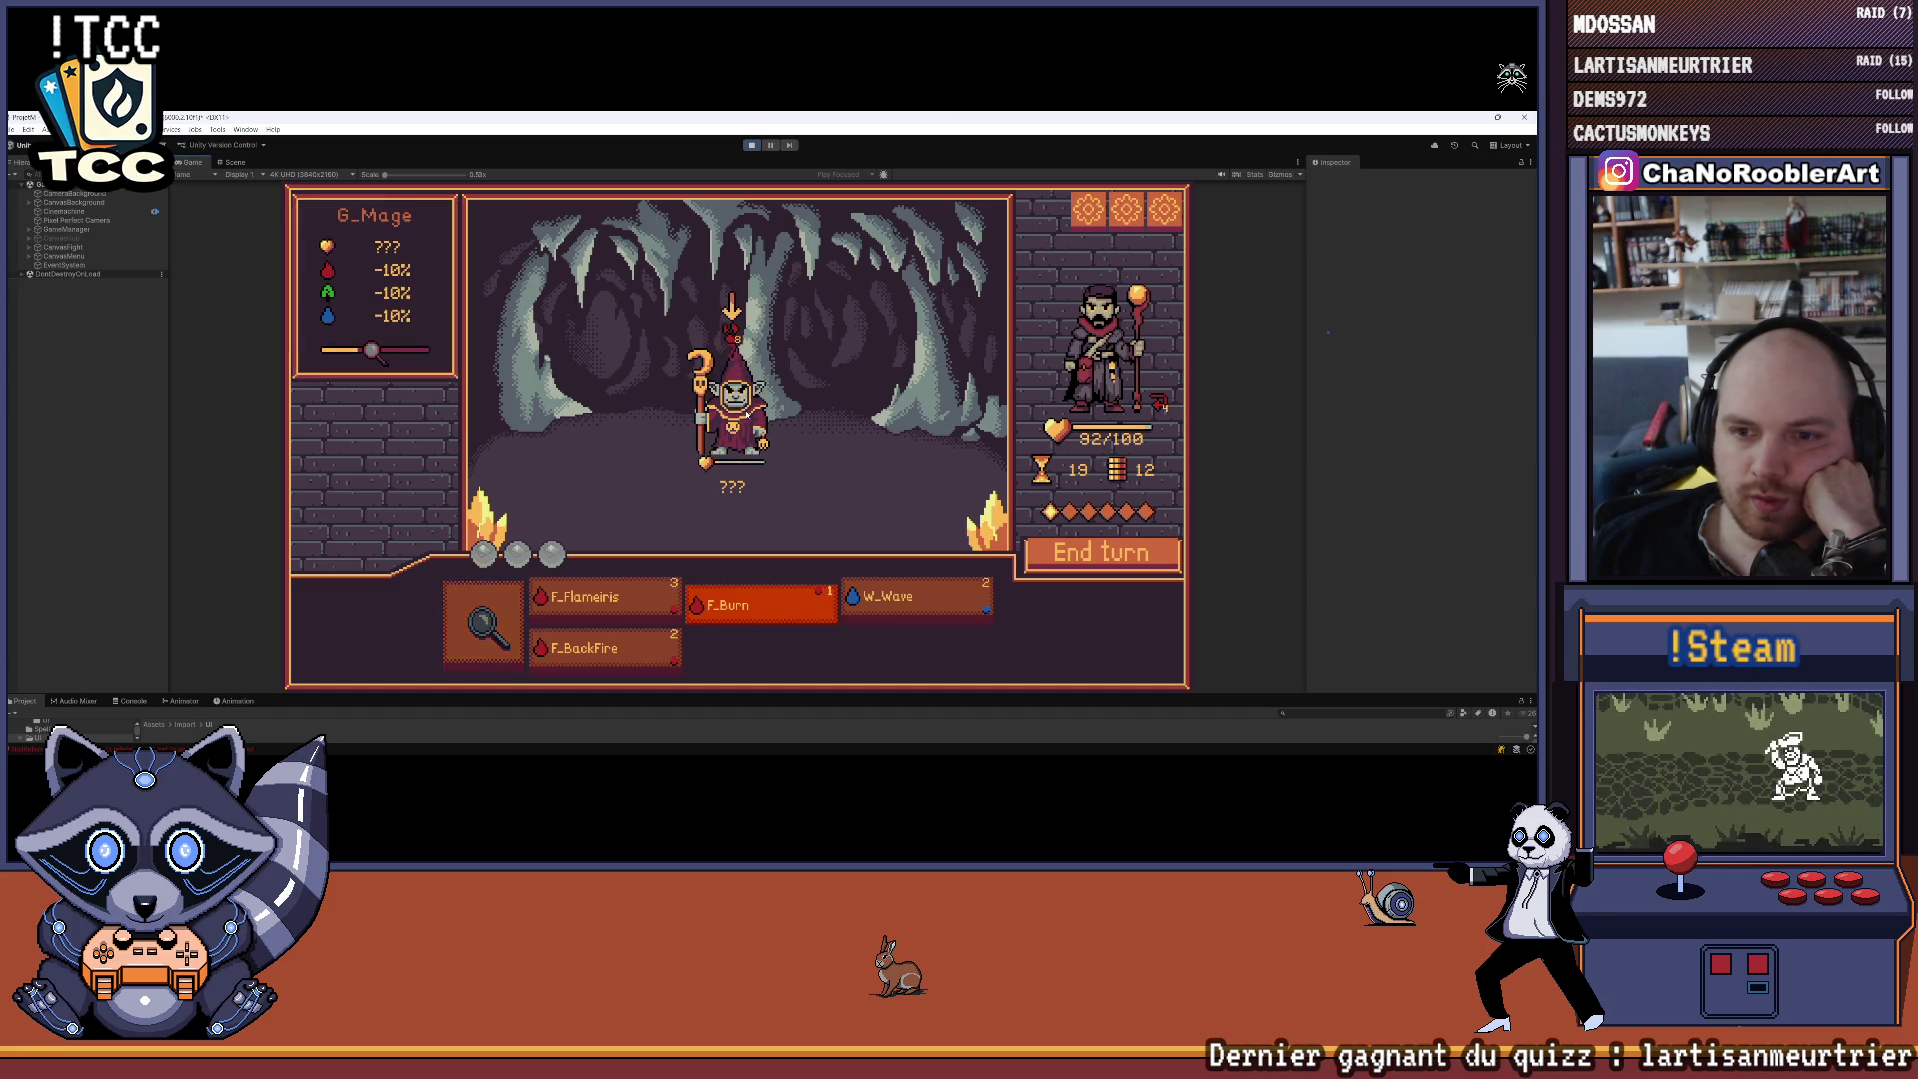
left_click(483, 624)
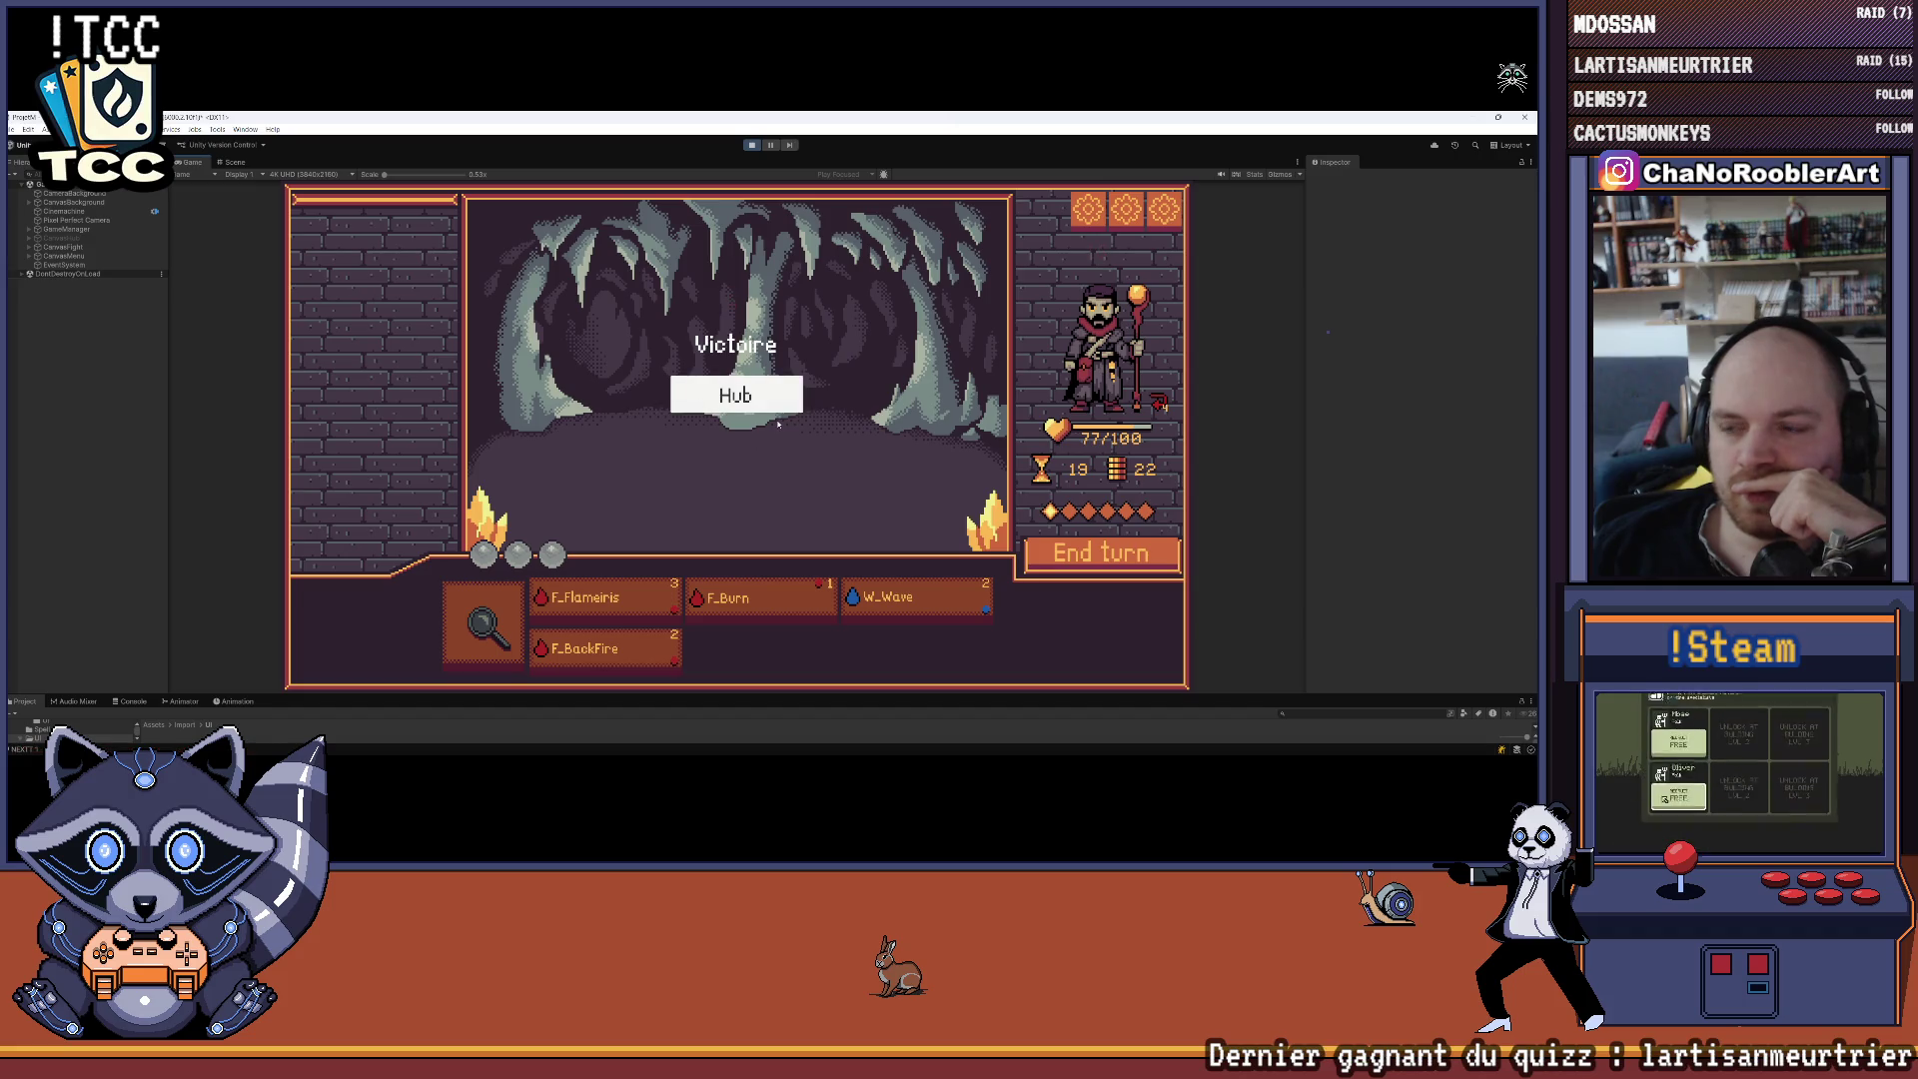
left_click(770, 394)
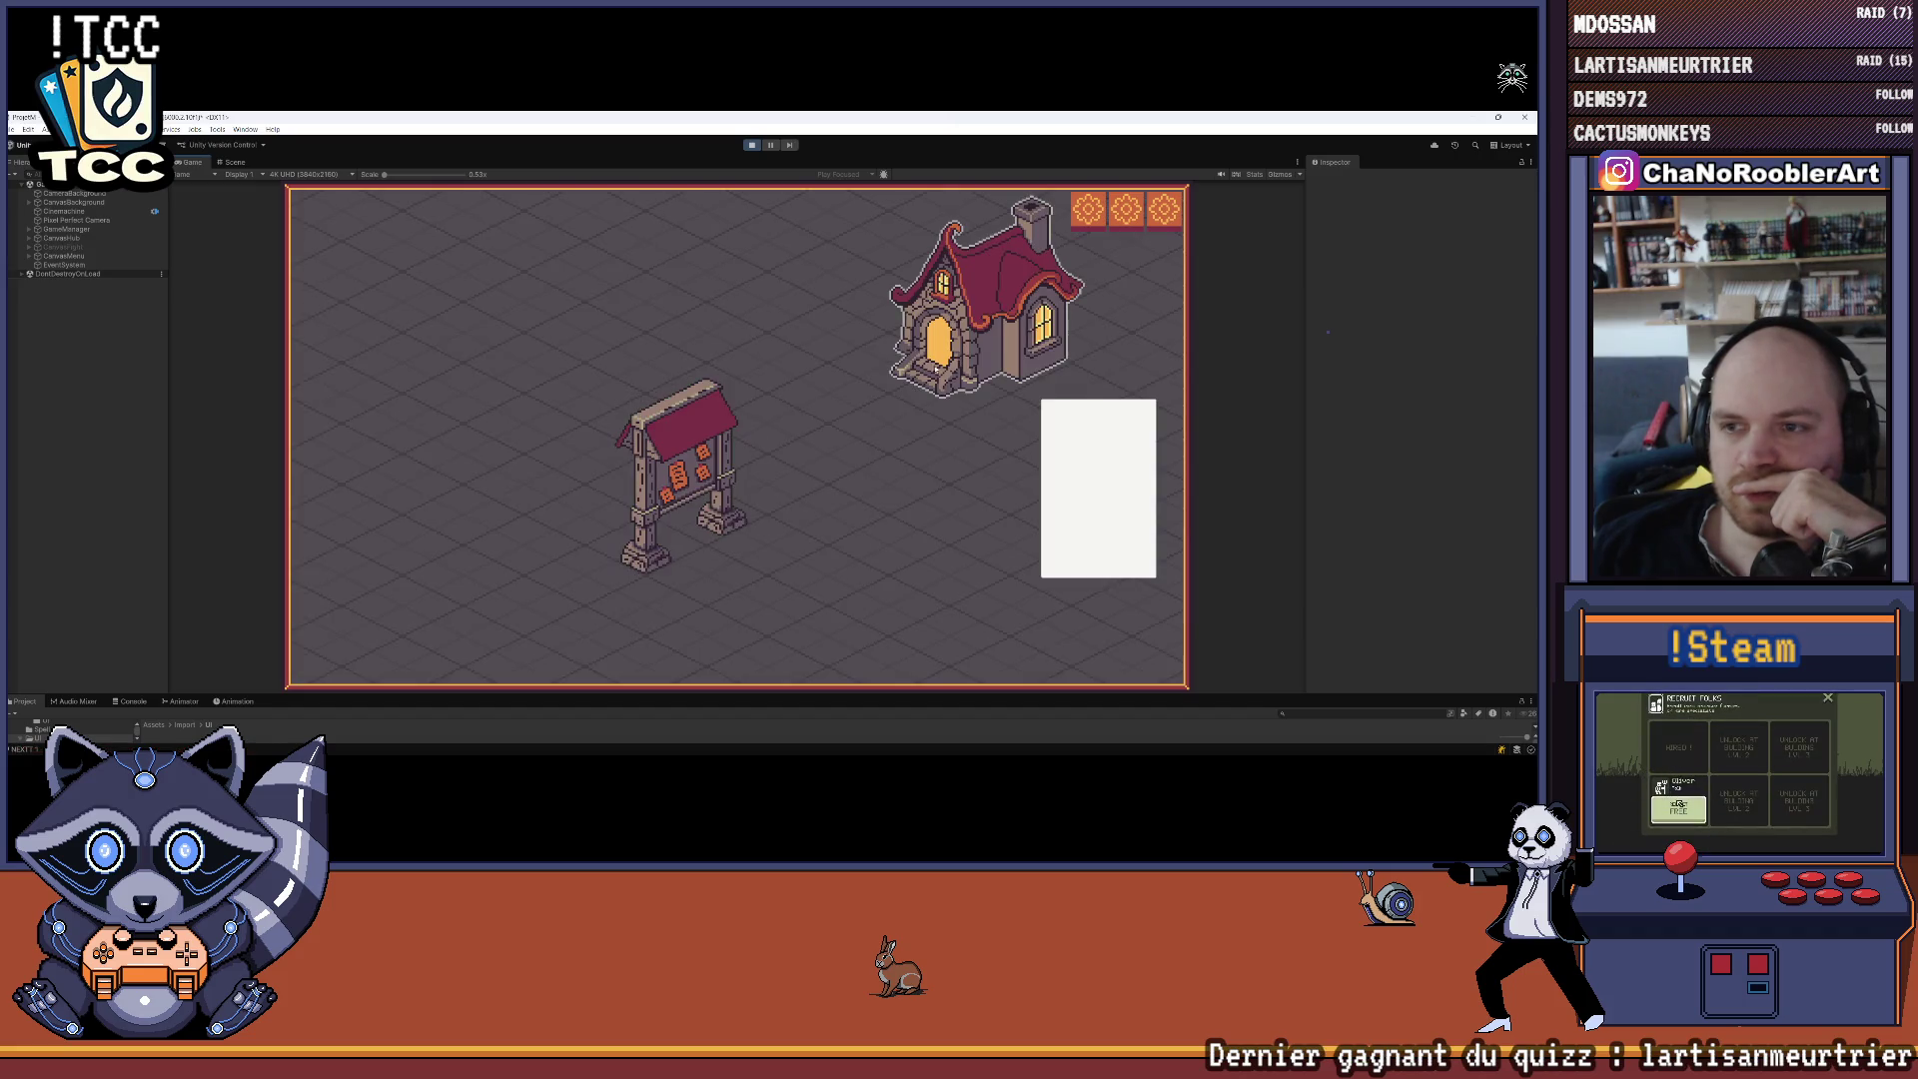
Learn W_Regen from the blue spellbook, then expand CanvasHub and select PanelUpgradeHouse
left_click(741, 462)
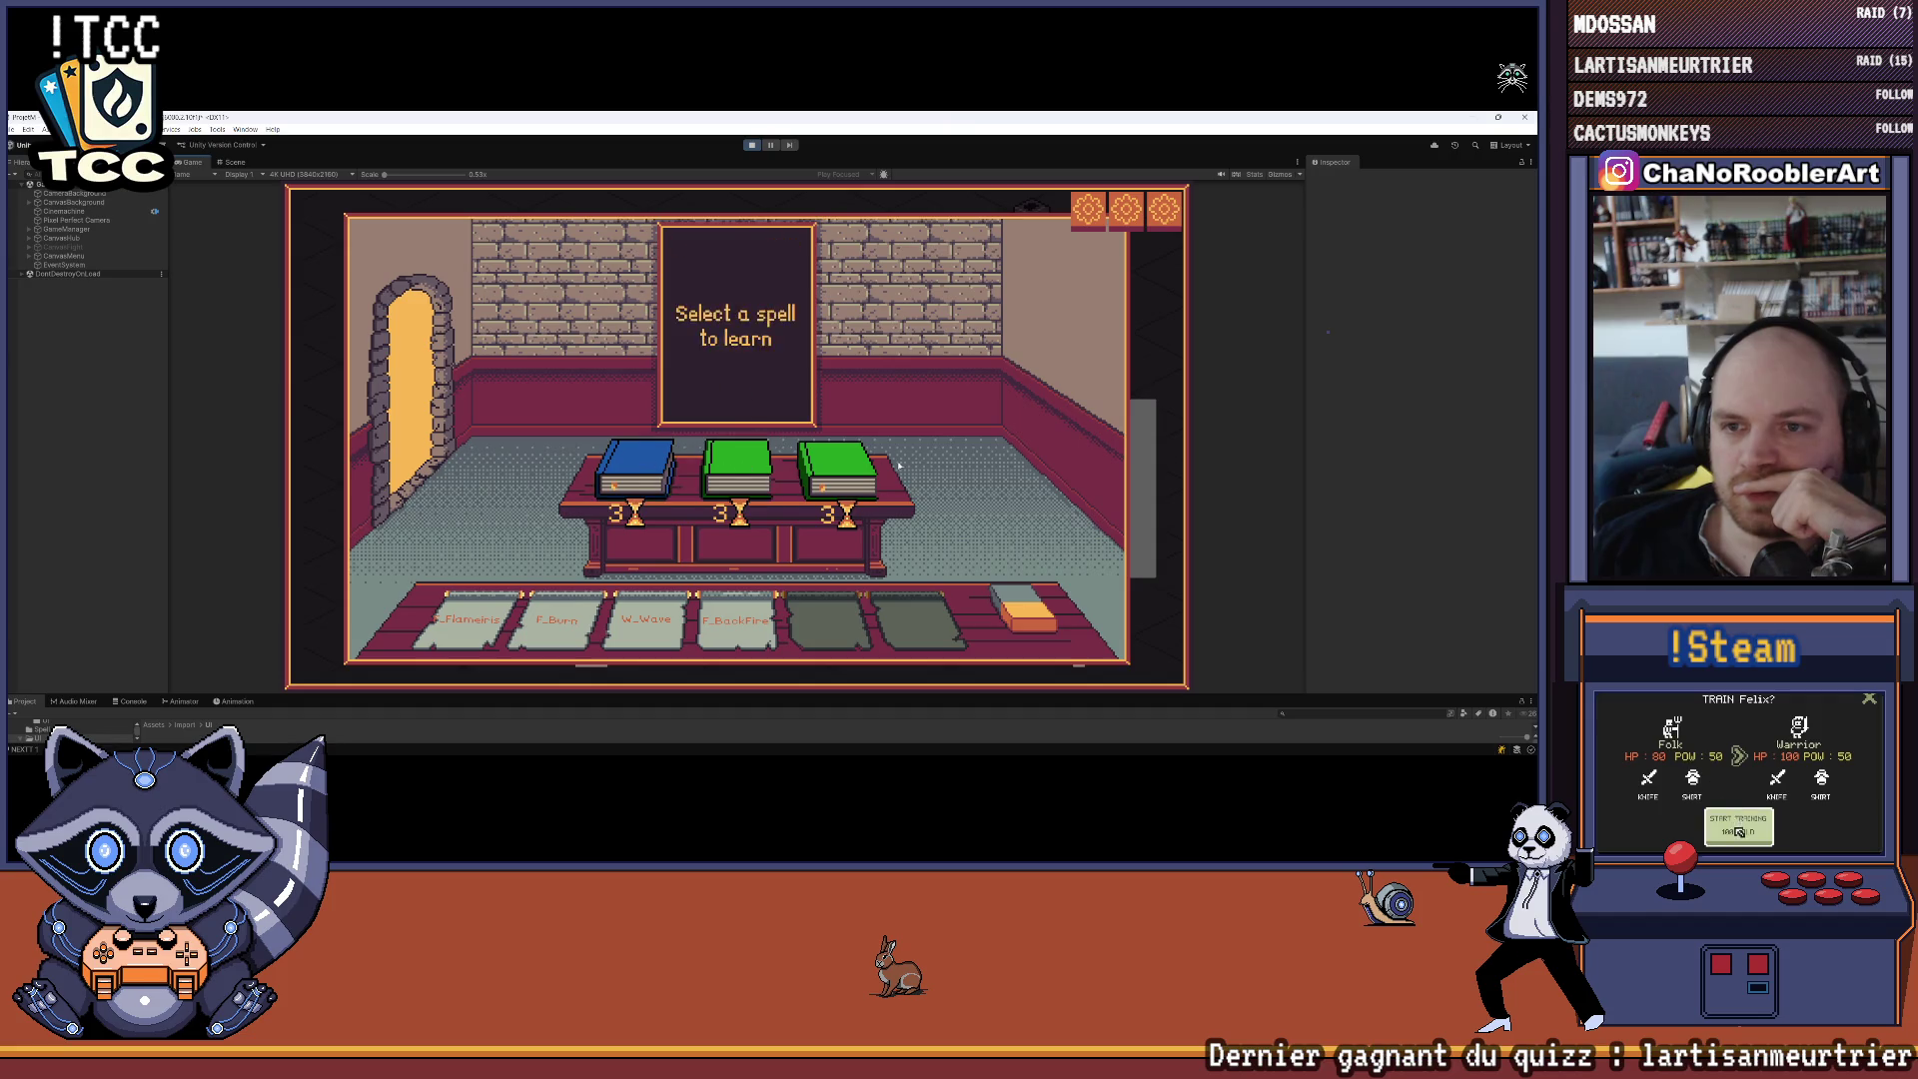
left_click(638, 483)
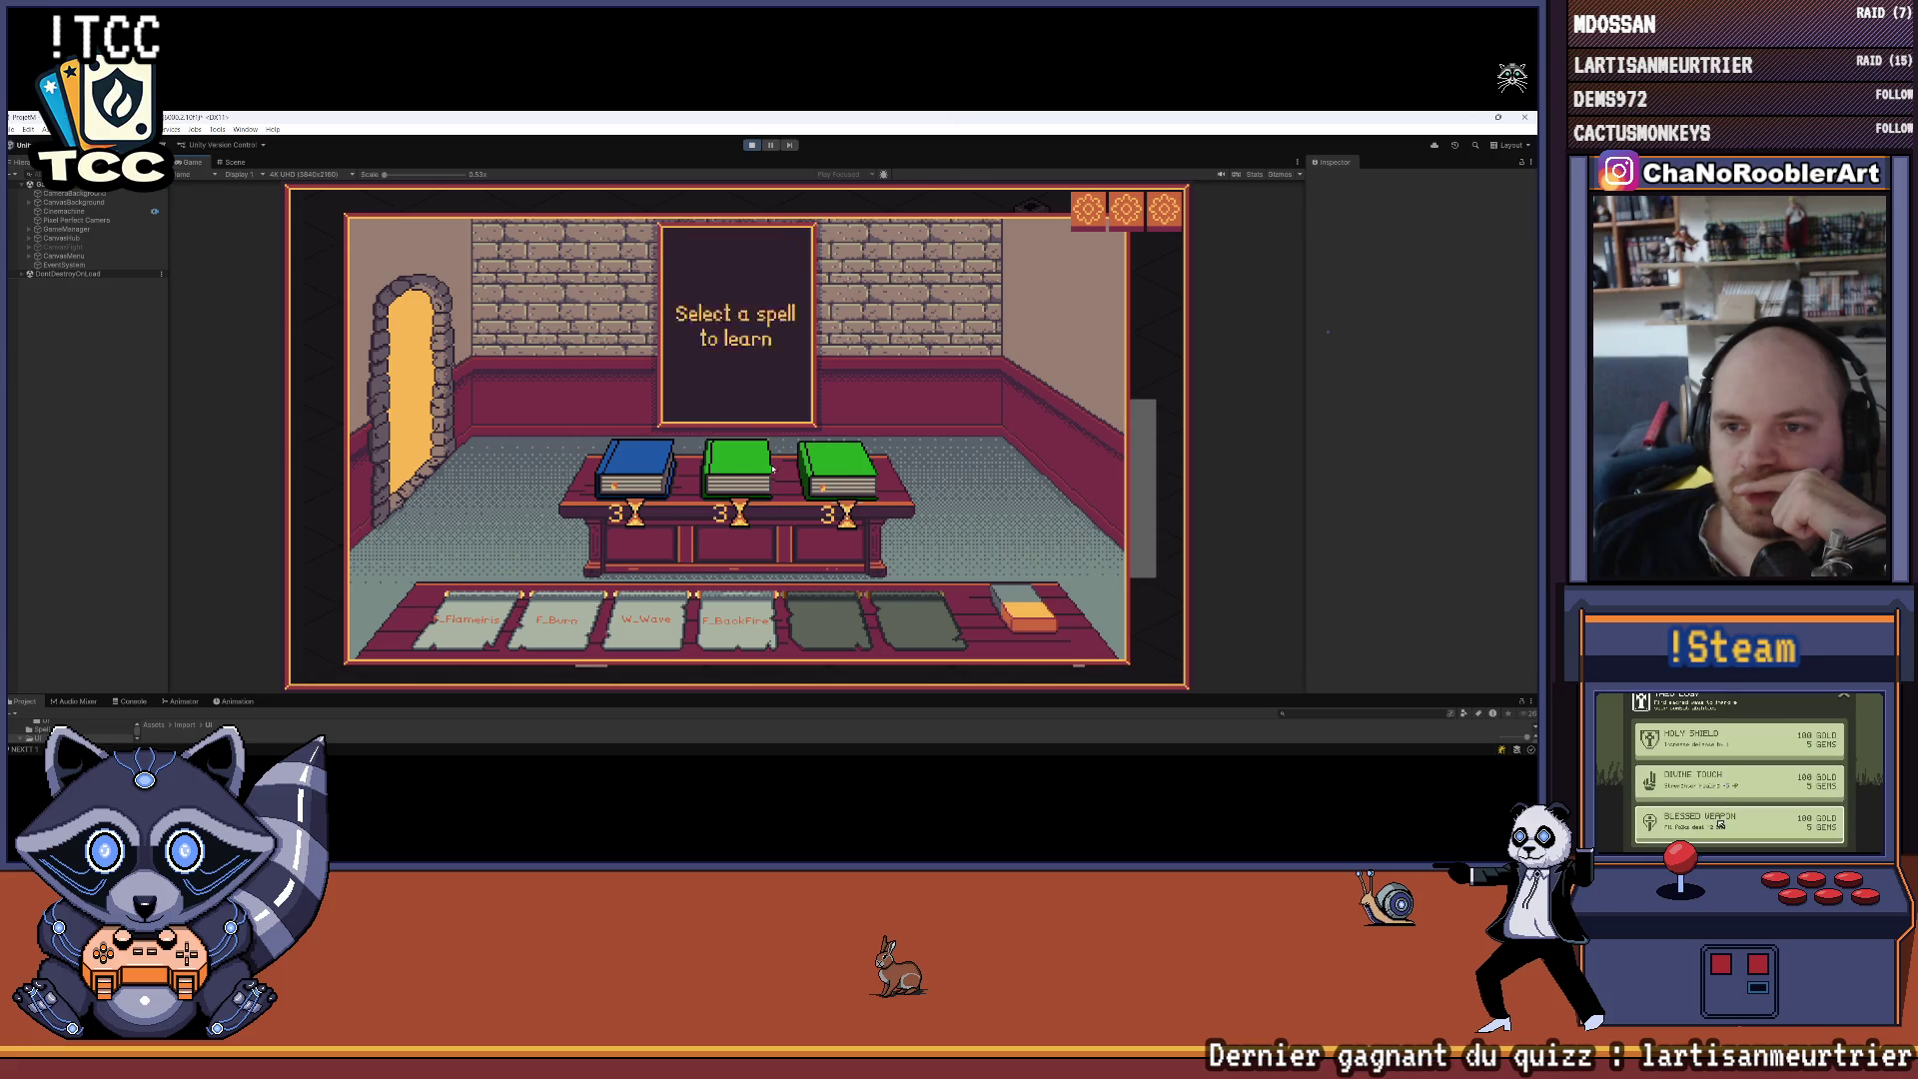
left_click(644, 473)
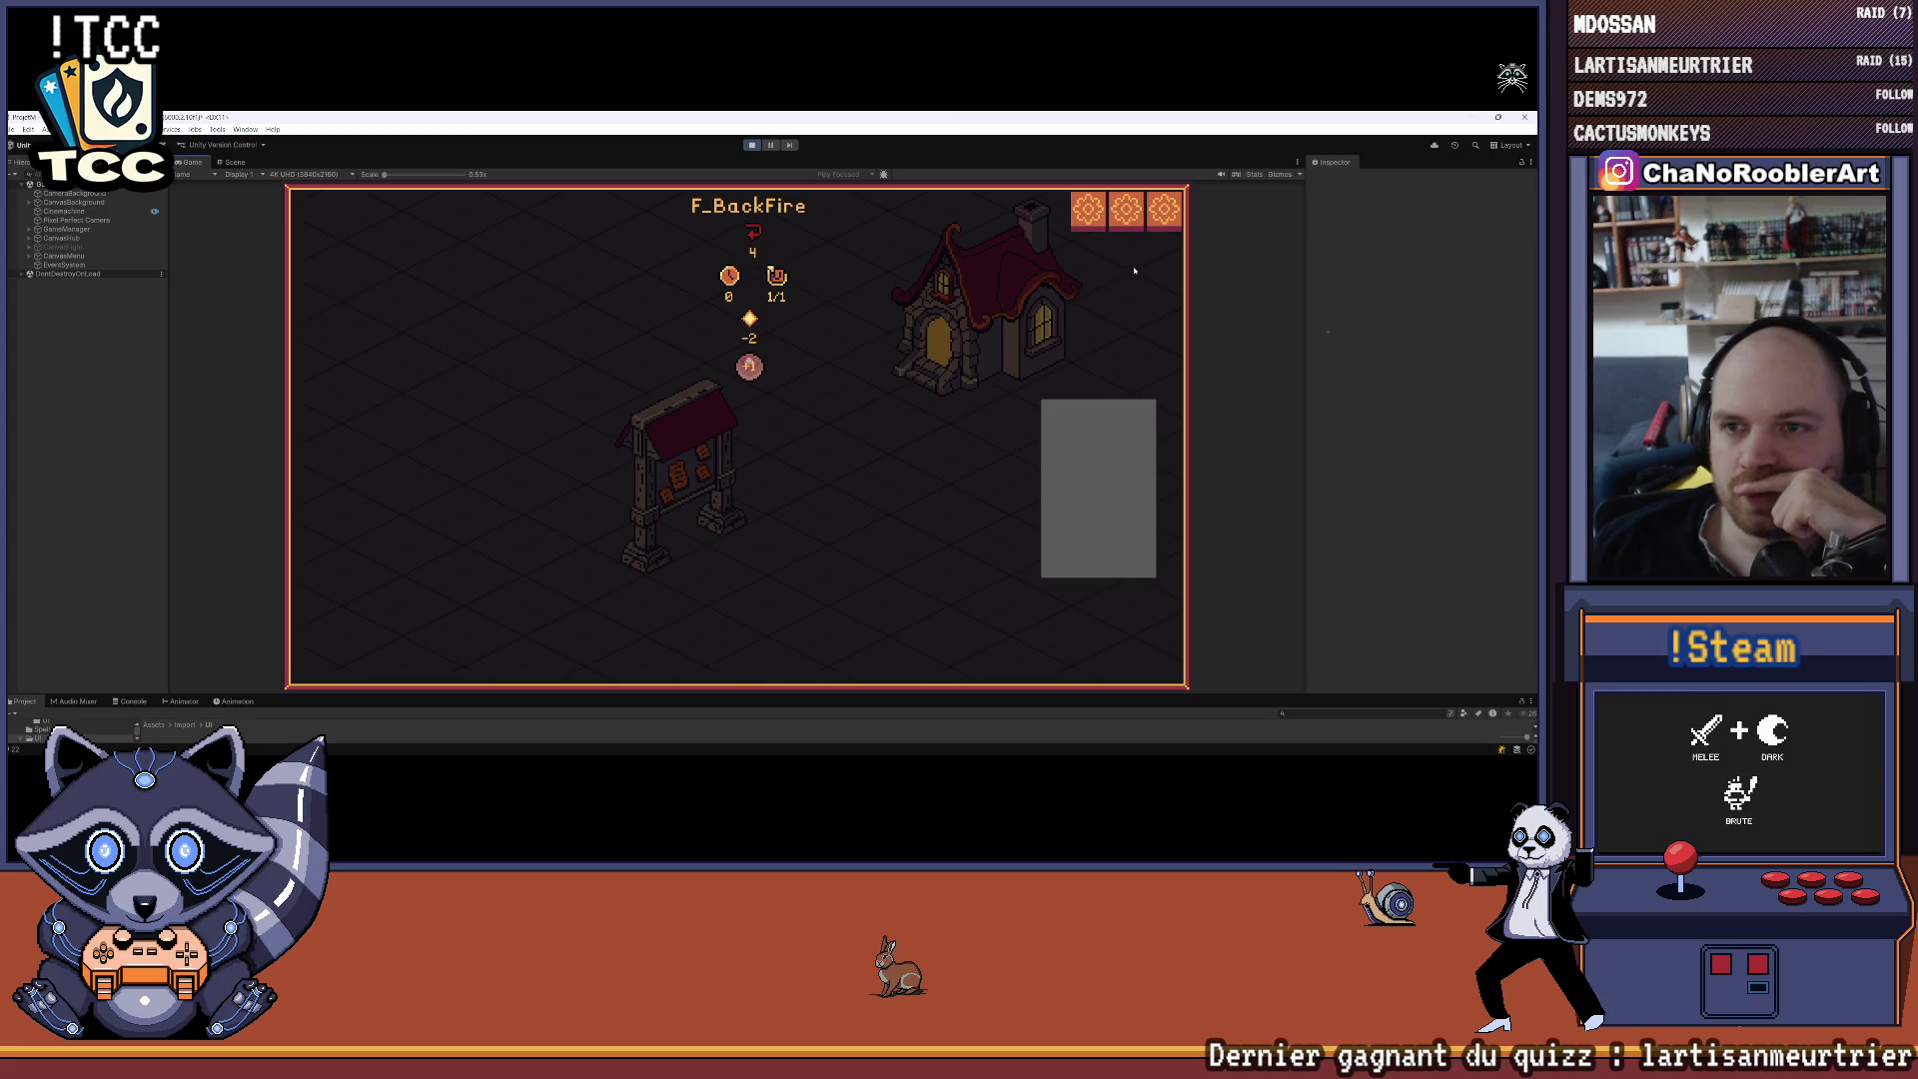
left_click(27, 241)
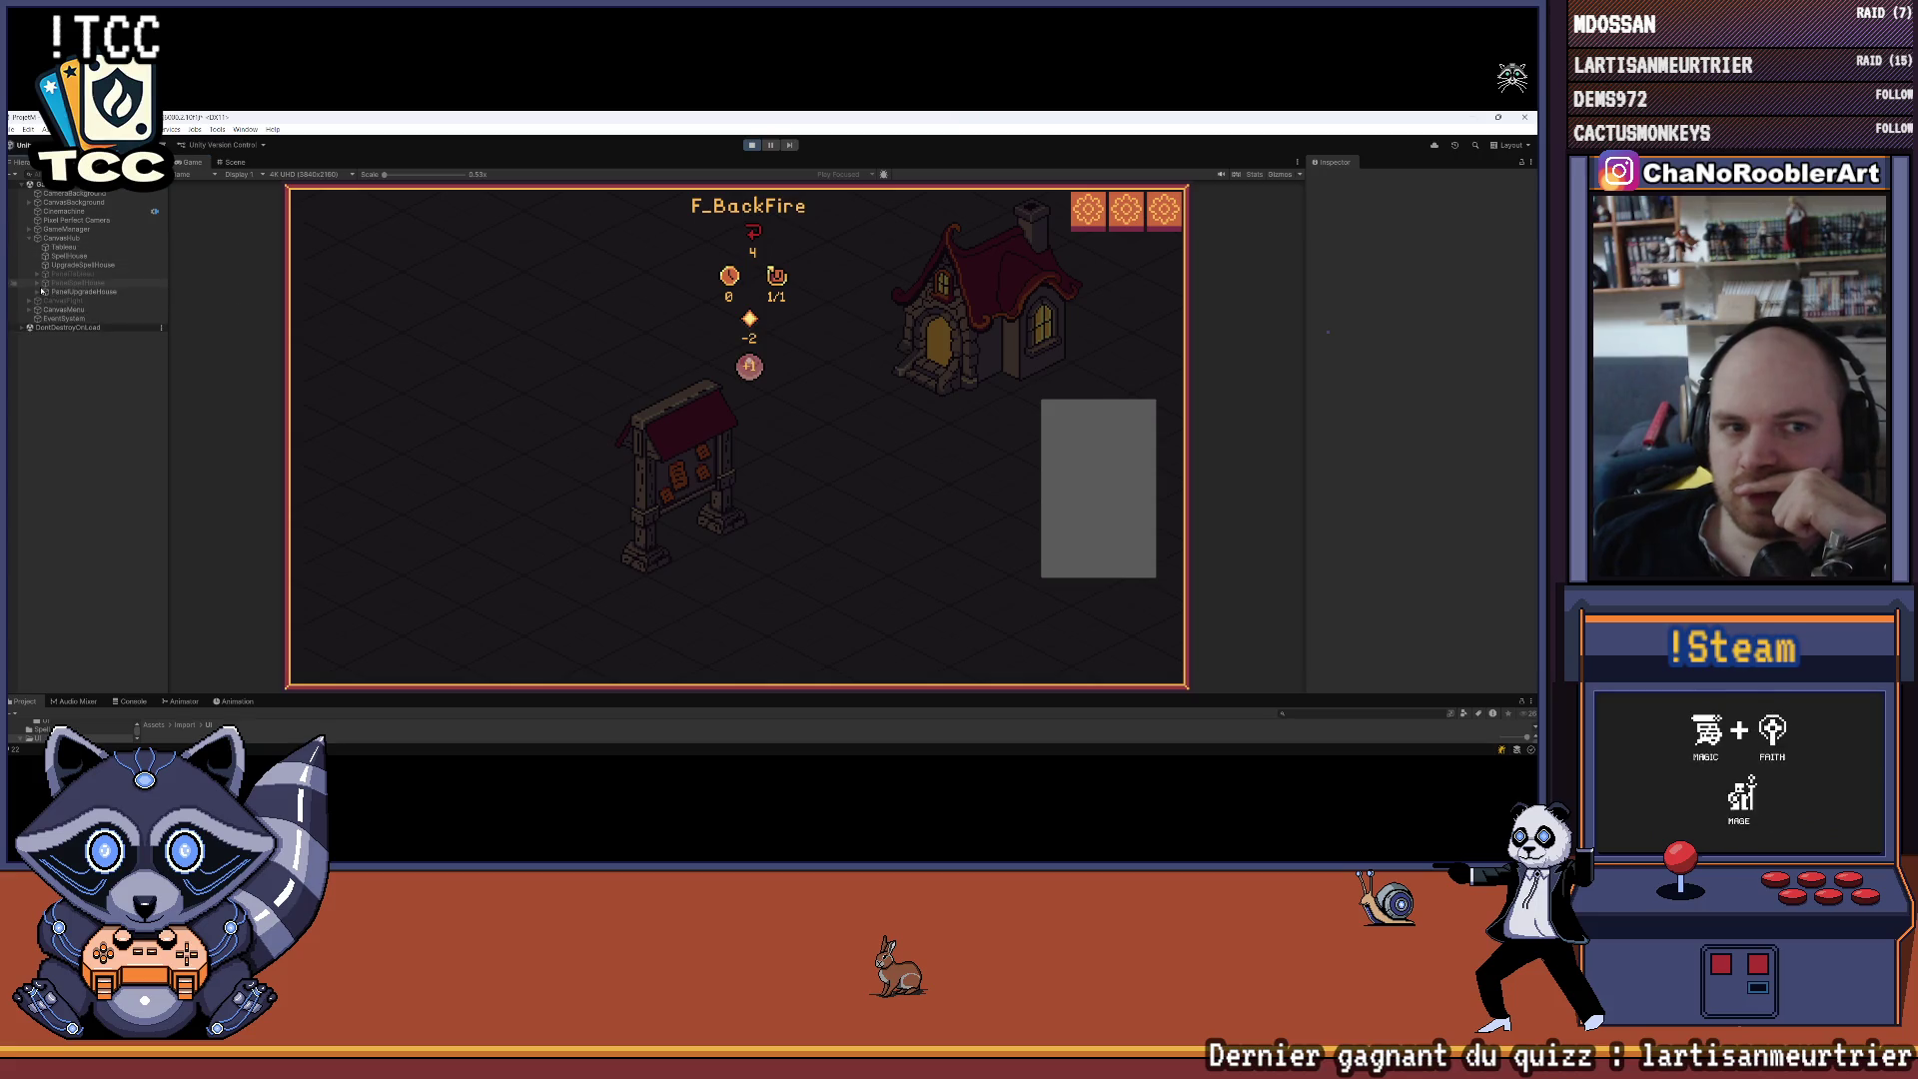
left_click(70, 292)
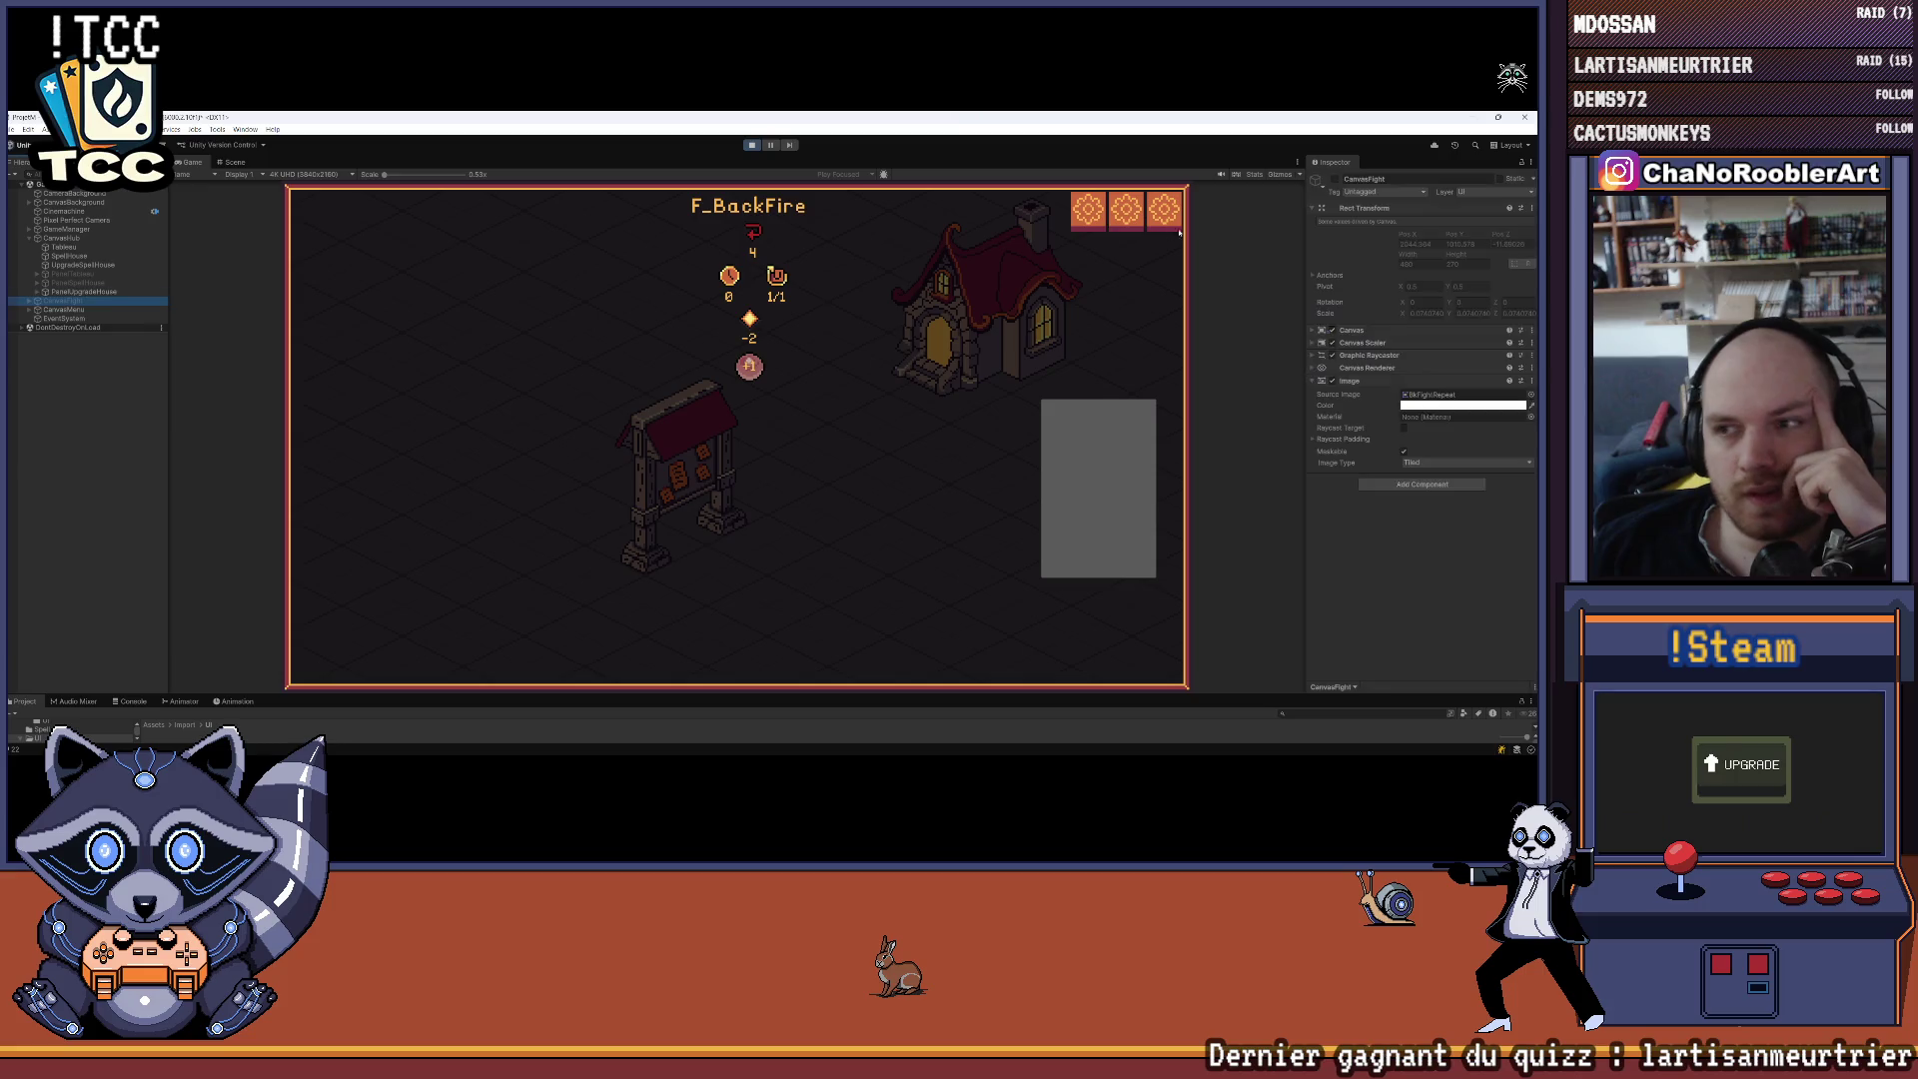
Start a mission, cast F_Flameiris on the goblin mage, and check the goblin thief's stats
left_click(1330, 180)
left_click(679, 469)
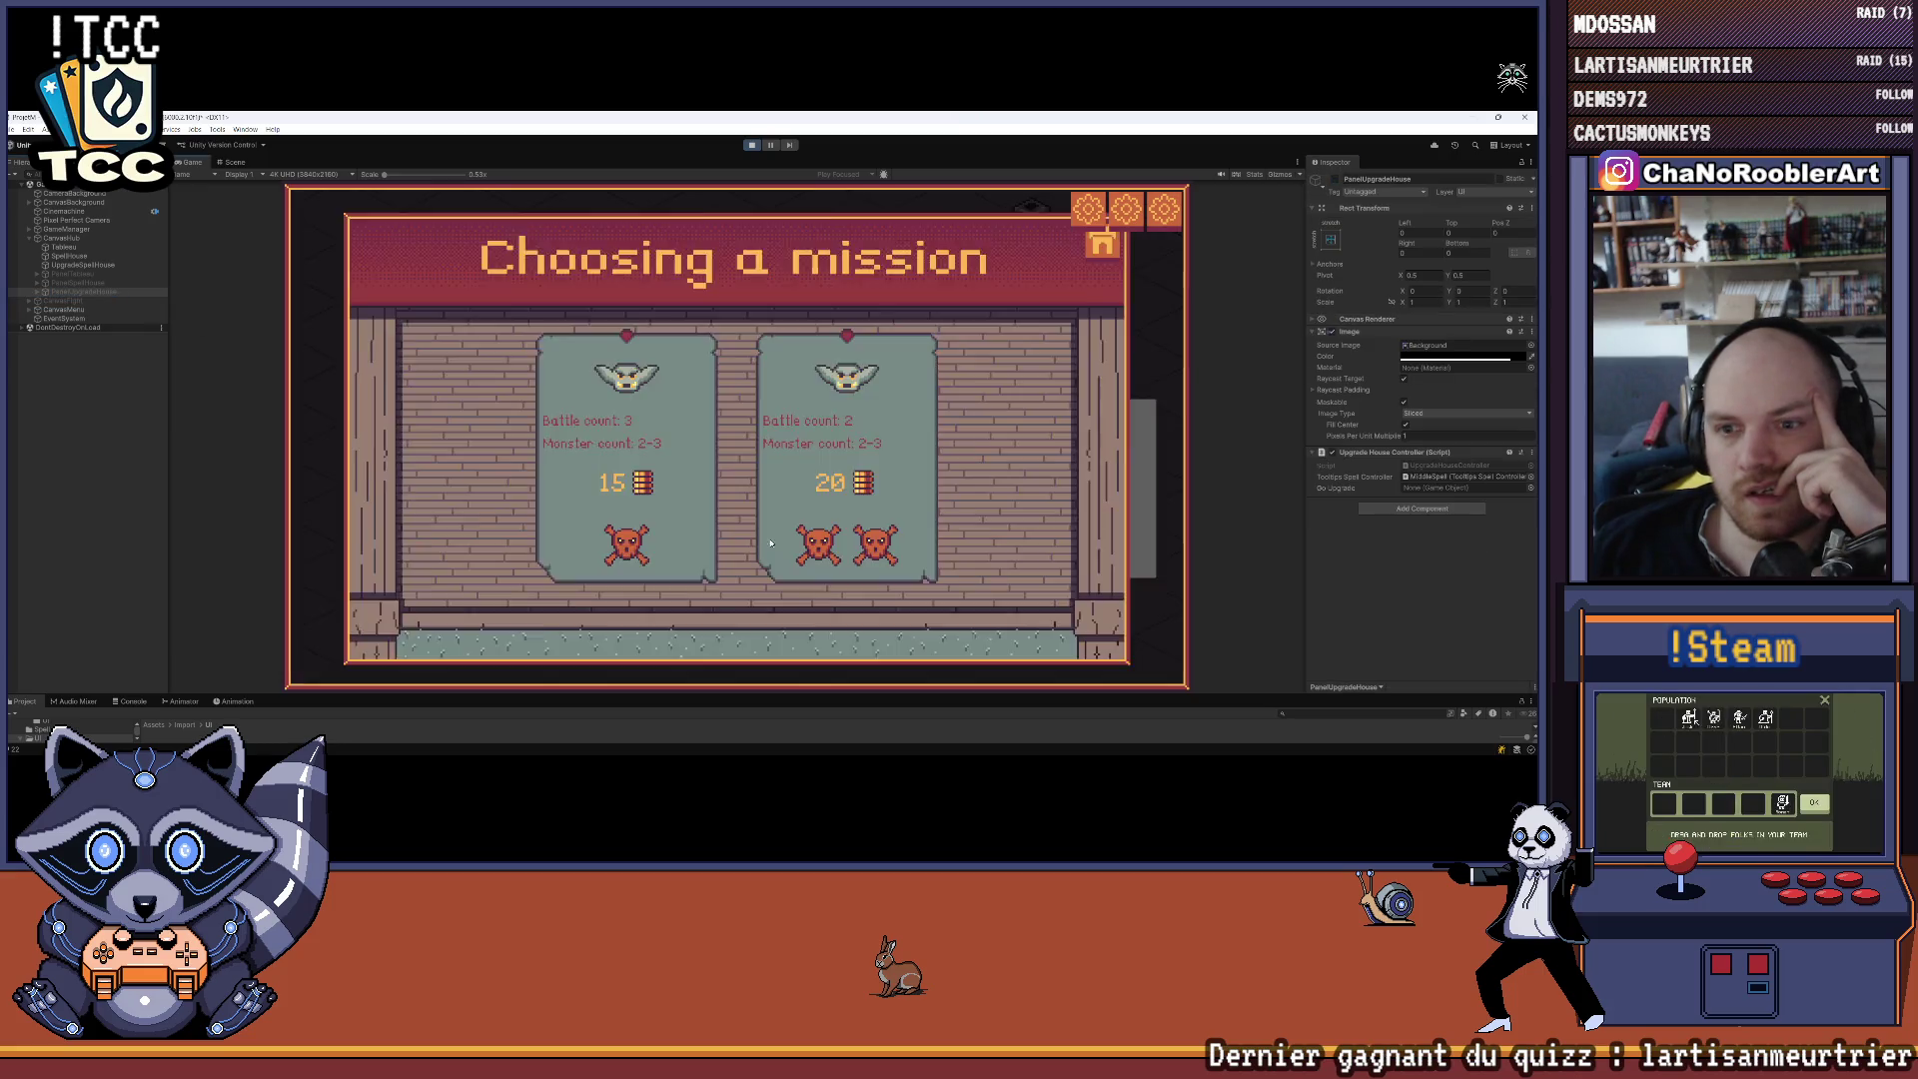
left_click(621, 490)
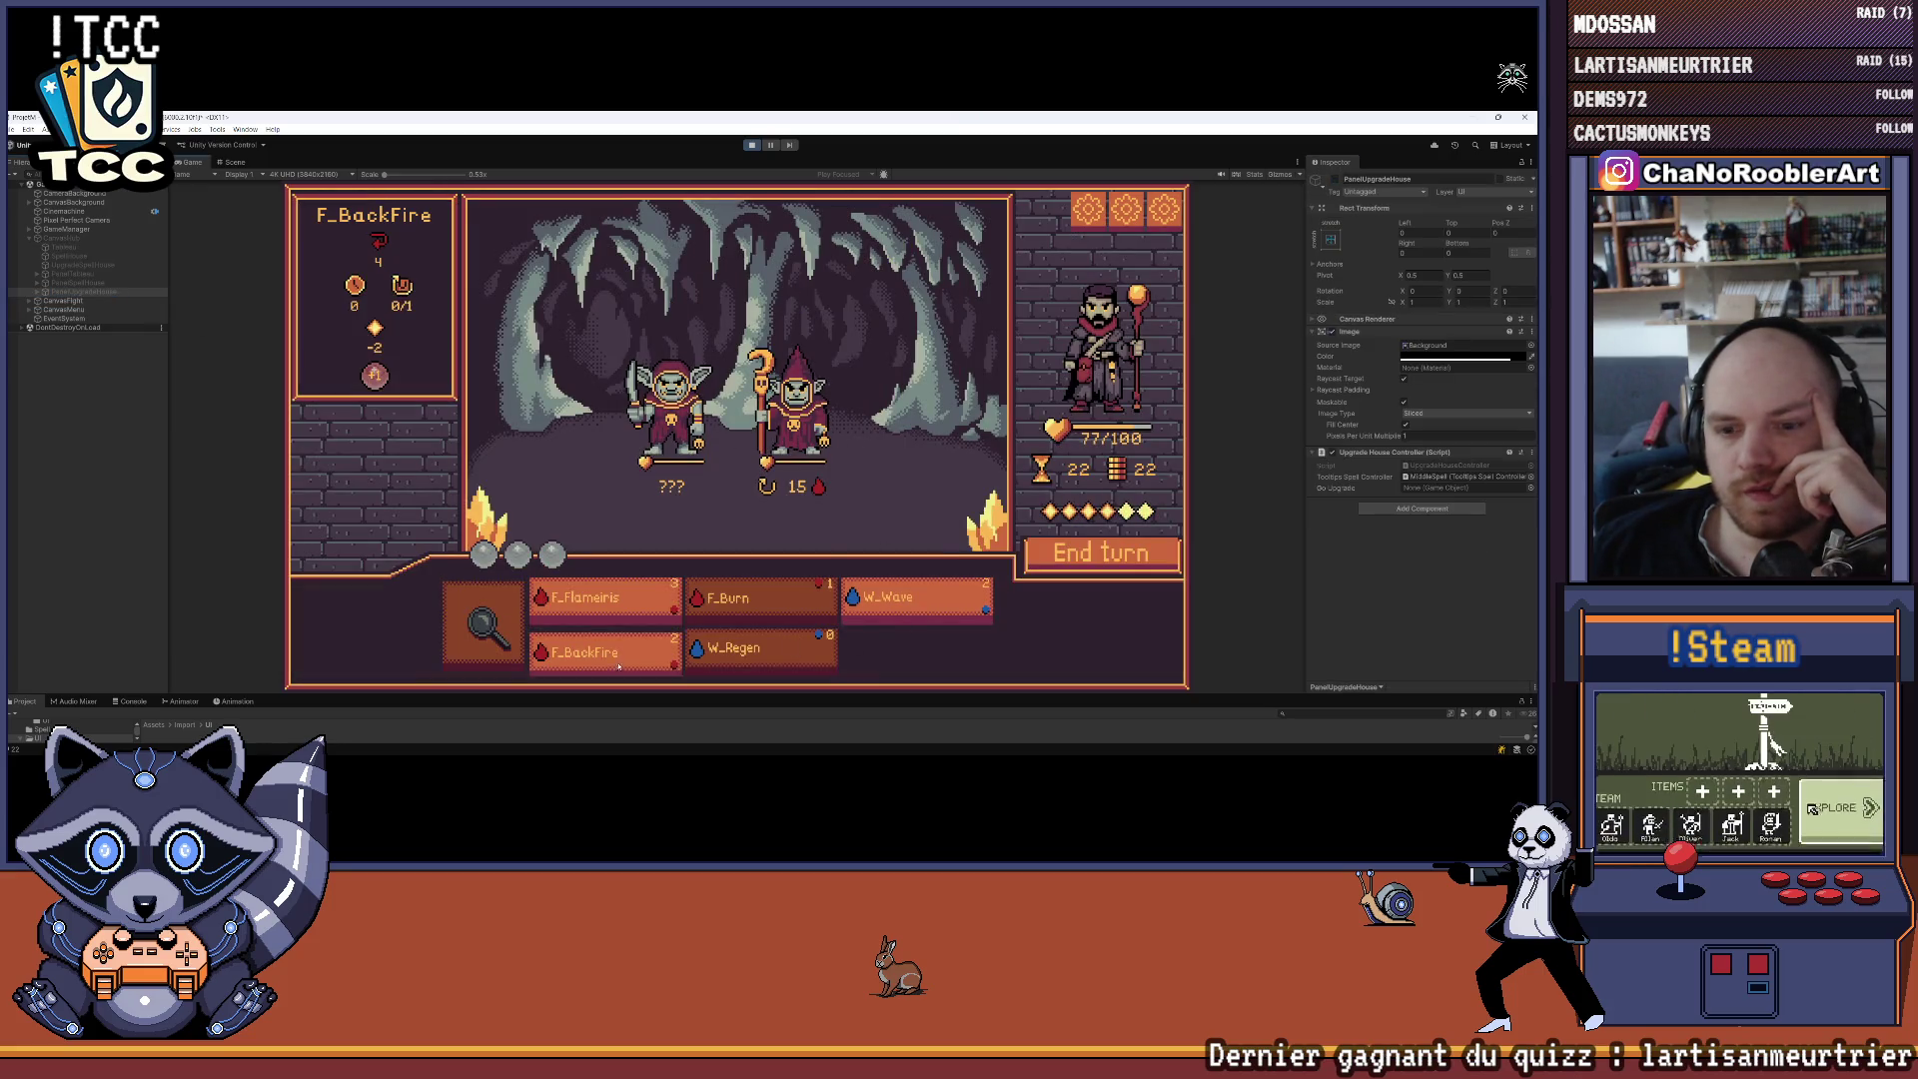
left_click(599, 599)
left_click(800, 440)
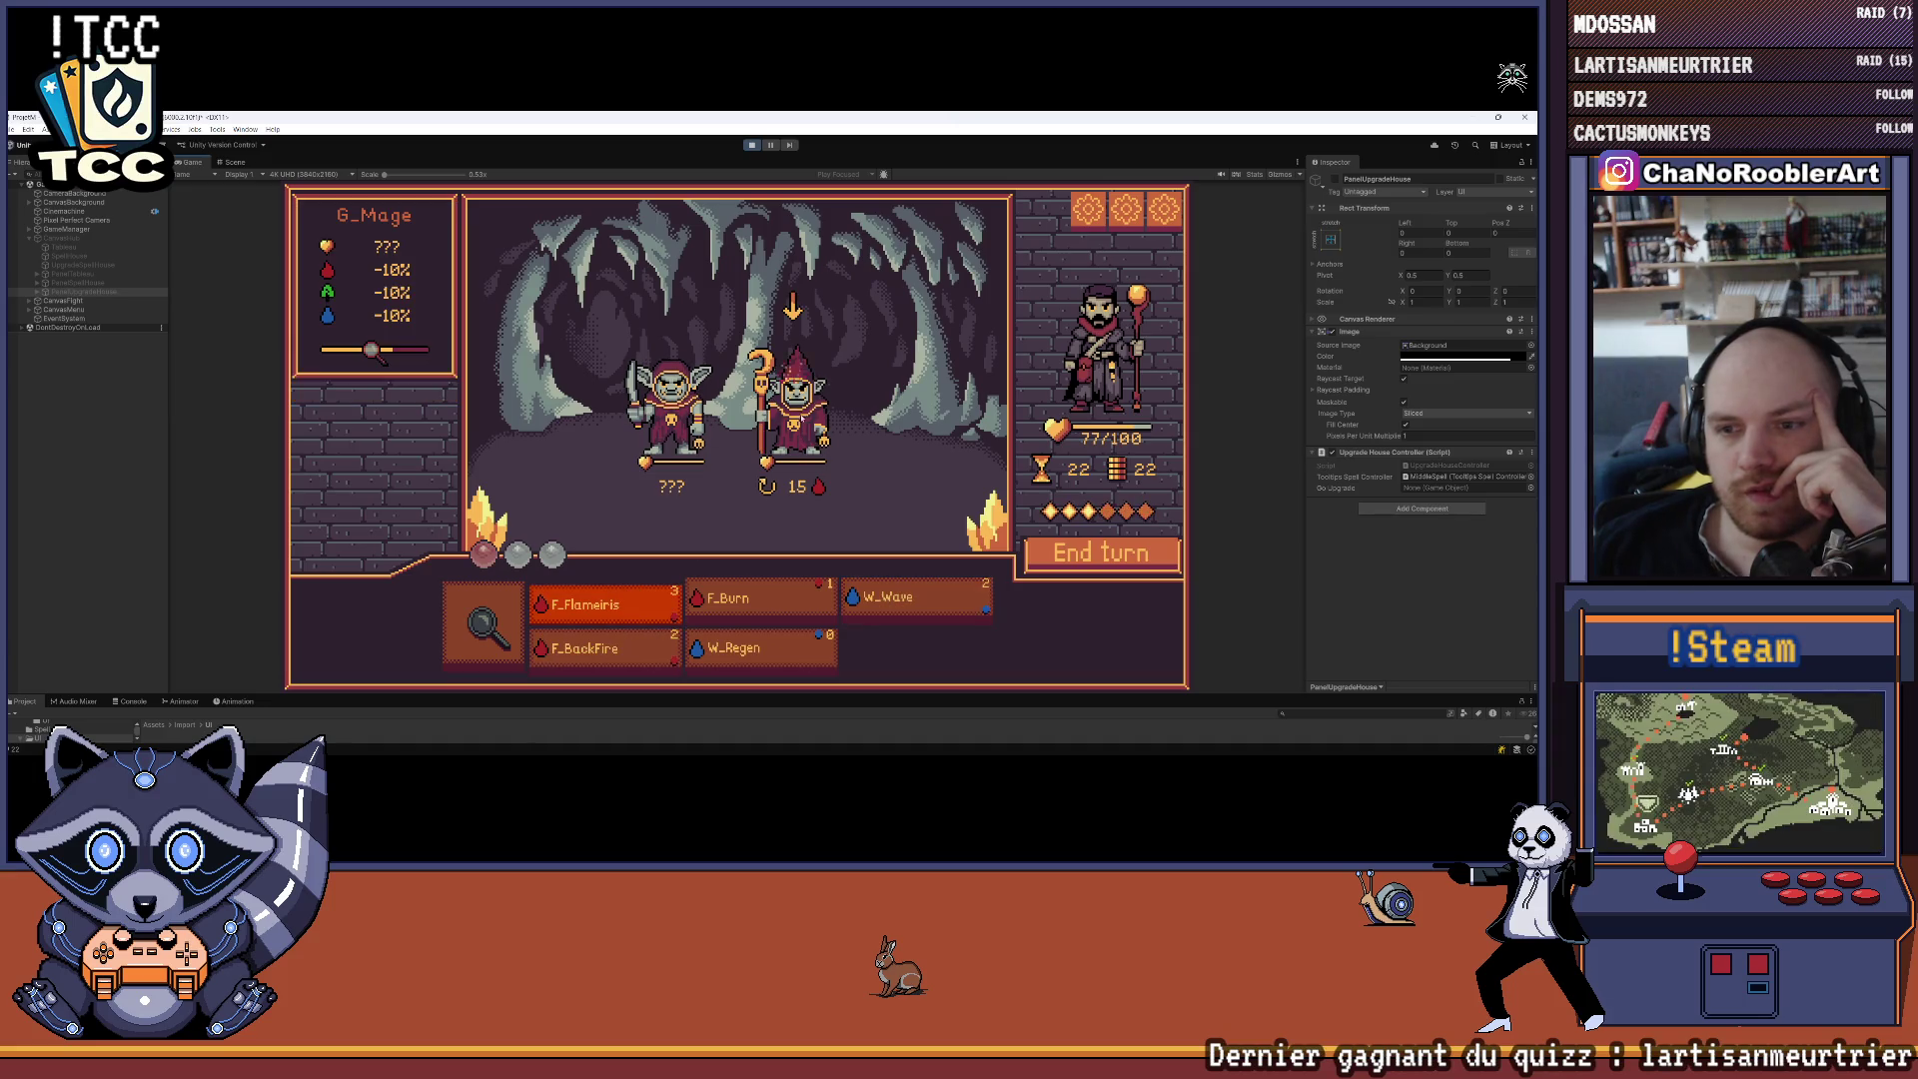
left_click(483, 624)
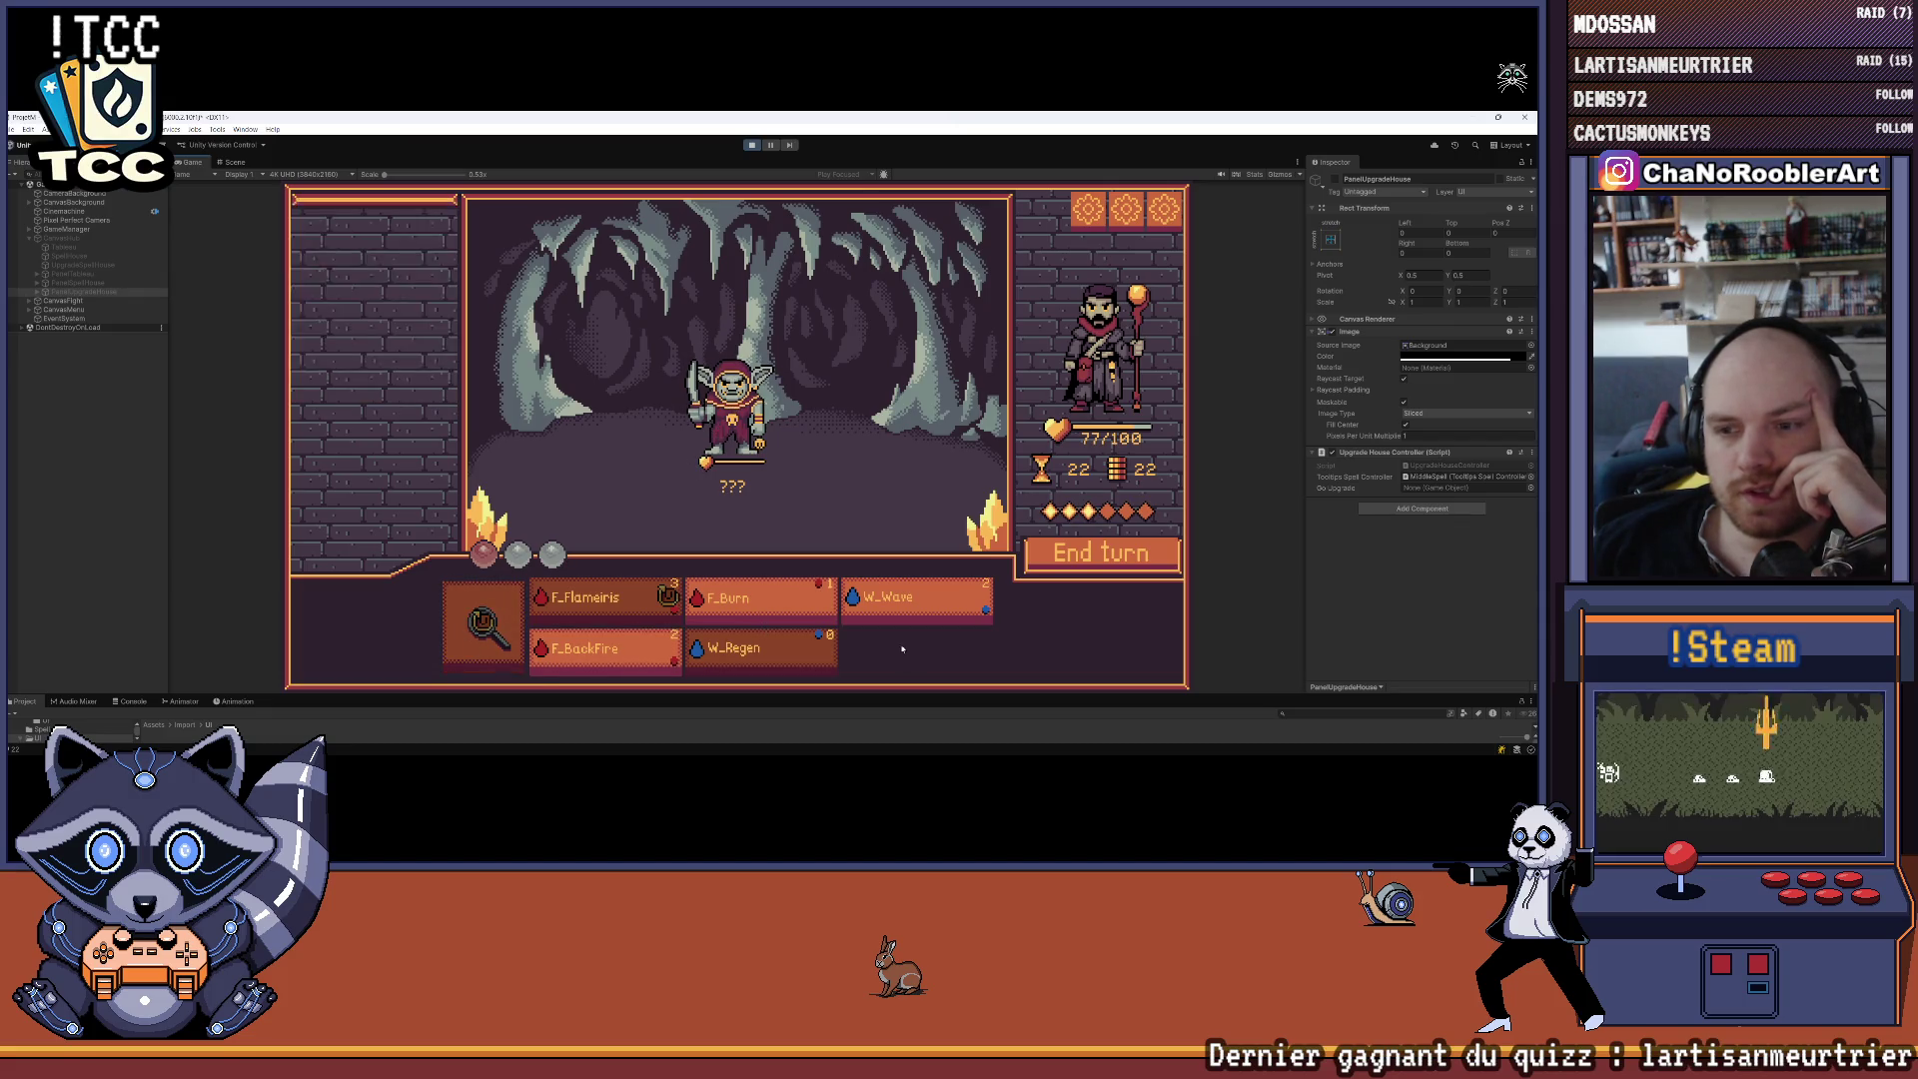
Cast W_Regen and F_Burn, end the turn, finish the thief with W_Wave, and continue
left_click(917, 599)
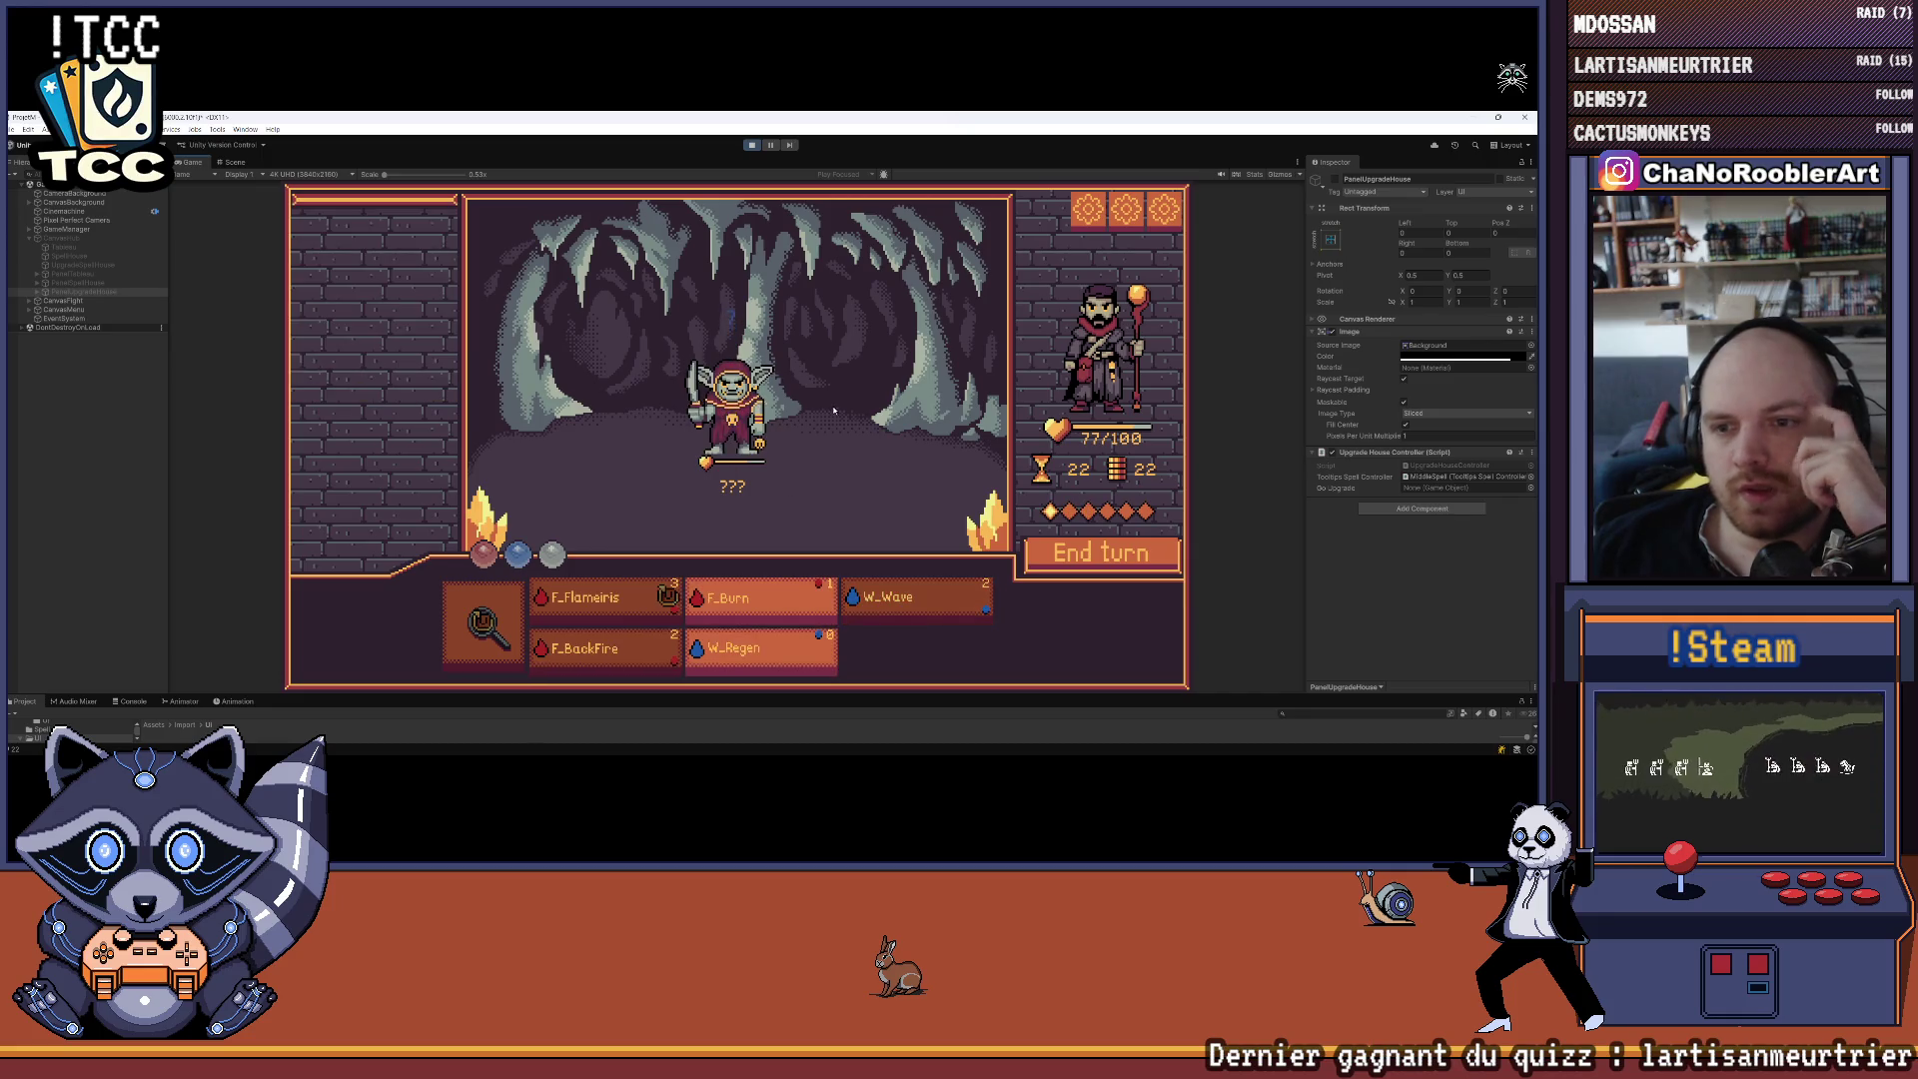
left_click(778, 655)
left_click(778, 659)
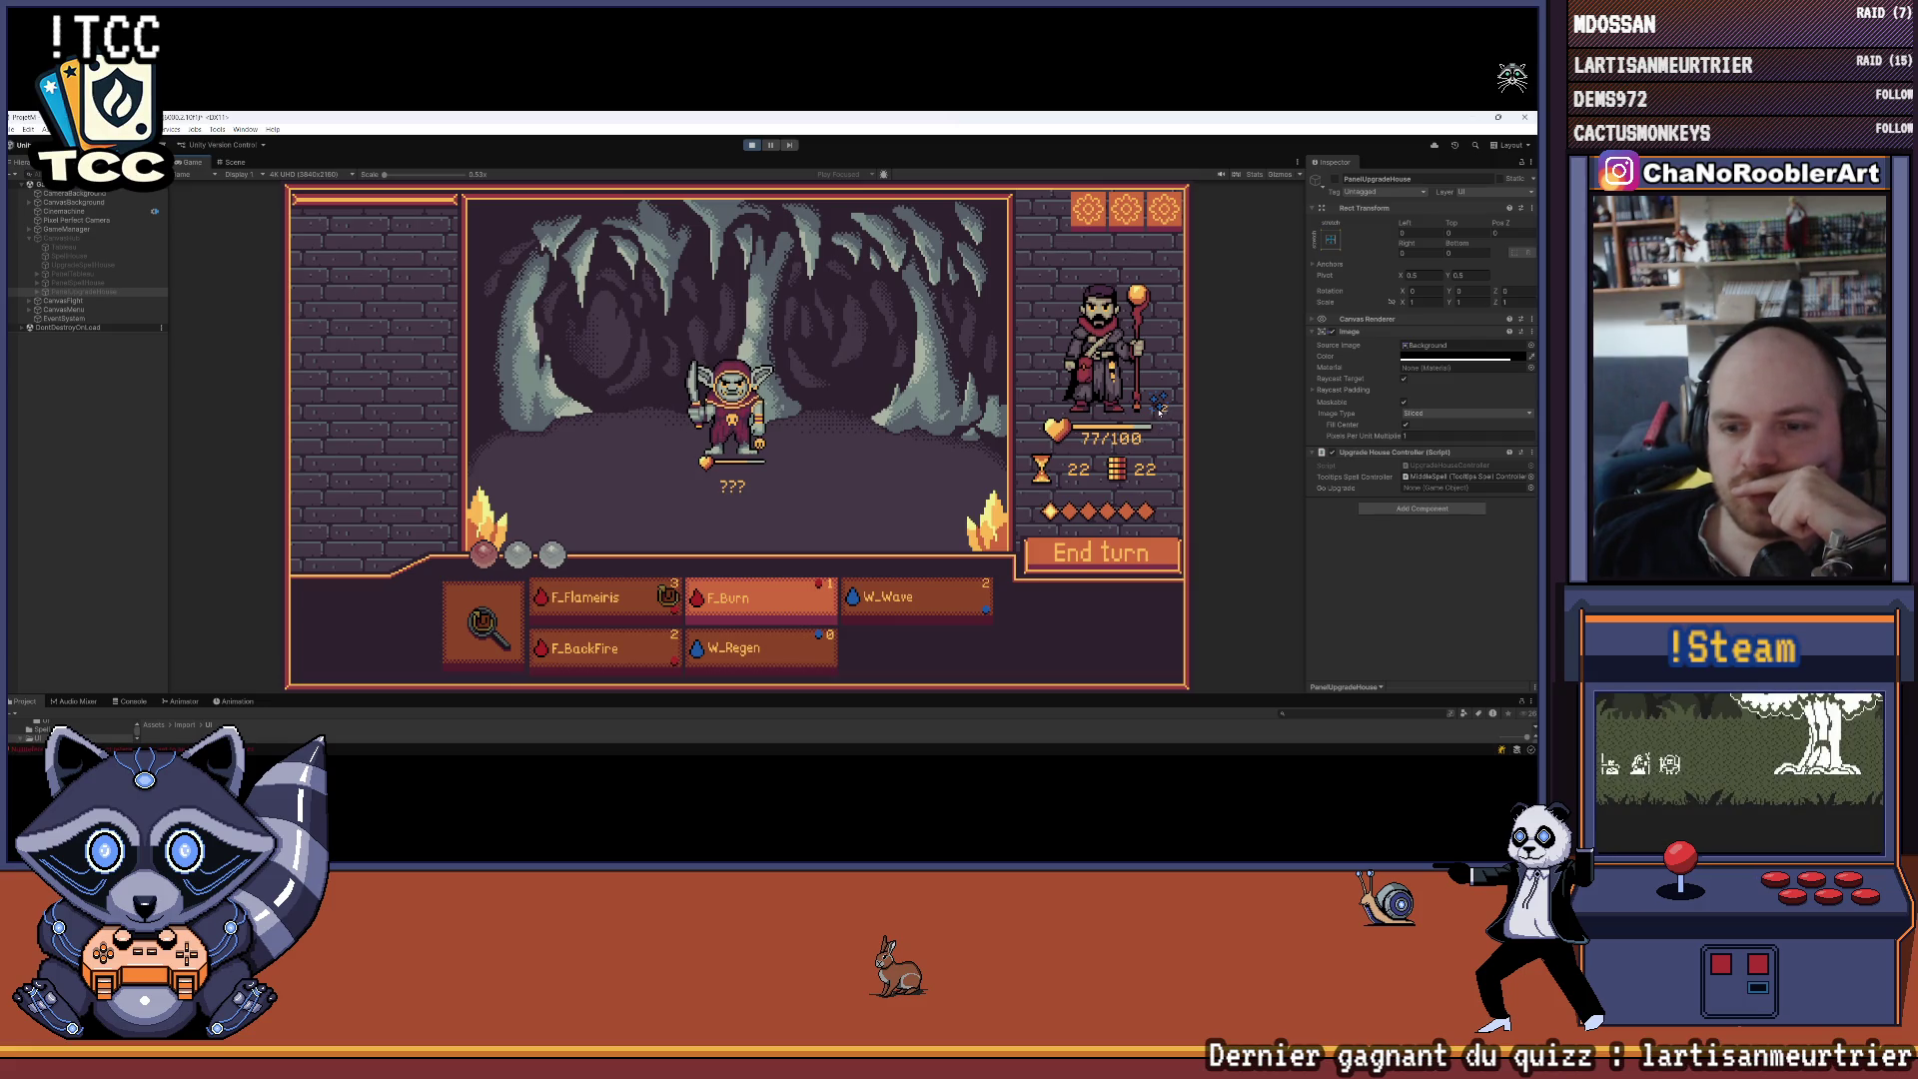
left_click(759, 597)
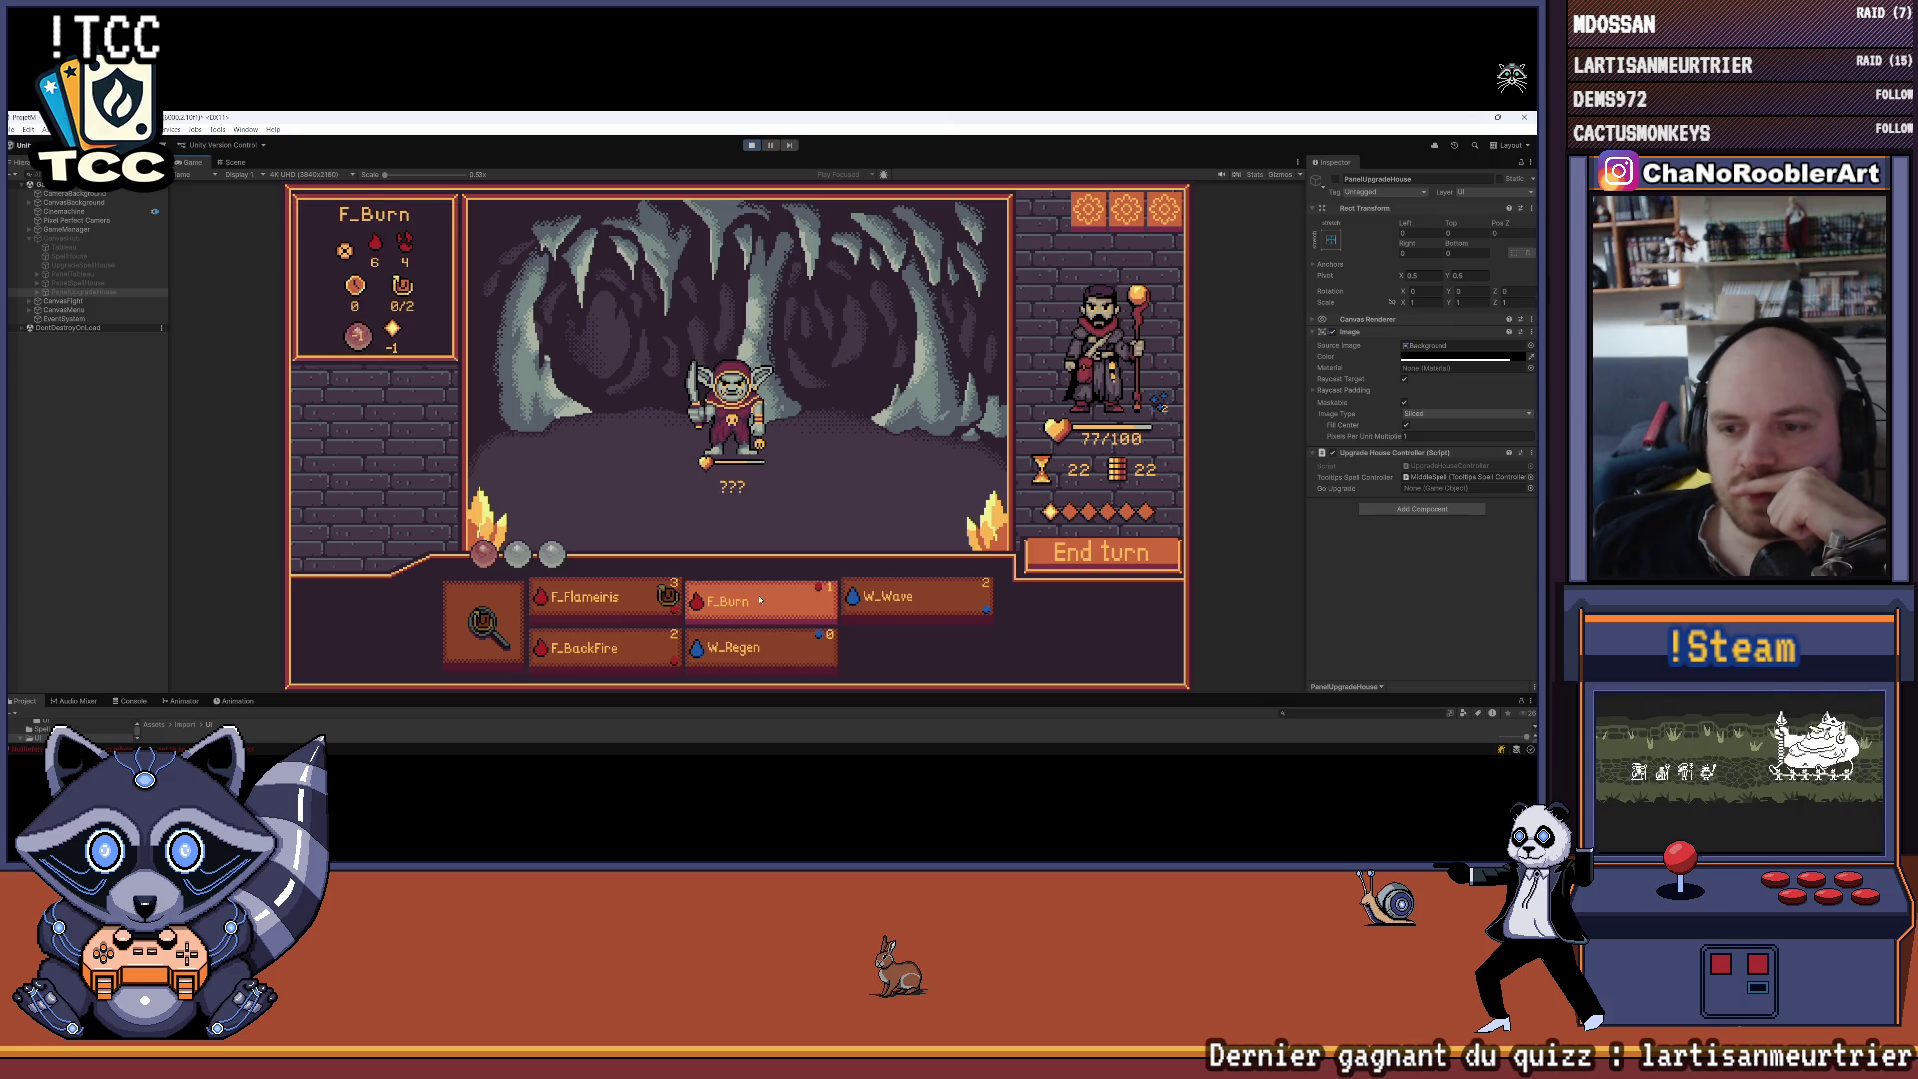
left_click(730, 410)
left_click(1101, 554)
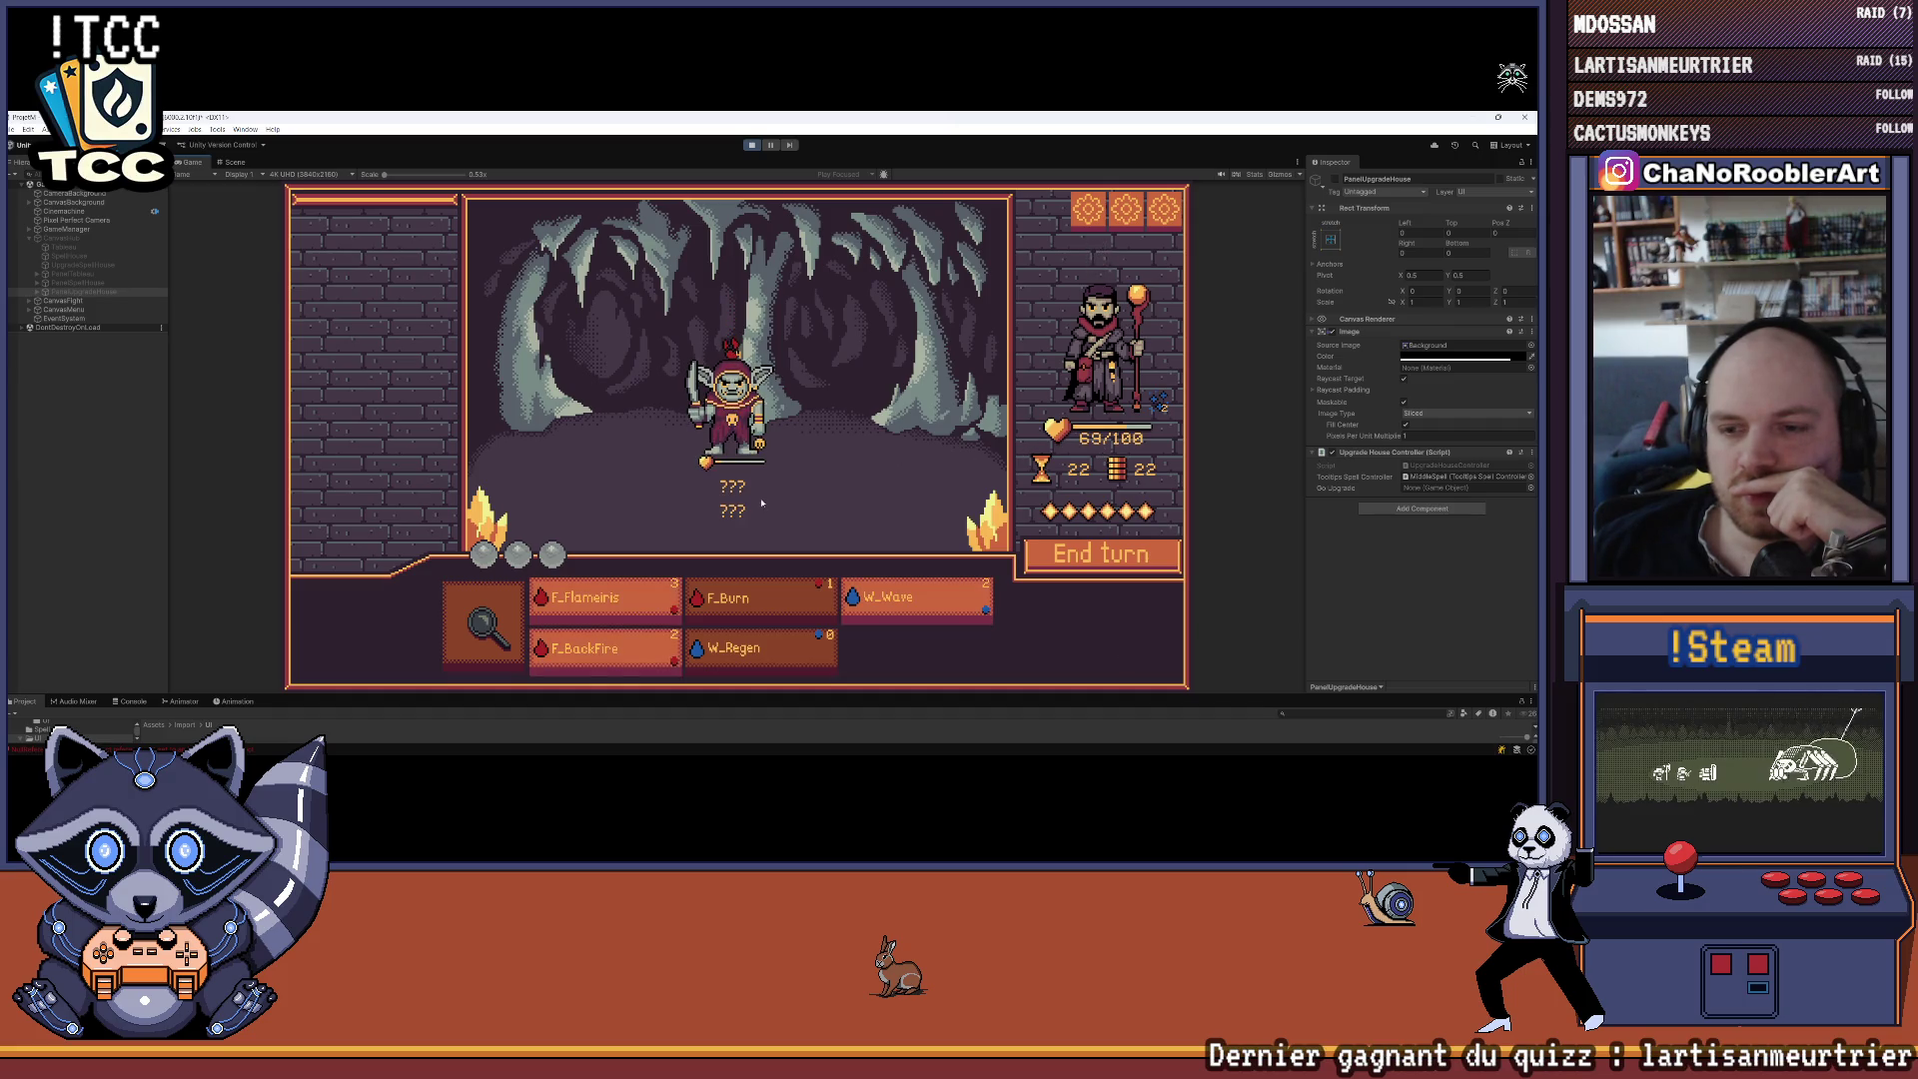
left_click(866, 600)
left_click(729, 399)
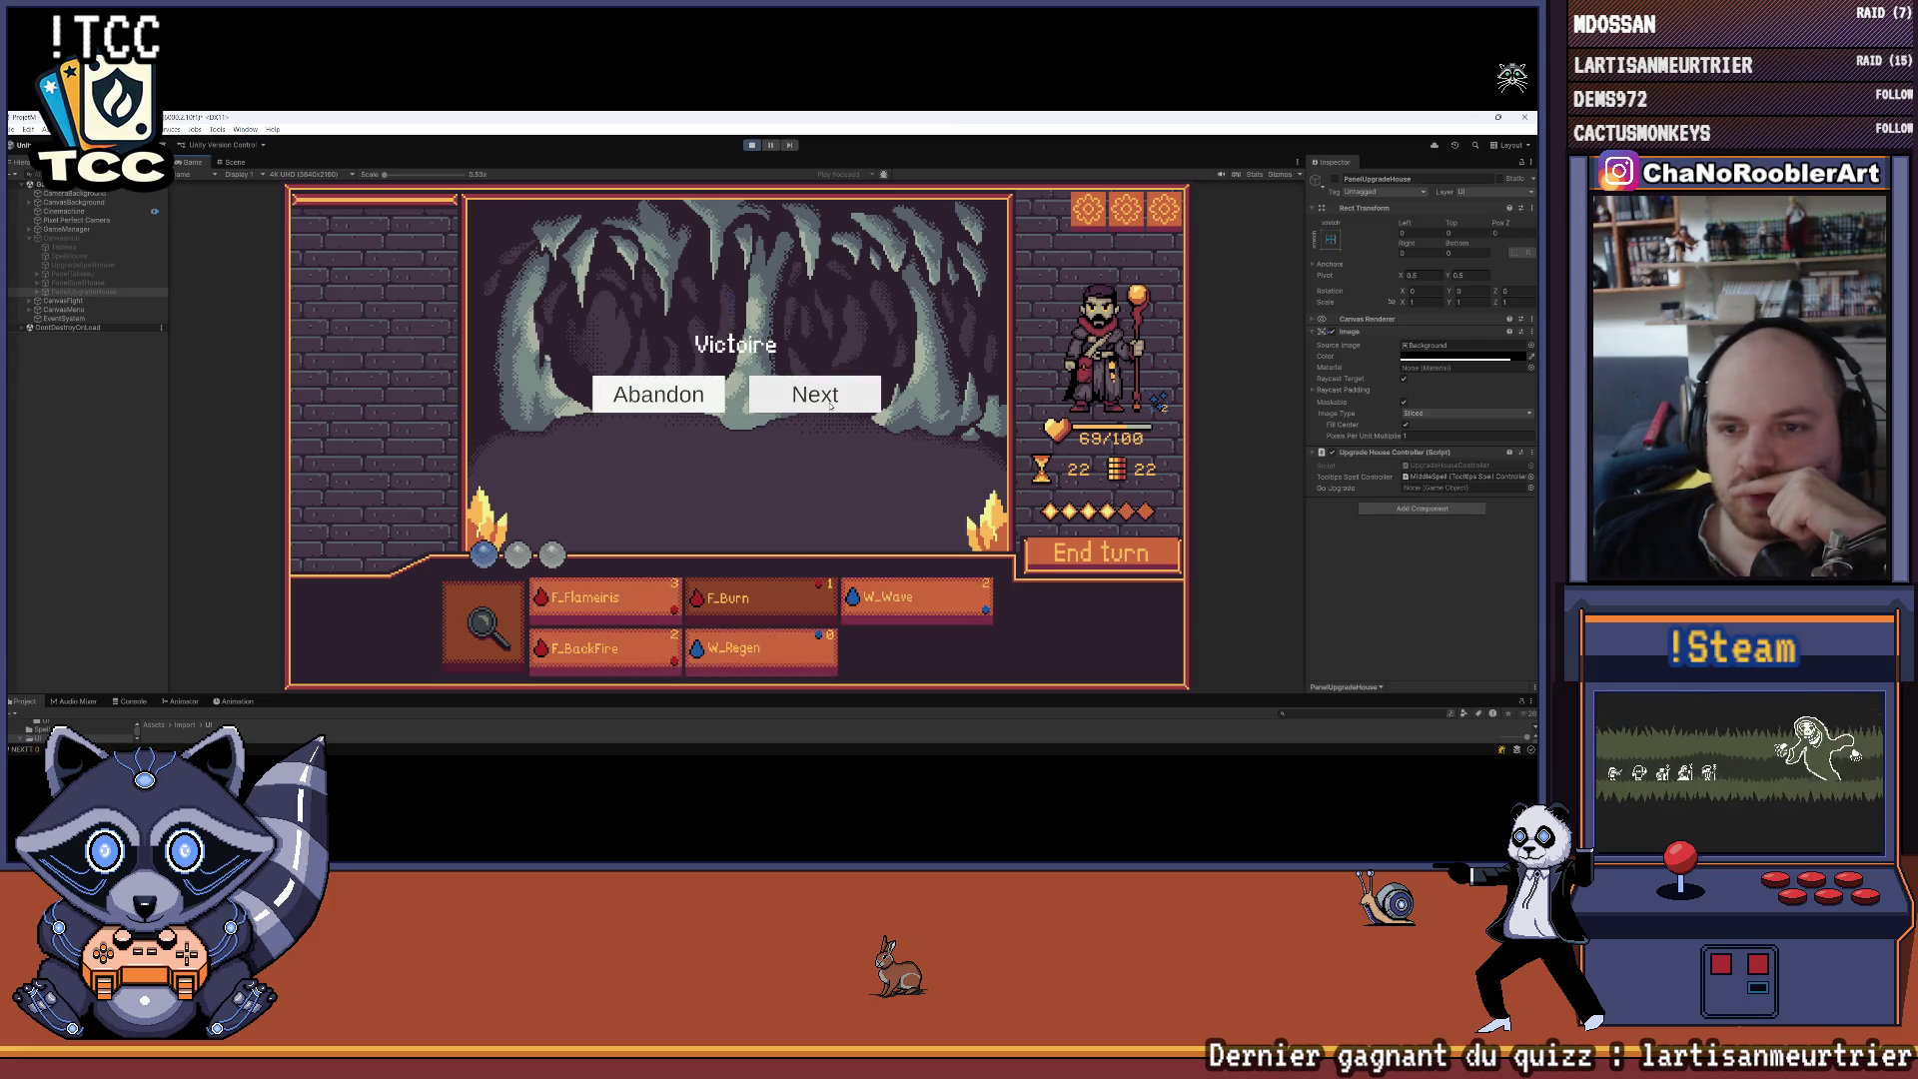
left_click(802, 395)
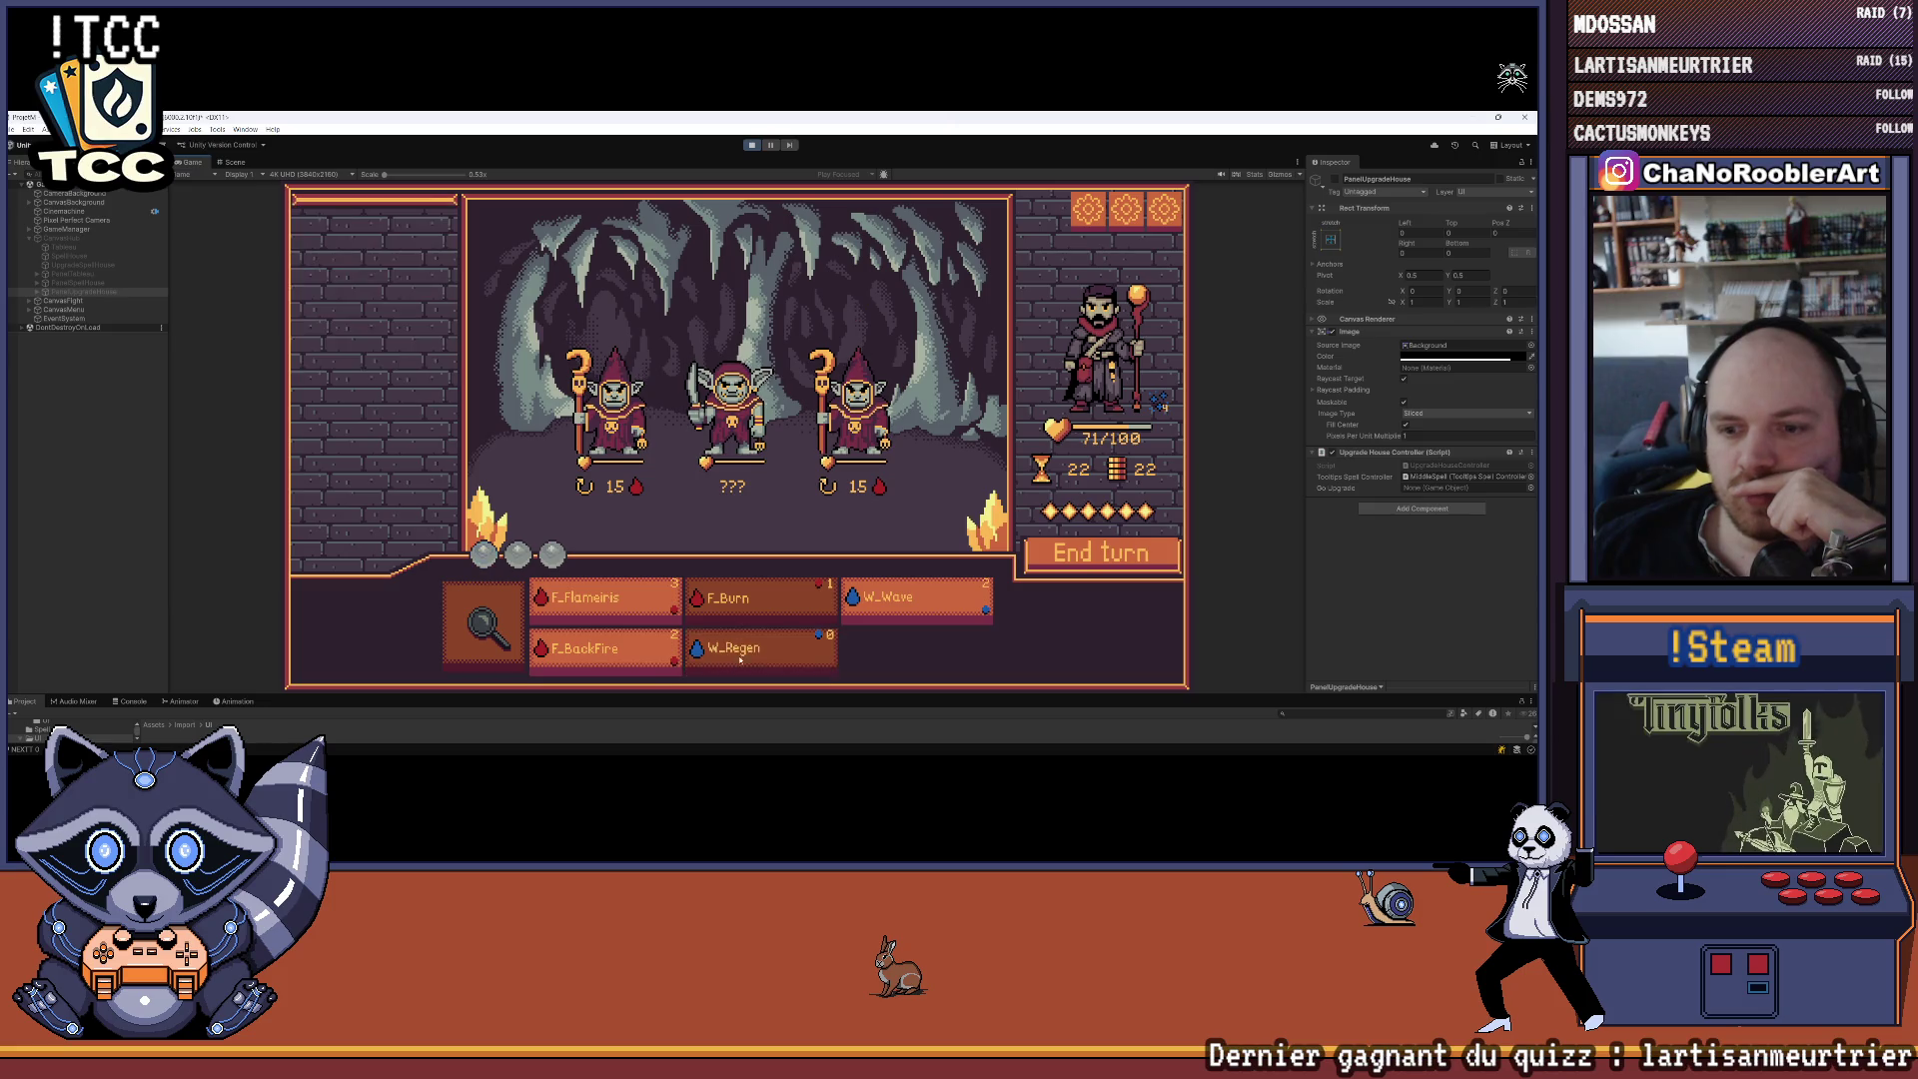
Check the enemies' stats and cast F_Flameiris on the left goblin mage
left_click(493, 606)
left_click(711, 420)
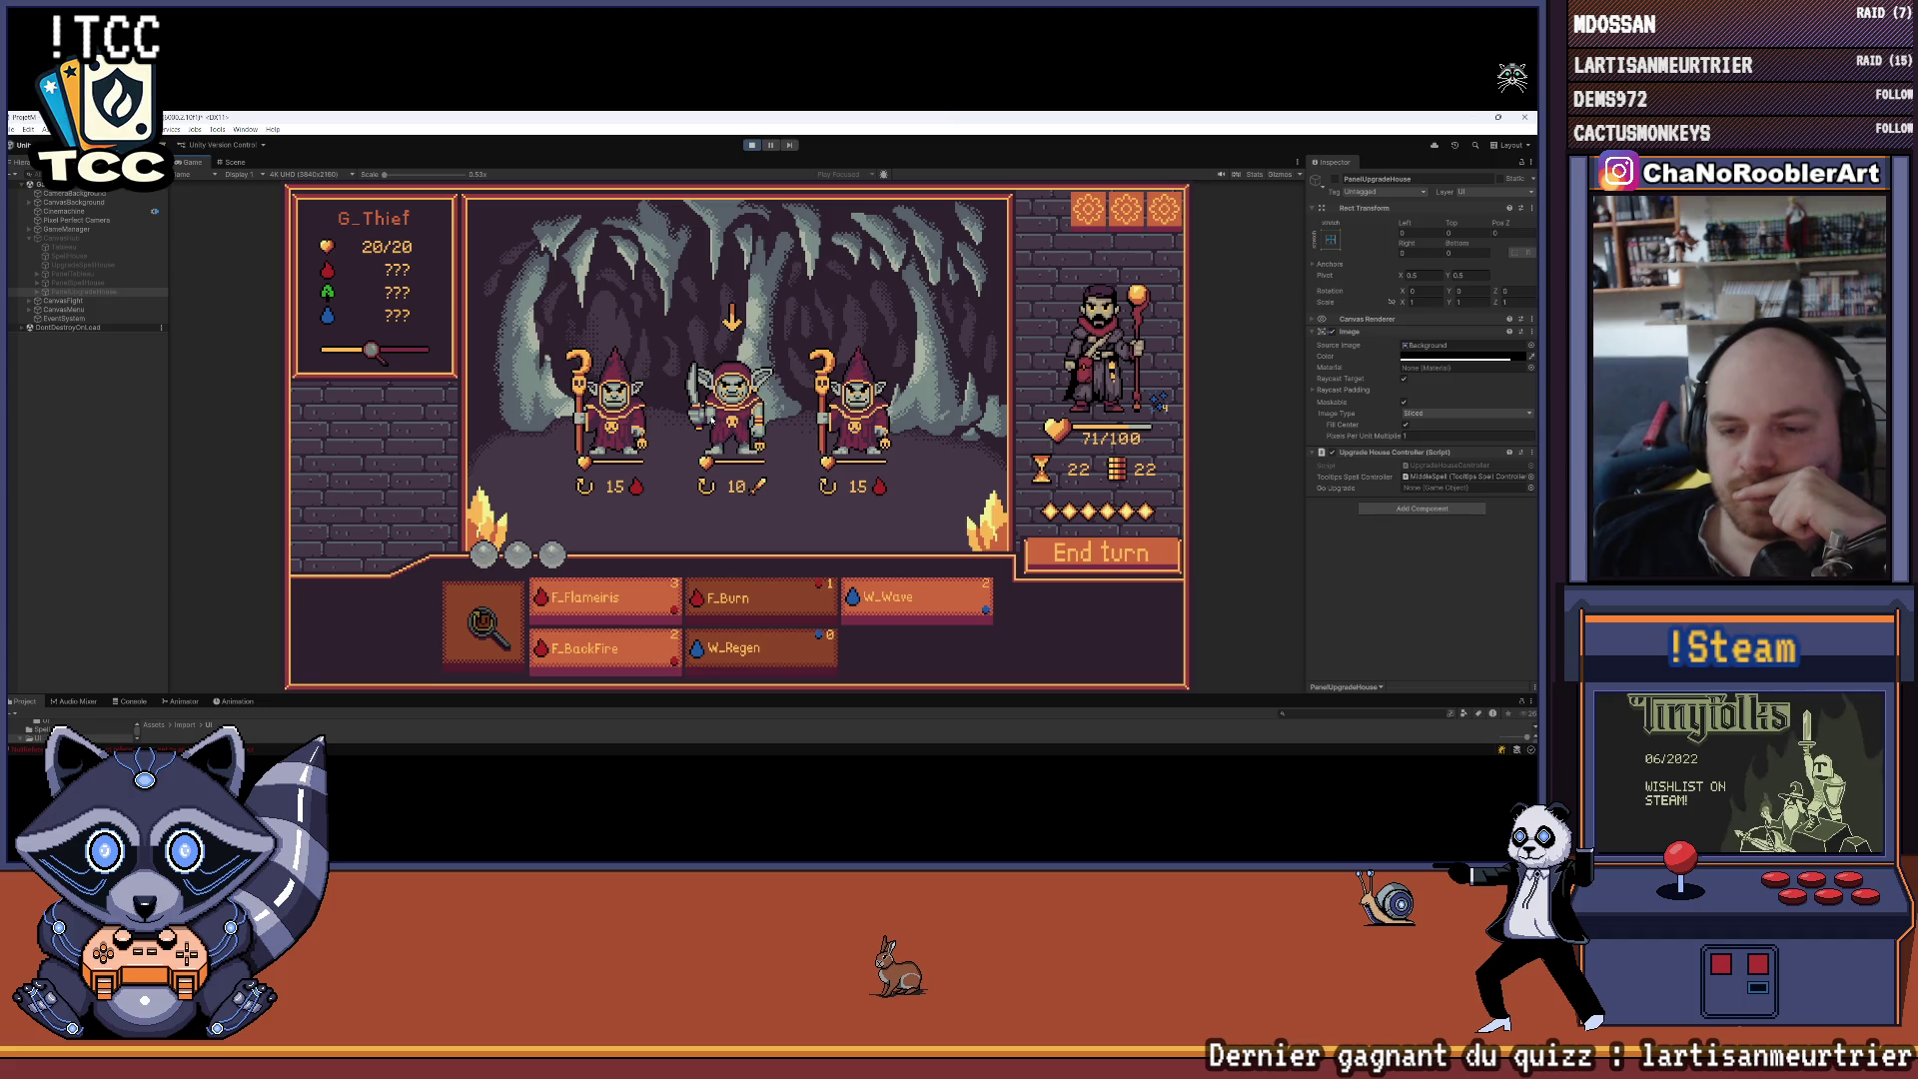
mouse_move(907, 597)
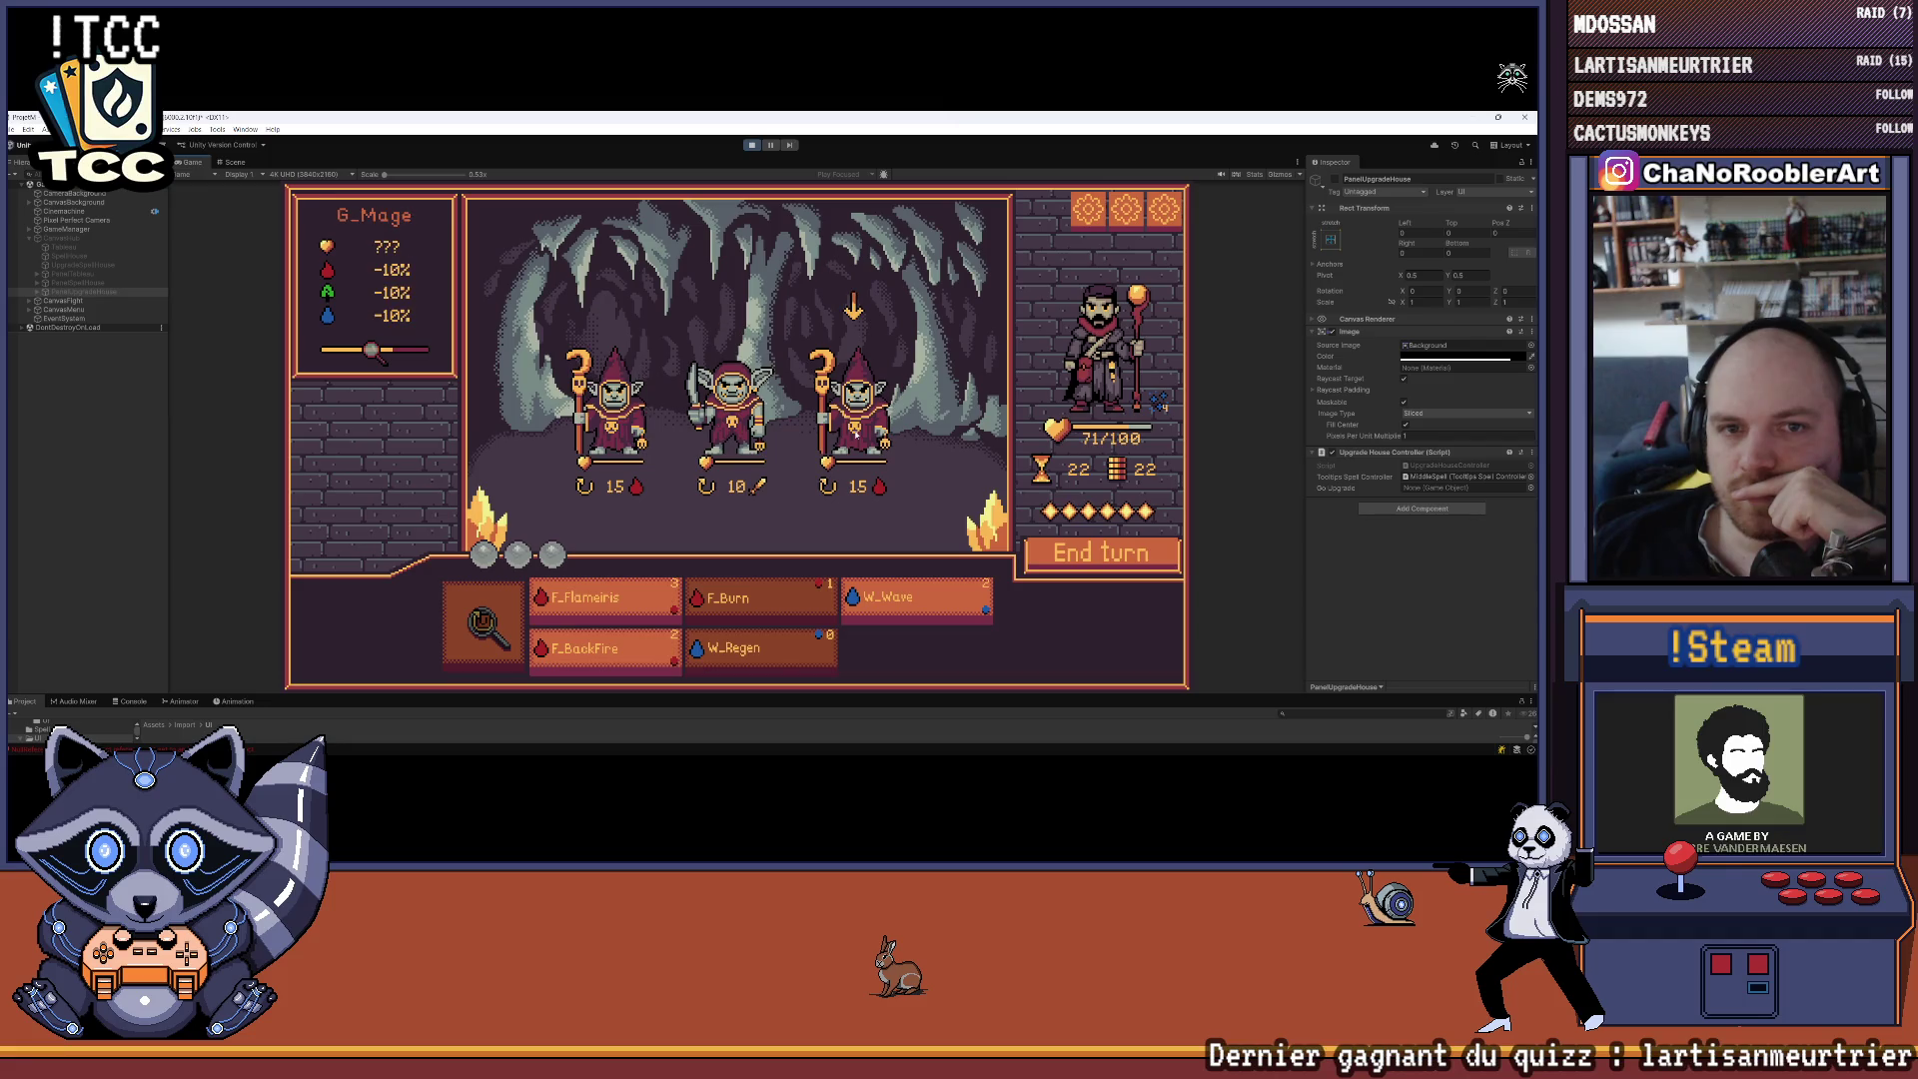
left_click(599, 601)
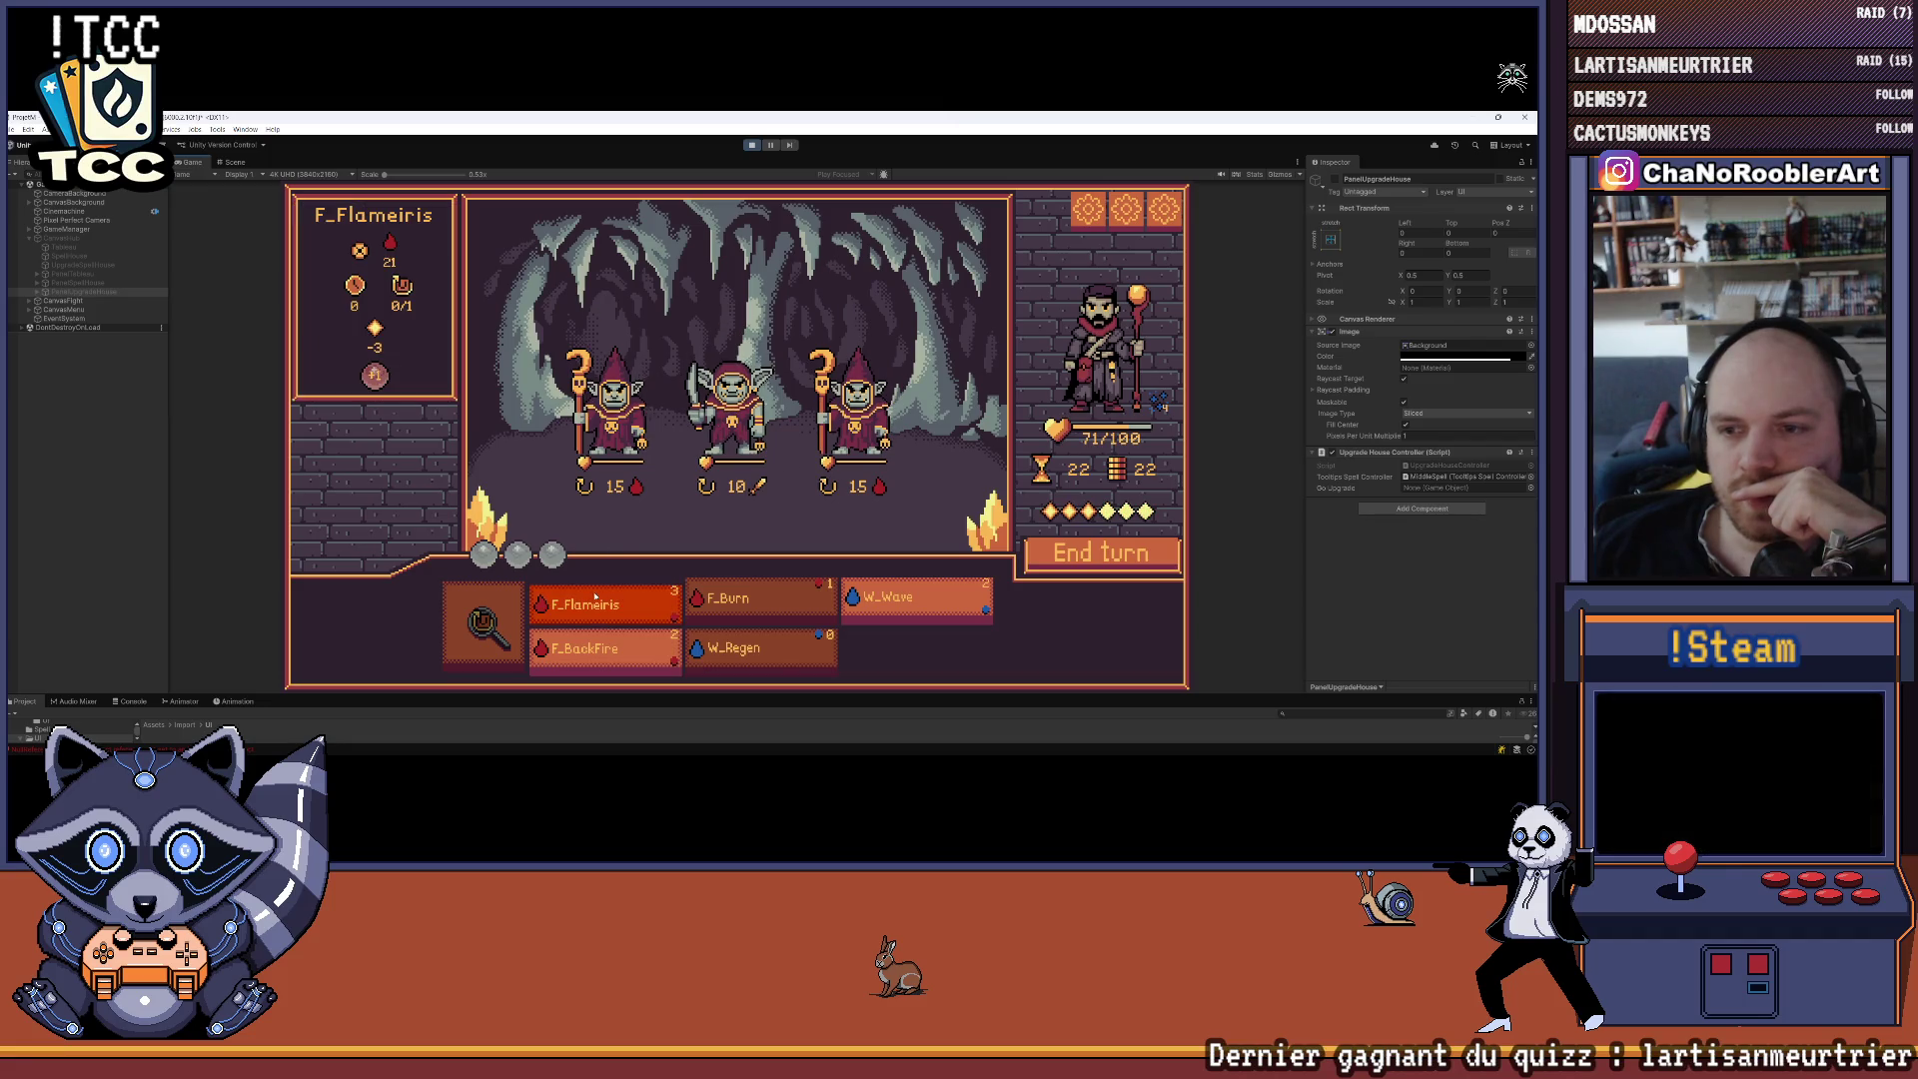
left_click(664, 487)
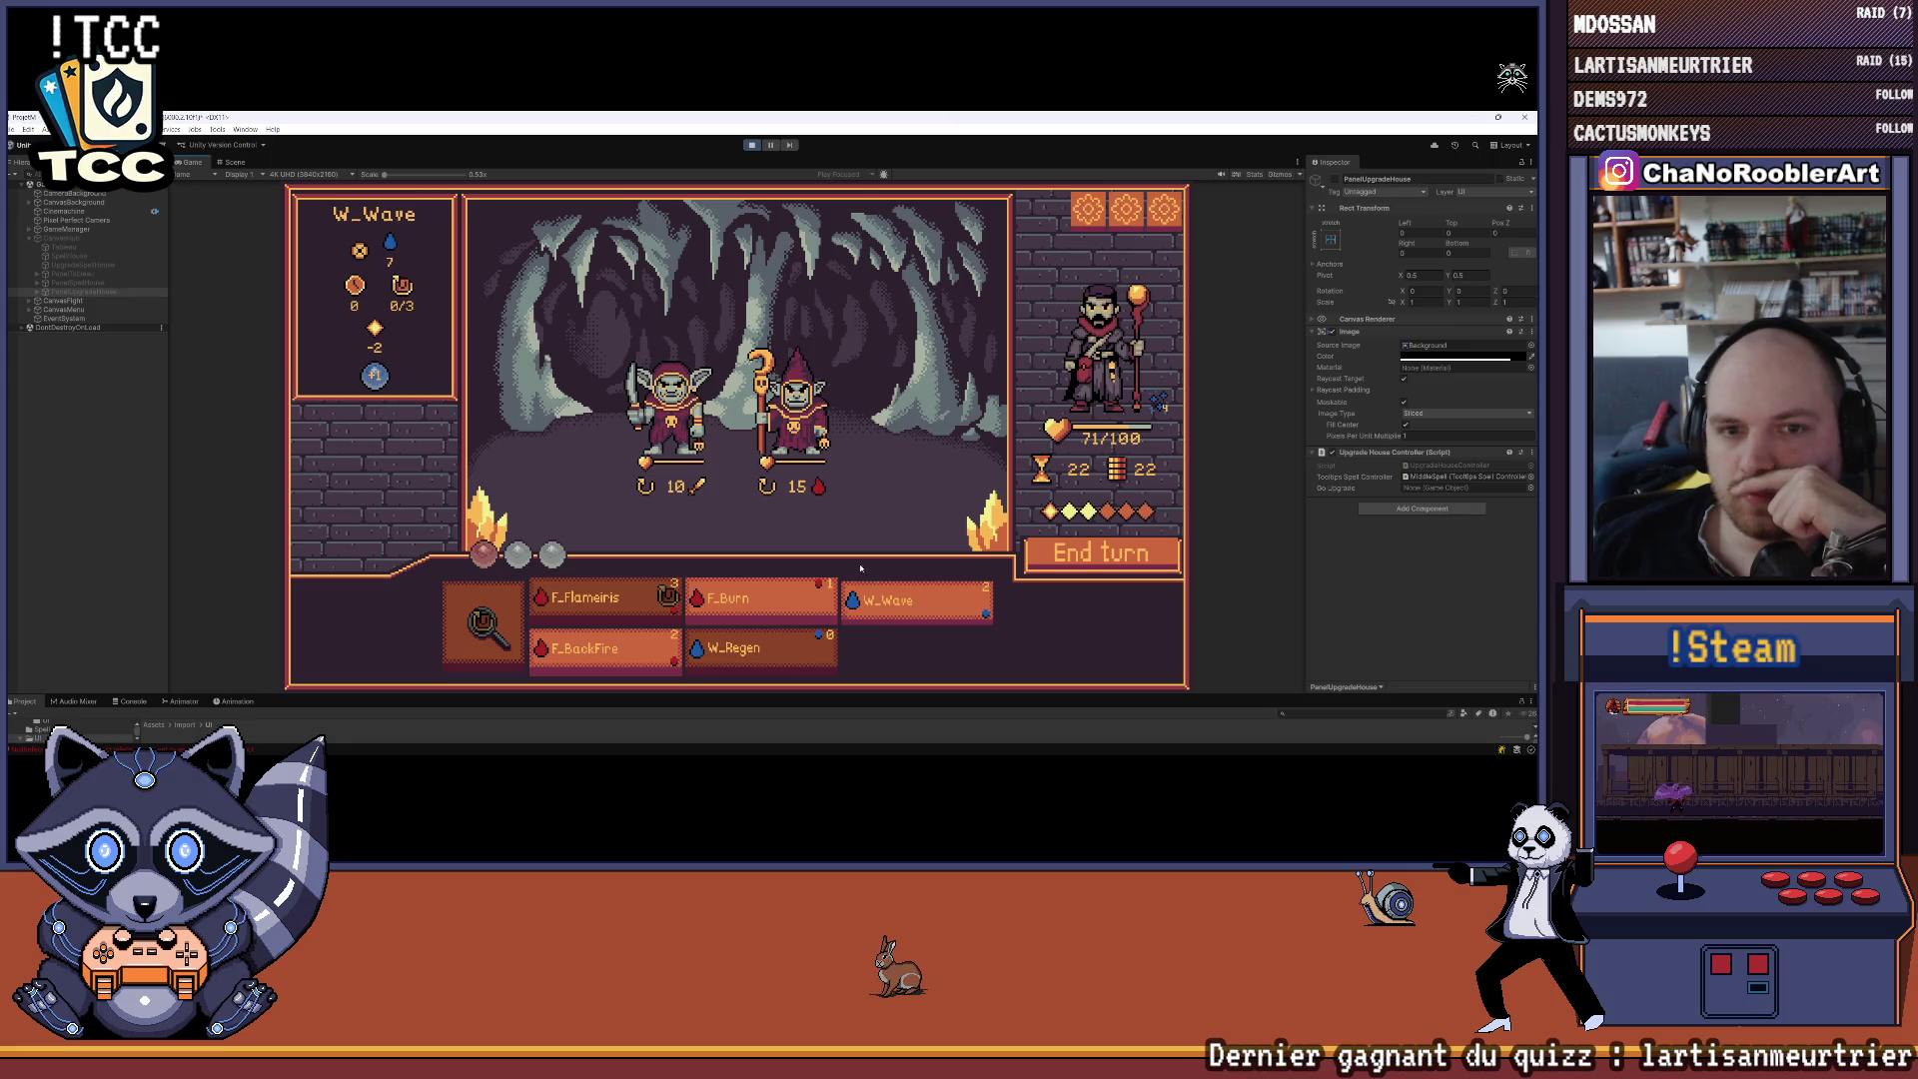
Cast F_Burn on the goblin mage and end the turn
left_click(895, 607)
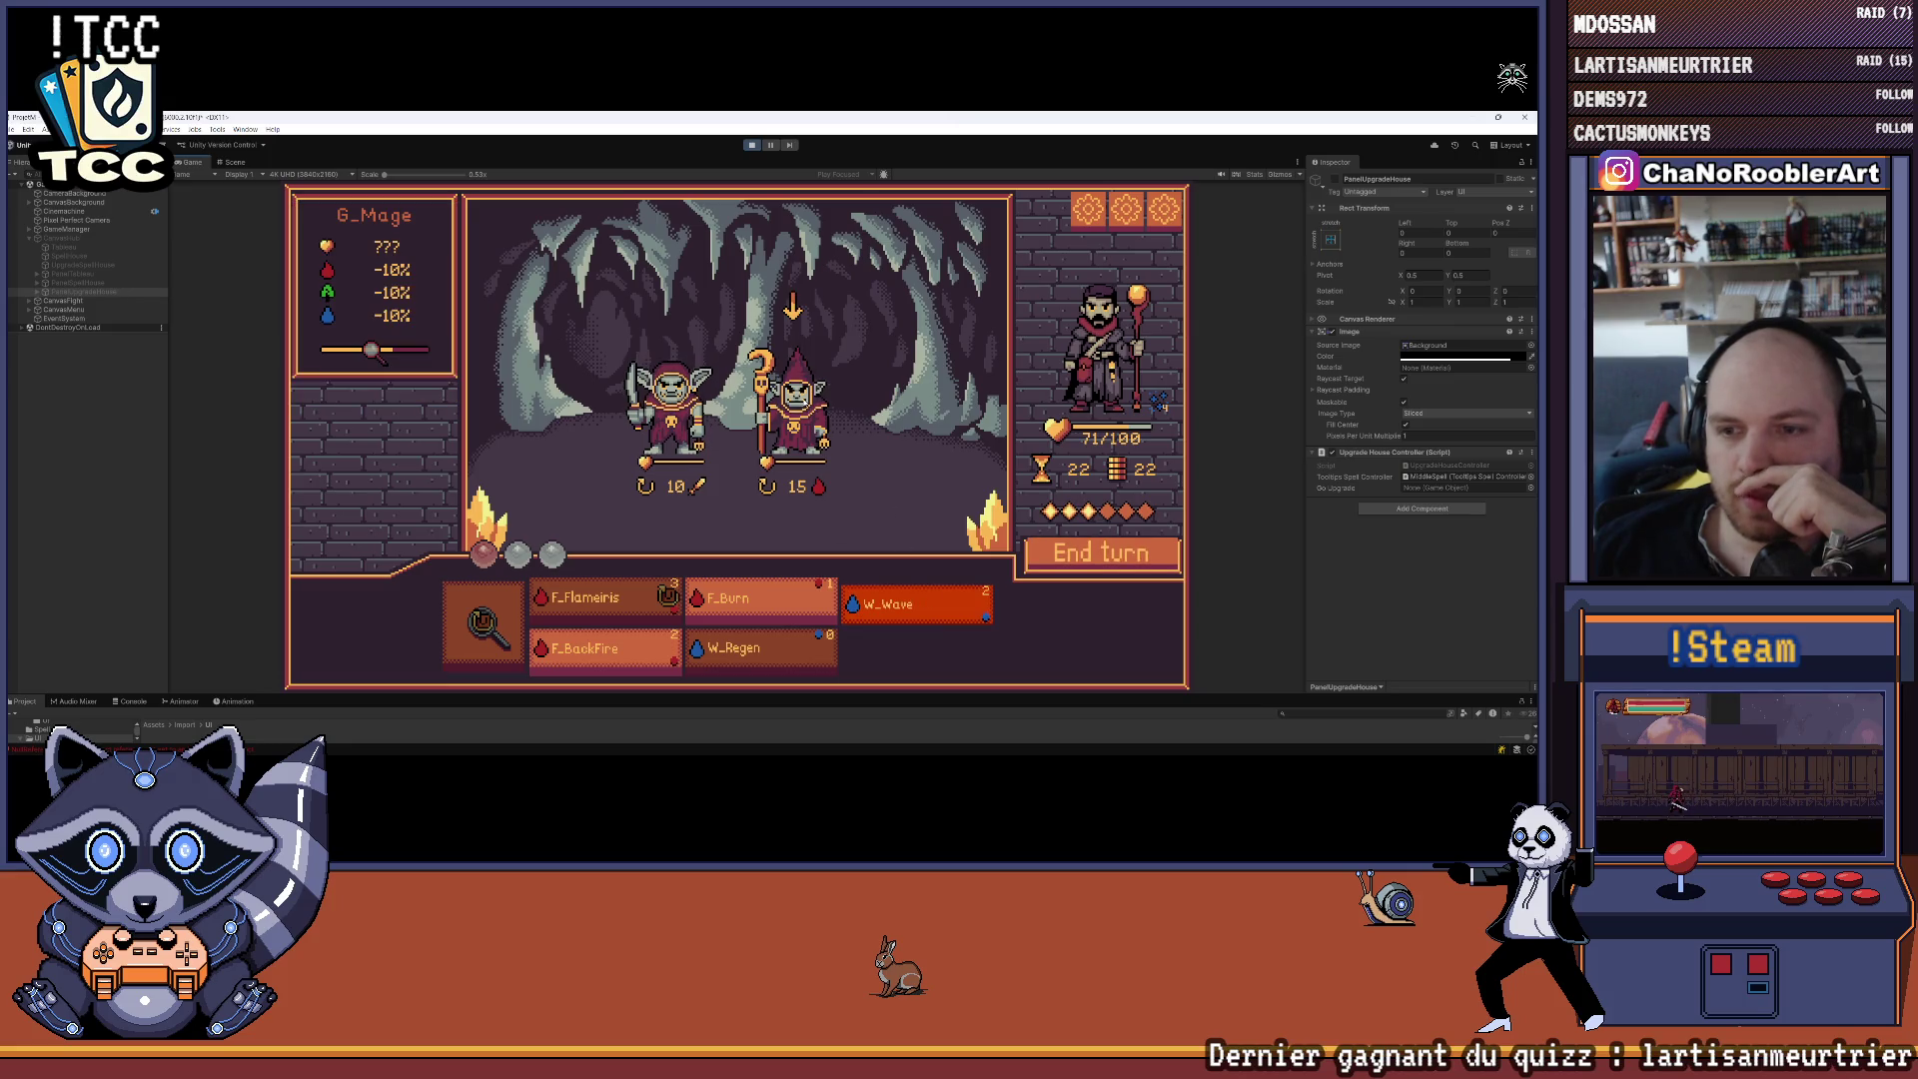
left_click(780, 440)
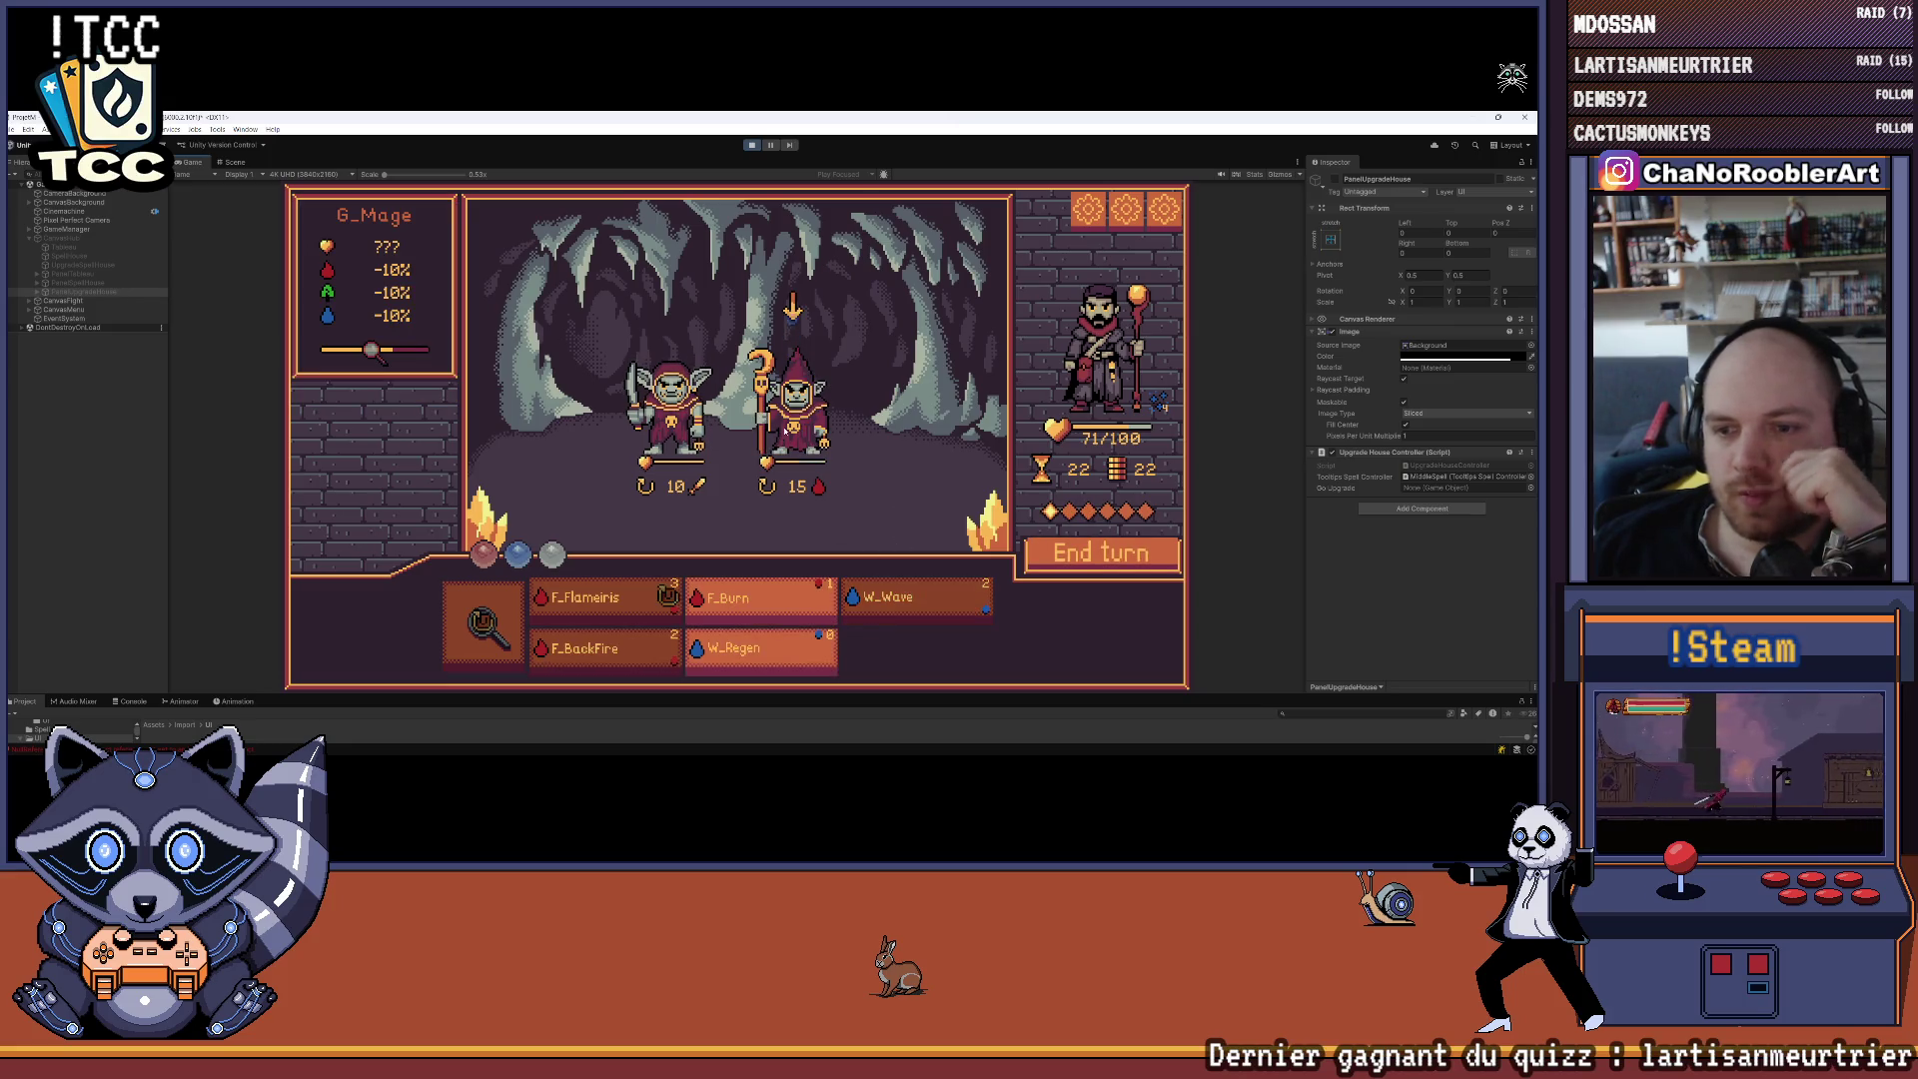
left_click(753, 658)
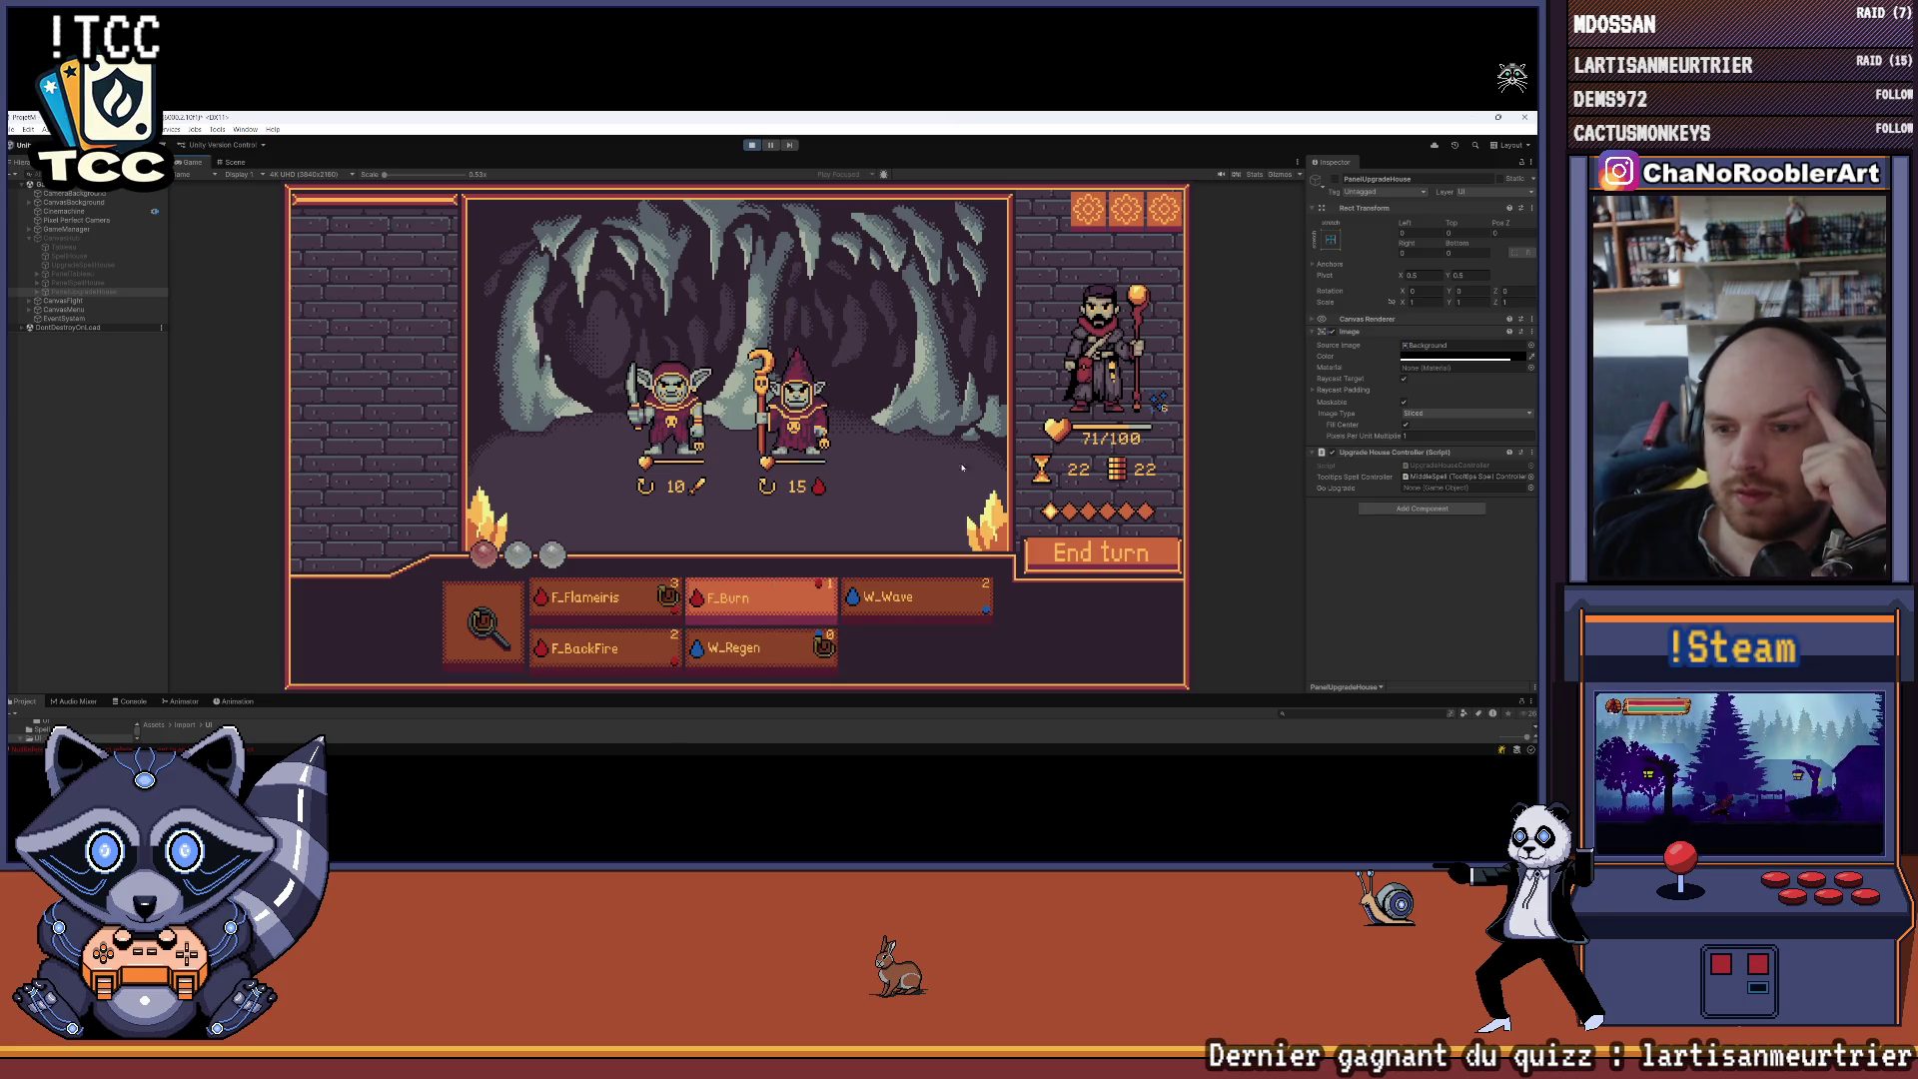
mouse_move(847, 412)
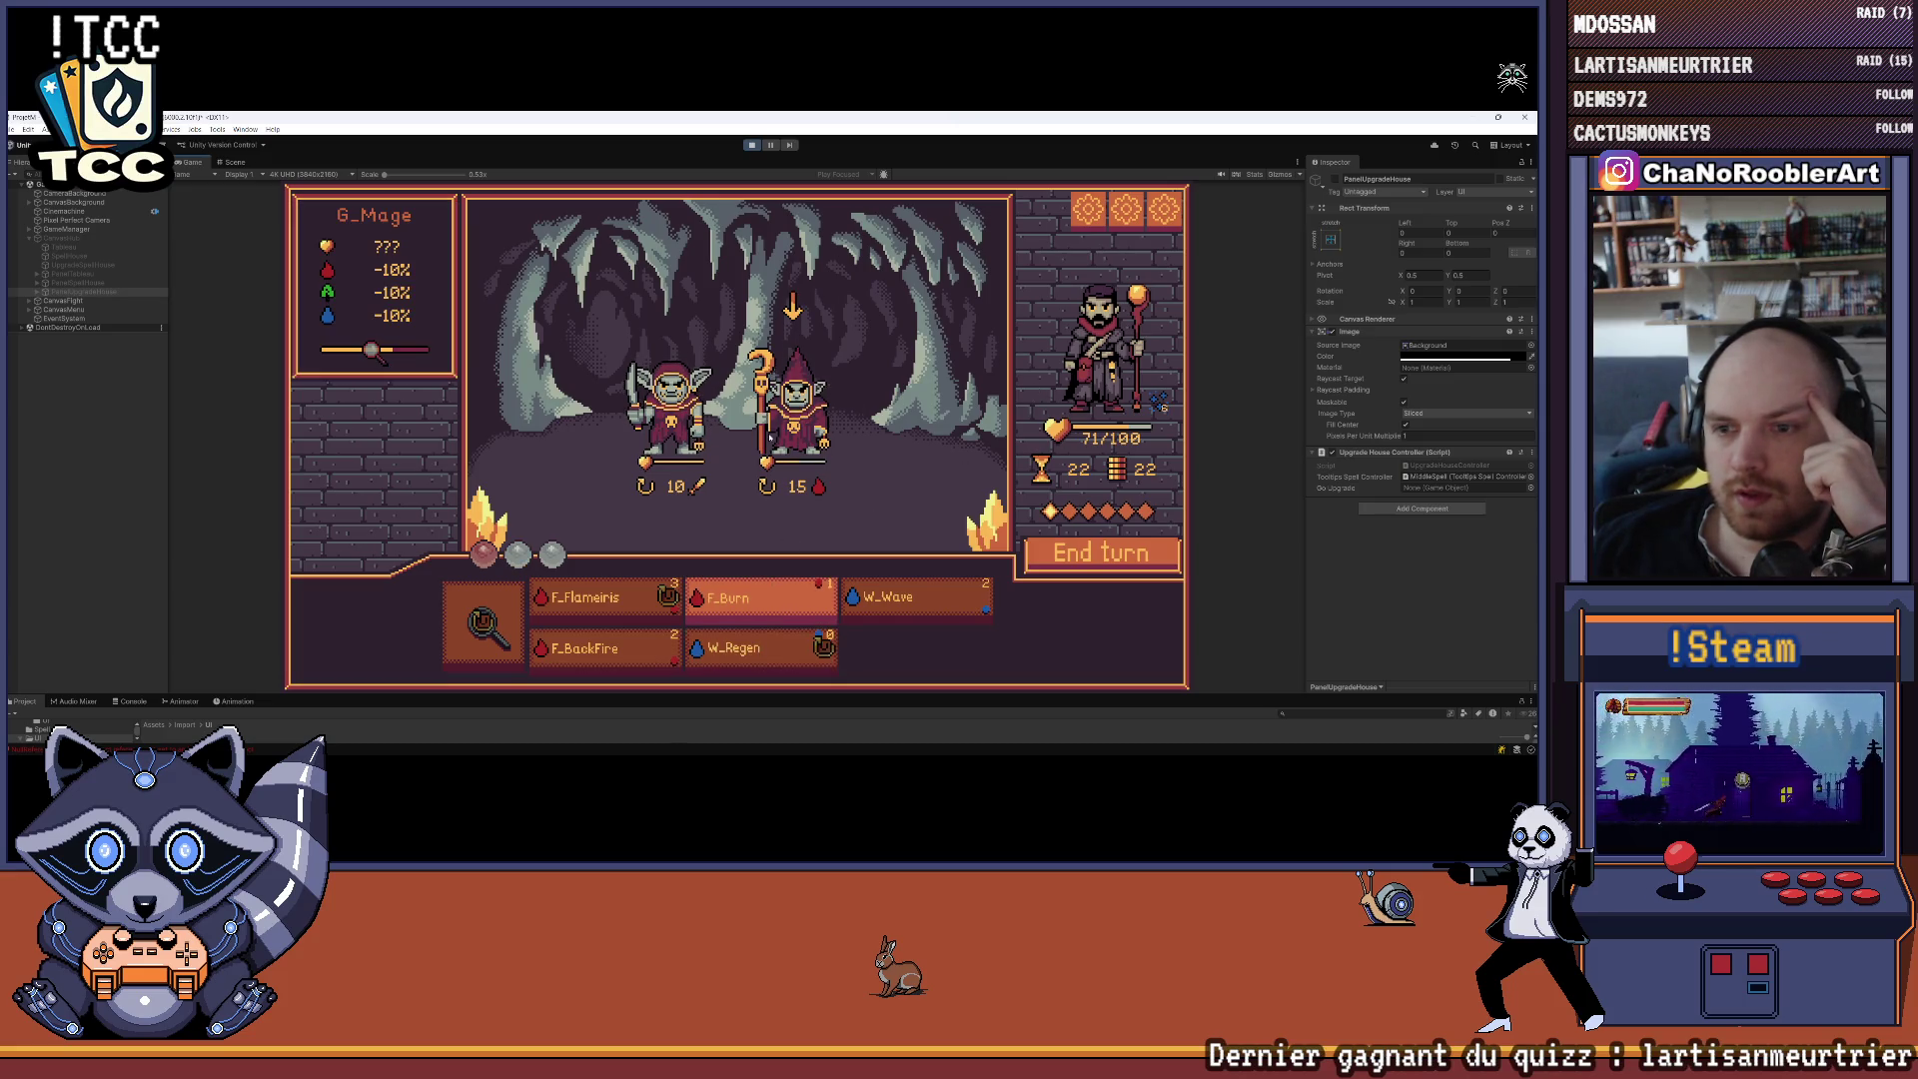
left_click(769, 615)
left_click(797, 412)
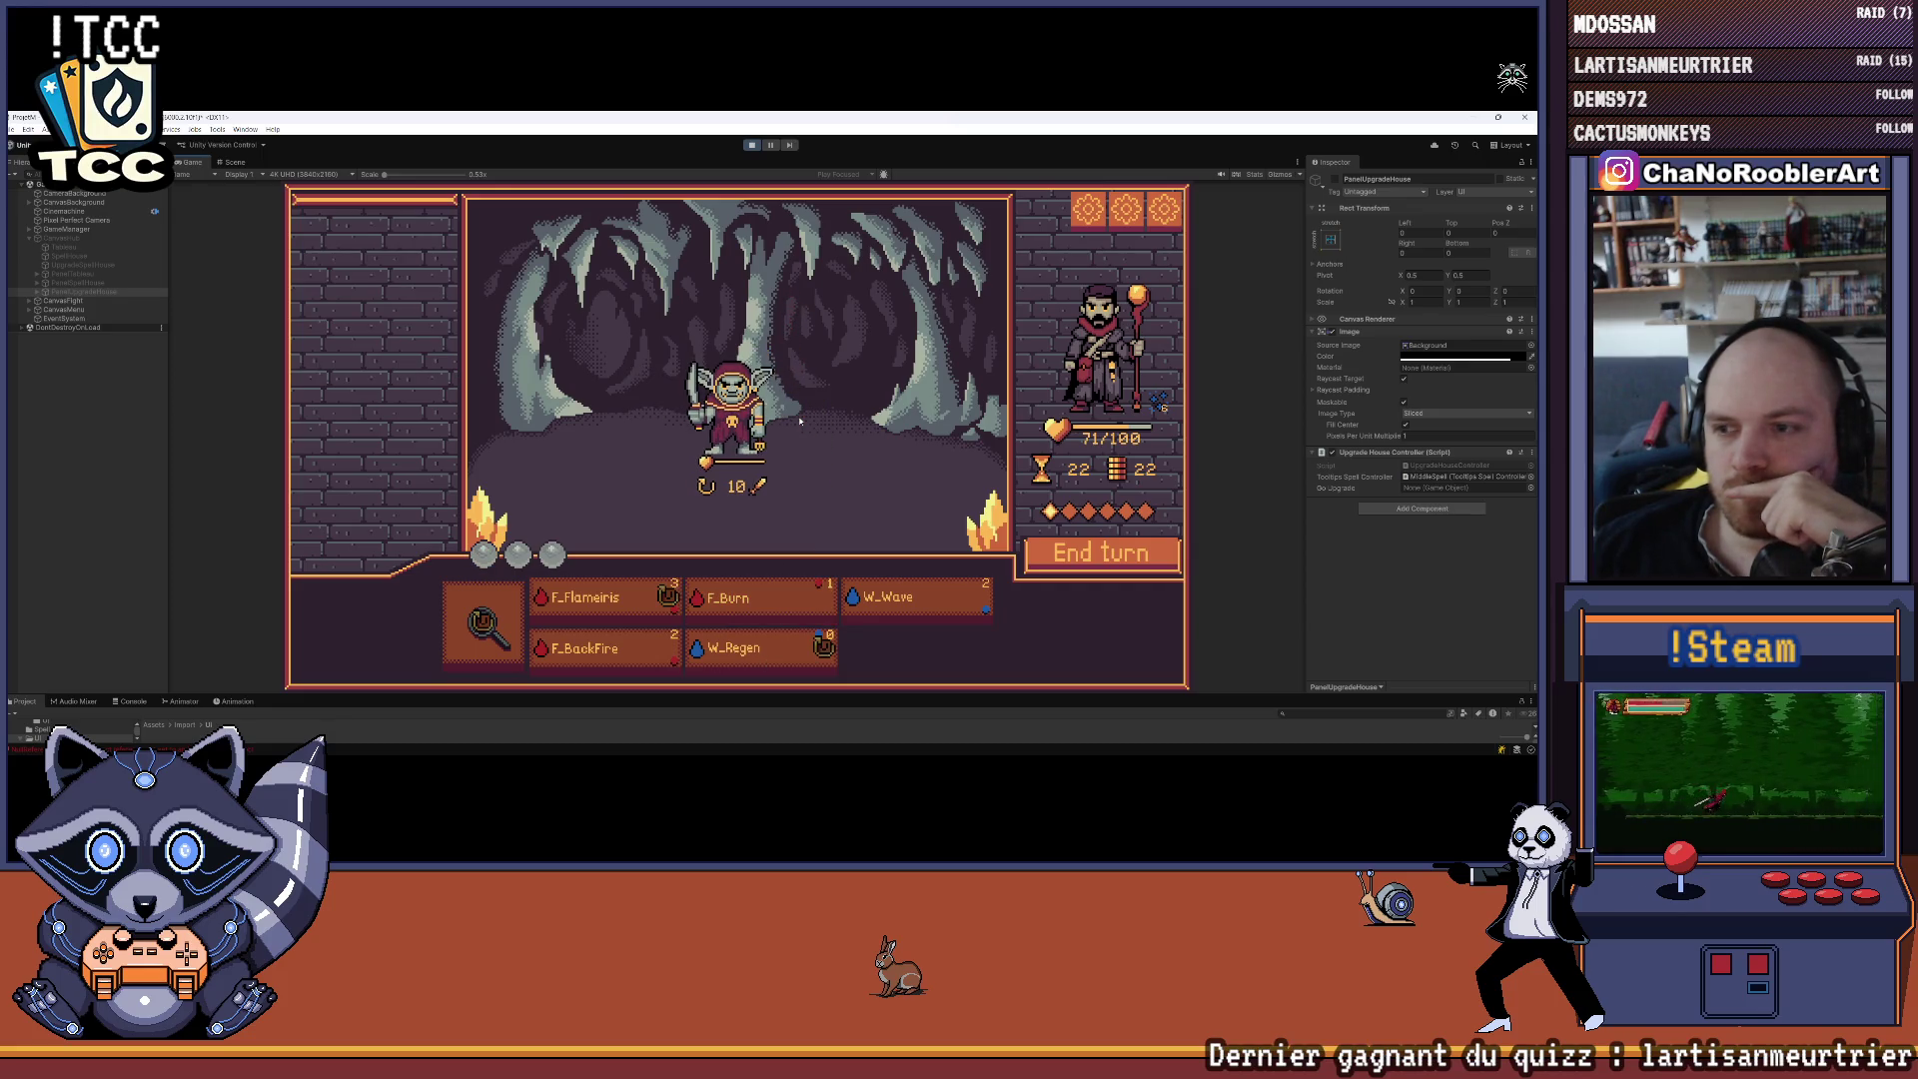
left_click(1102, 553)
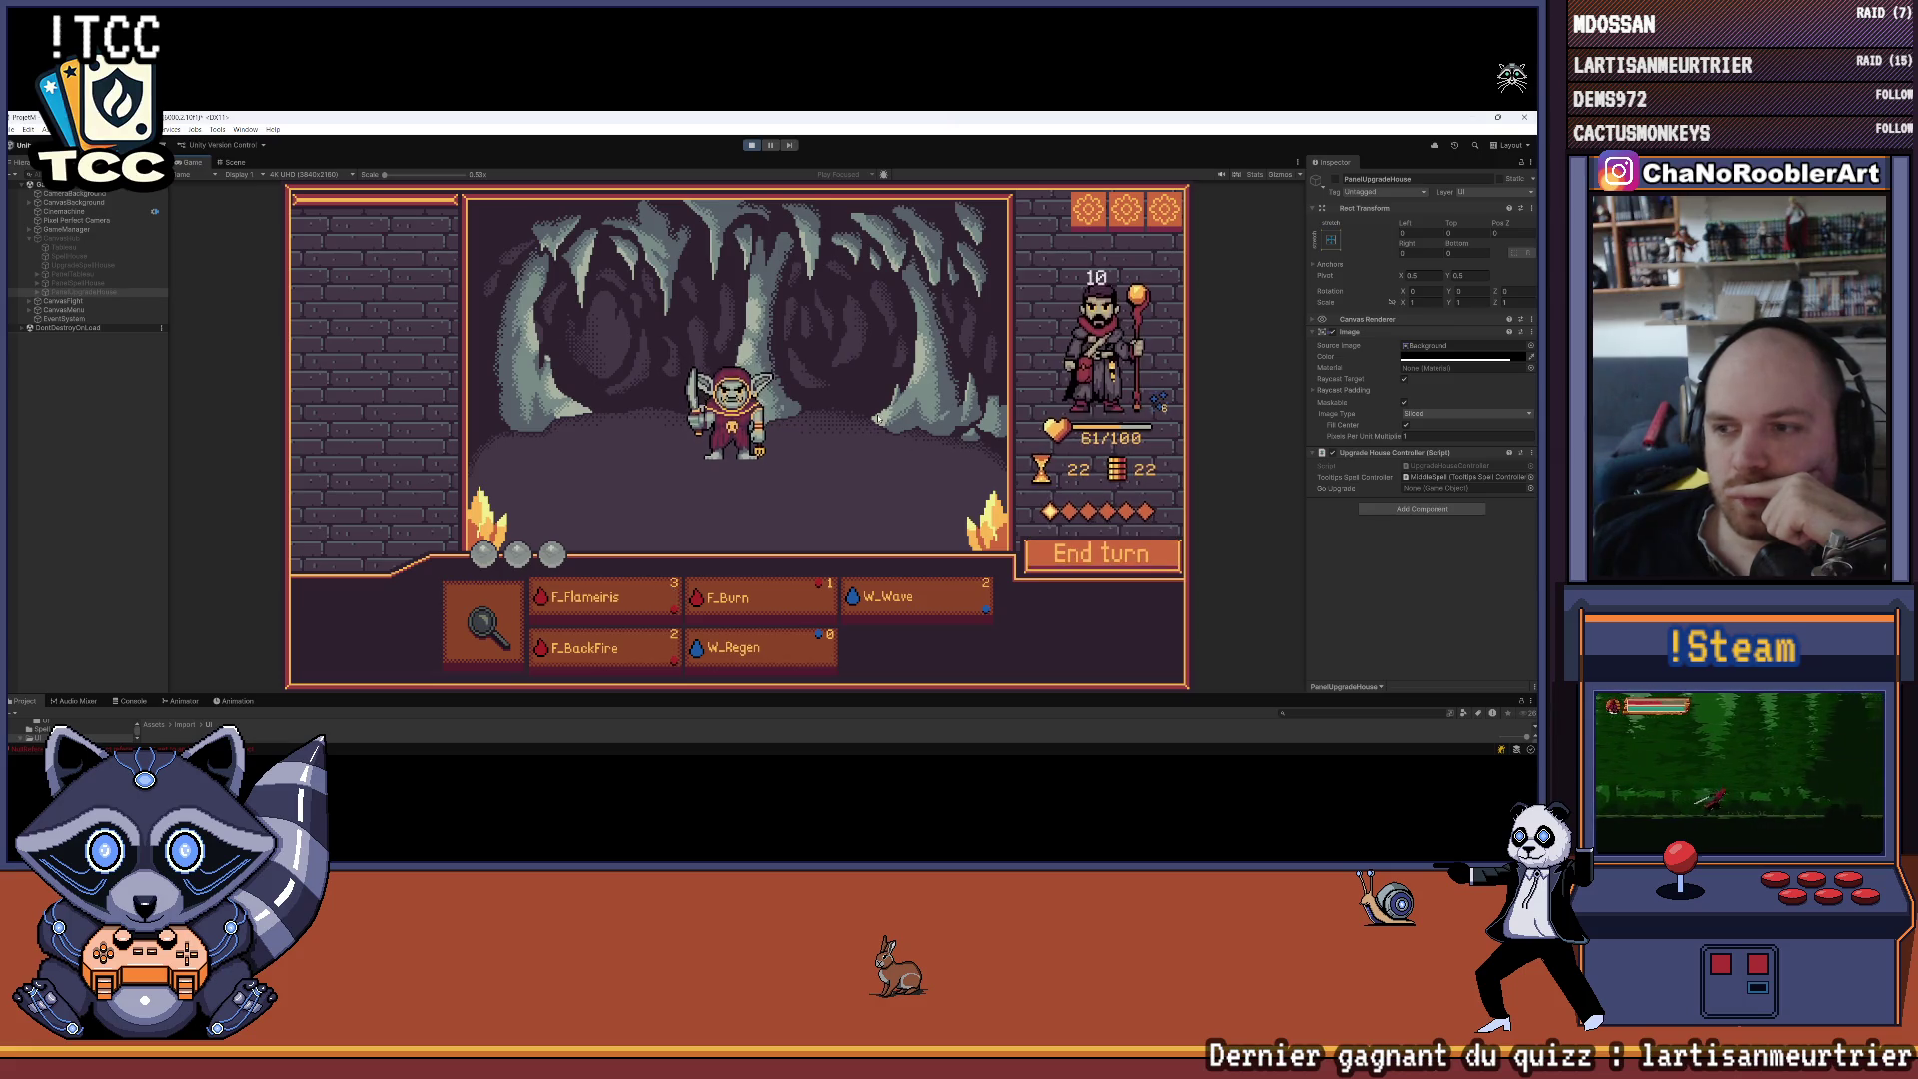
Hit the goblin thief with W_Wave and cast W_Regen to raise the mage's shield
left_click(605, 599)
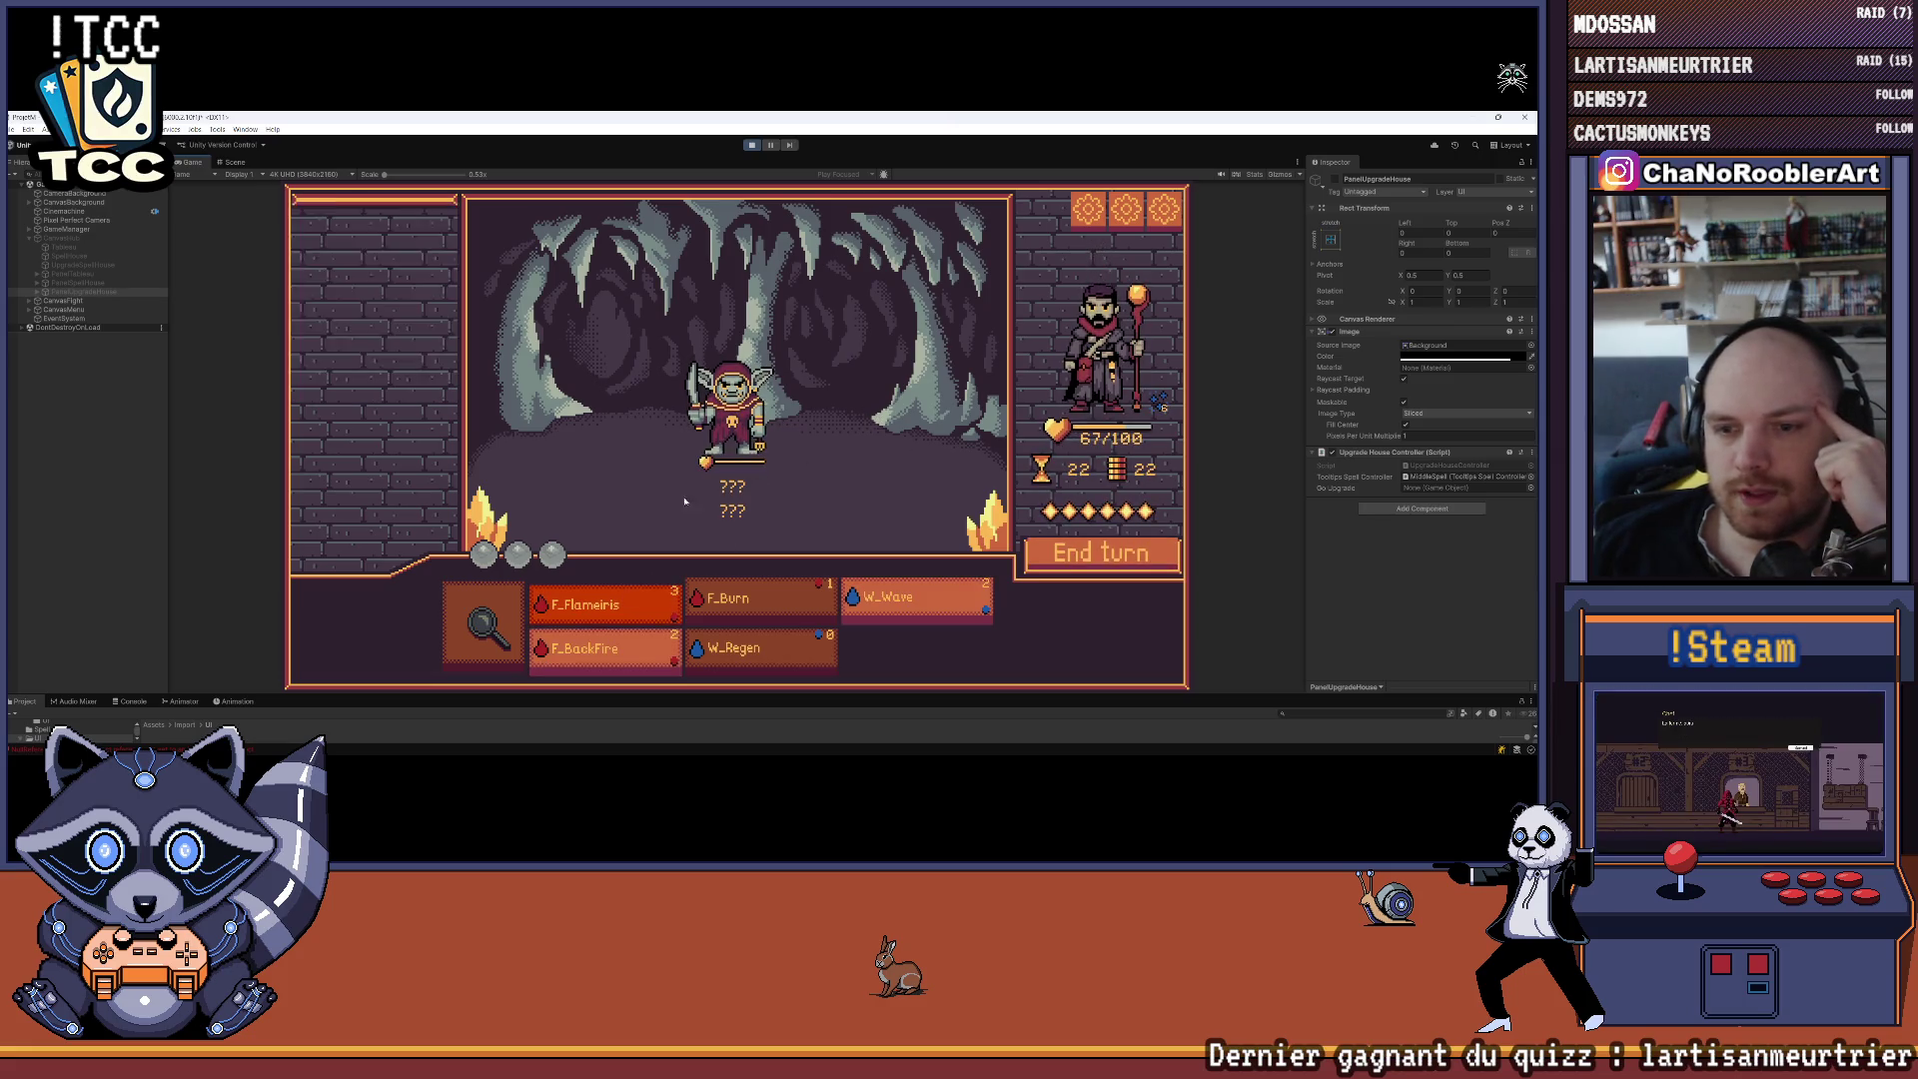
left_click(483, 621)
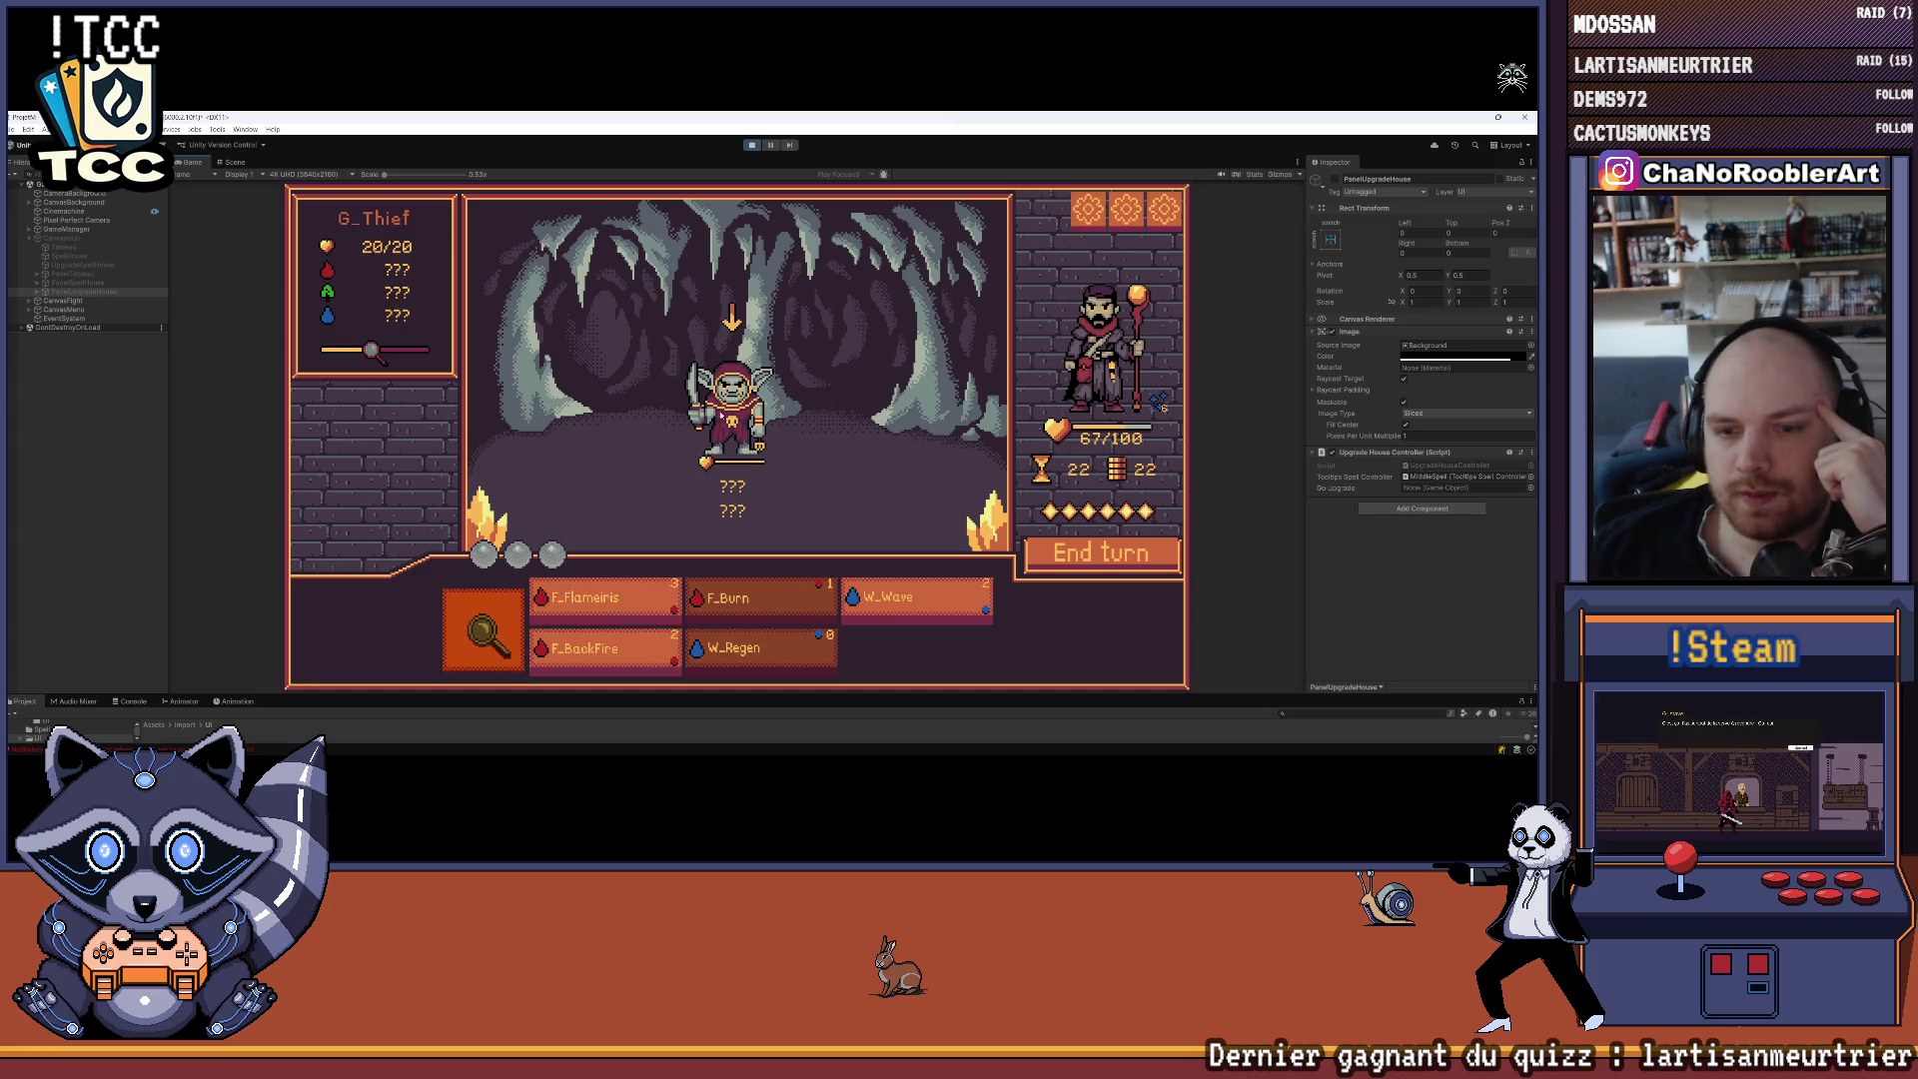
left_click(917, 598)
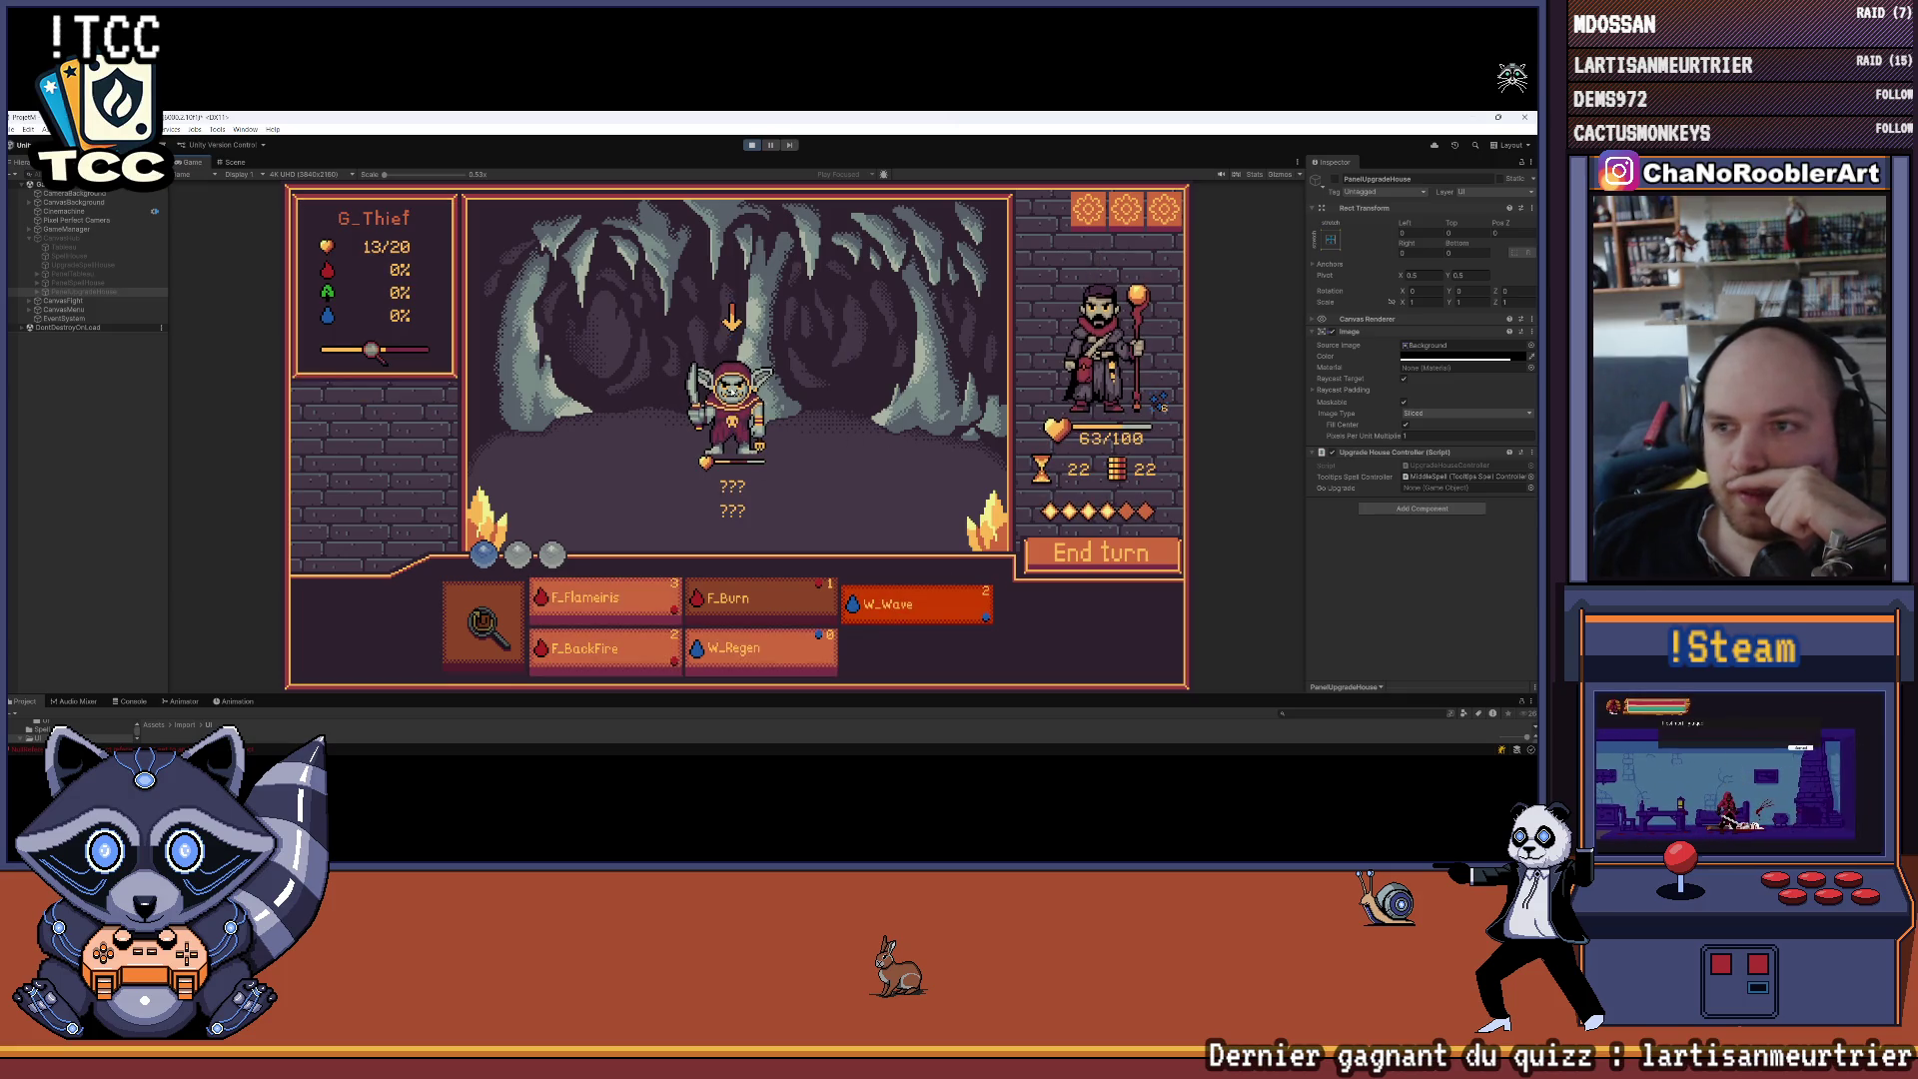
left_click(776, 485)
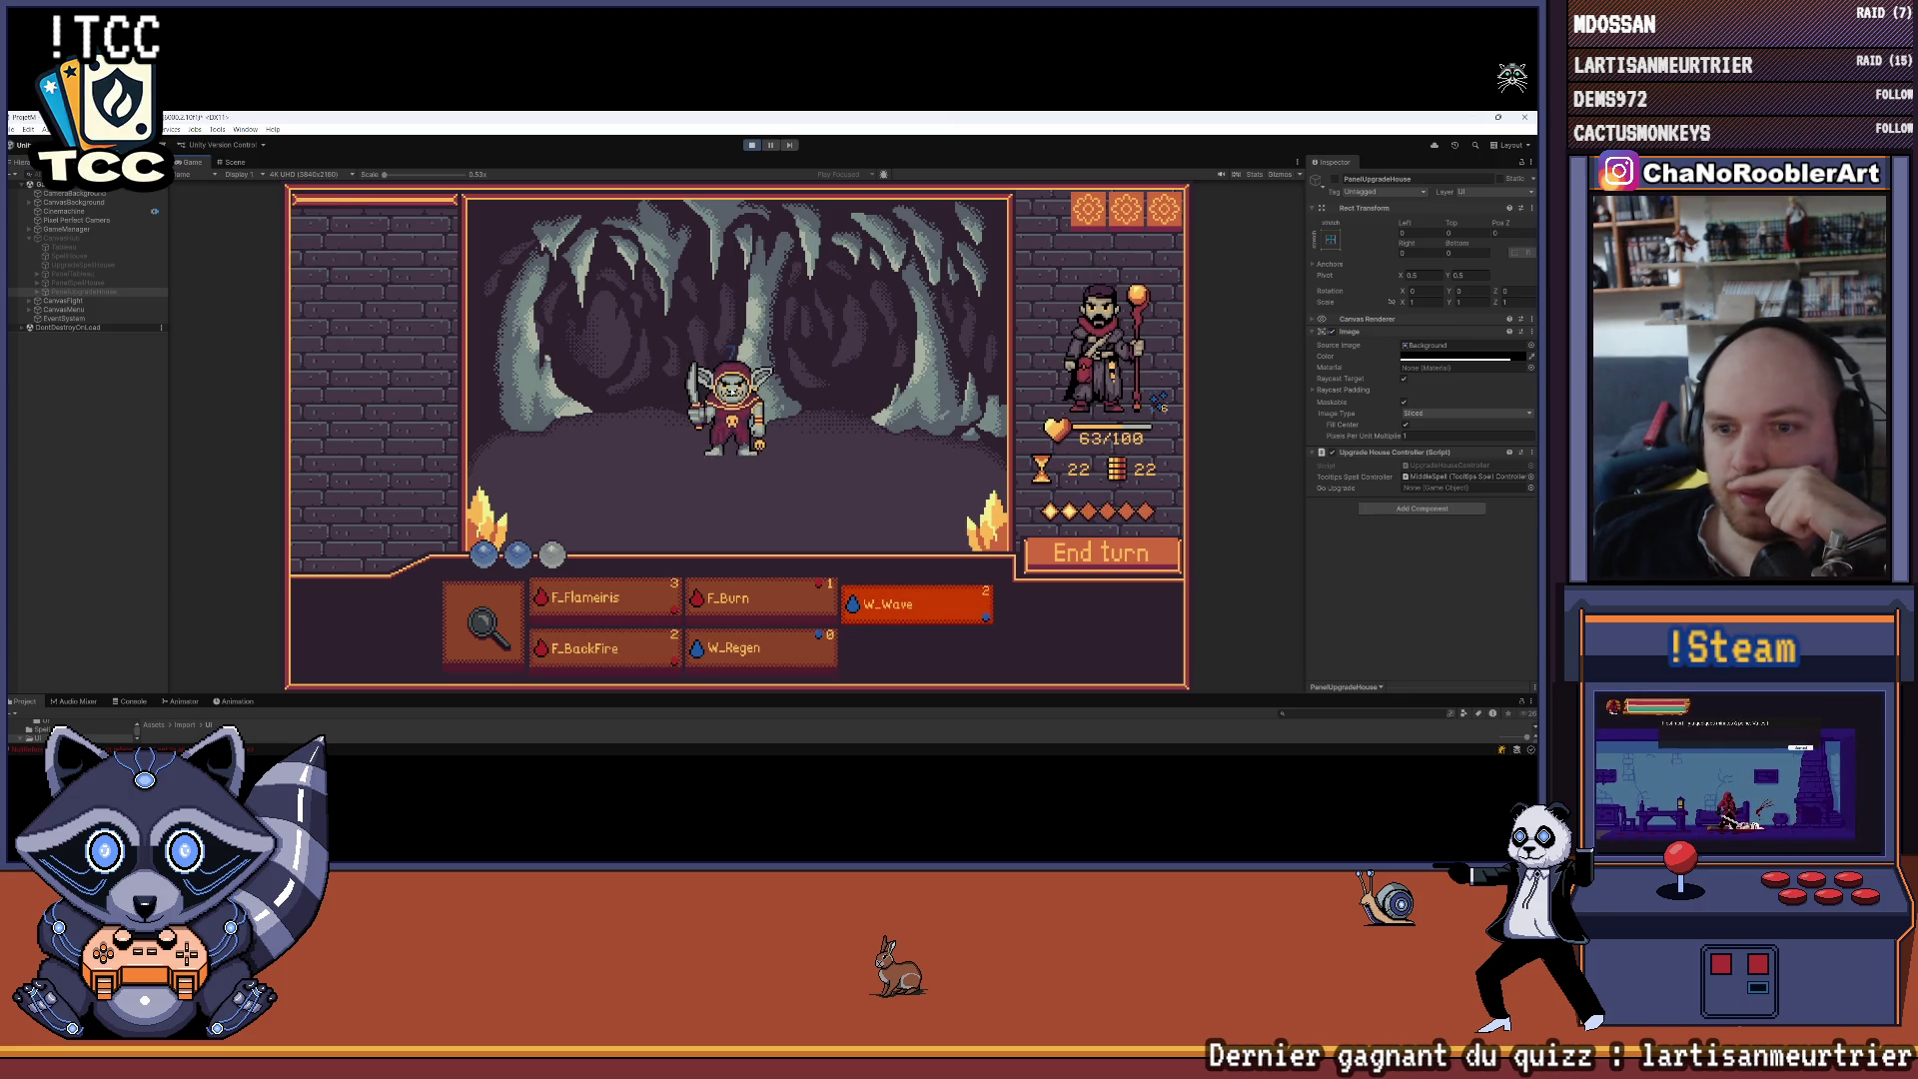
left_click(789, 651)
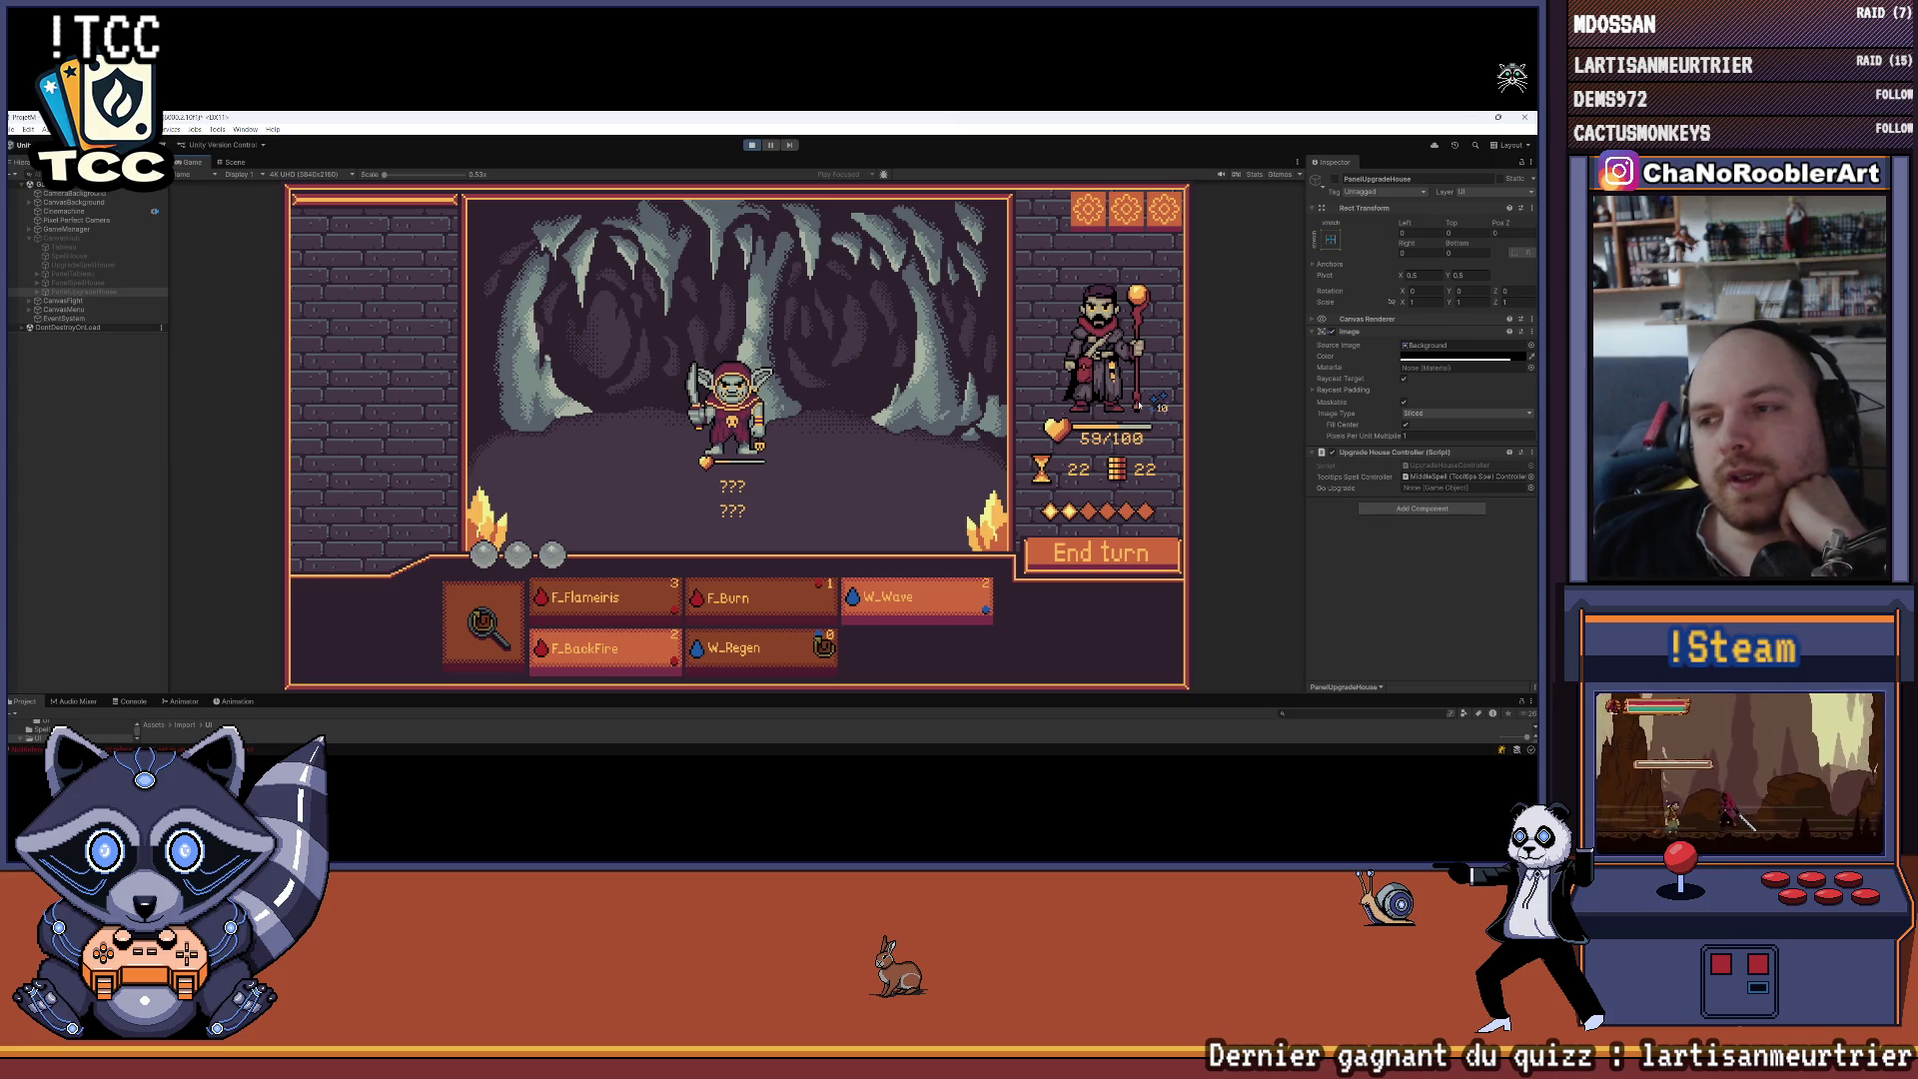
Finish off the goblin thief with another W_Wave and continue past Victoire
mouse_move(580, 666)
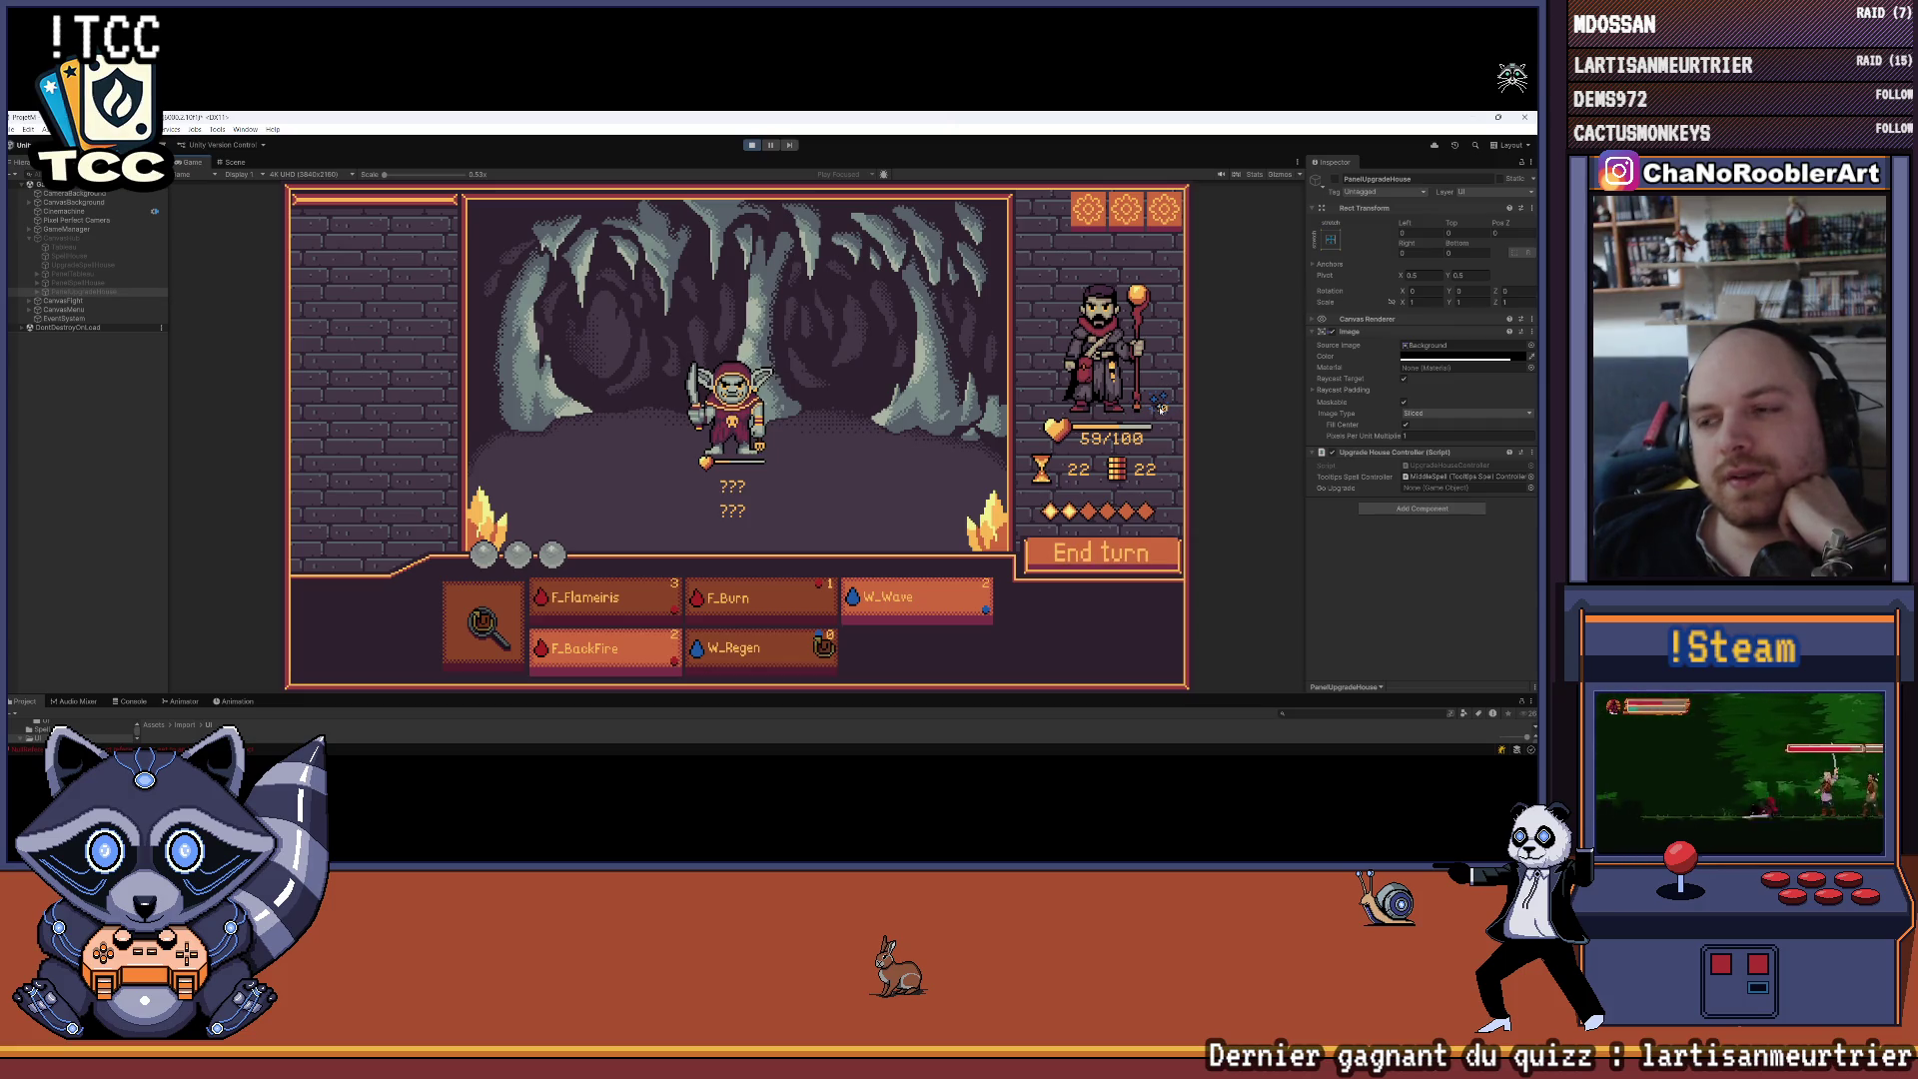
left_click(903, 599)
mouse_move(780, 411)
left_click(776, 411)
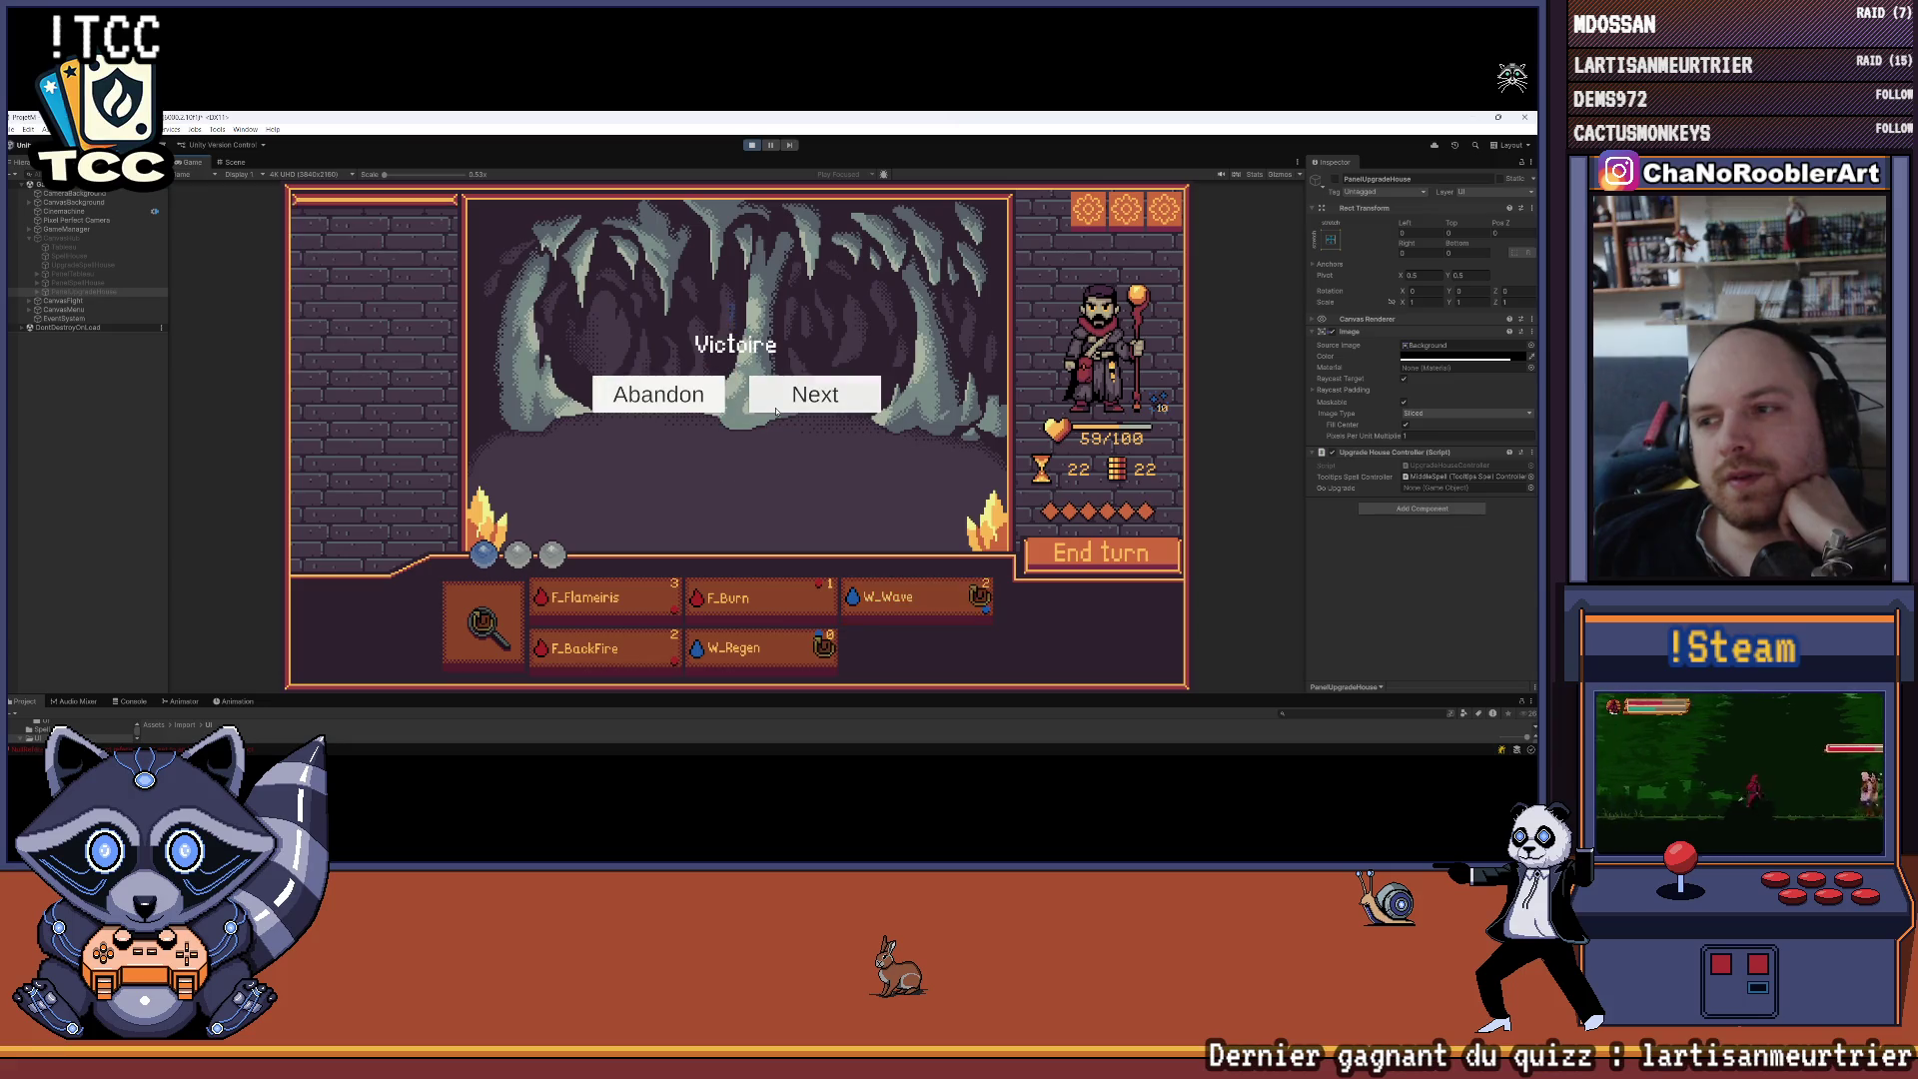
left_click(776, 407)
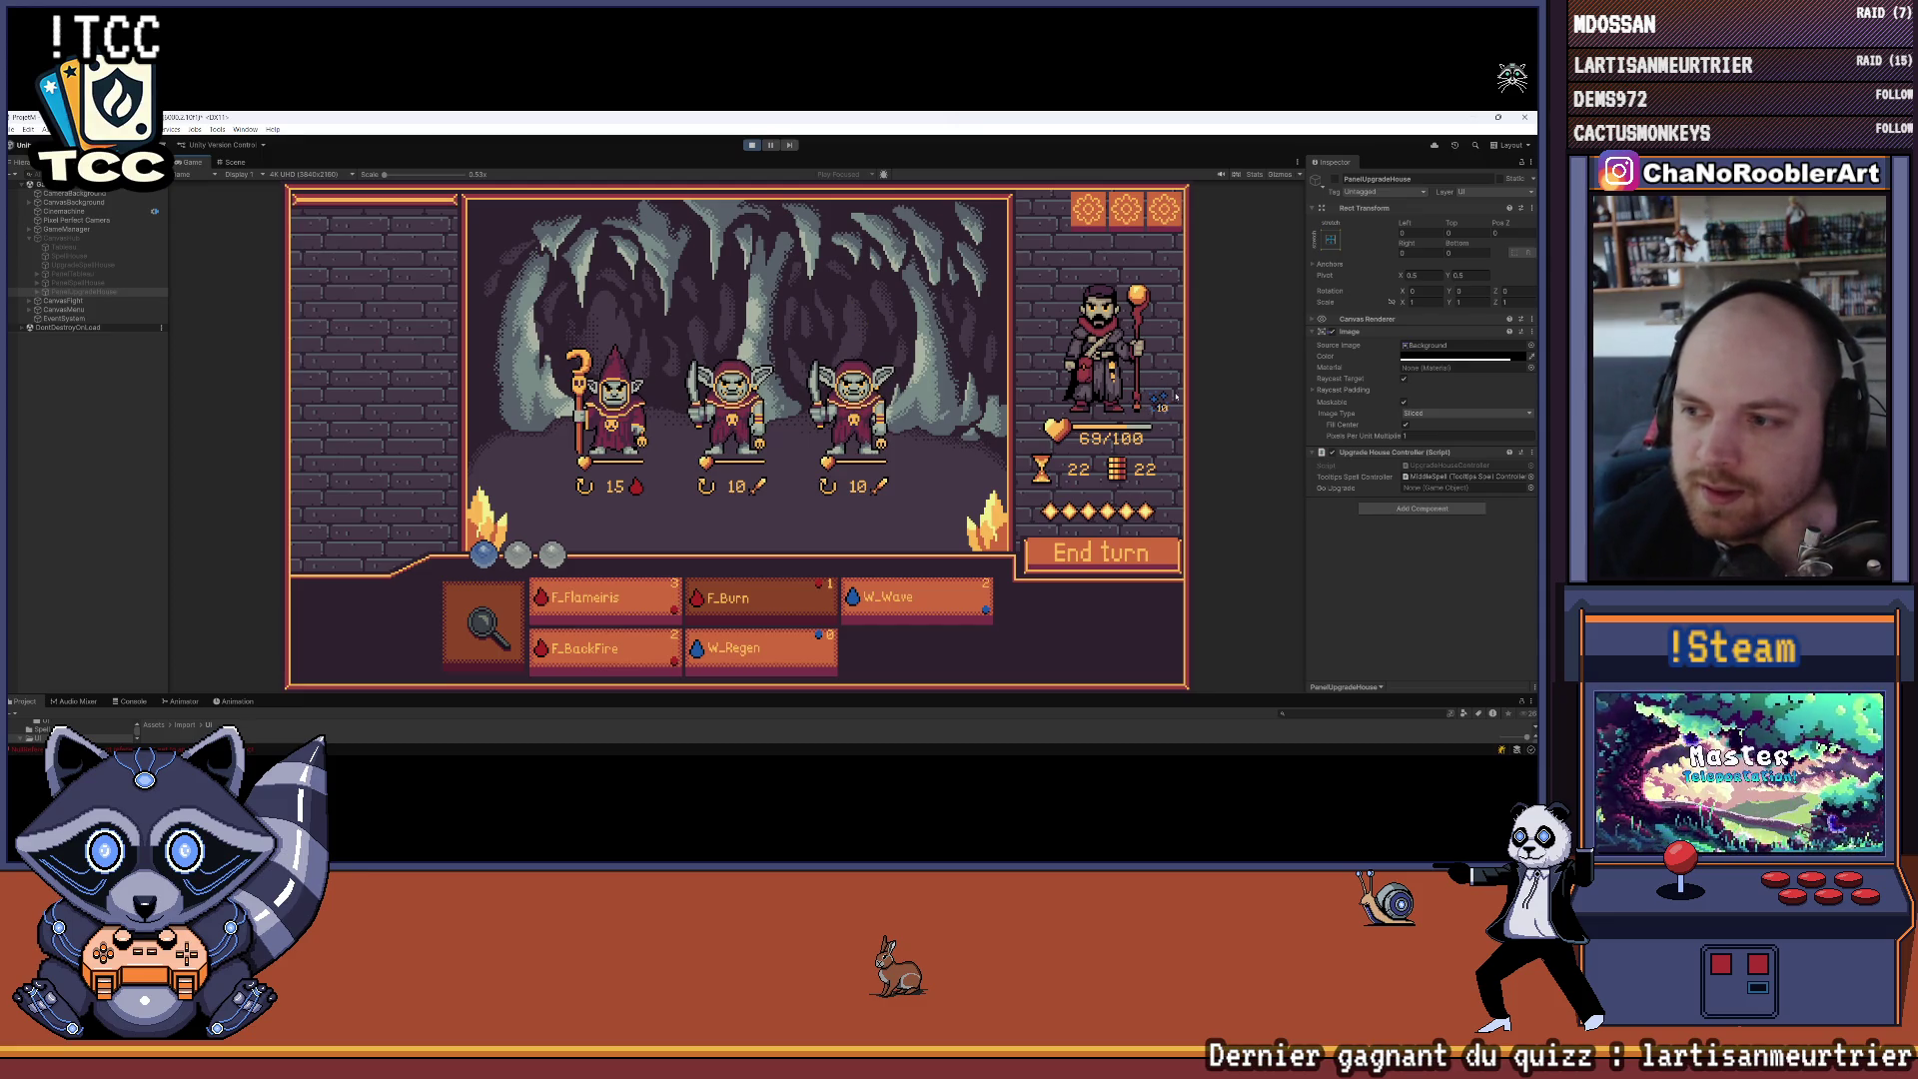
Cast F_Flameiris on the goblin mage and W_Wave on the left goblin
mouse_move(600, 598)
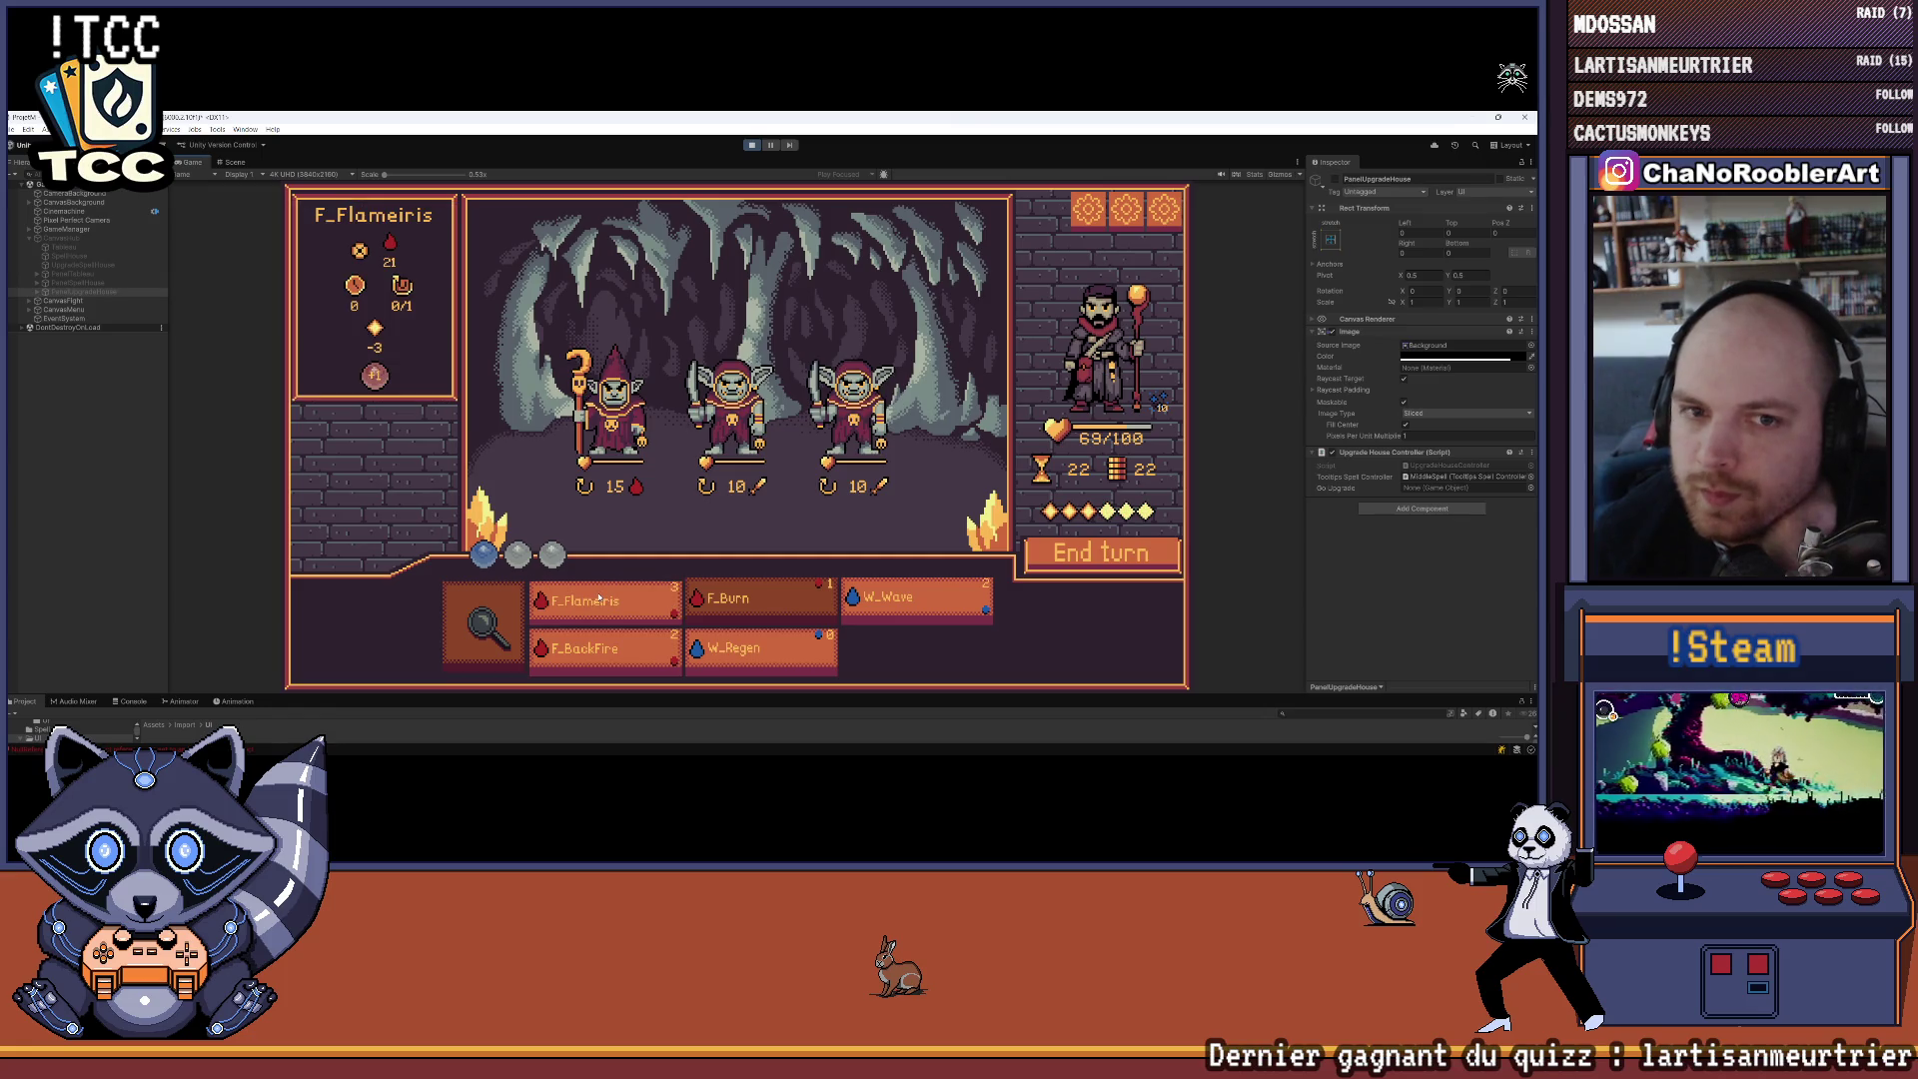
left_click(599, 597)
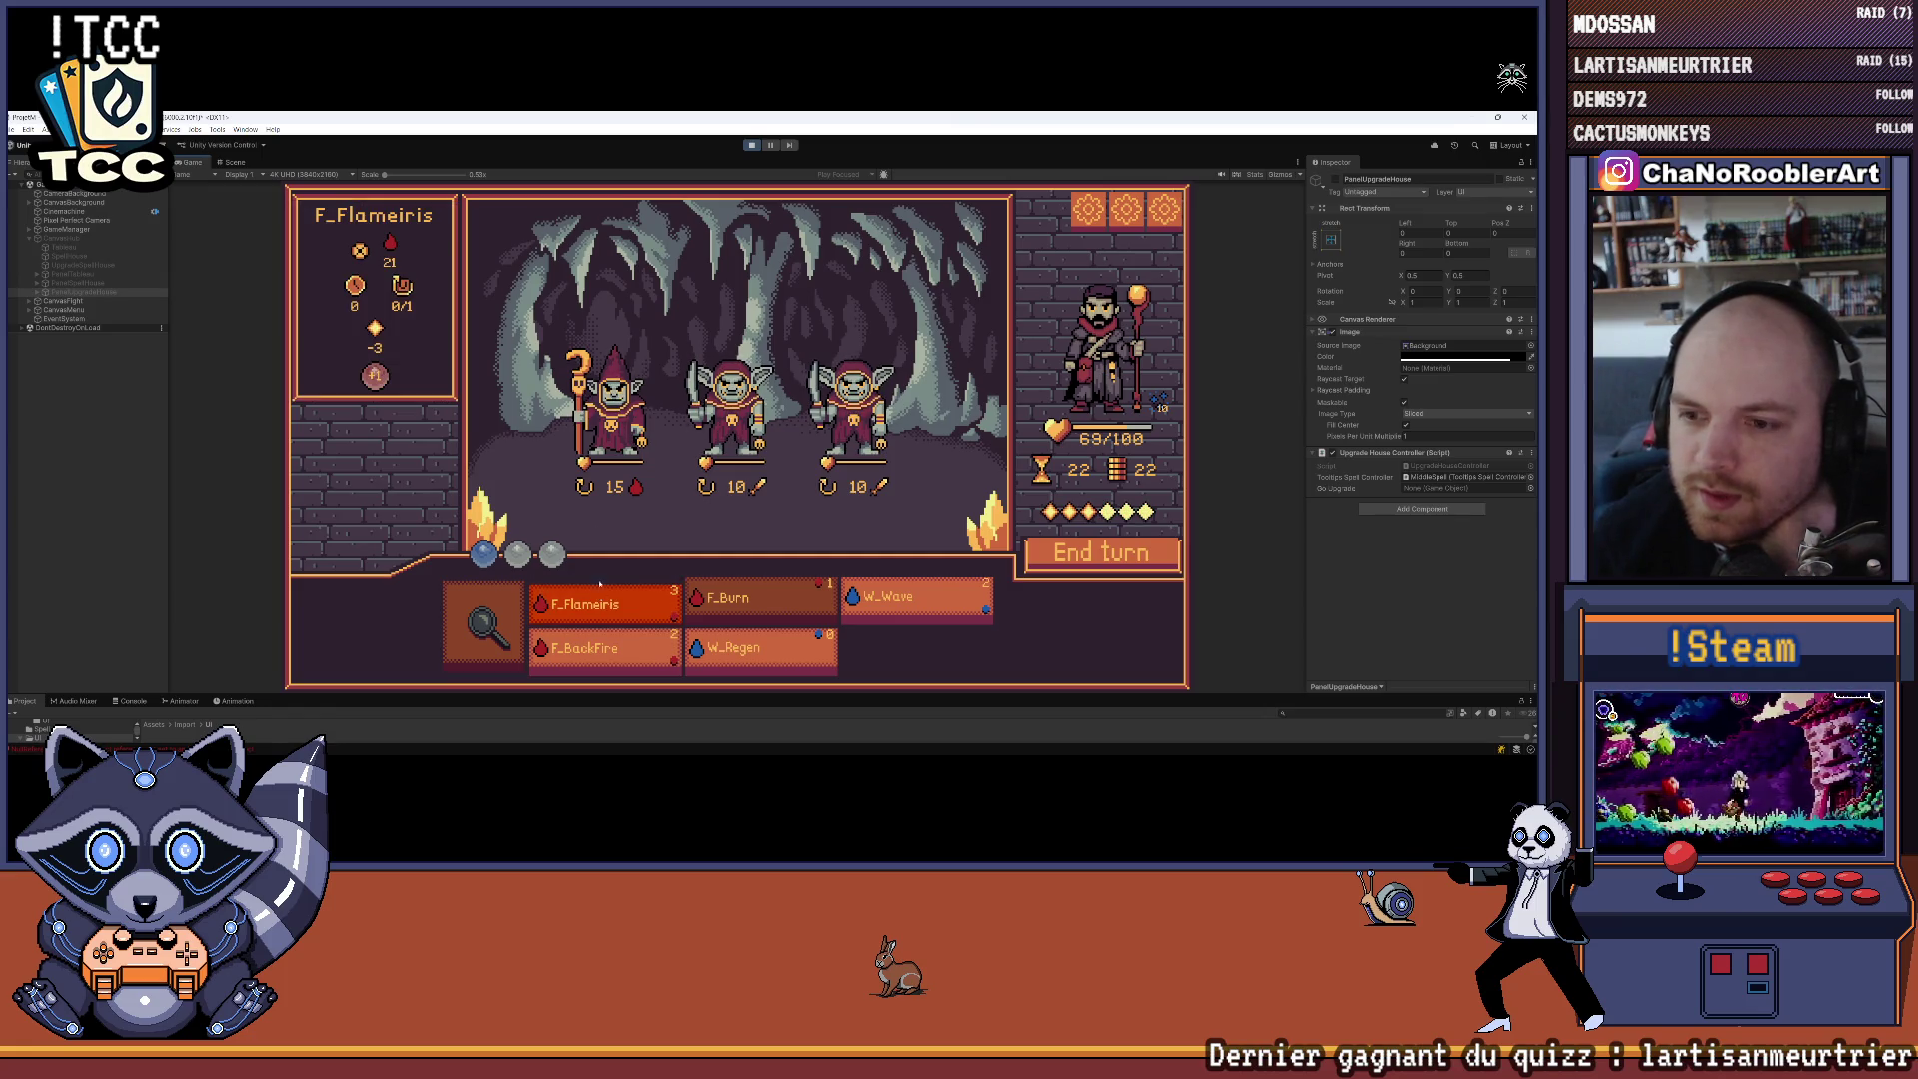
left_click(587, 435)
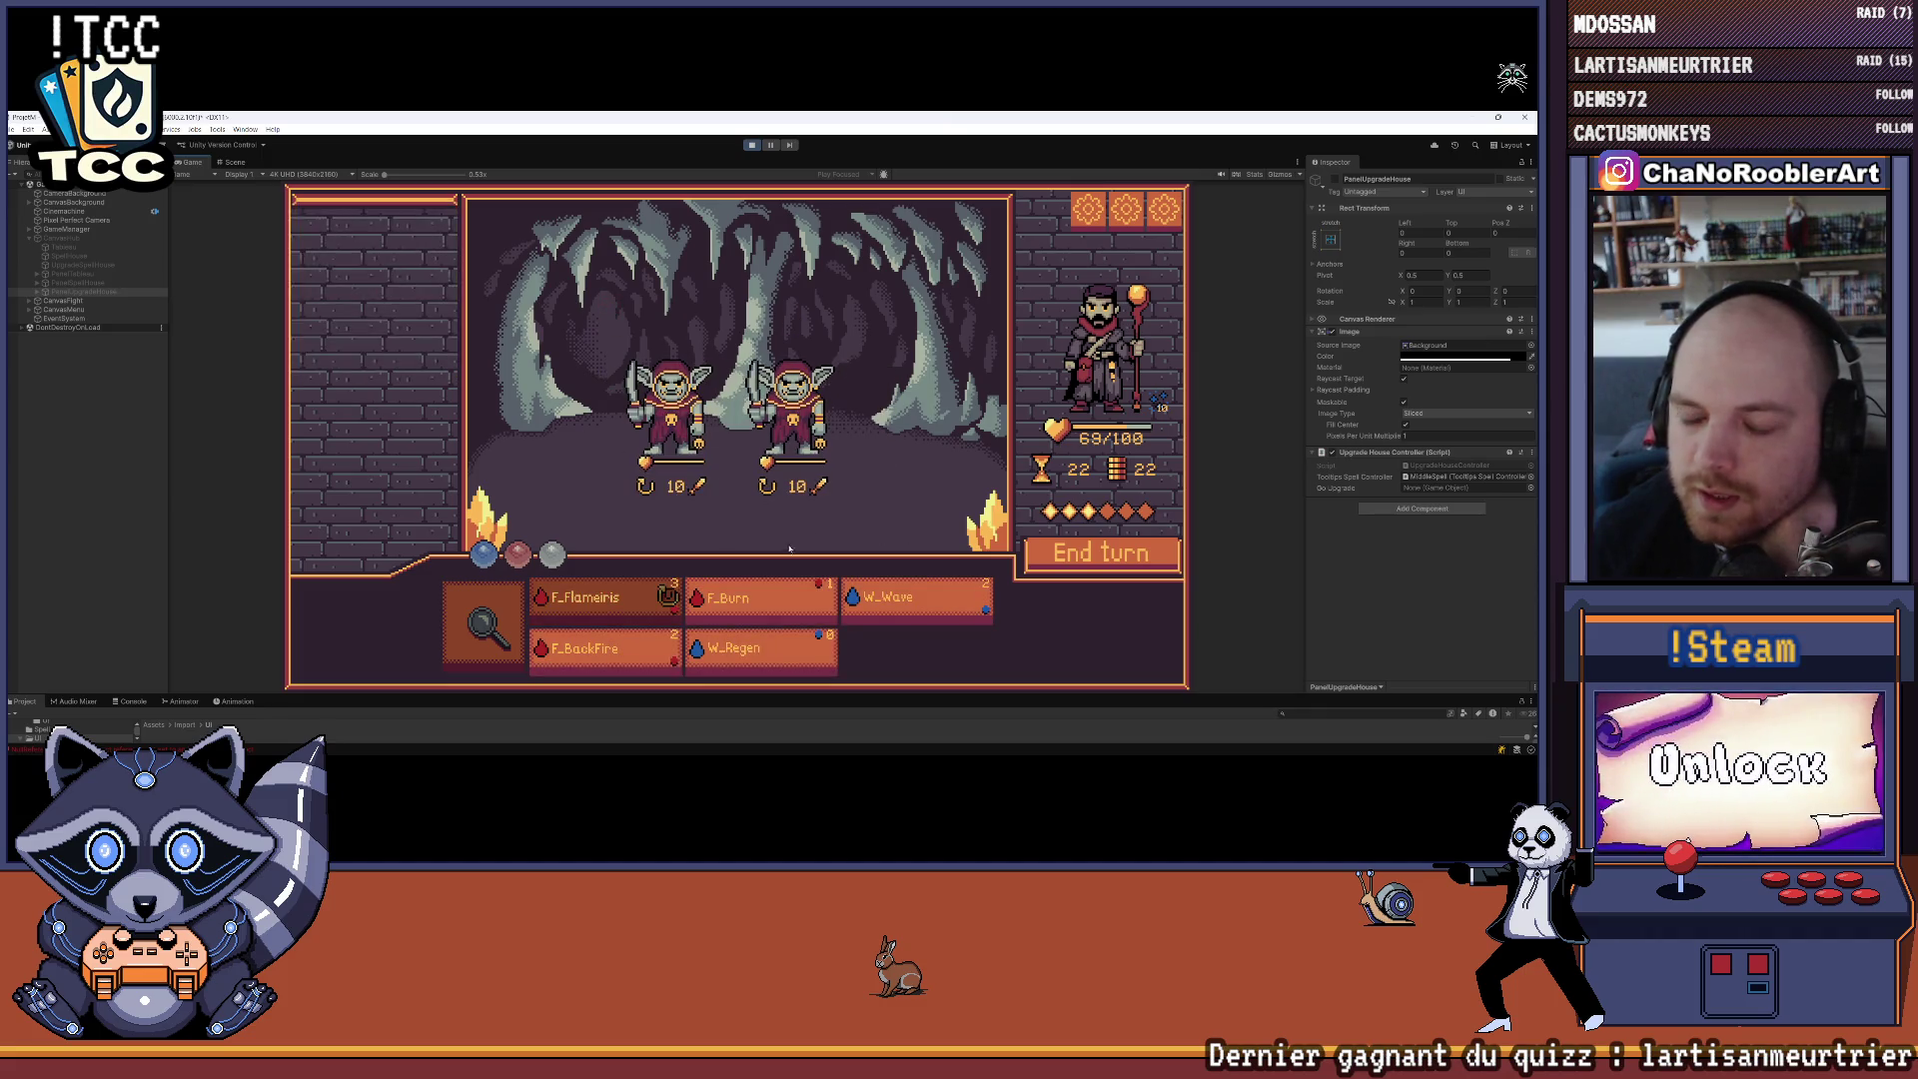
mouse_move(899, 601)
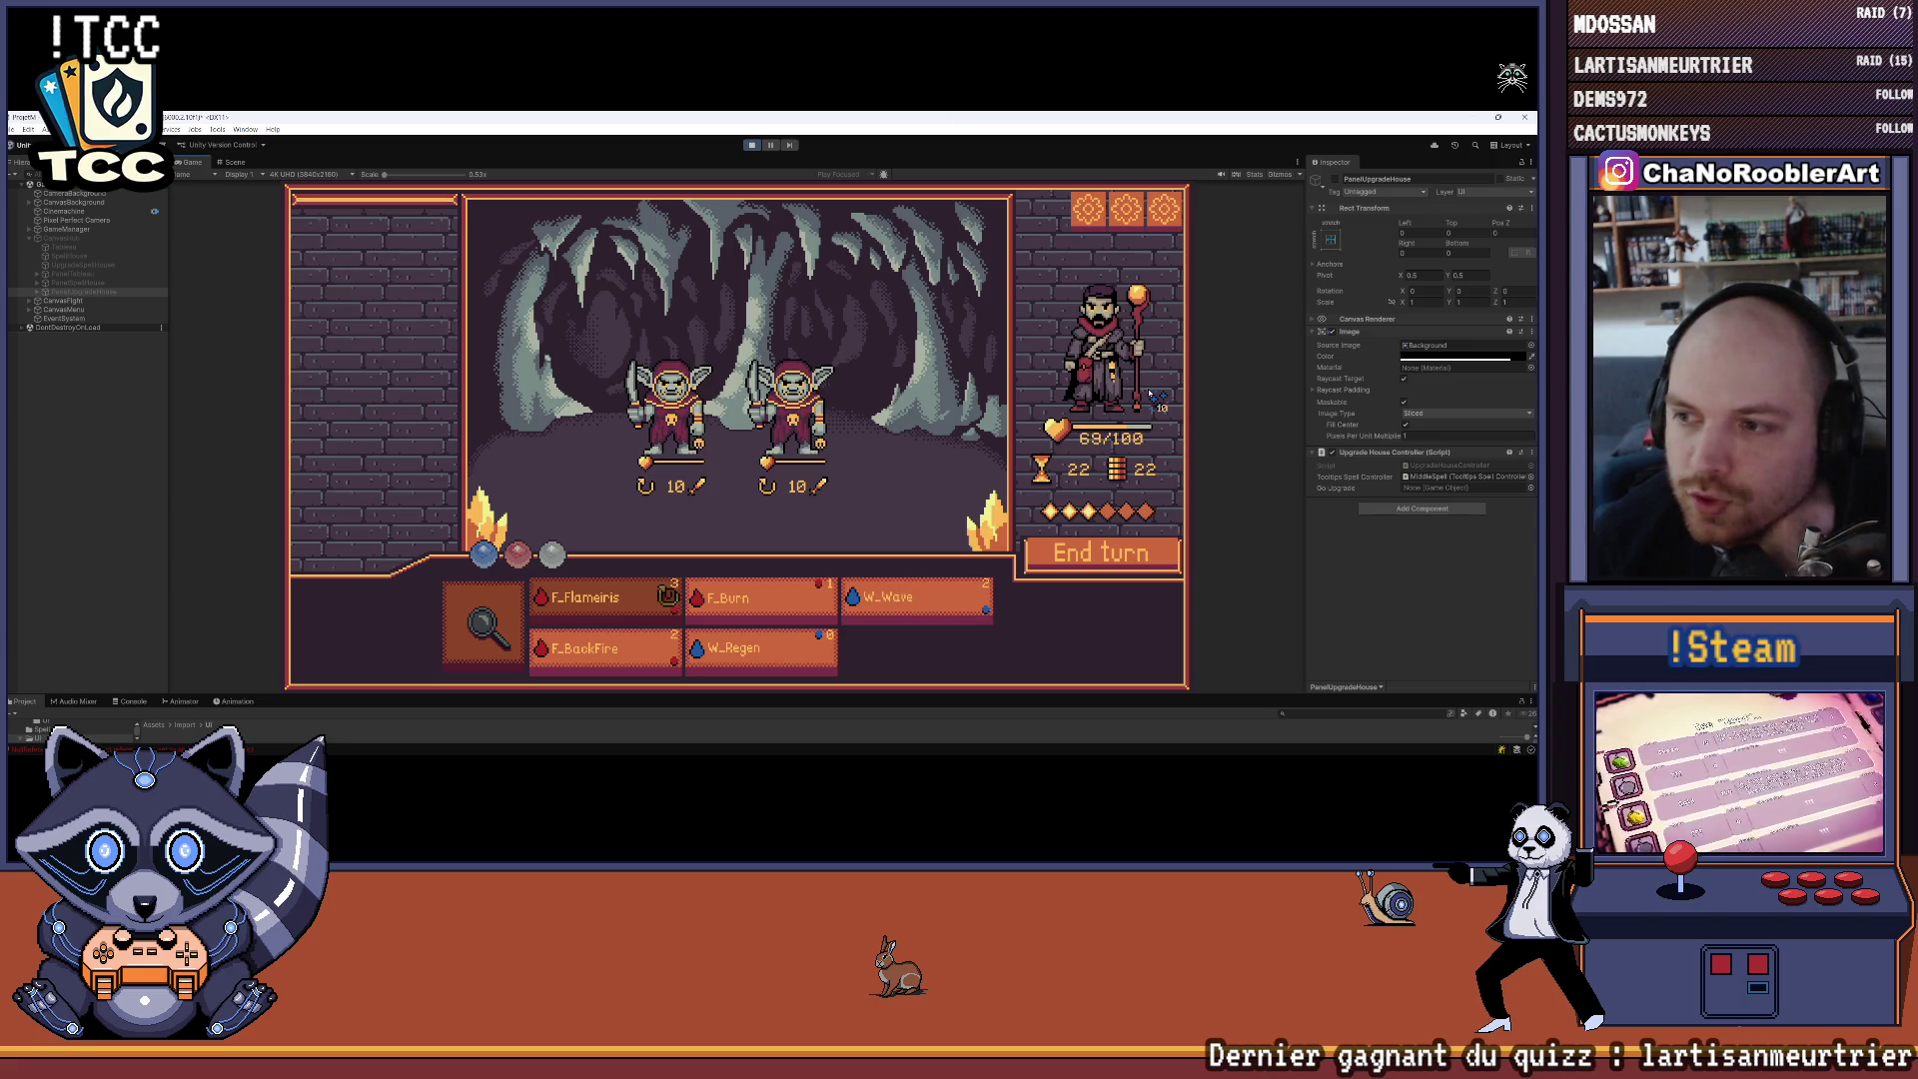
mouse_move(625, 663)
left_click(899, 601)
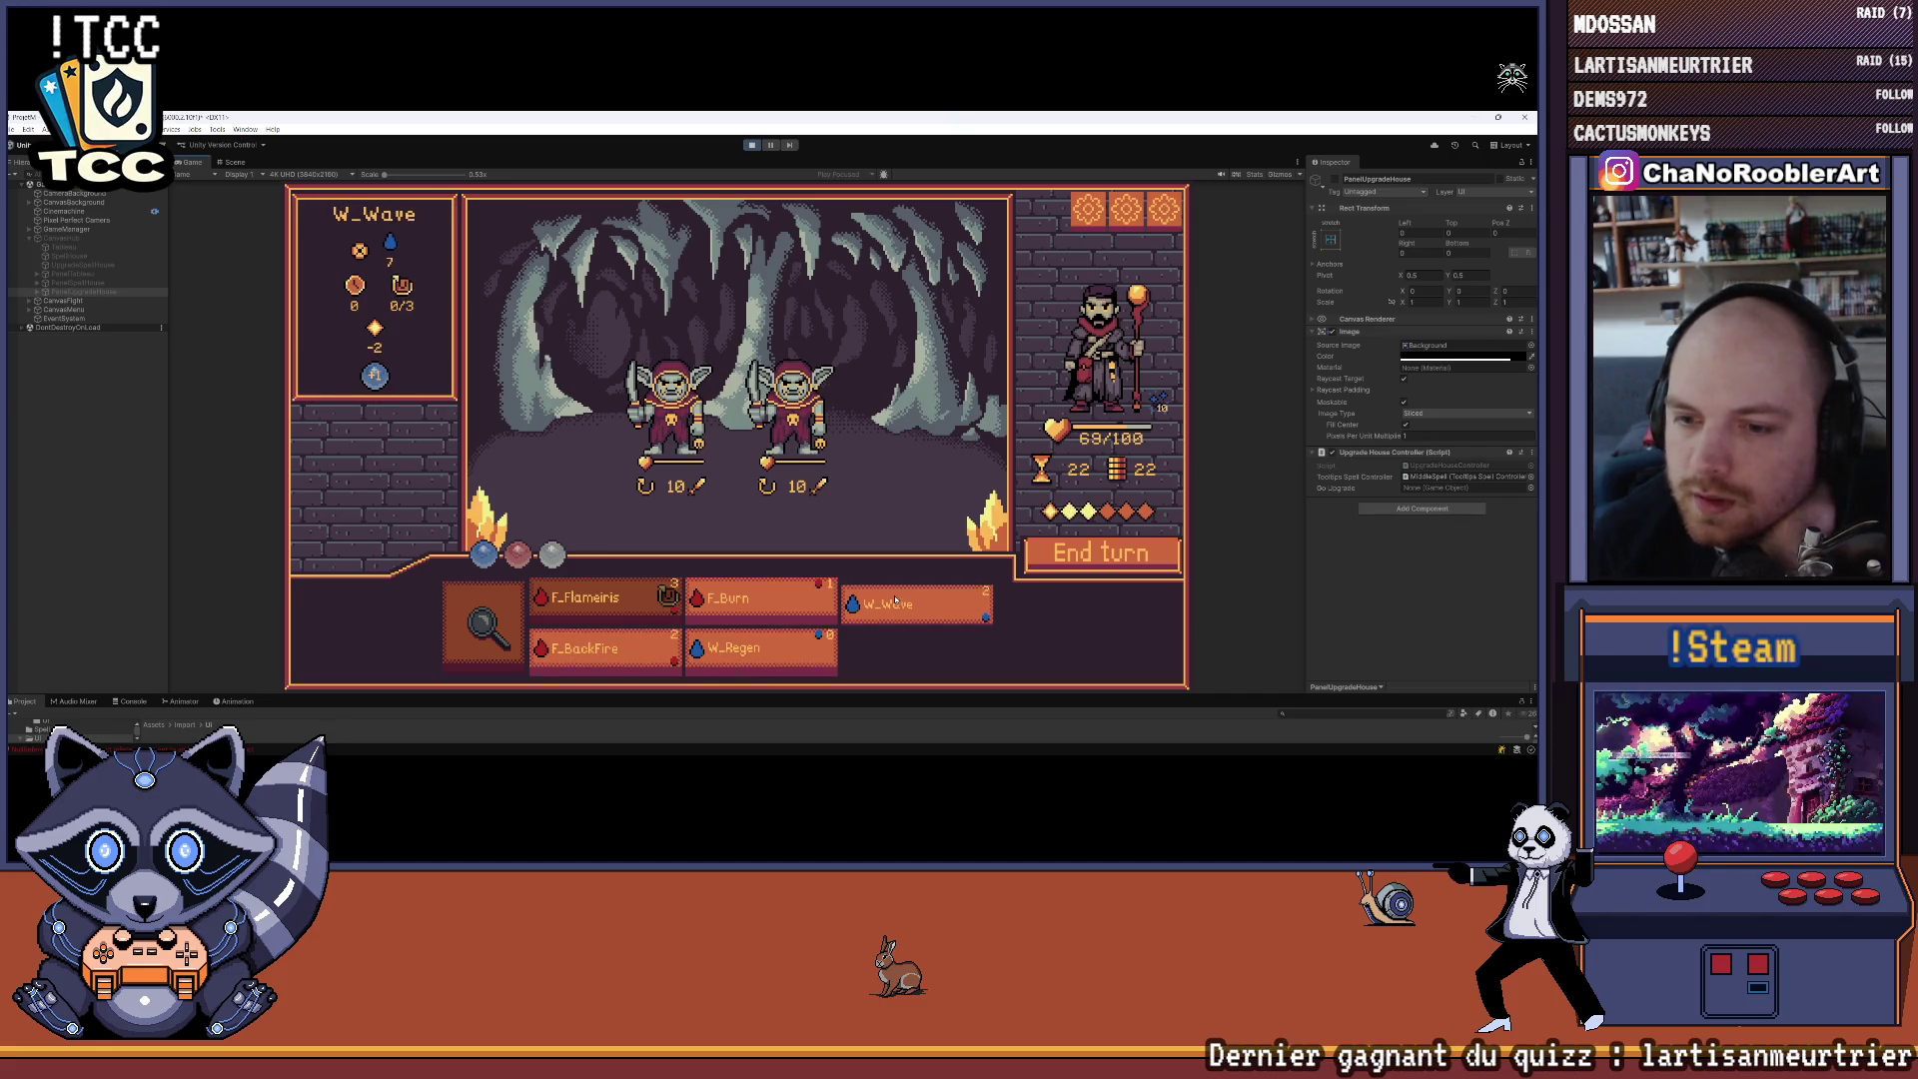
mouse_move(782, 666)
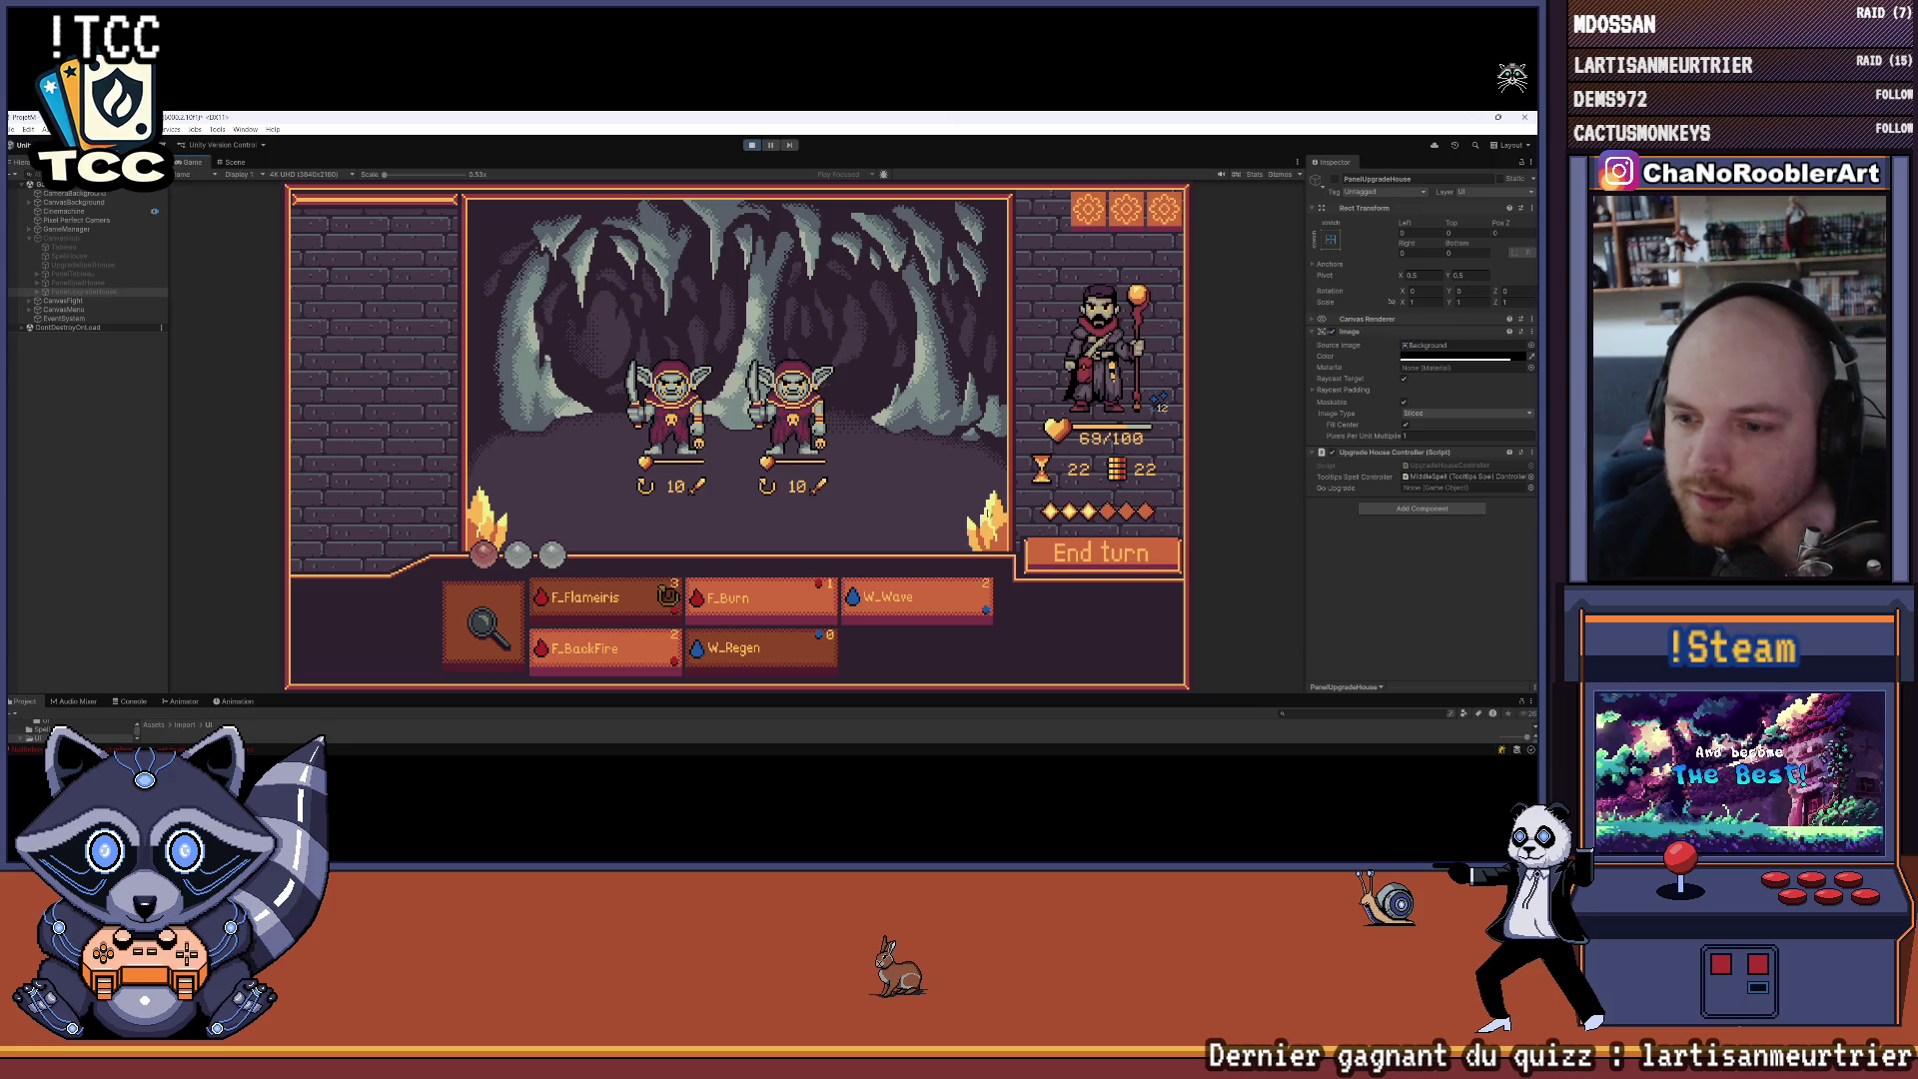
left_click(673, 431)
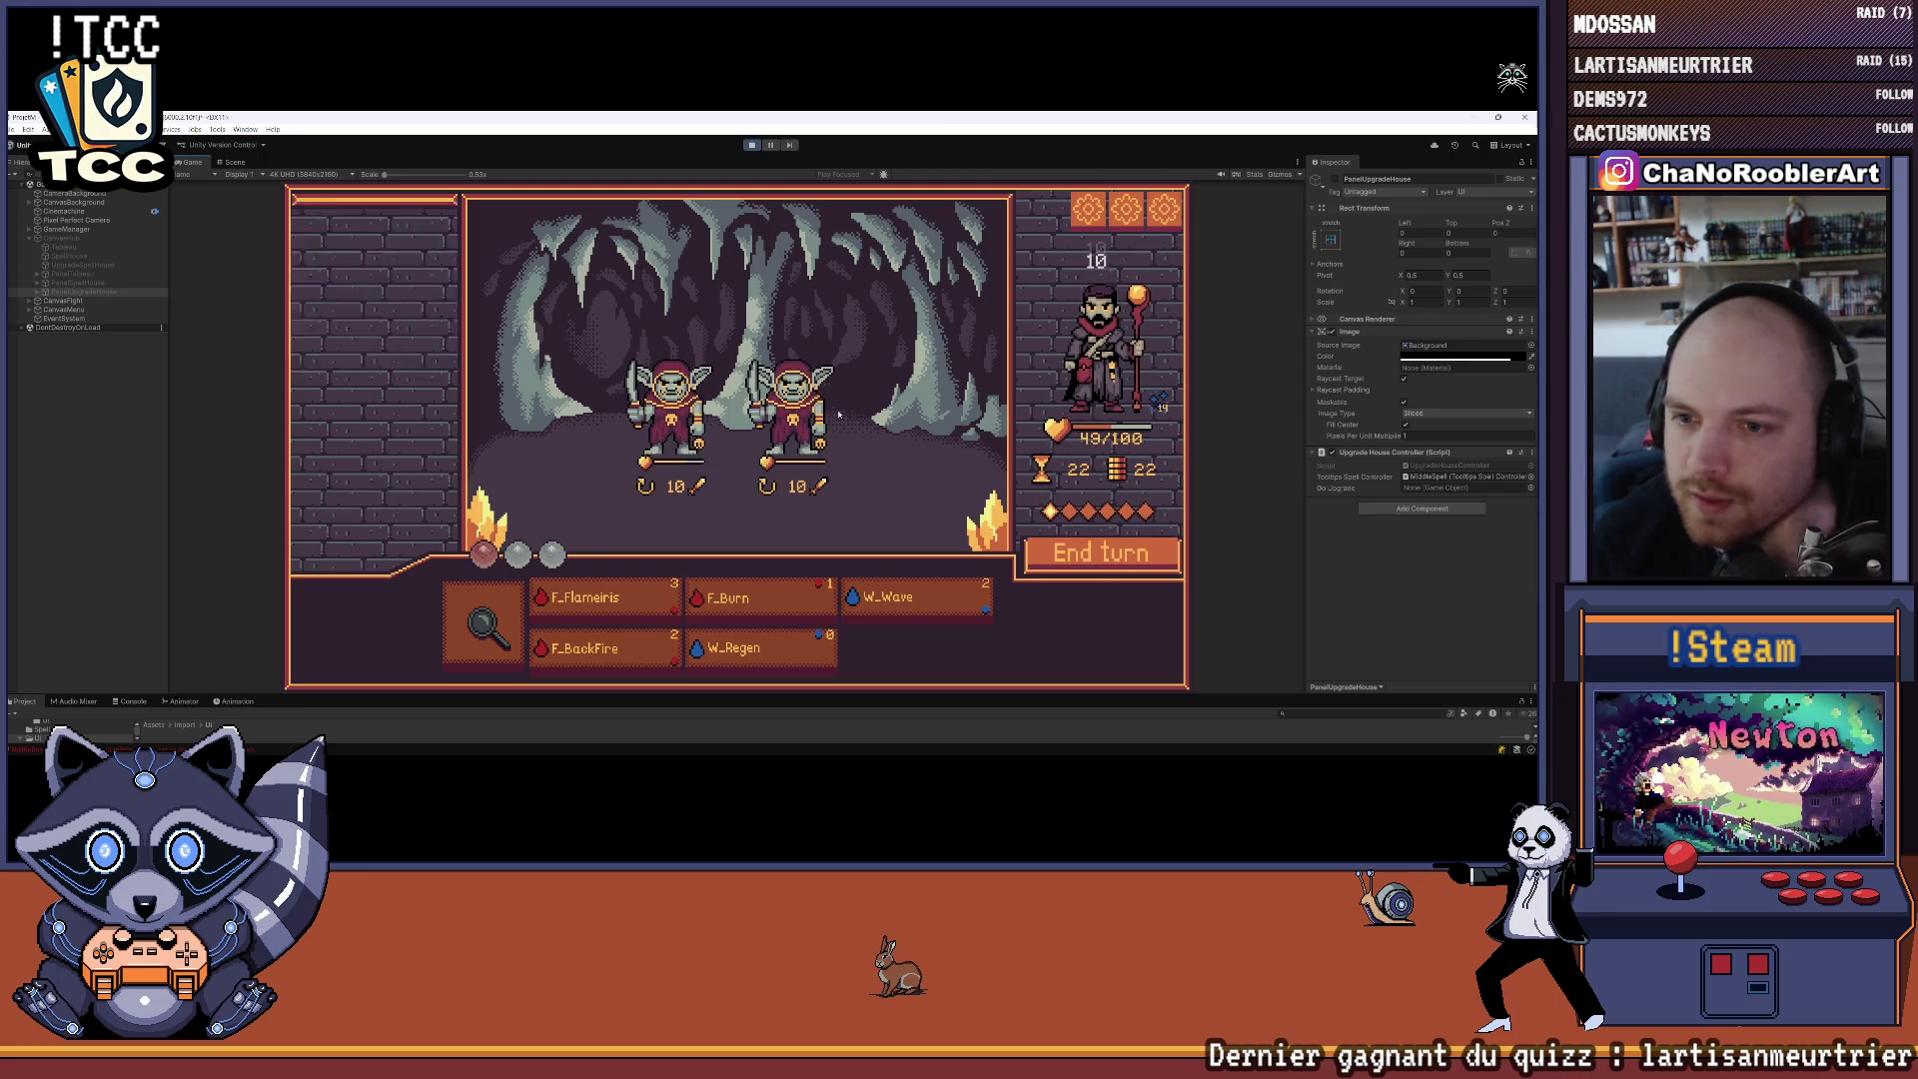
Burn the left goblin thief with F_Flameiris, end the turn, then kill the last goblin with F_Flameiris
mouse_move(834, 647)
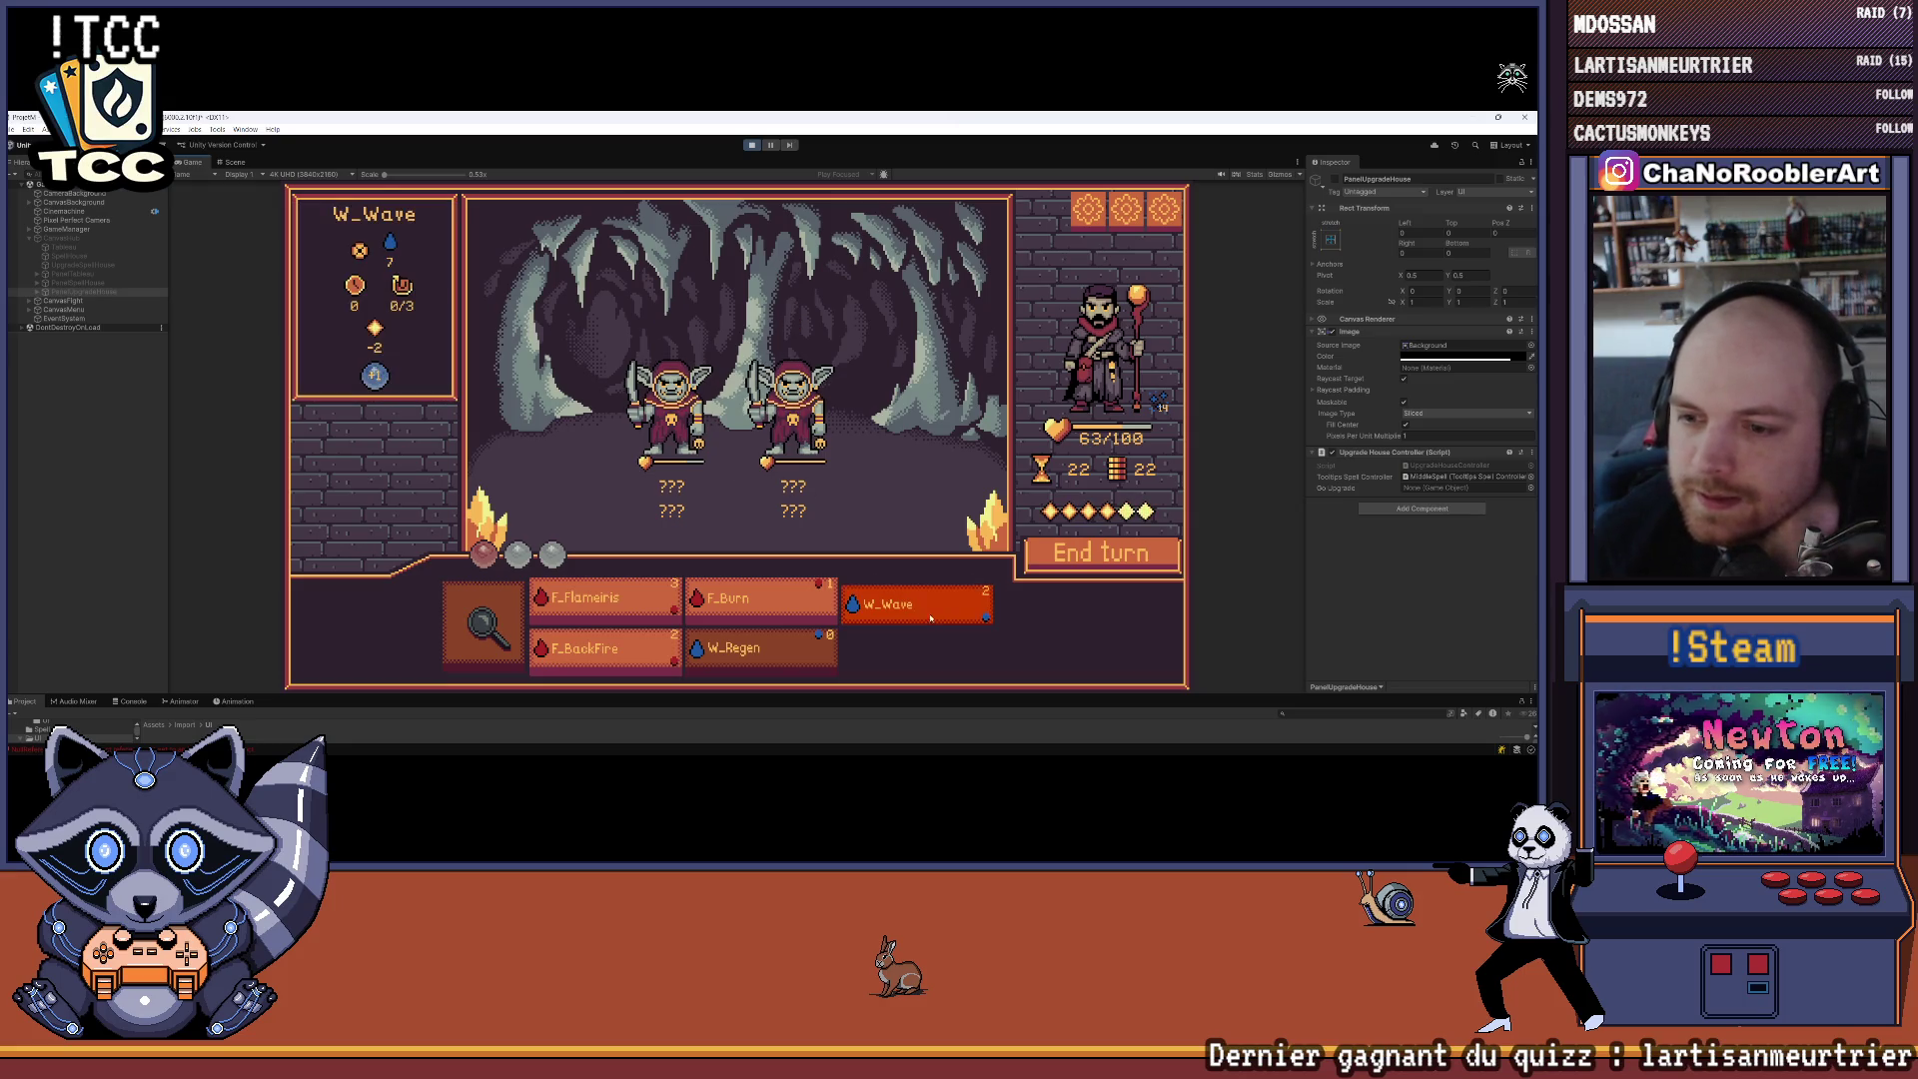
left_click(871, 604)
right_click(849, 624)
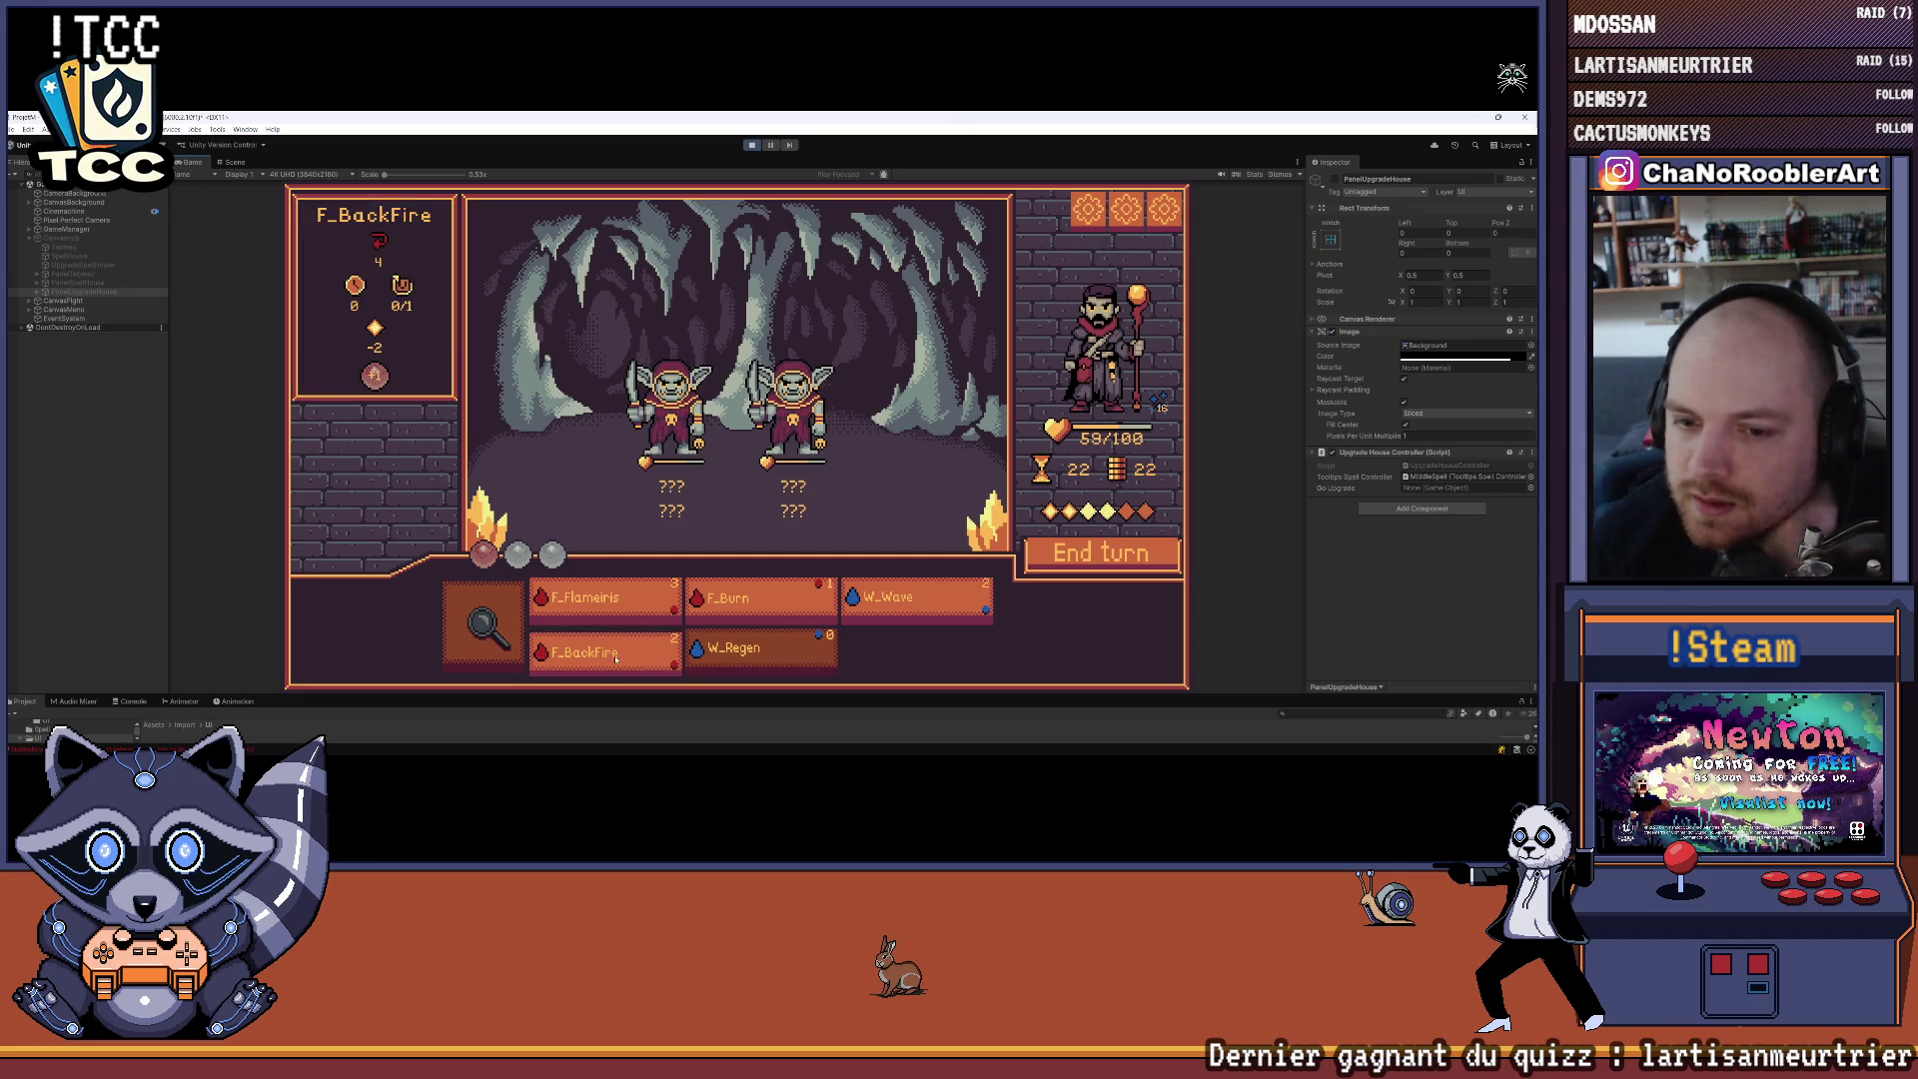
left_click(599, 600)
left_click(665, 432)
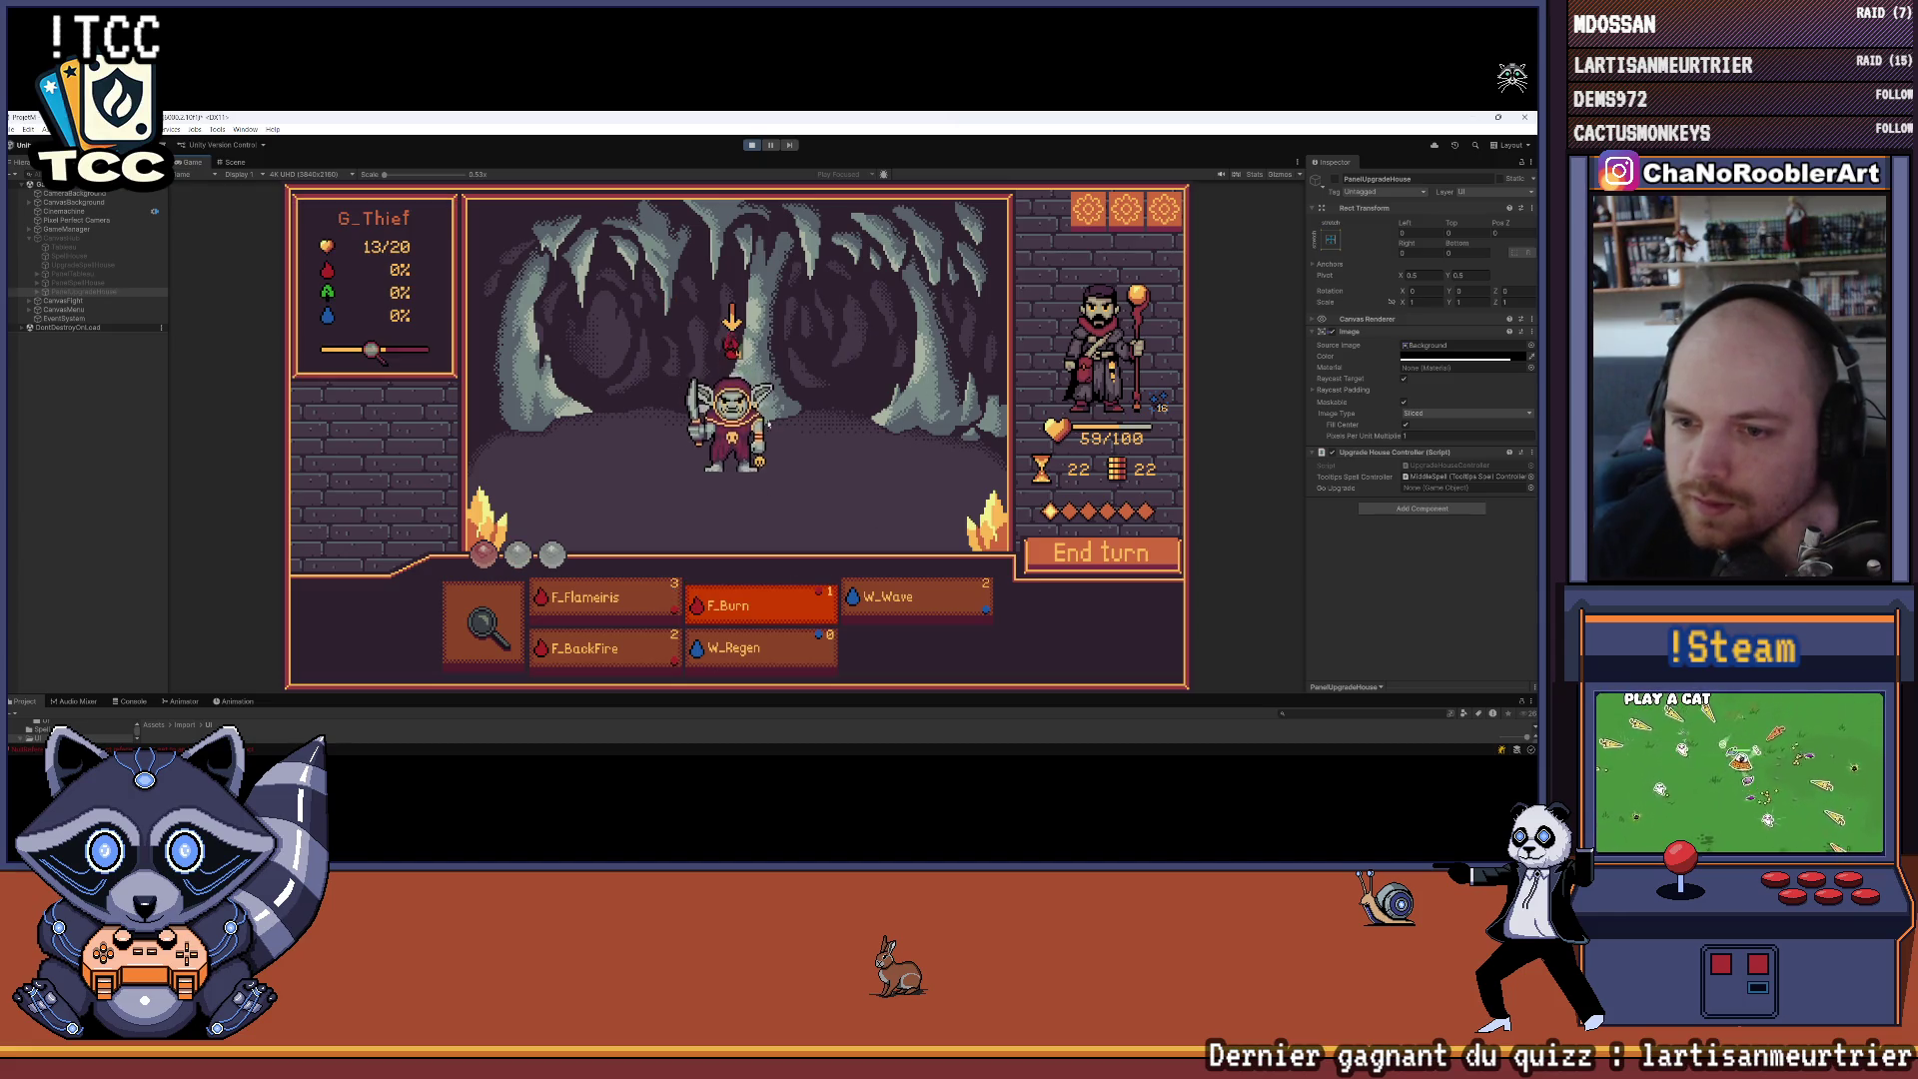
left_click(1085, 555)
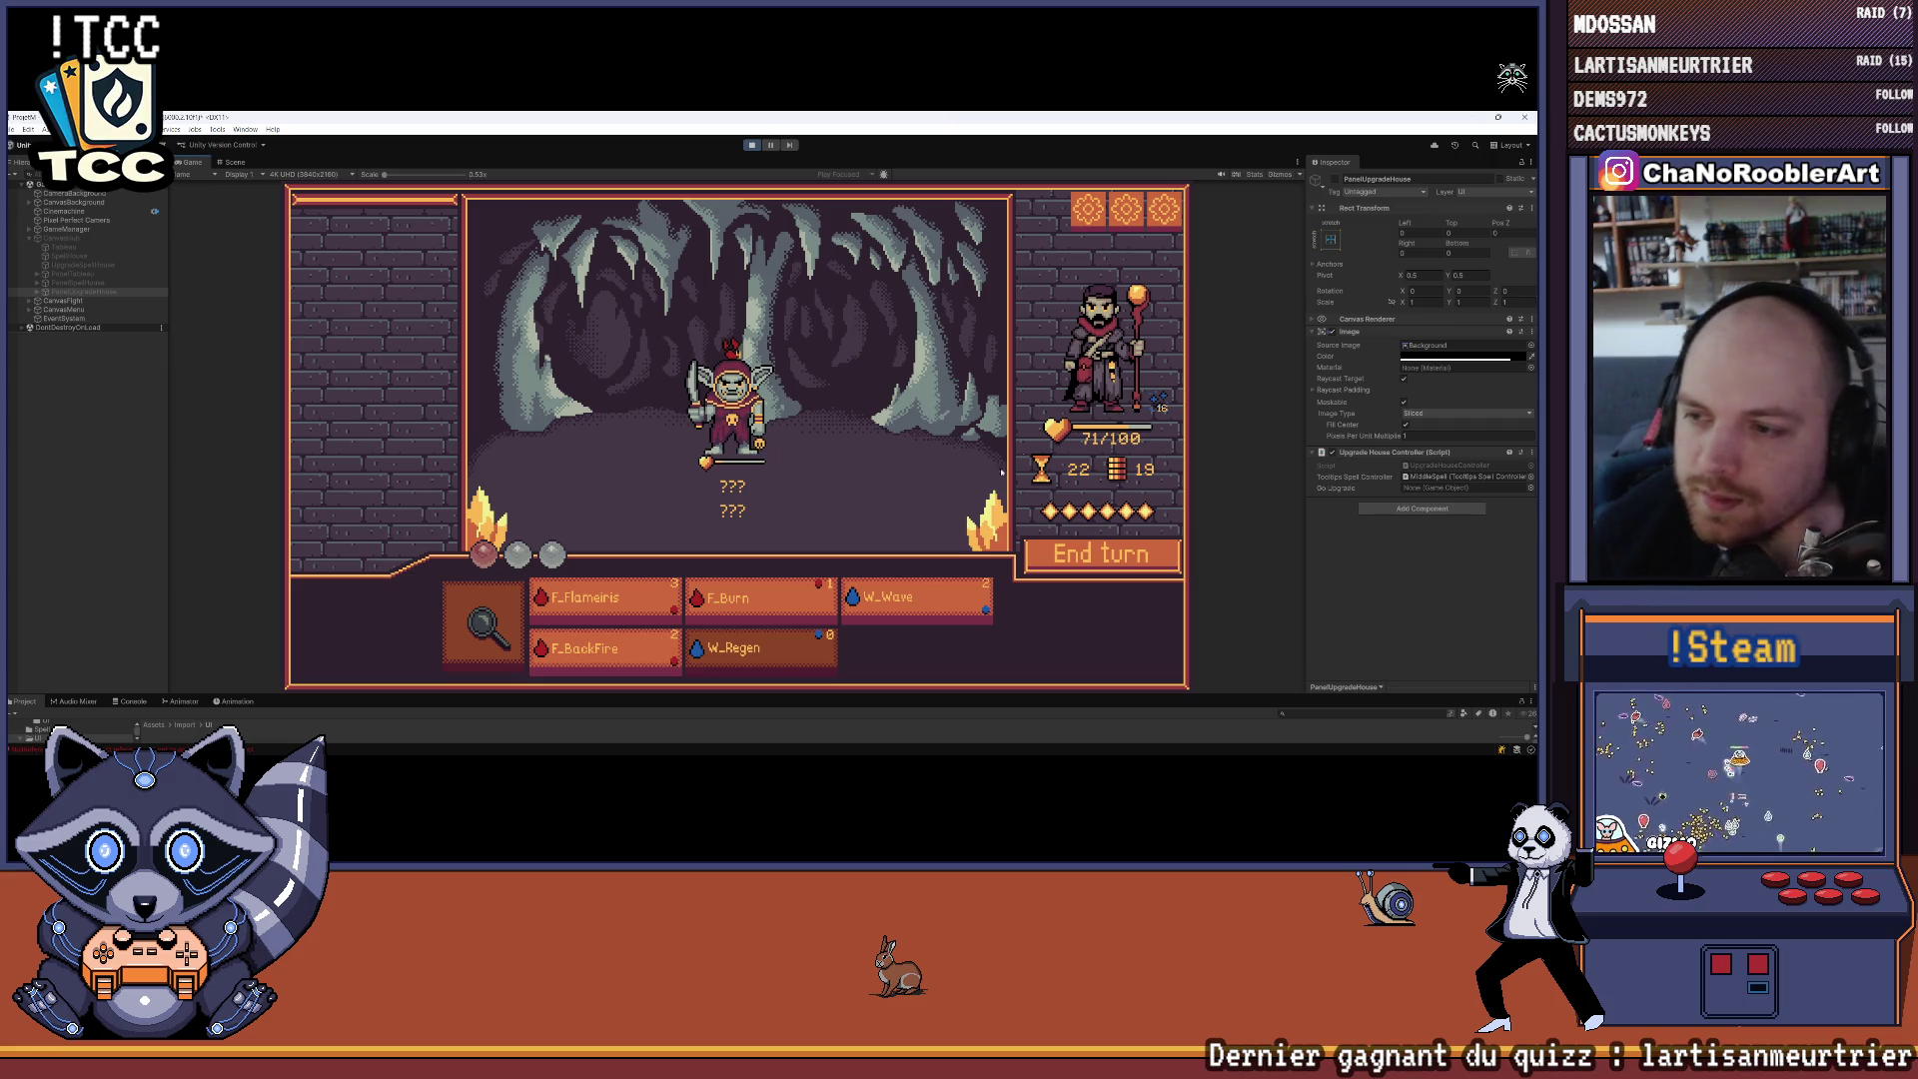
left_click(604, 599)
left_click(694, 514)
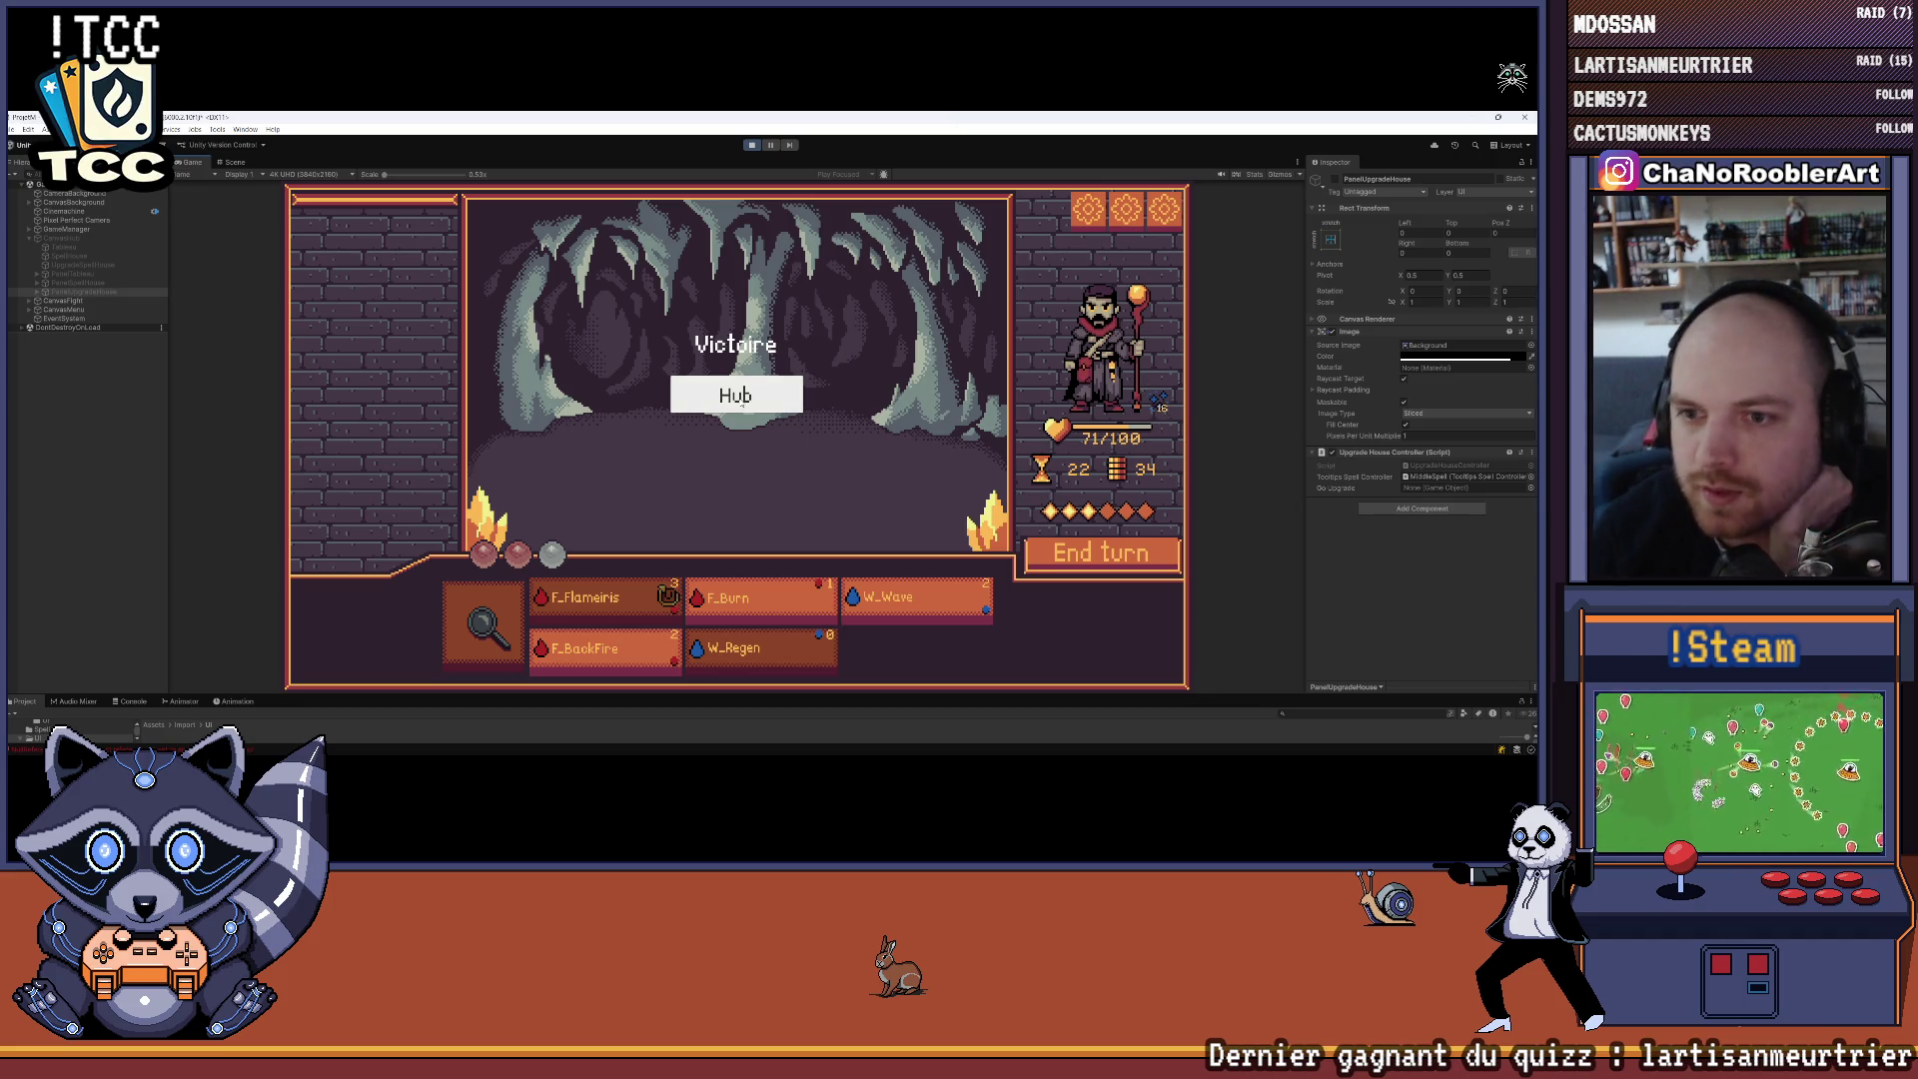
Return to the hub, enter the spell upgrade house and pick the red spellbook
left_click(735, 395)
left_click(979, 320)
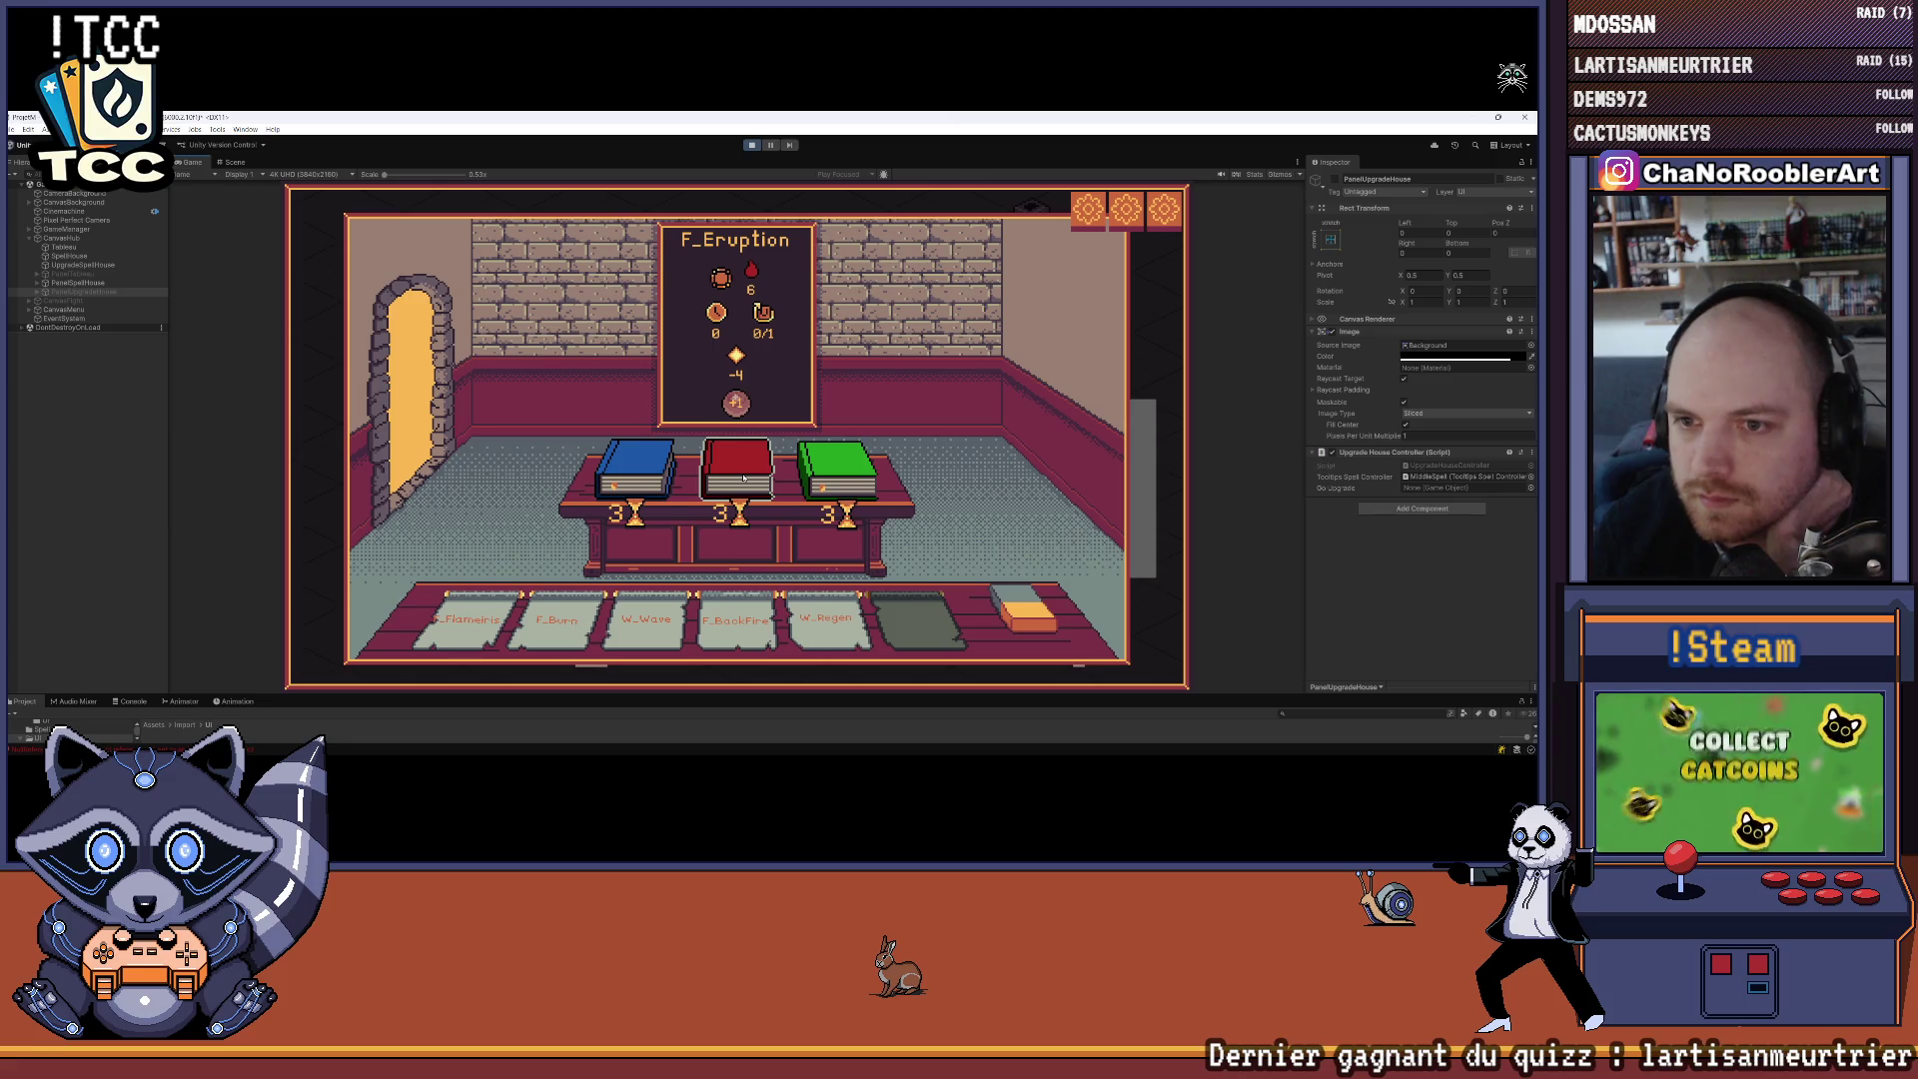
left_click(743, 479)
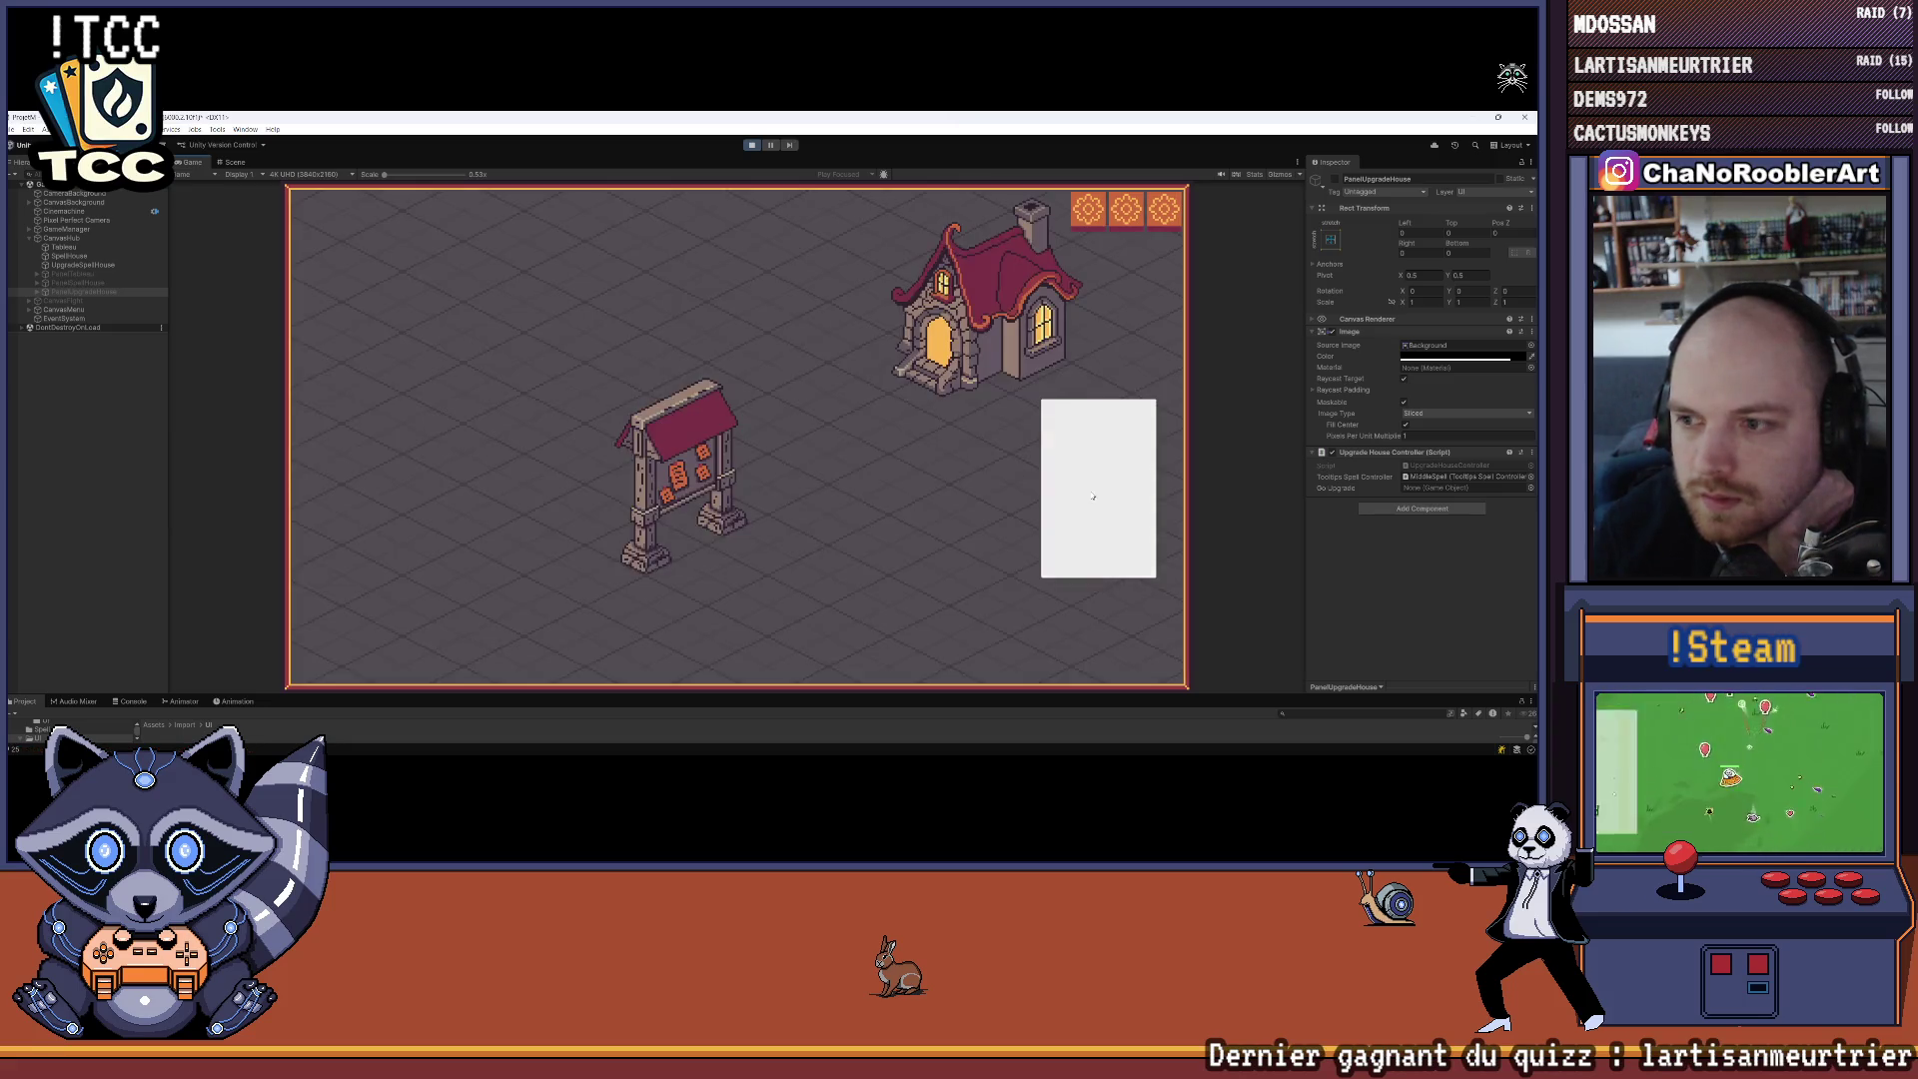
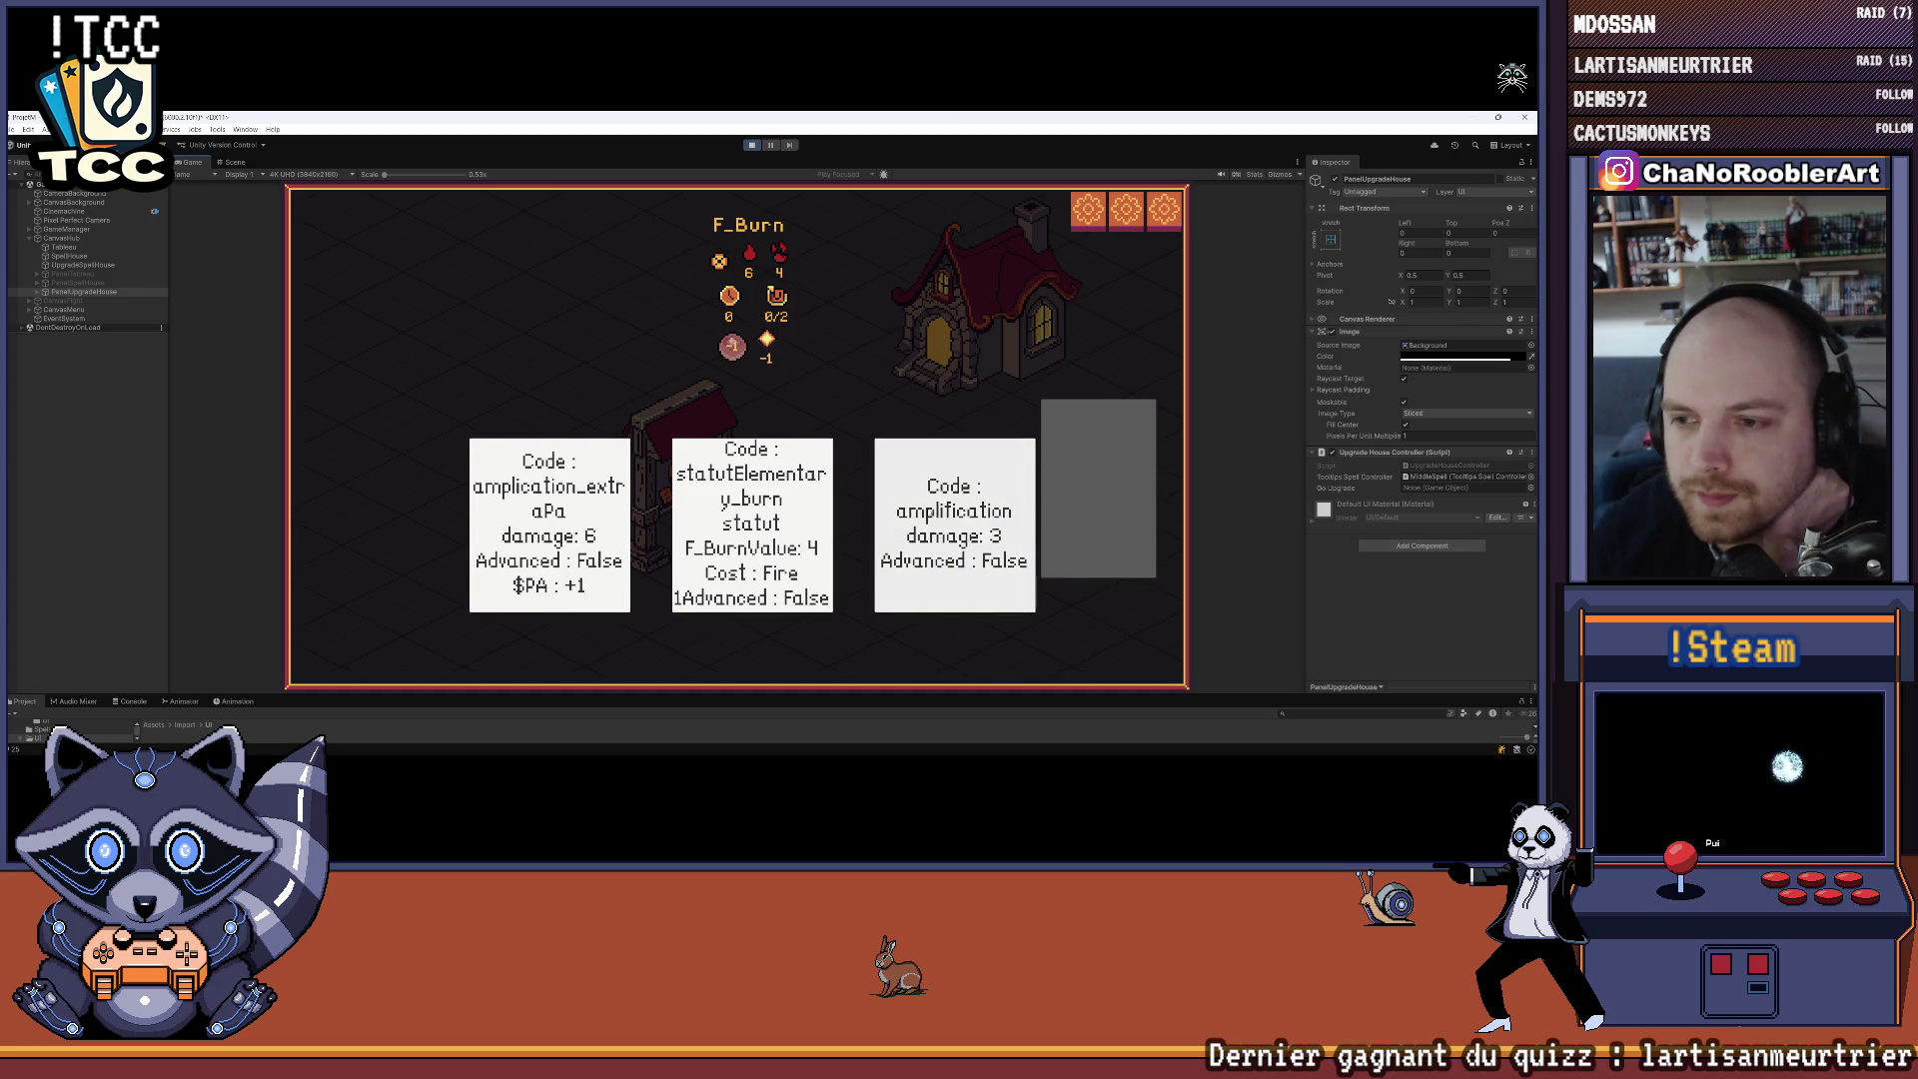
Dismiss the upgrade cards and start the first mission's cave battle against two goblins
left_click(924, 509)
left_click(759, 469)
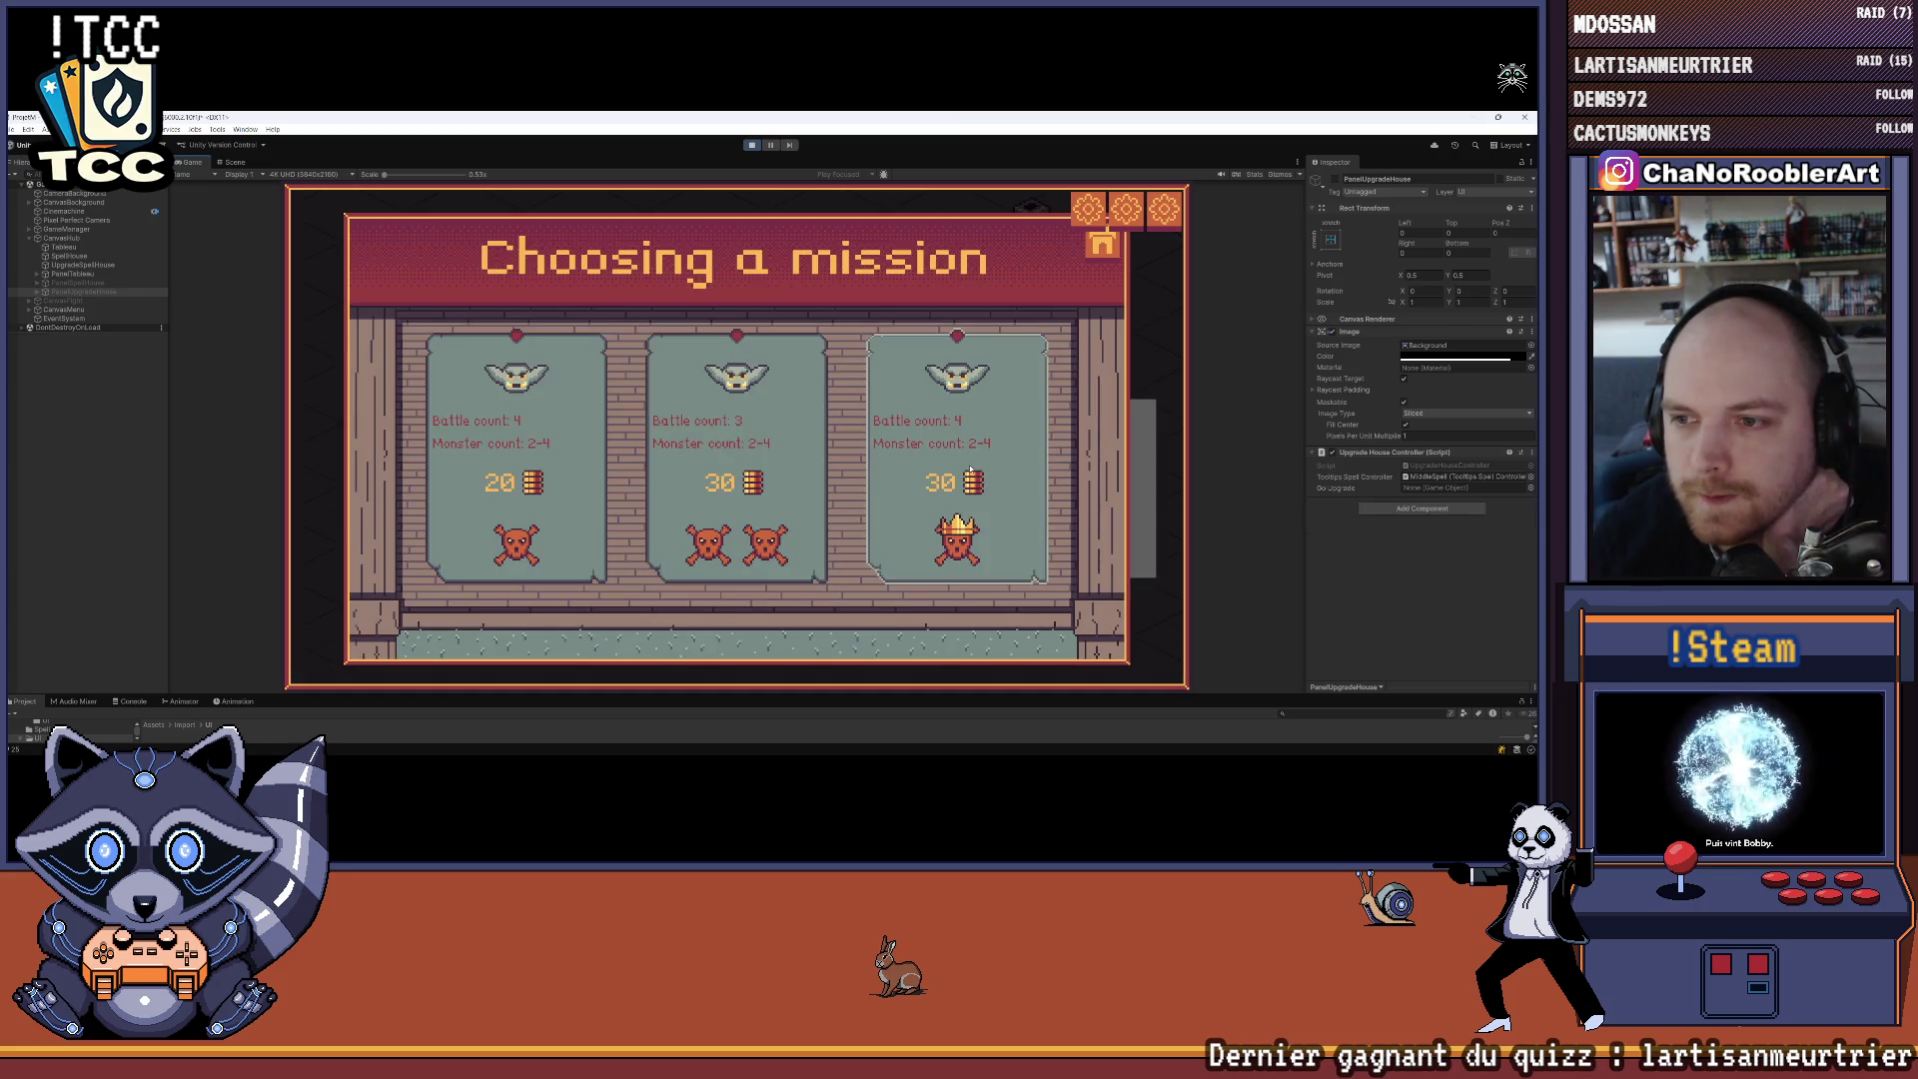
left_click(520, 480)
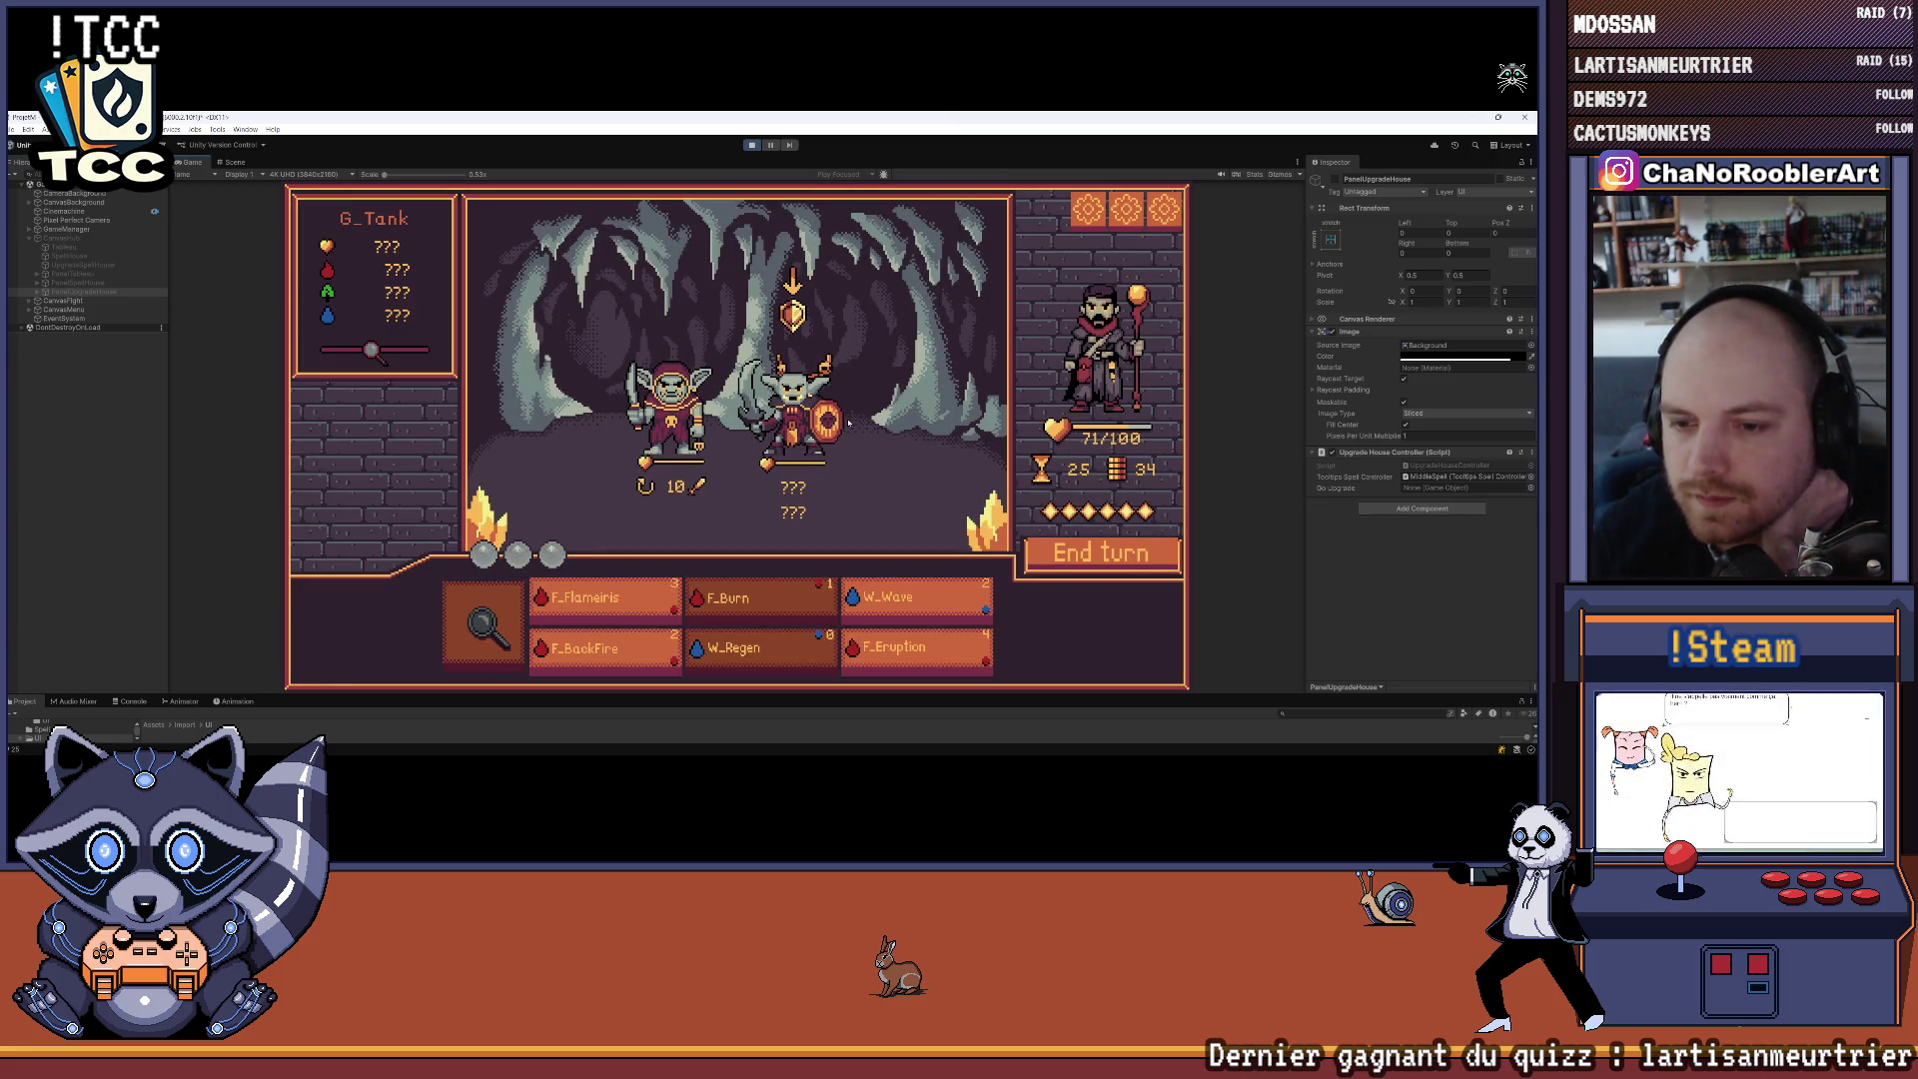
Cast F_Flameiris and F_Burn on the goblins, then W_Regen on the hero
mouse_move(724, 595)
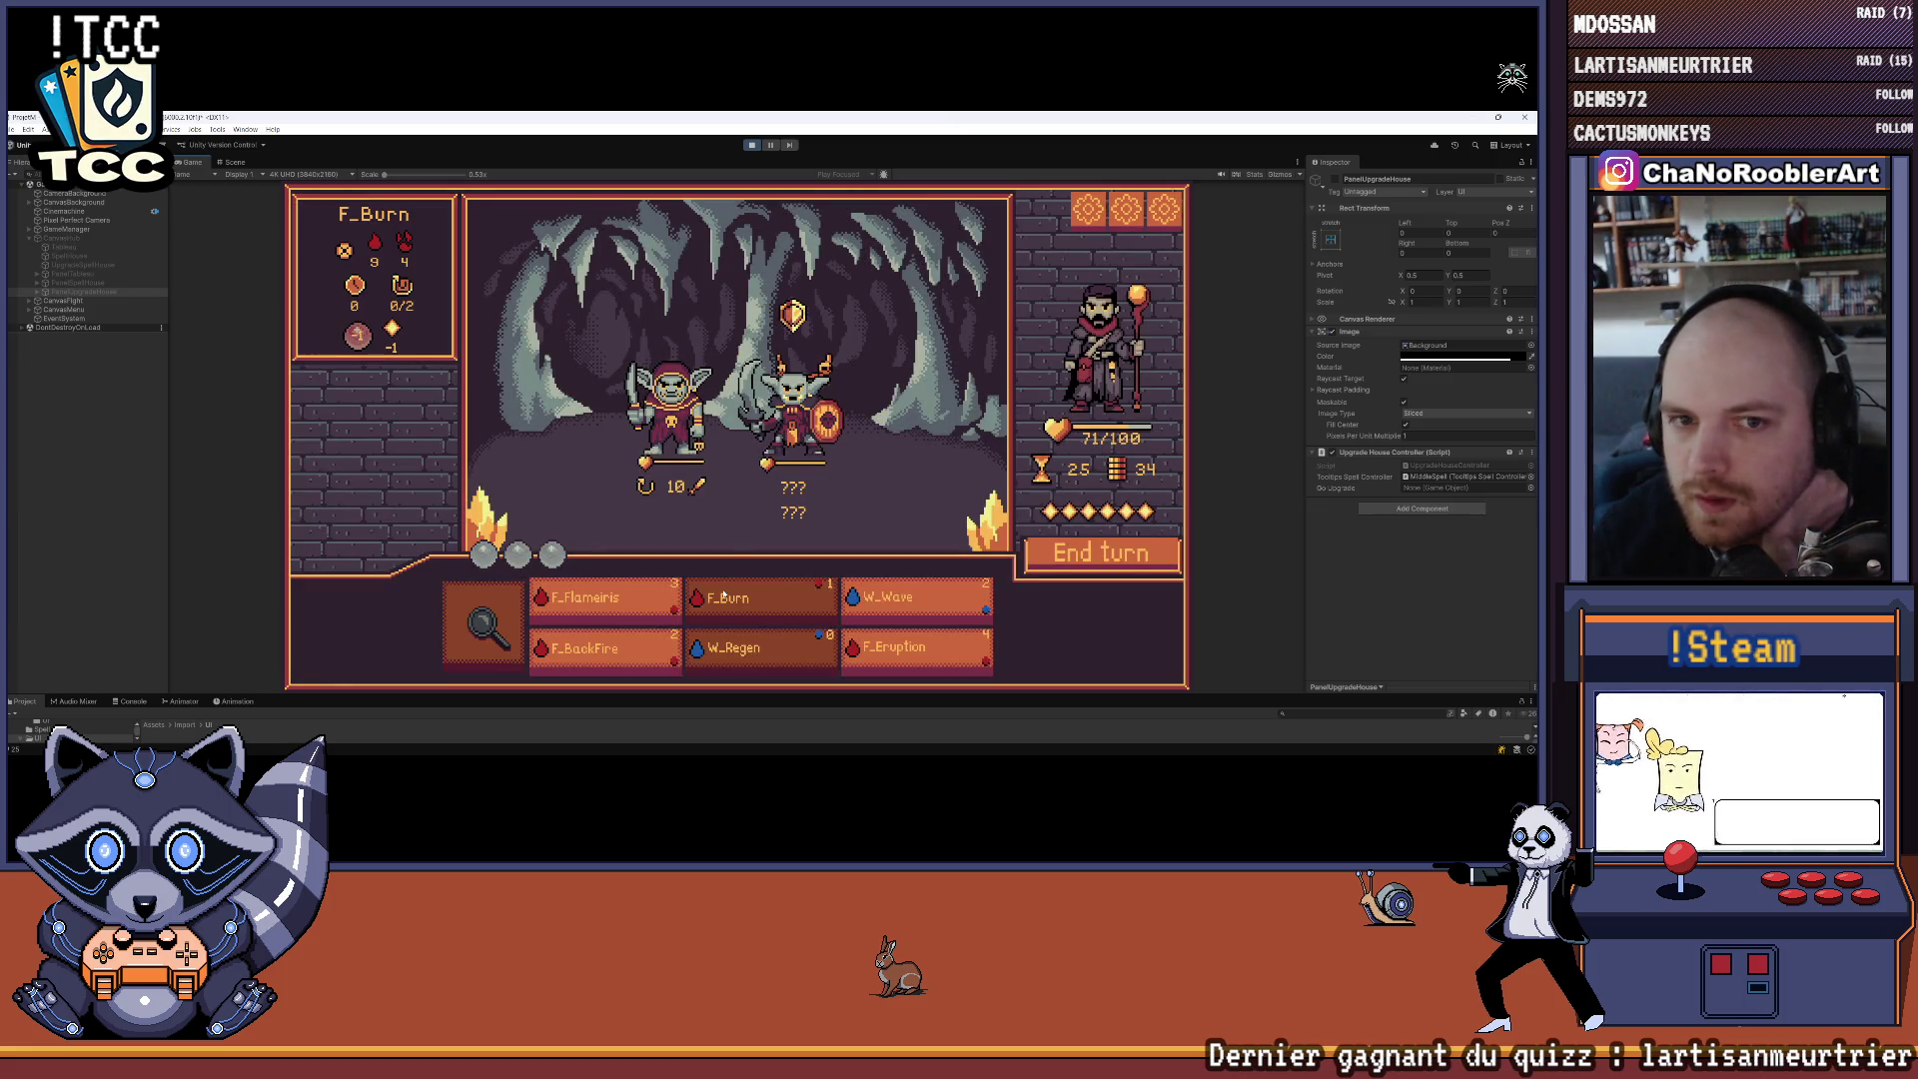
left_click(599, 599)
left_click(791, 410)
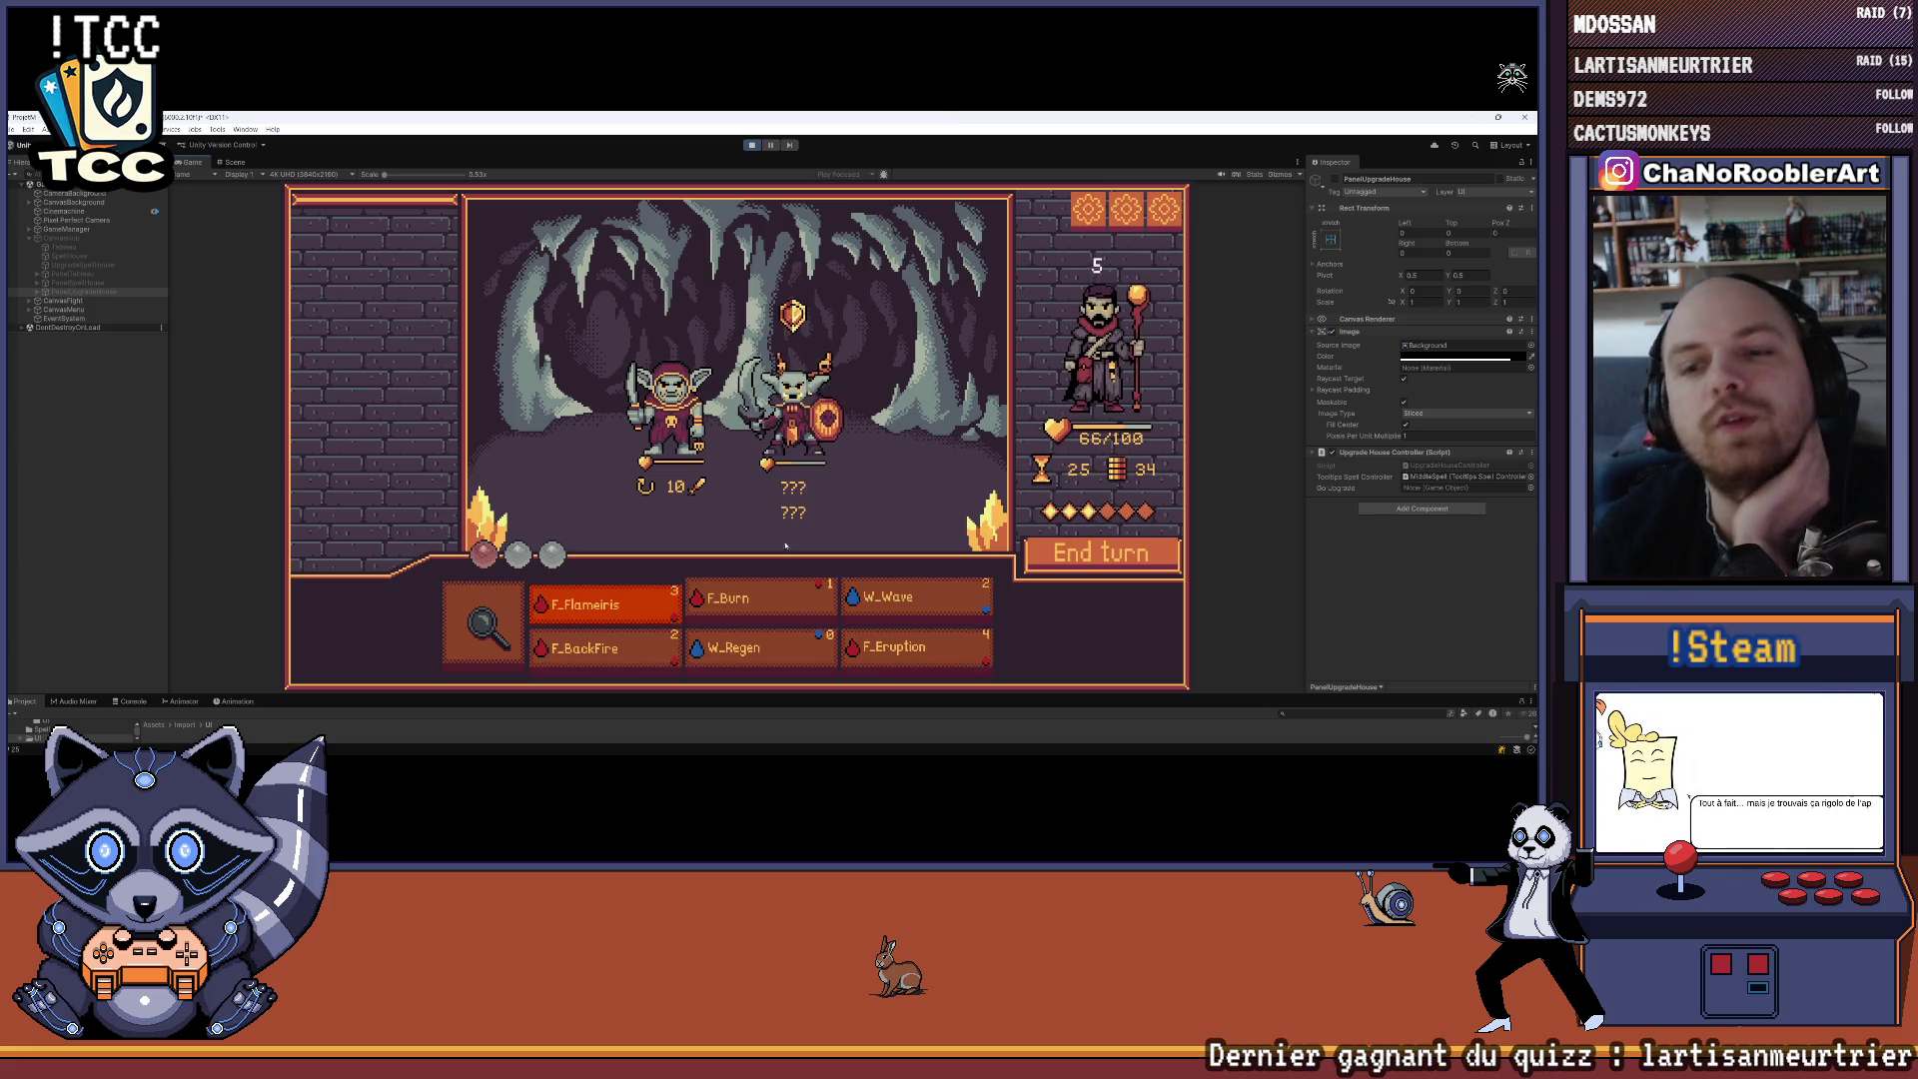
left_click(739, 600)
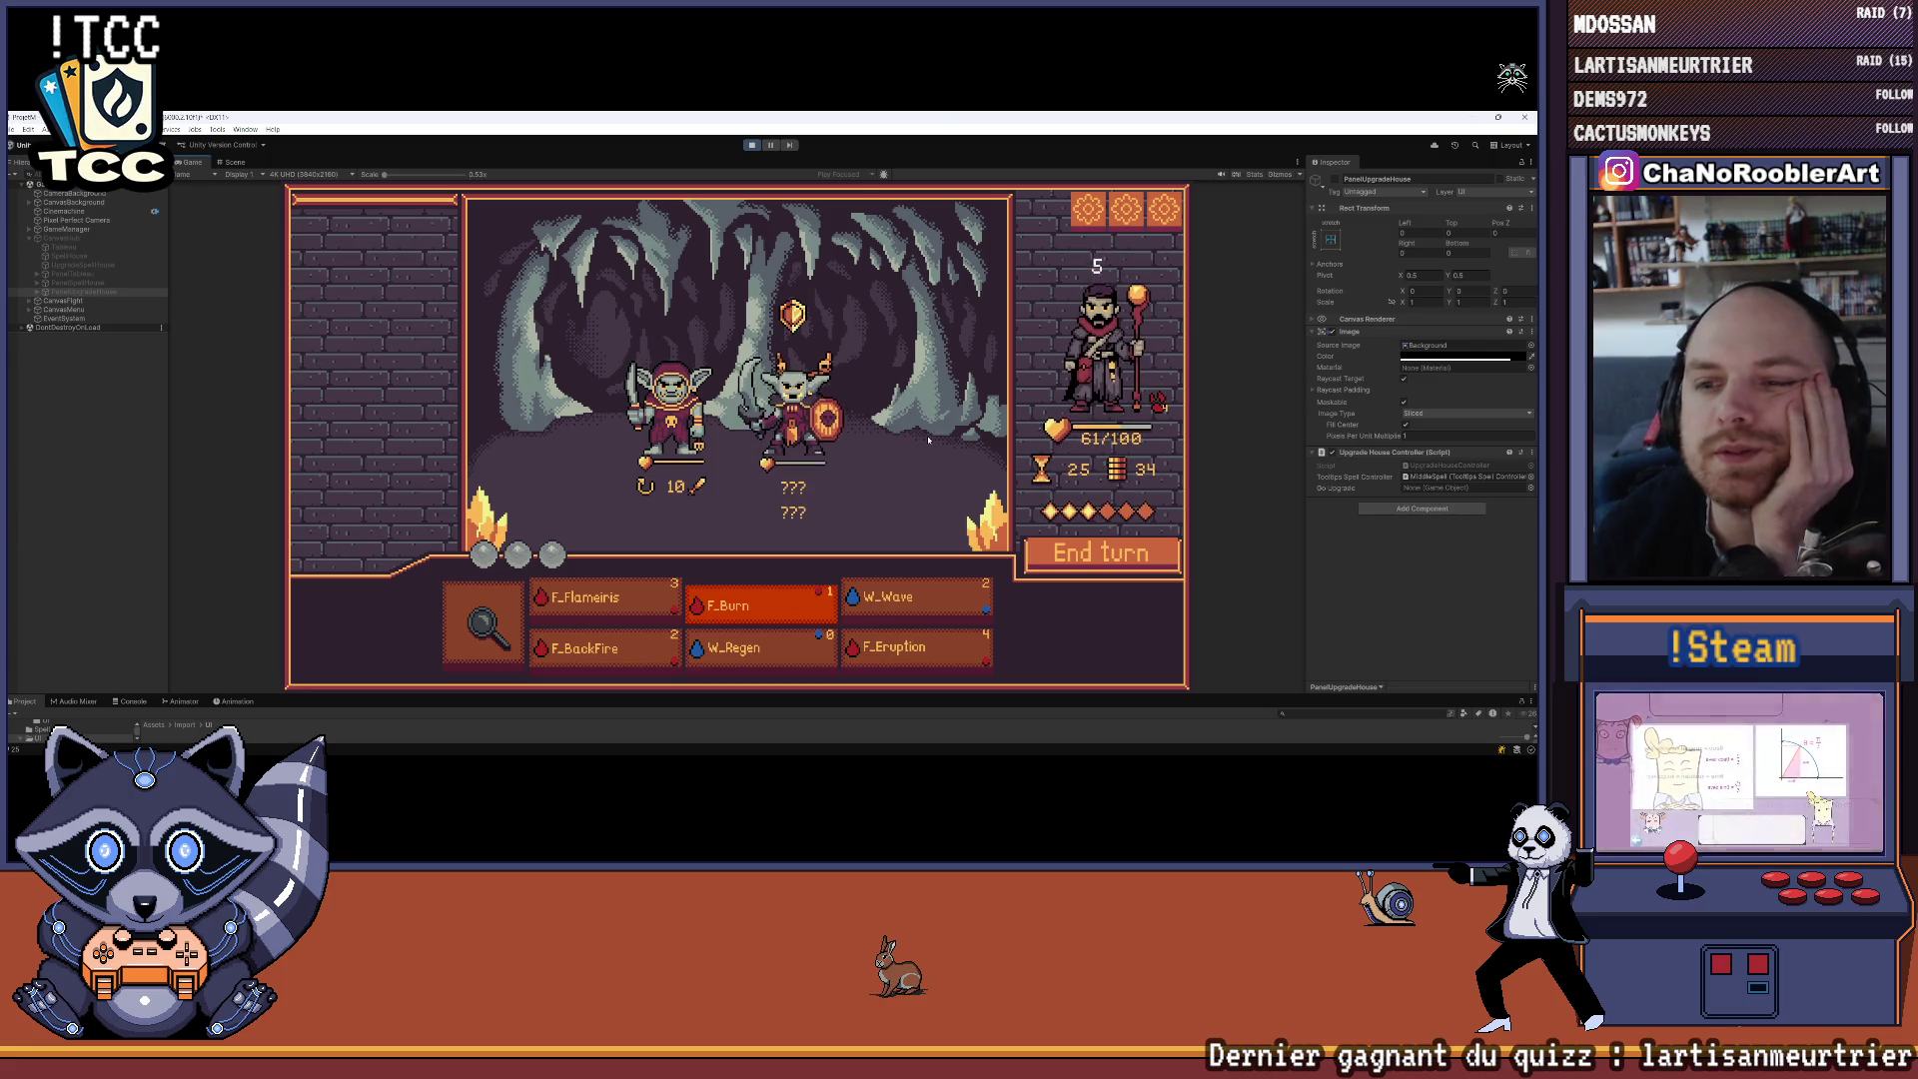
mouse_move(814, 415)
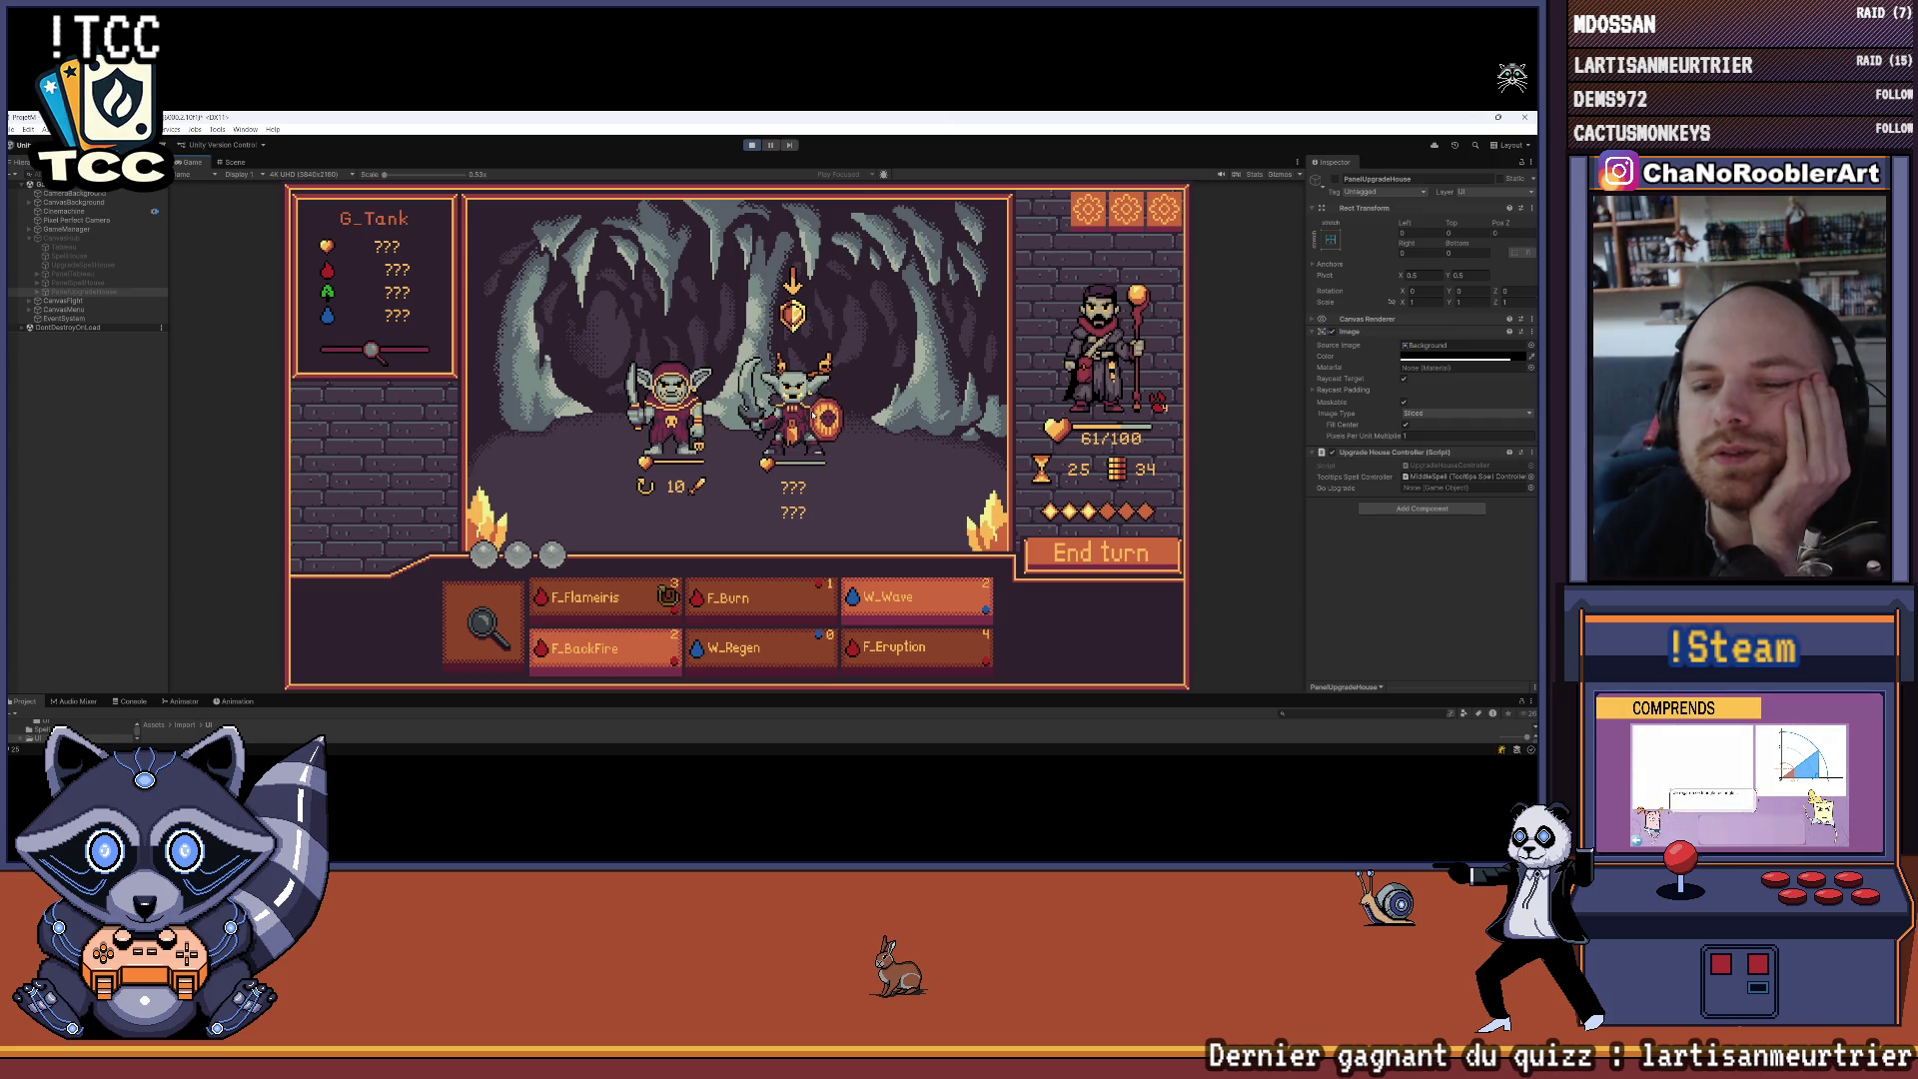
mouse_move(792, 591)
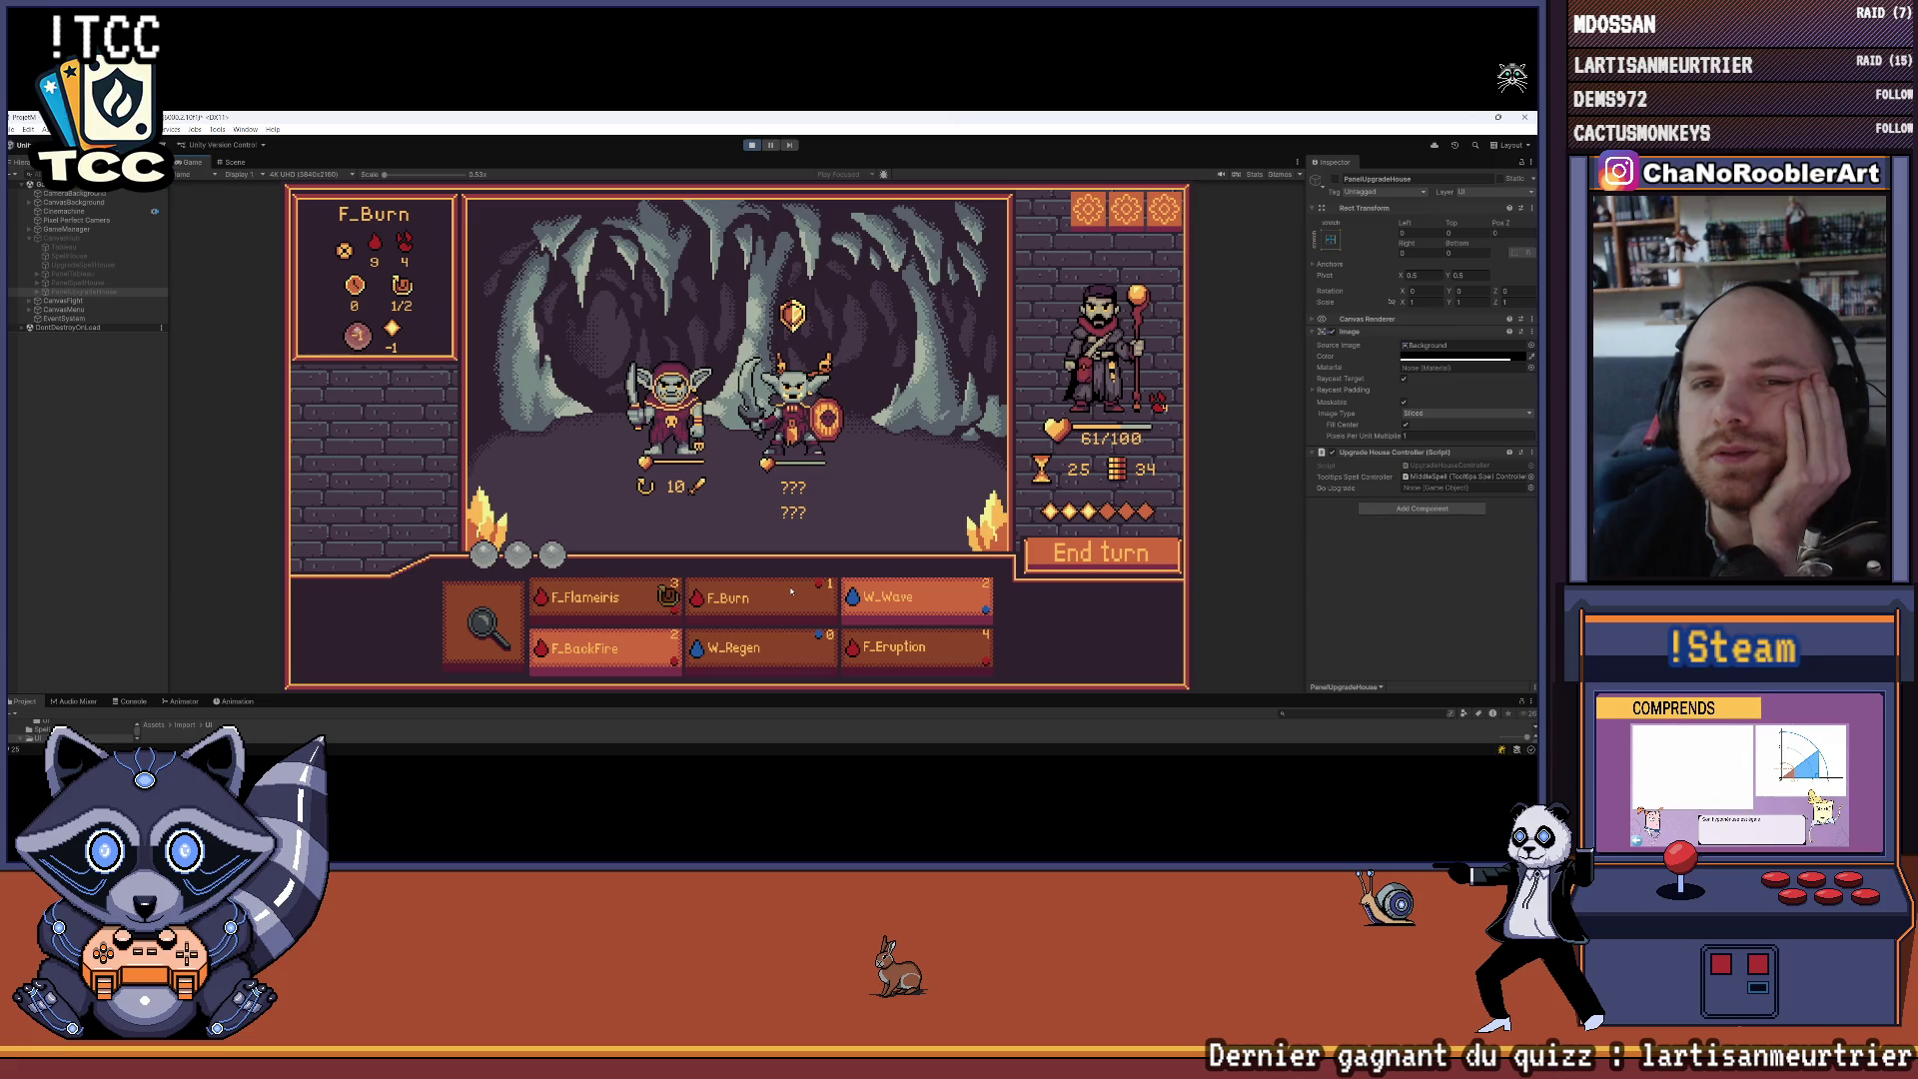
left_click(791, 591)
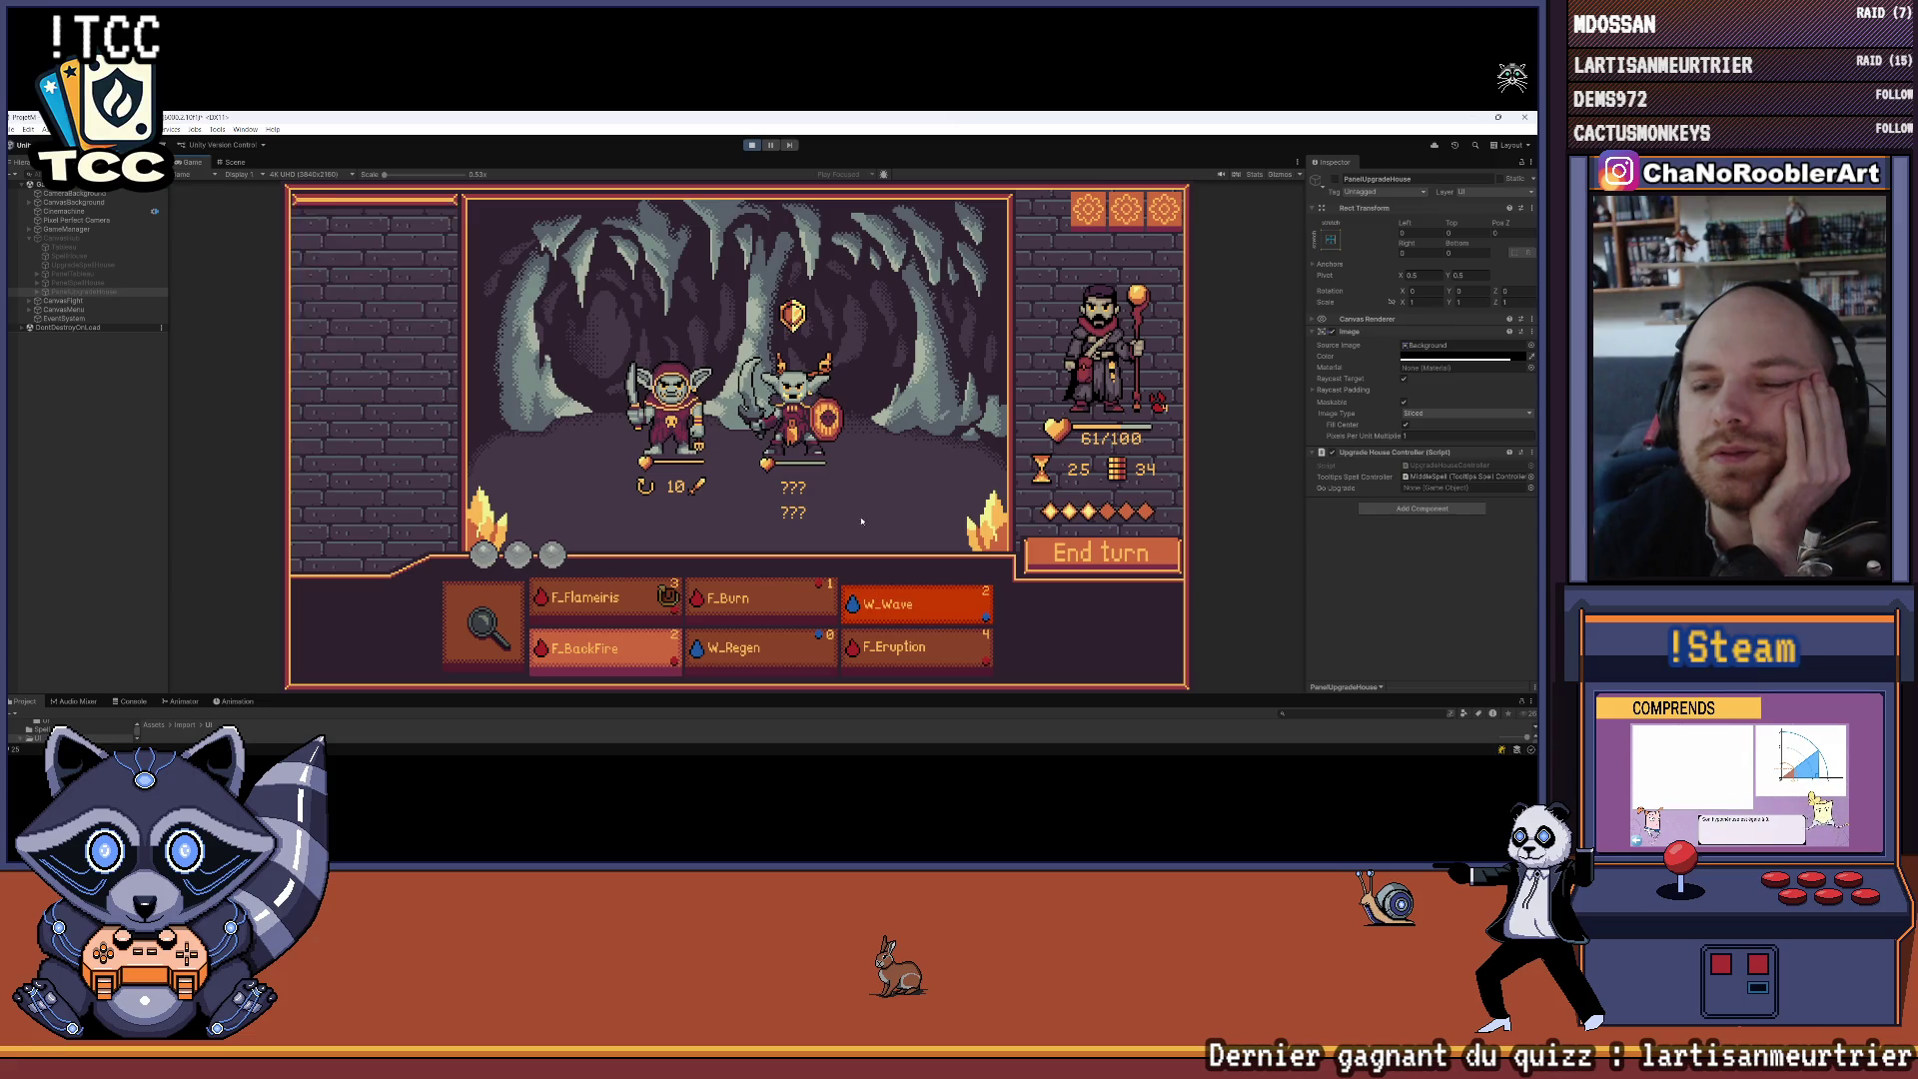
left_click(794, 409)
left_click(735, 647)
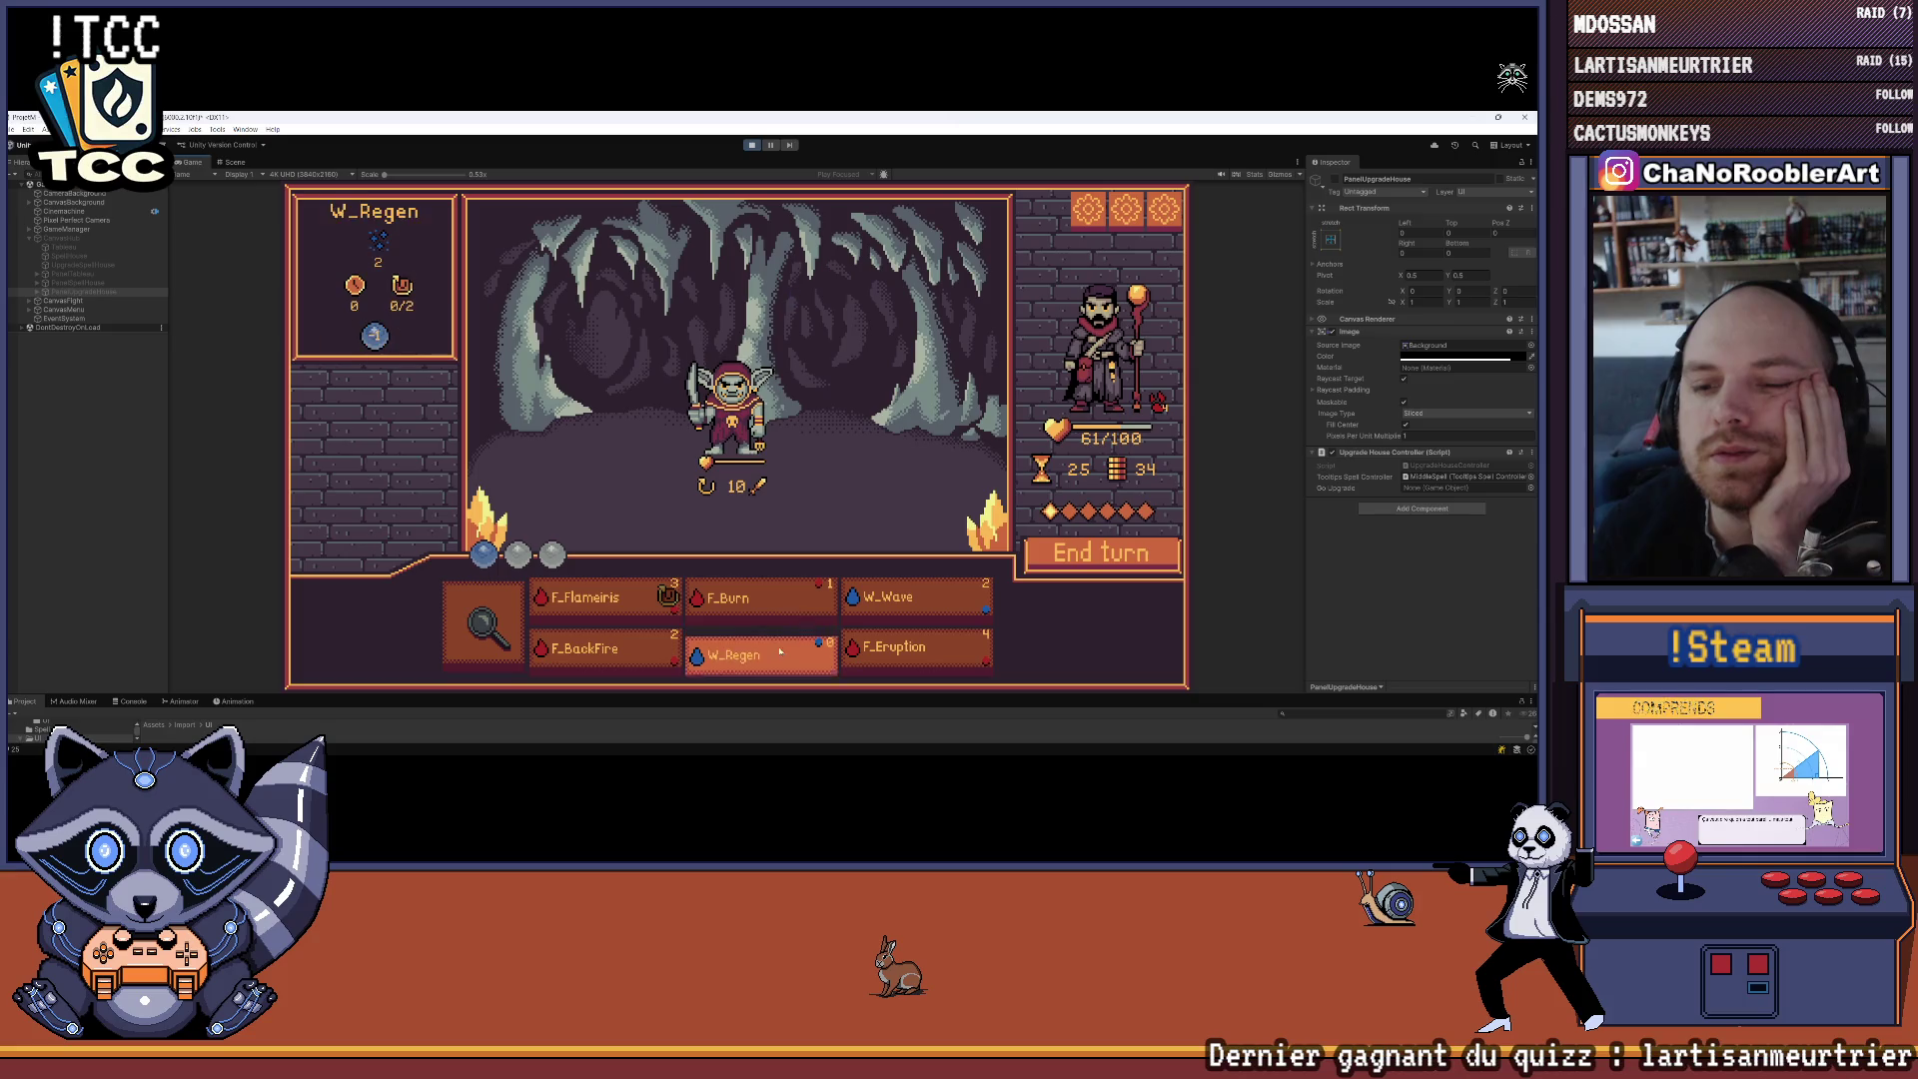
left_click(1158, 382)
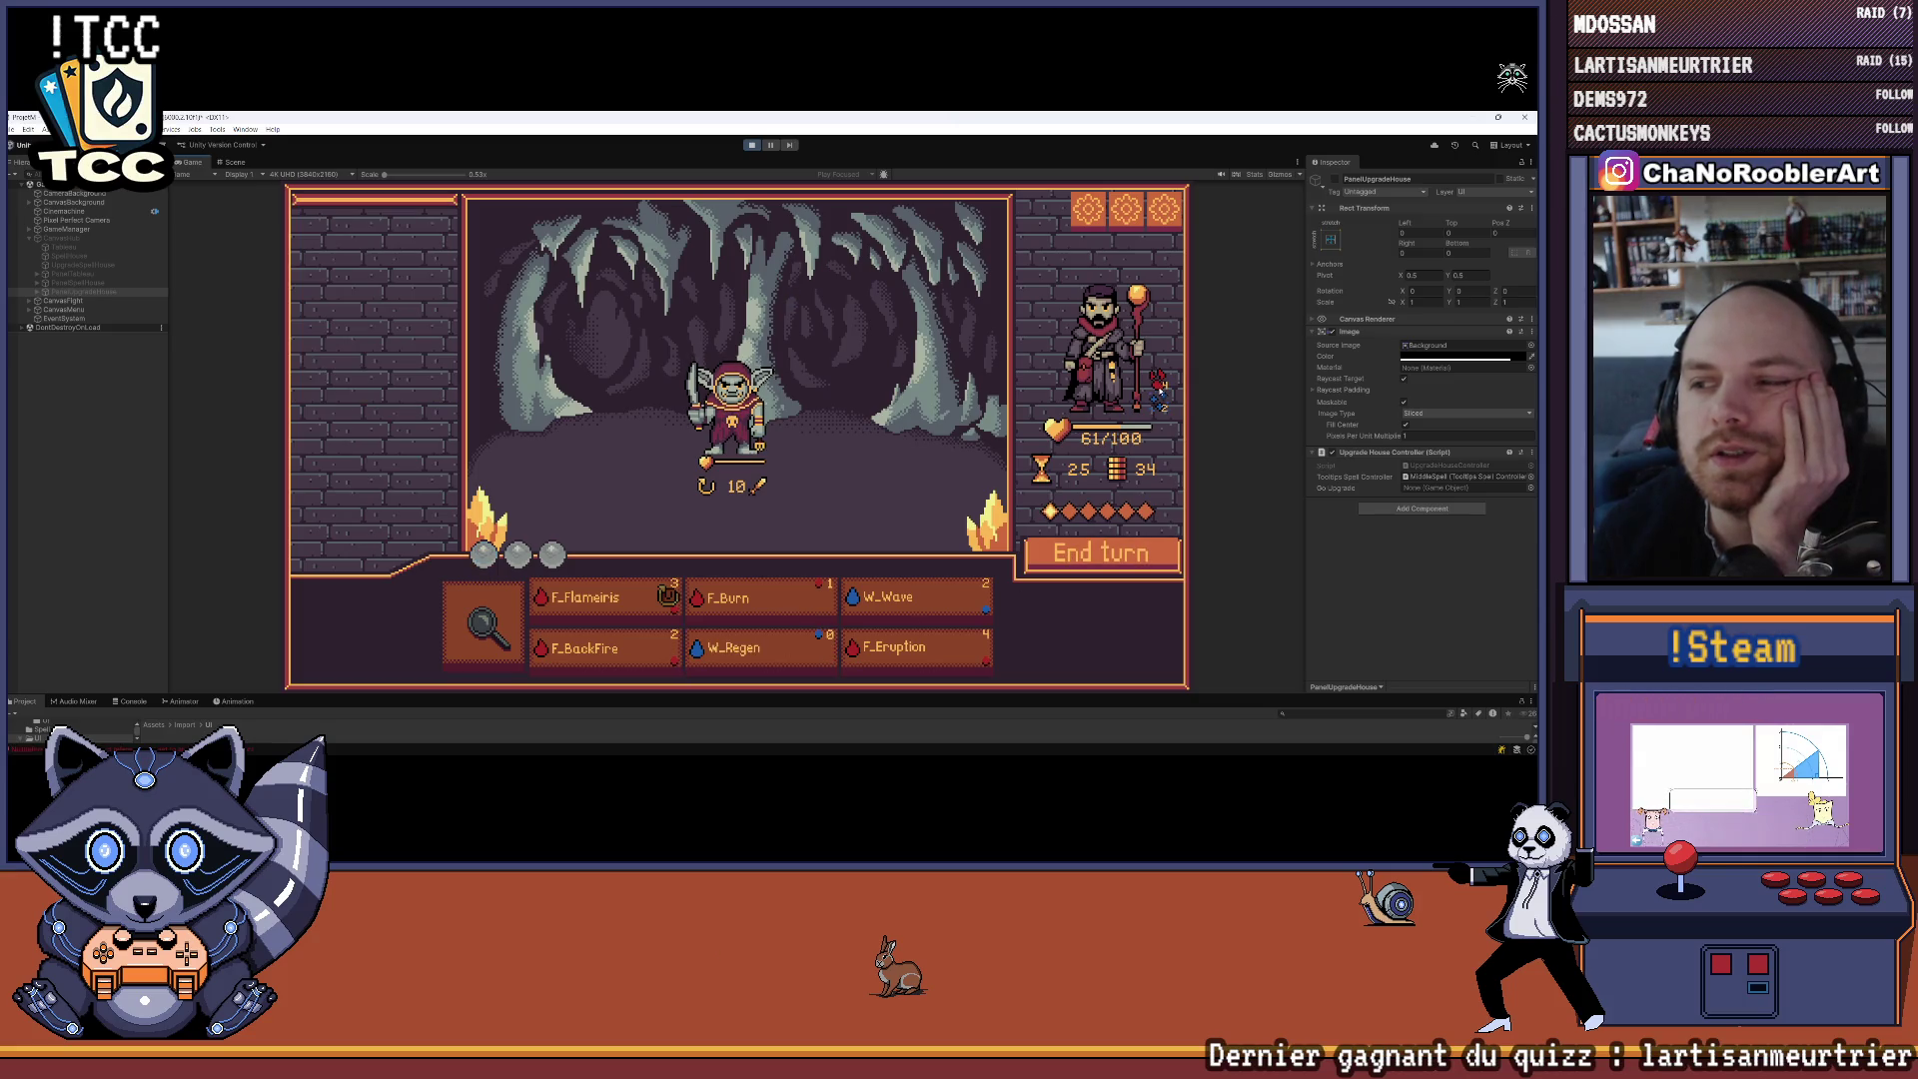
End the turn, finish the last goblin with F_Flameiris, and continue to the three-goblin fight
mouse_move(664, 596)
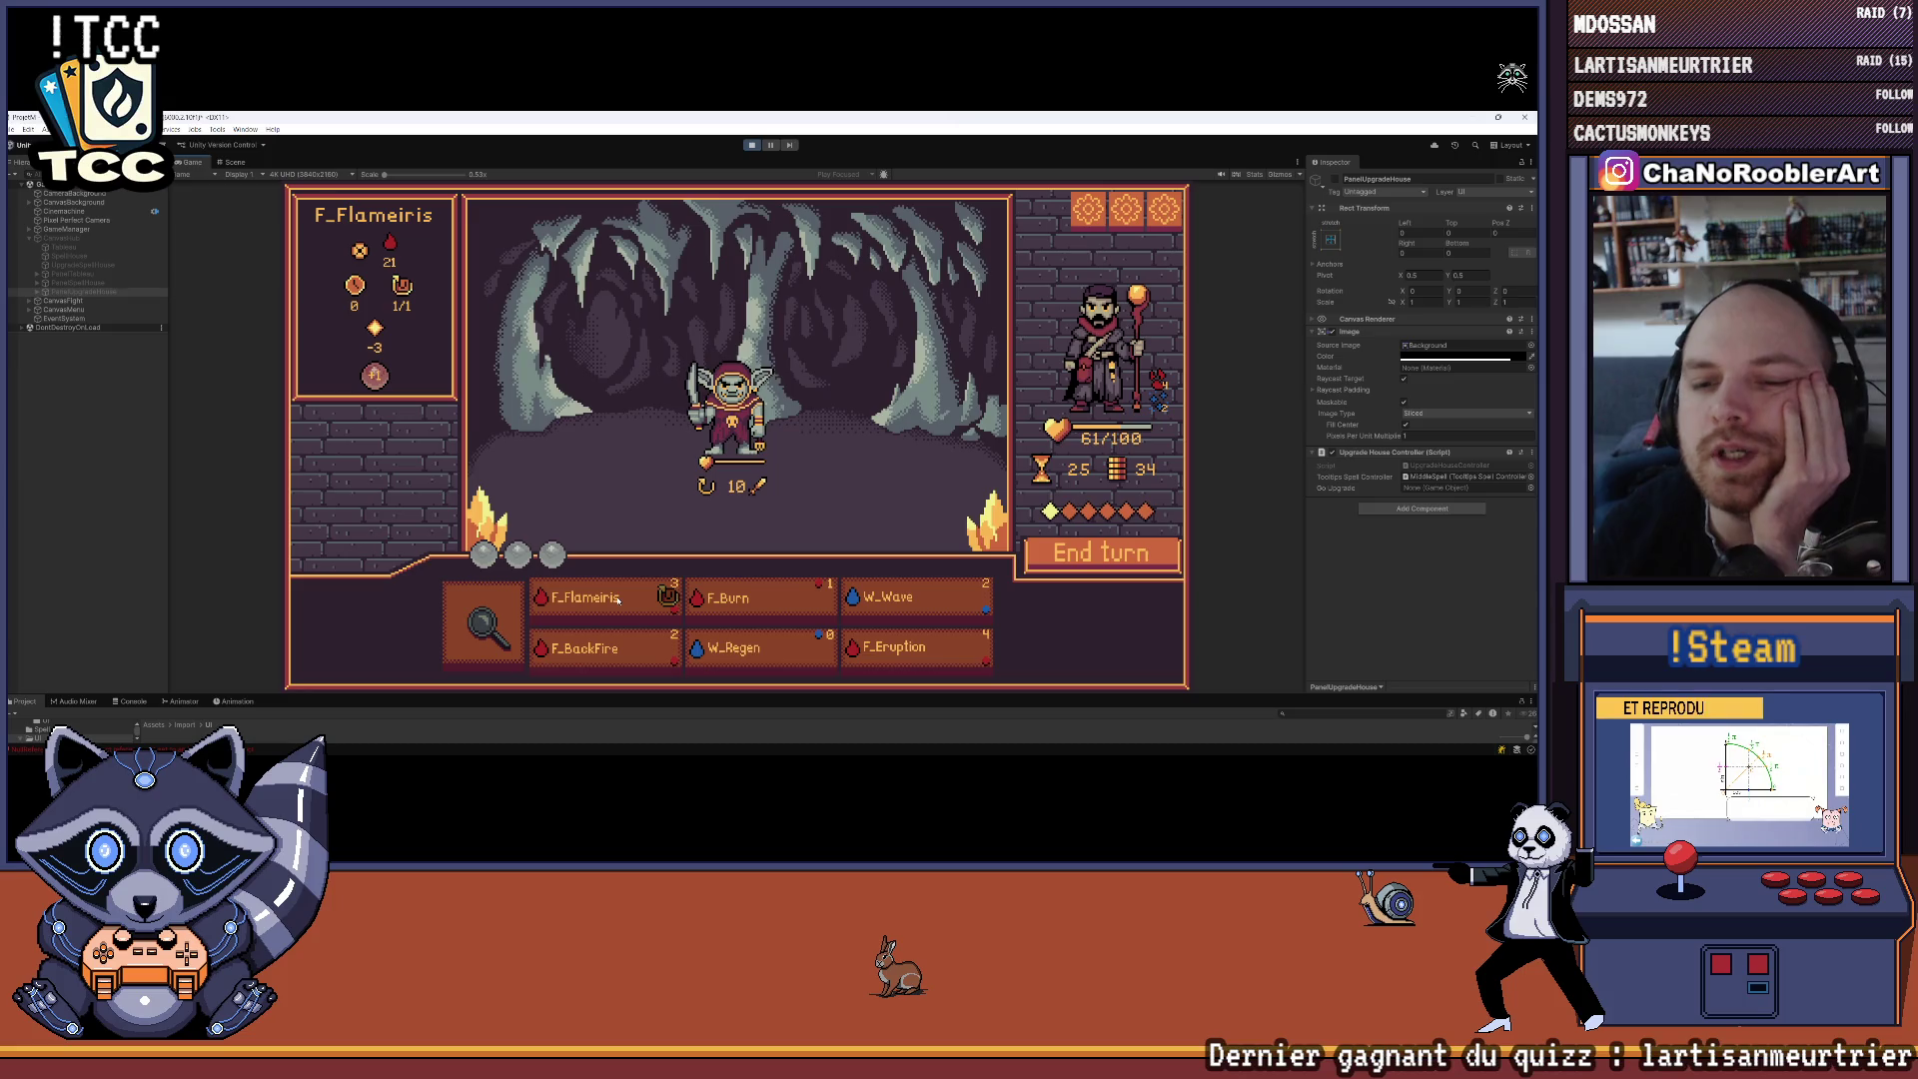
mouse_move(743, 599)
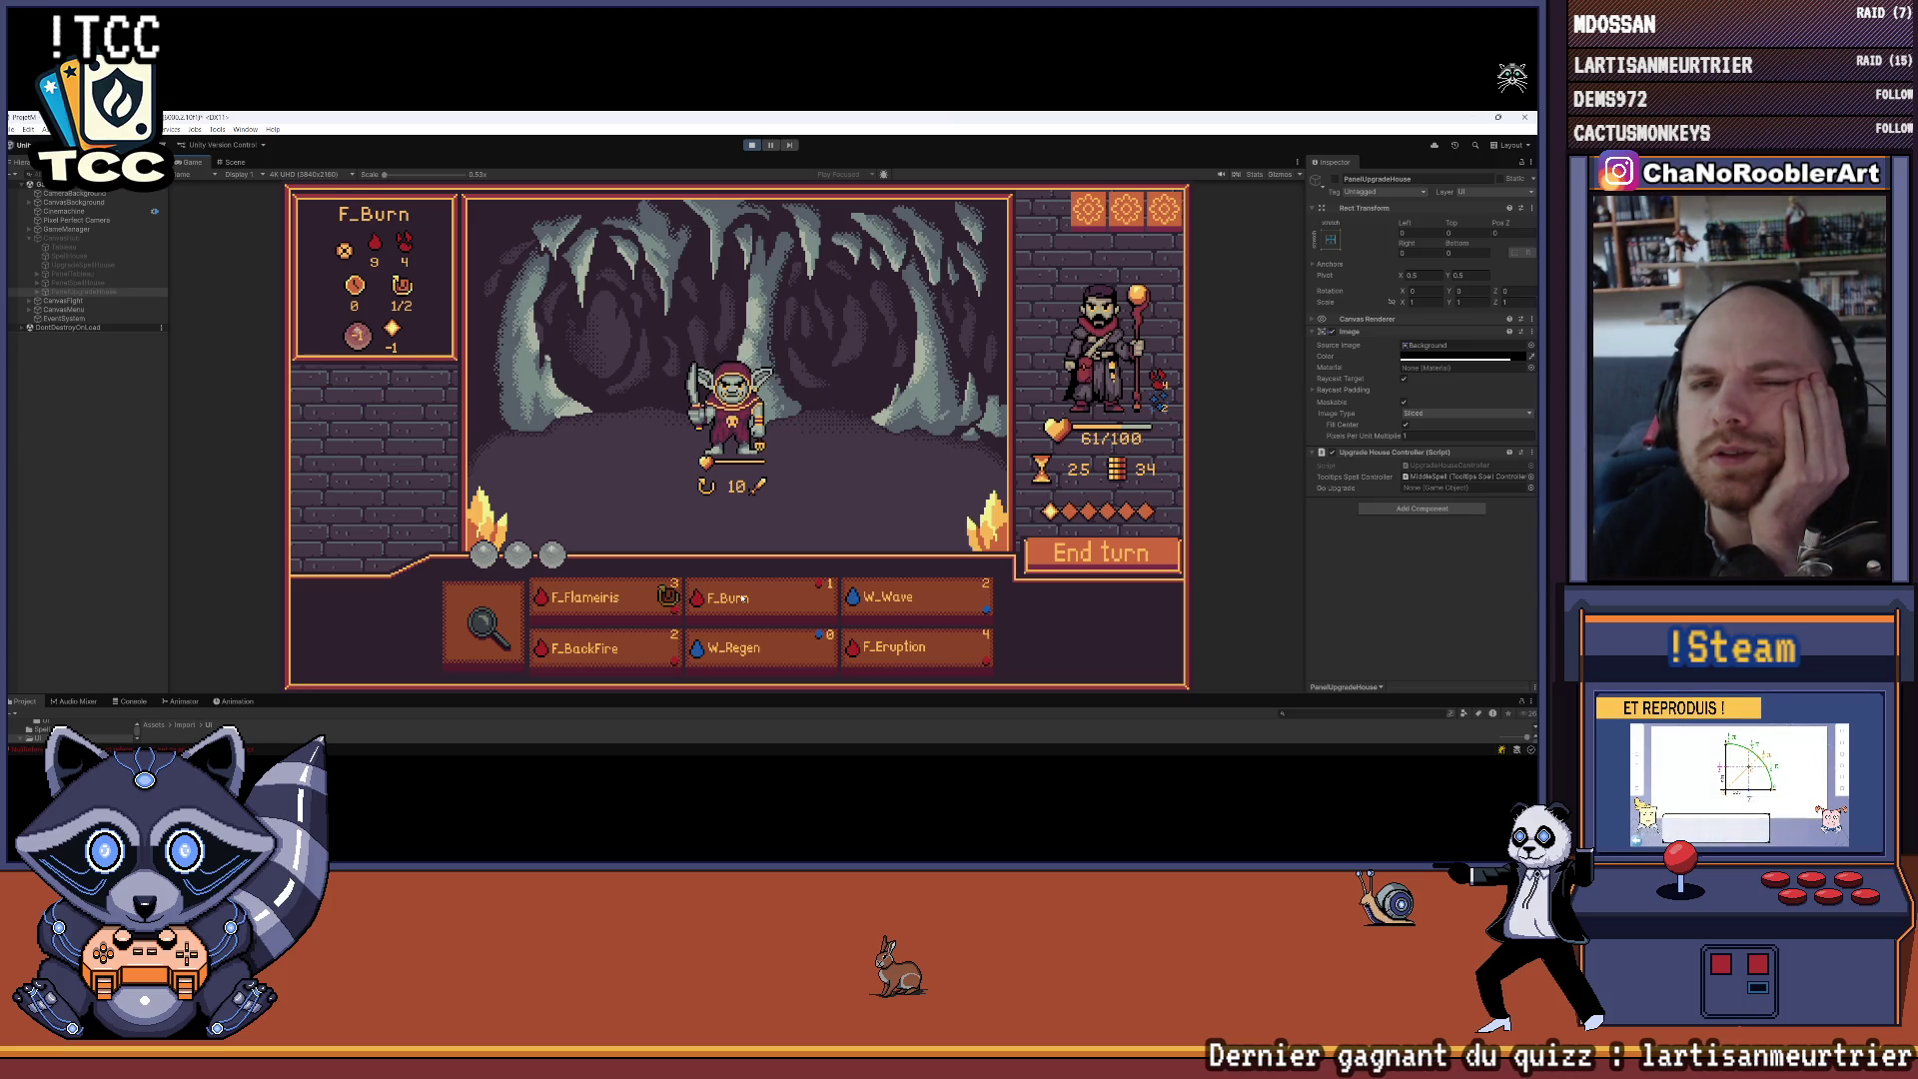
left_click(743, 598)
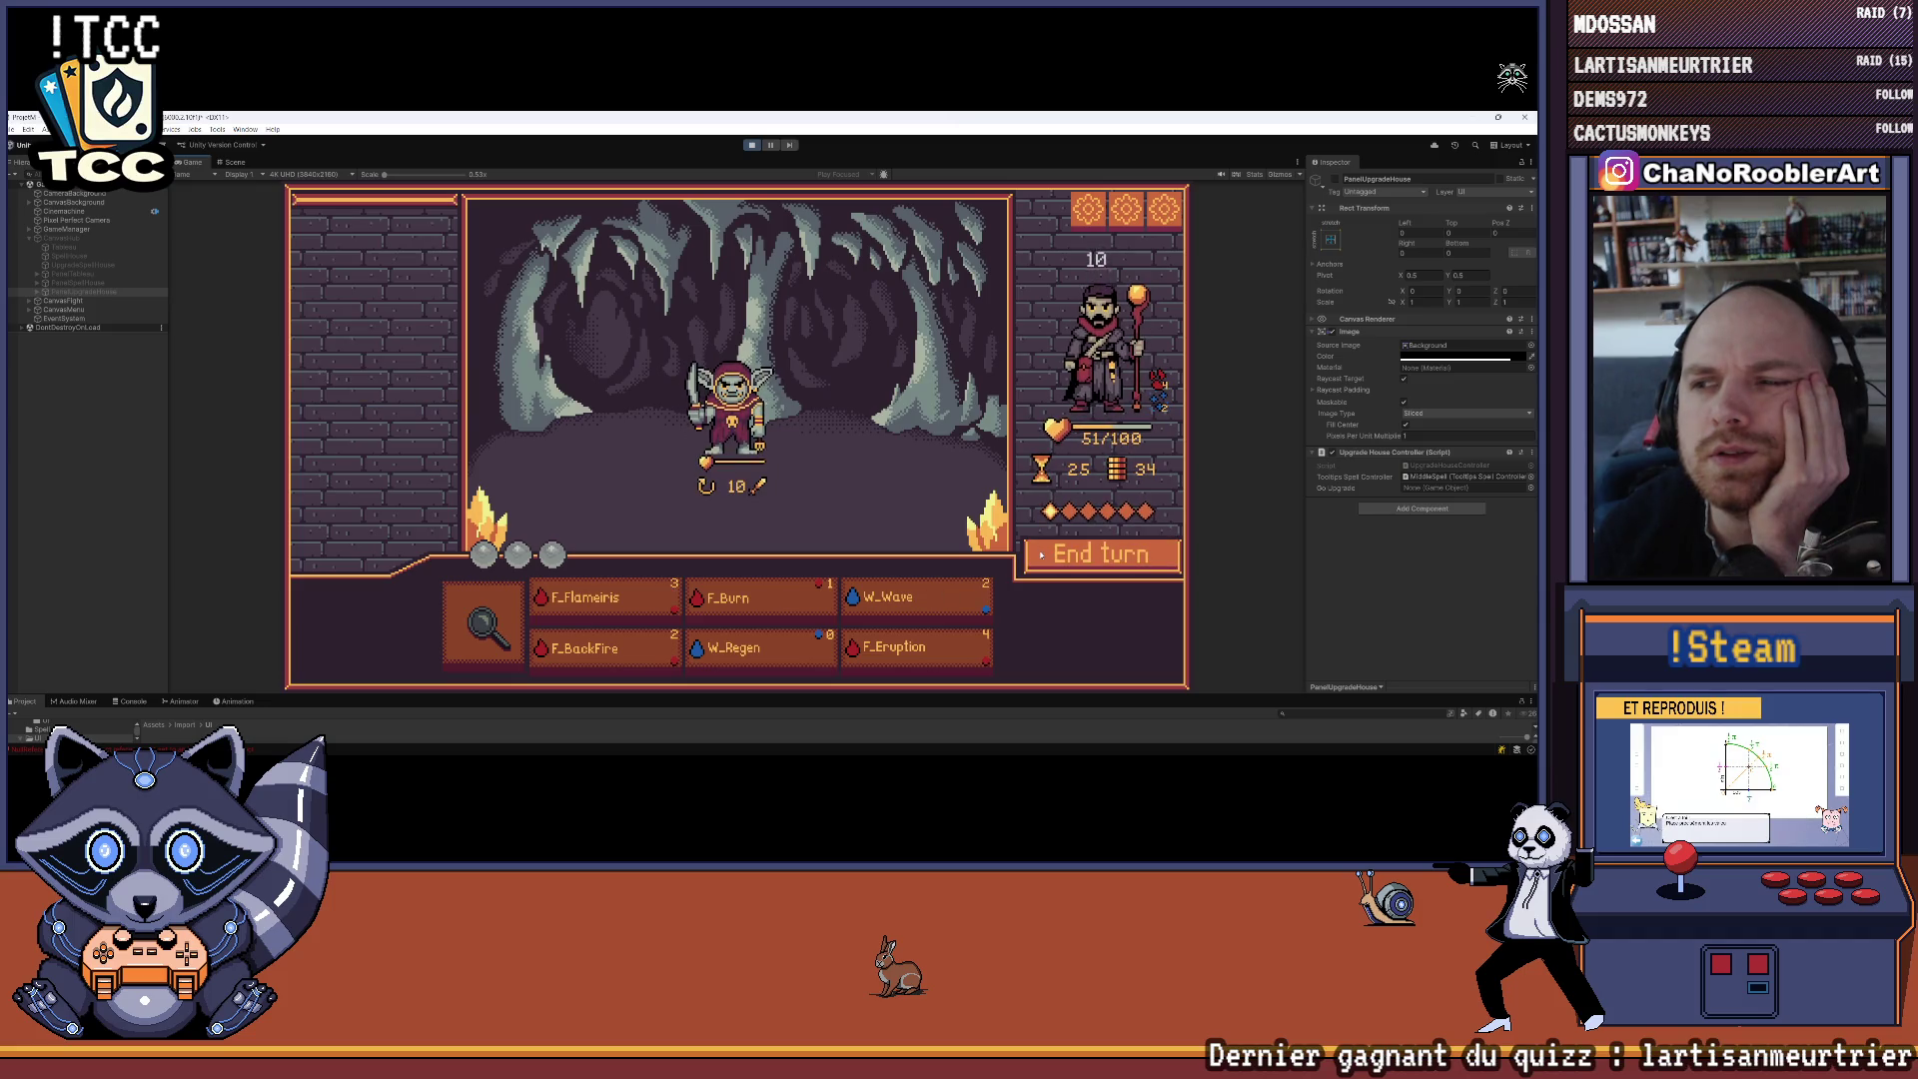
left_click(1039, 556)
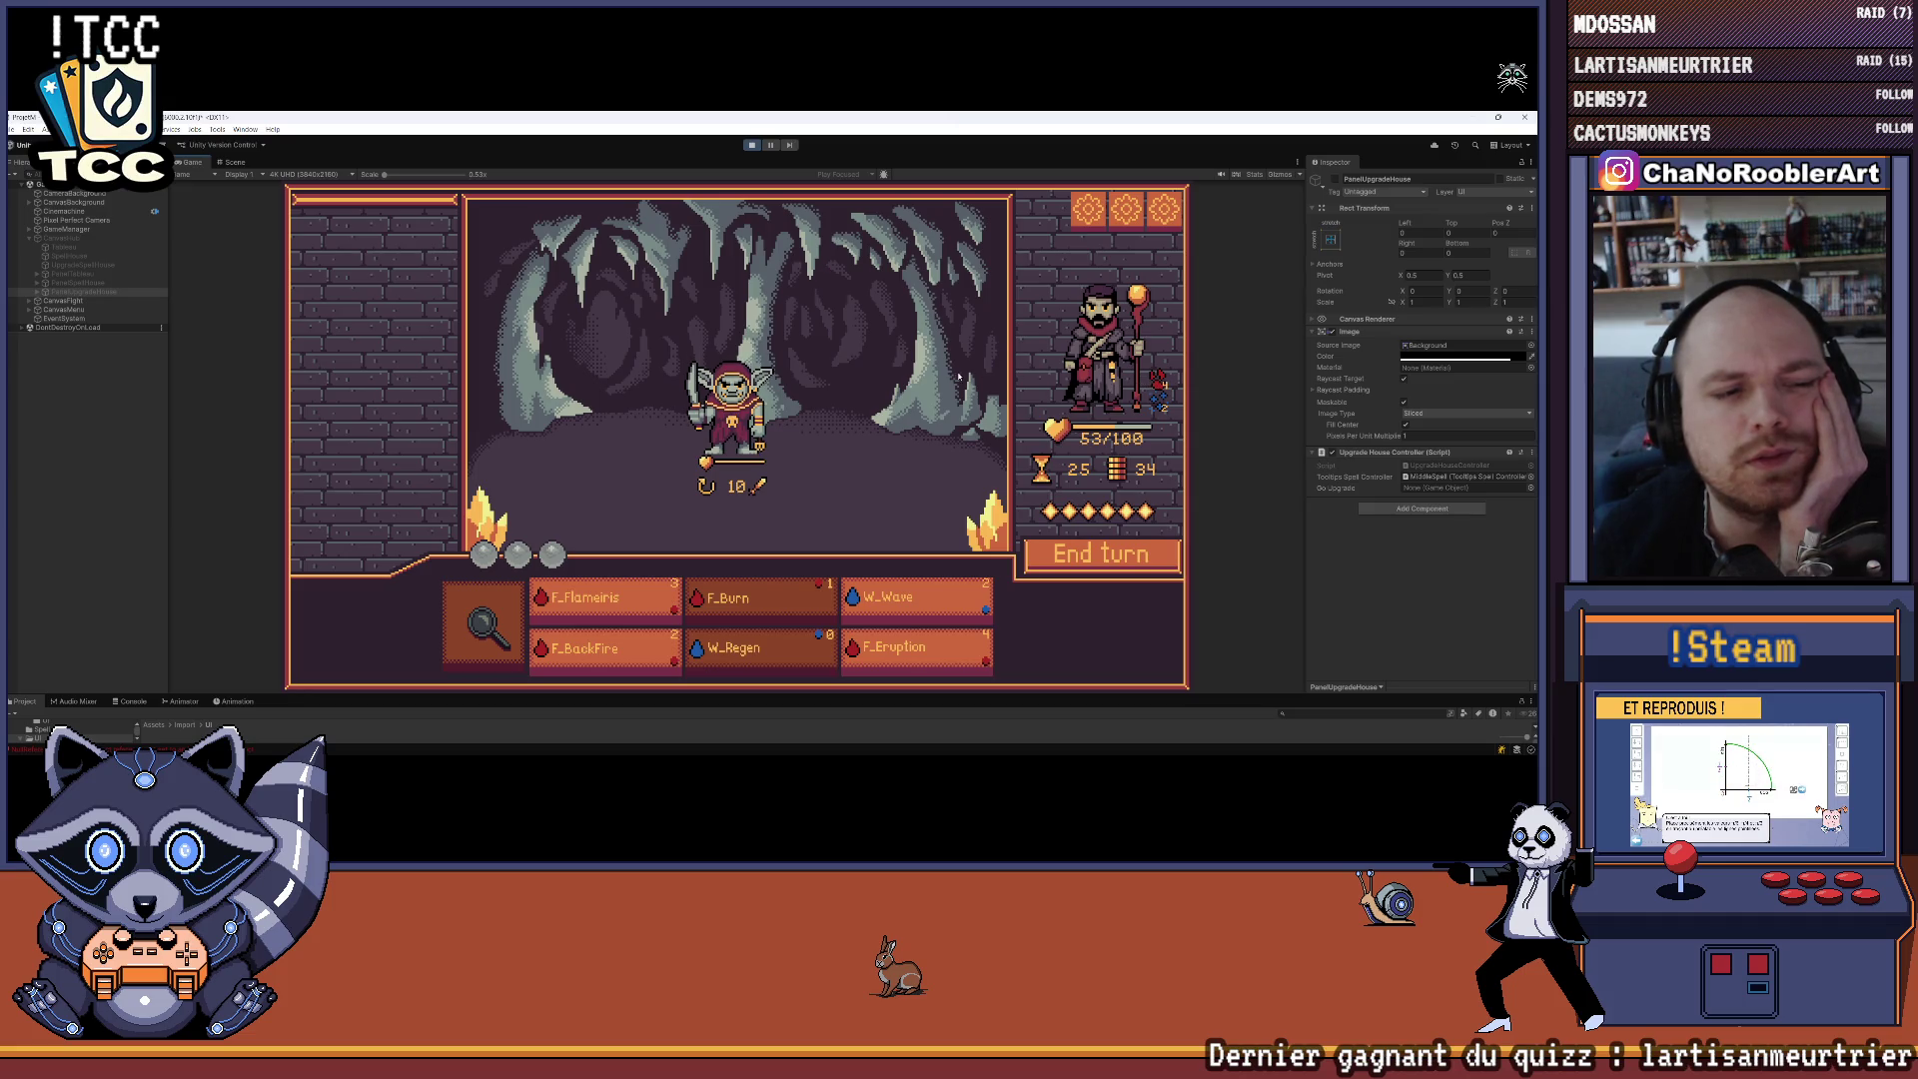
left_click(600, 597)
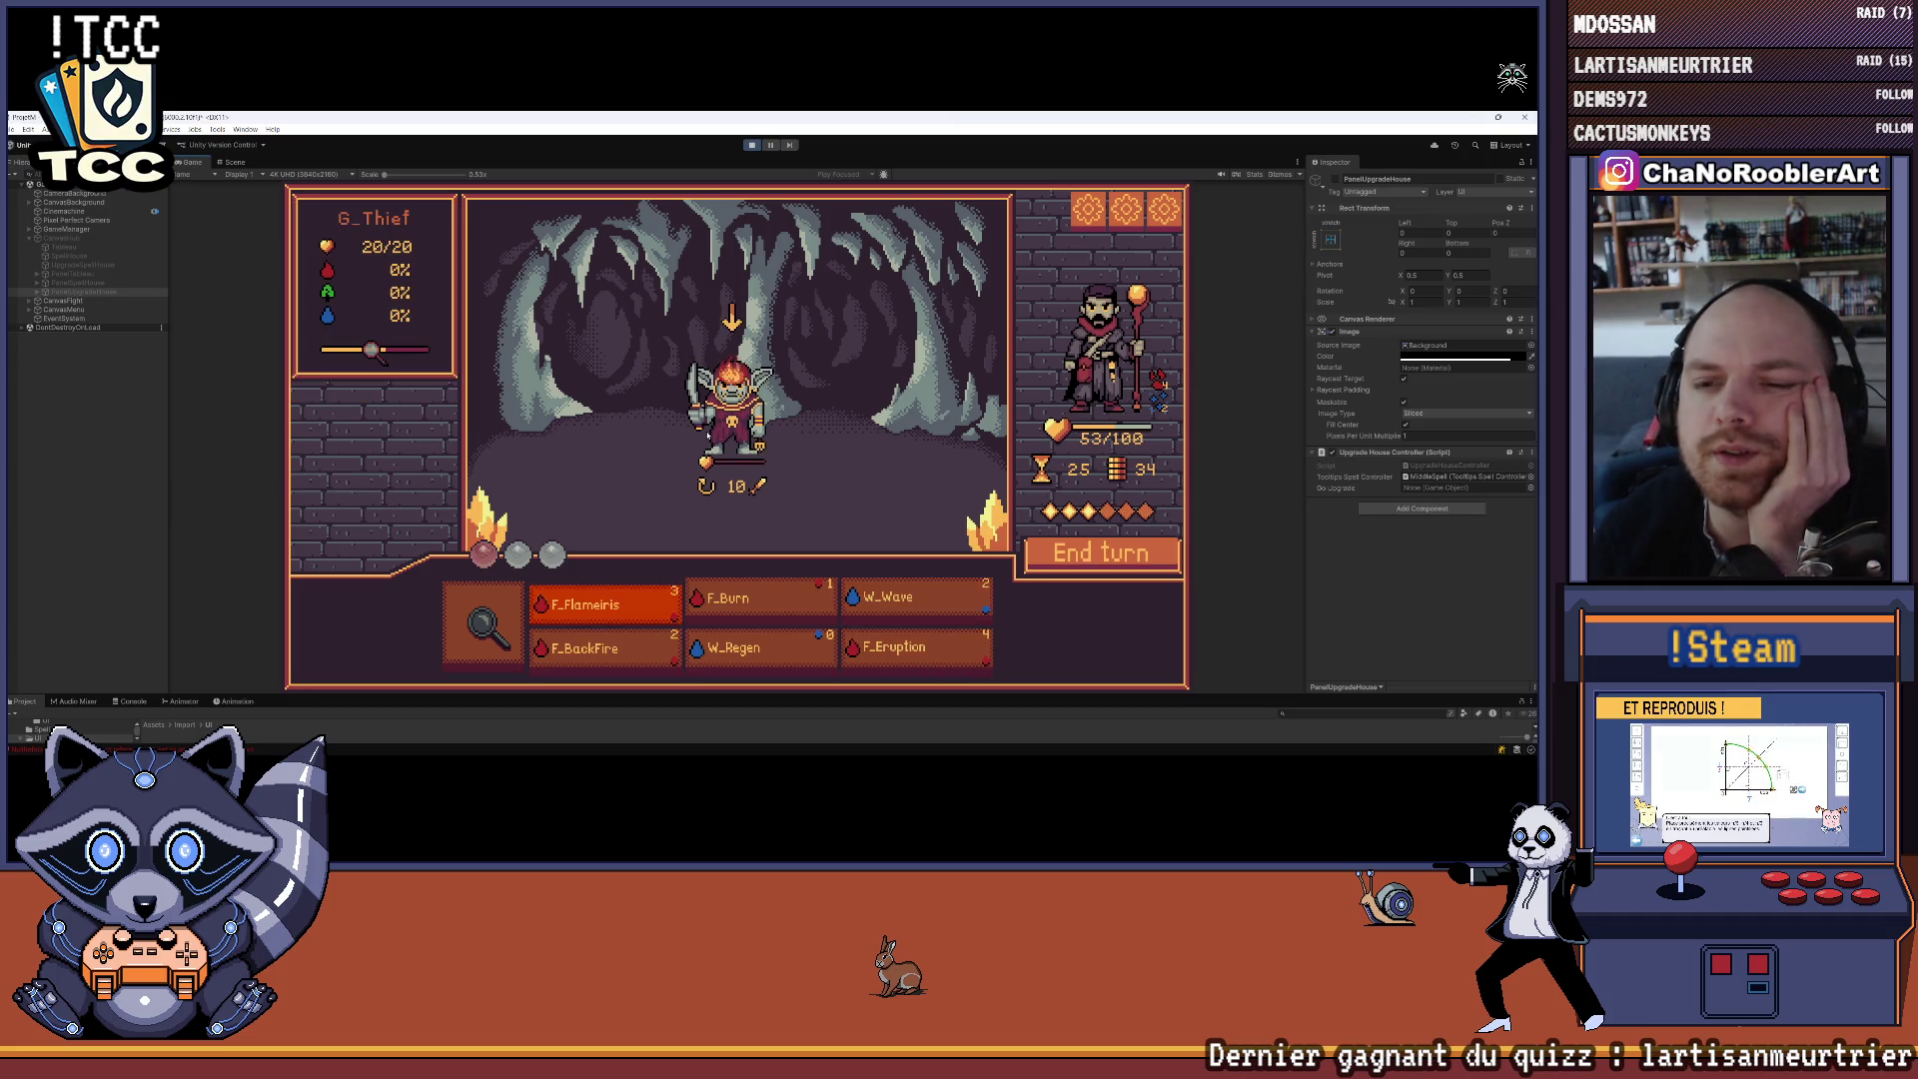
left_click(770, 422)
left_click(813, 391)
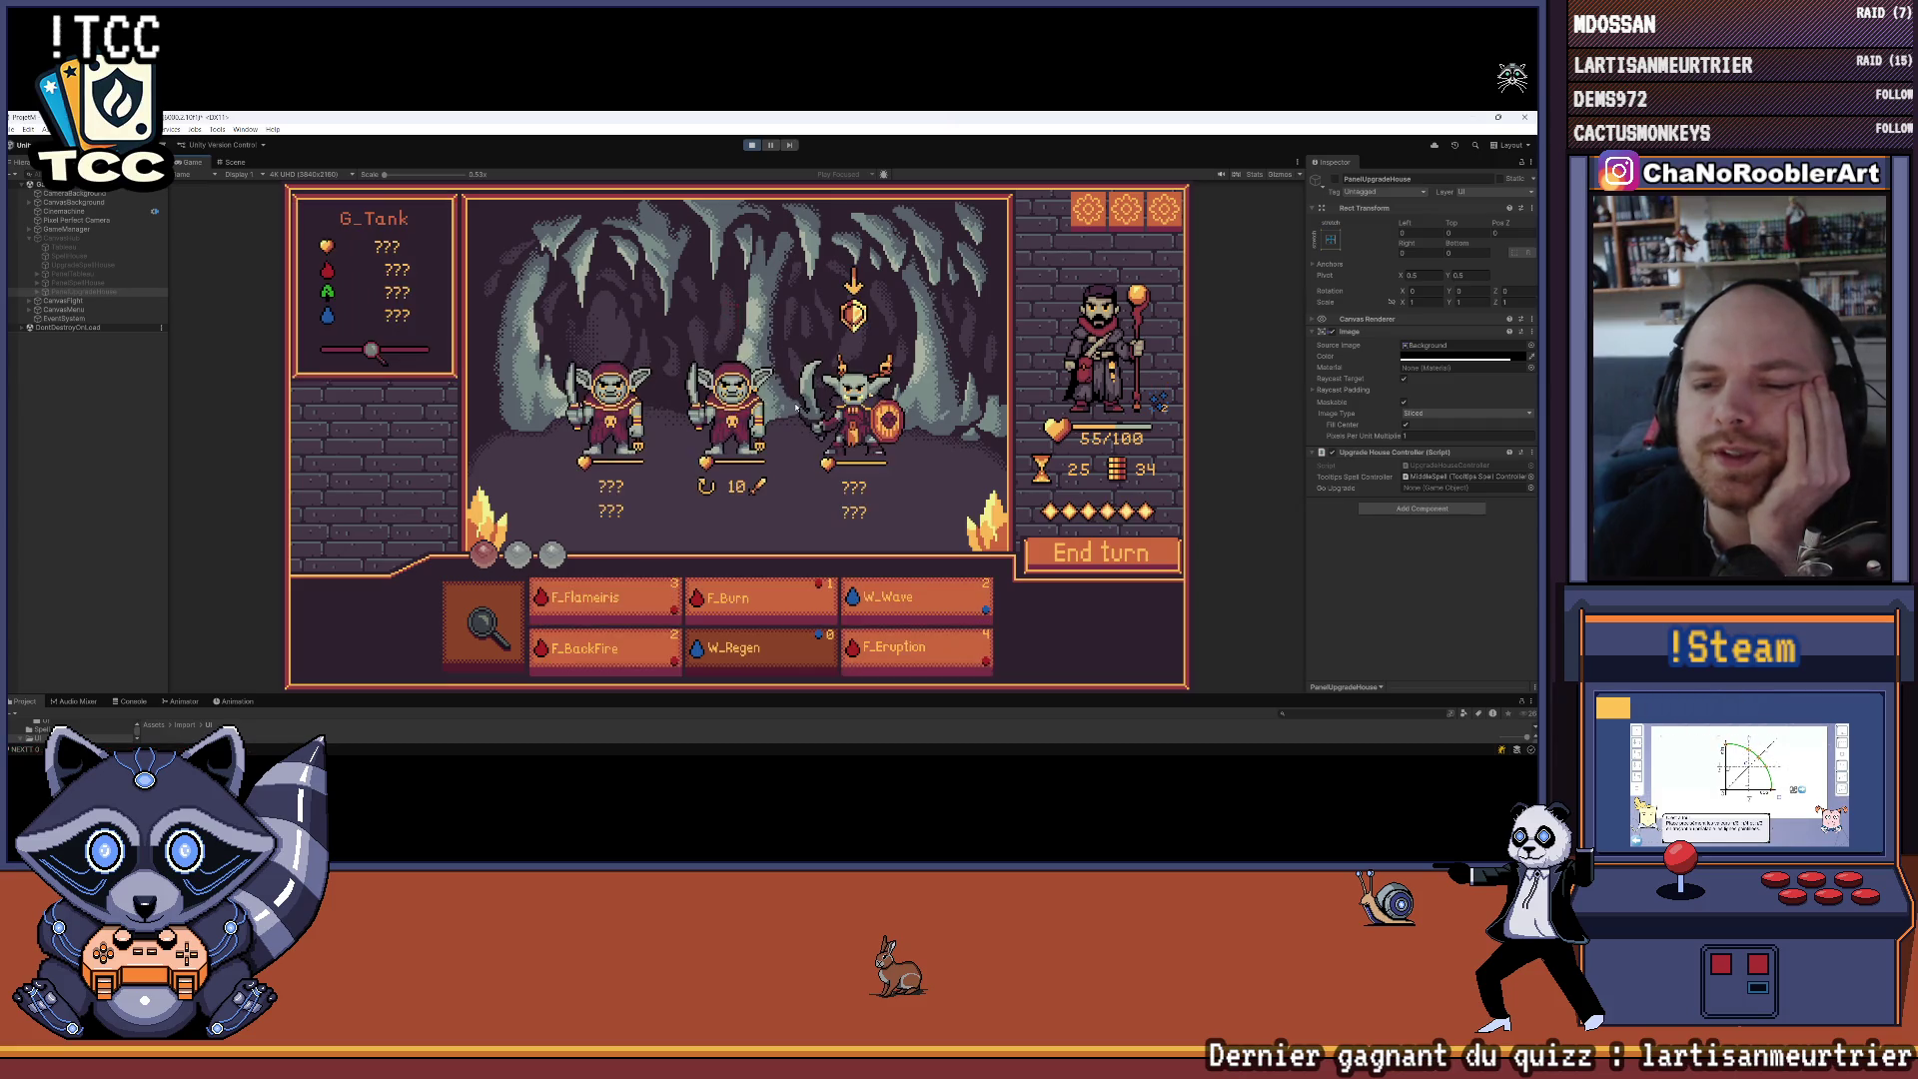
Hit the goblins with F_Burn, F_Flameiris, W_Wave and F_Burn, then end the turn
left_click(740, 600)
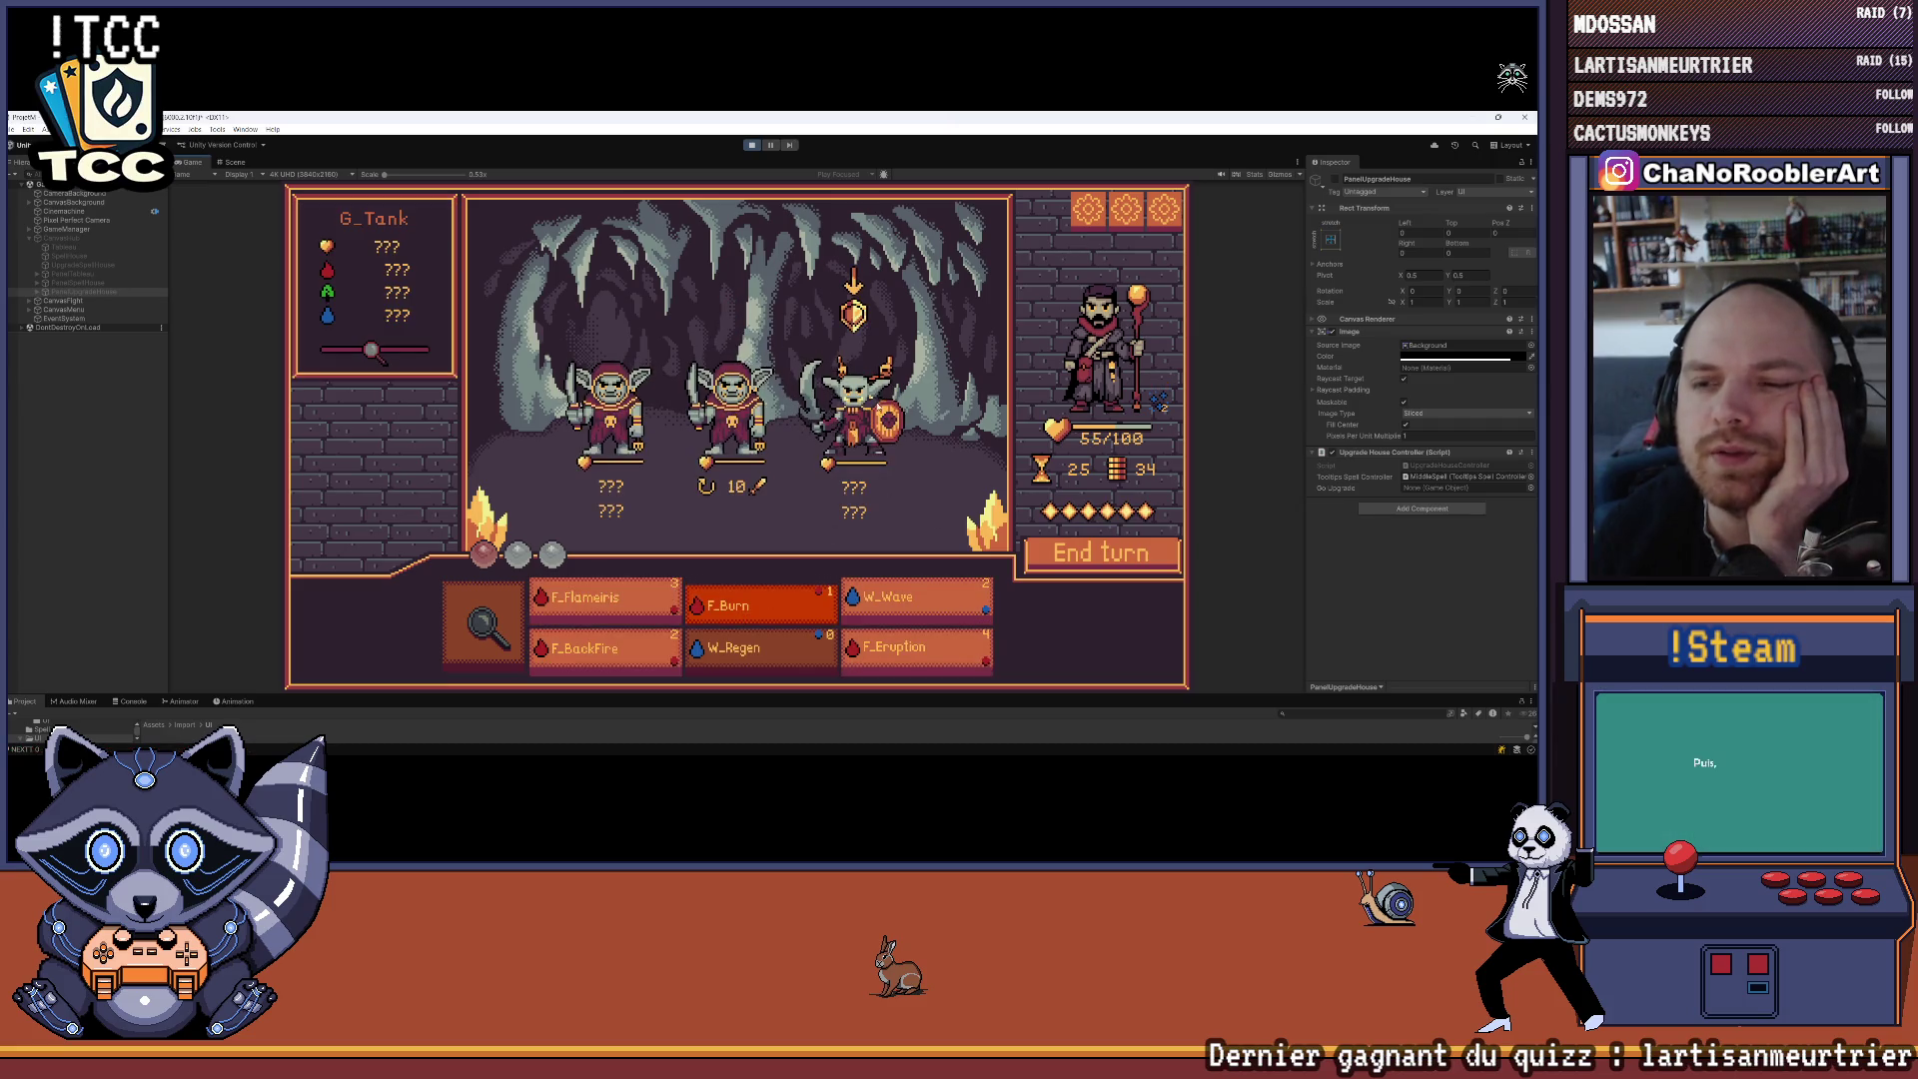
left_click(854, 409)
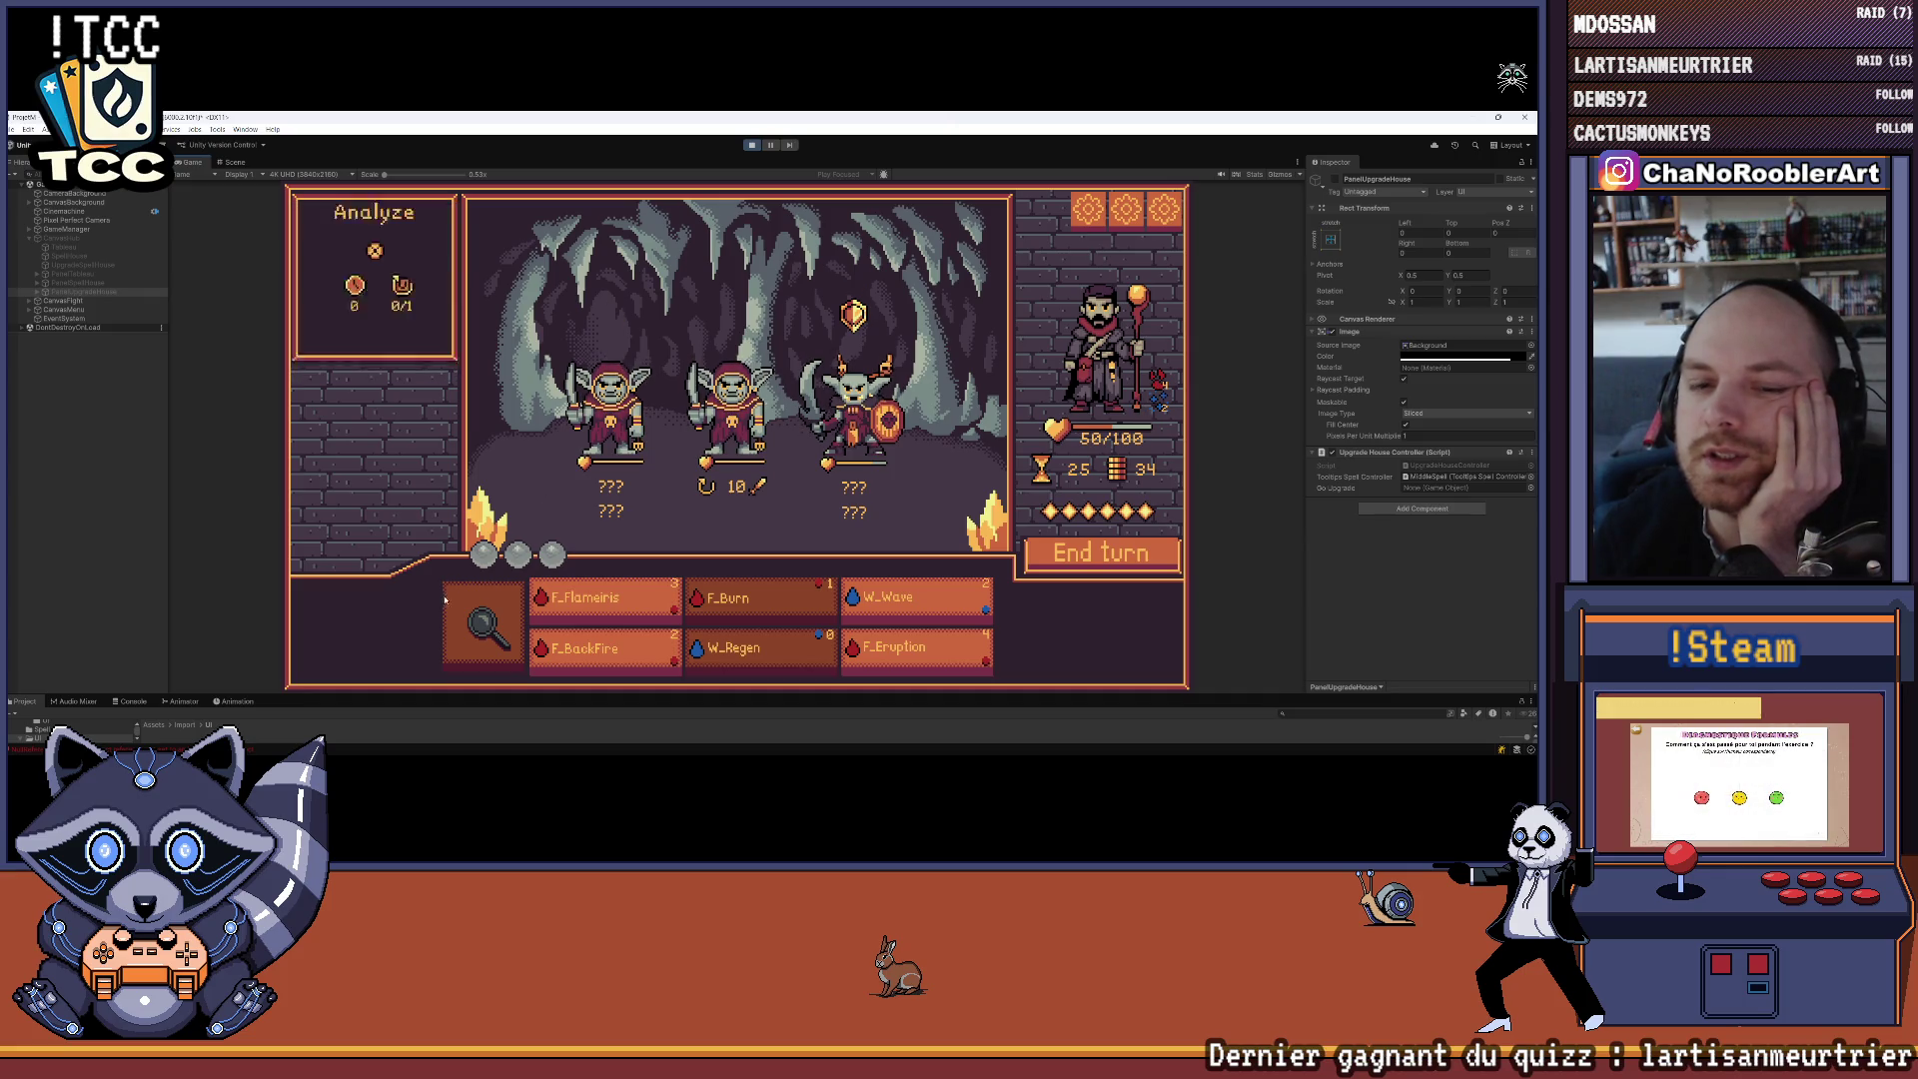
mouse_move(847, 419)
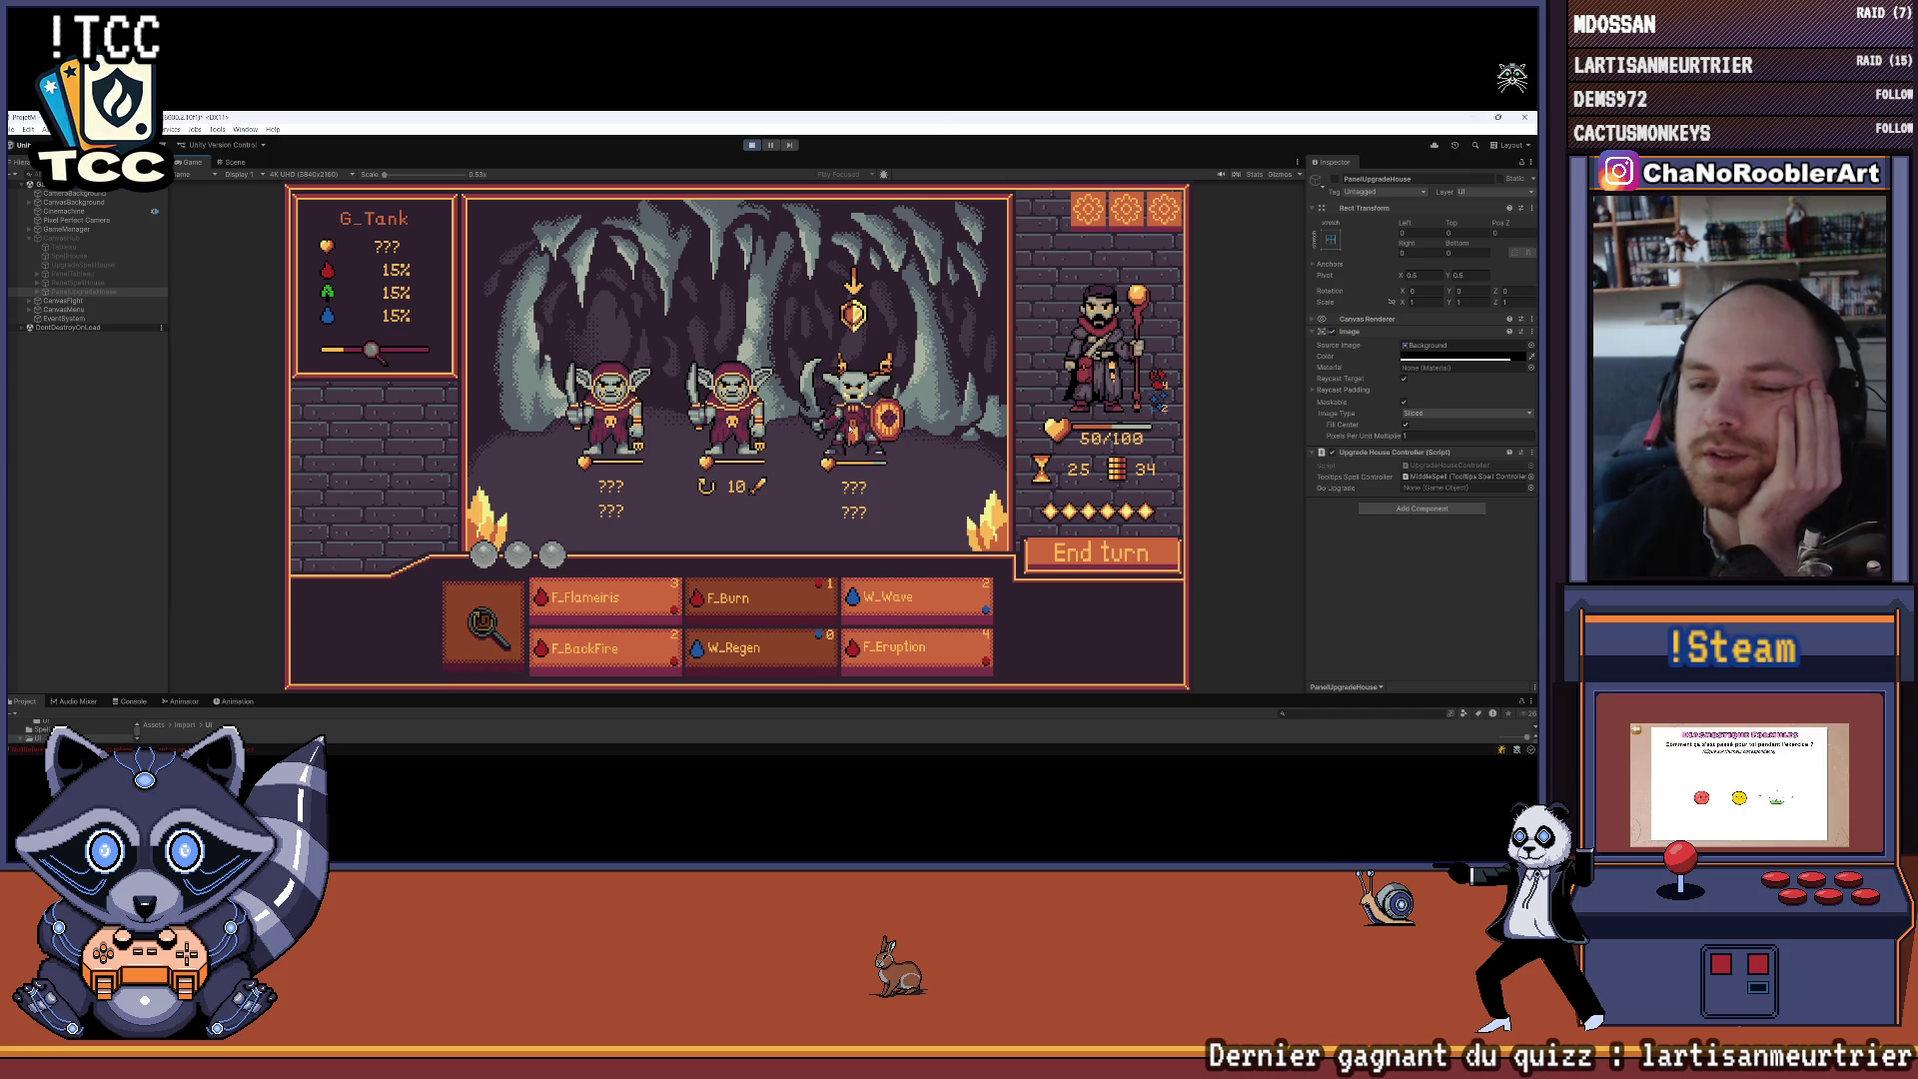
left_click(600, 600)
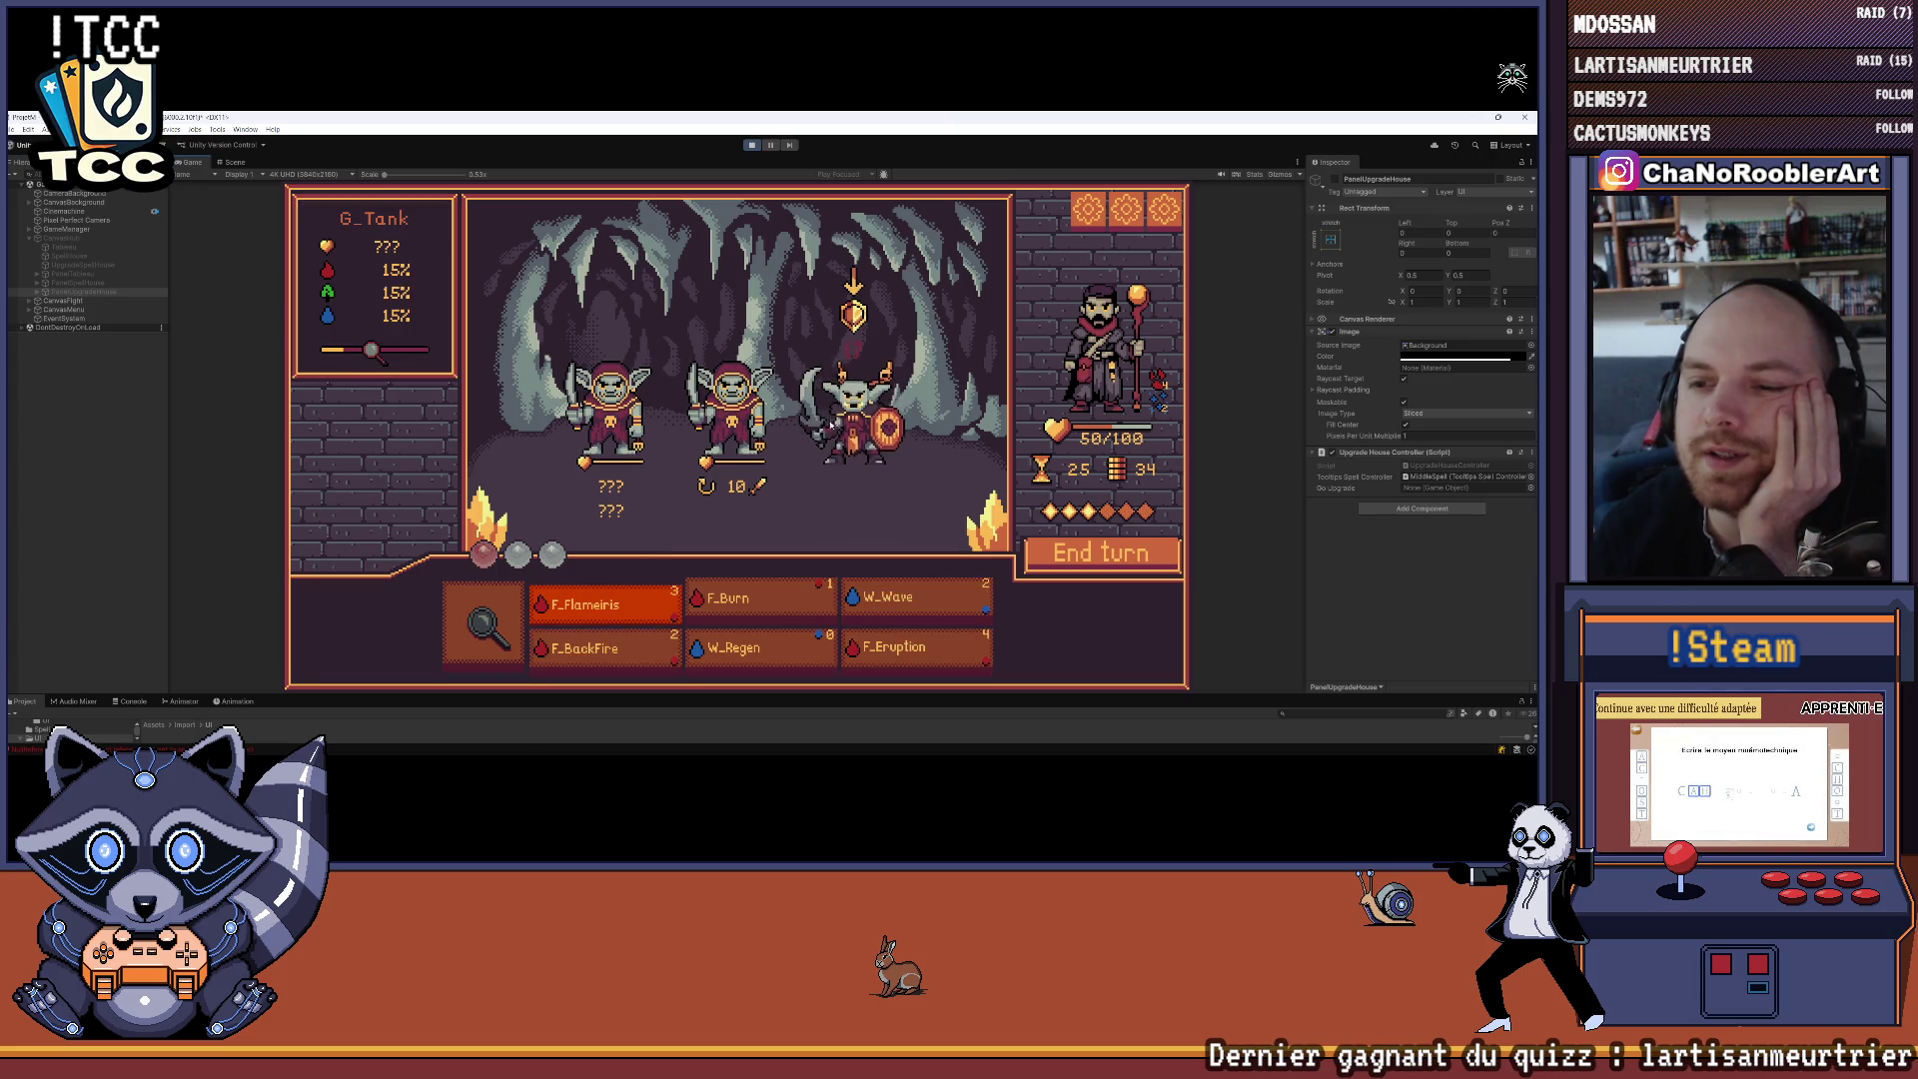
left_click(832, 424)
key("3")
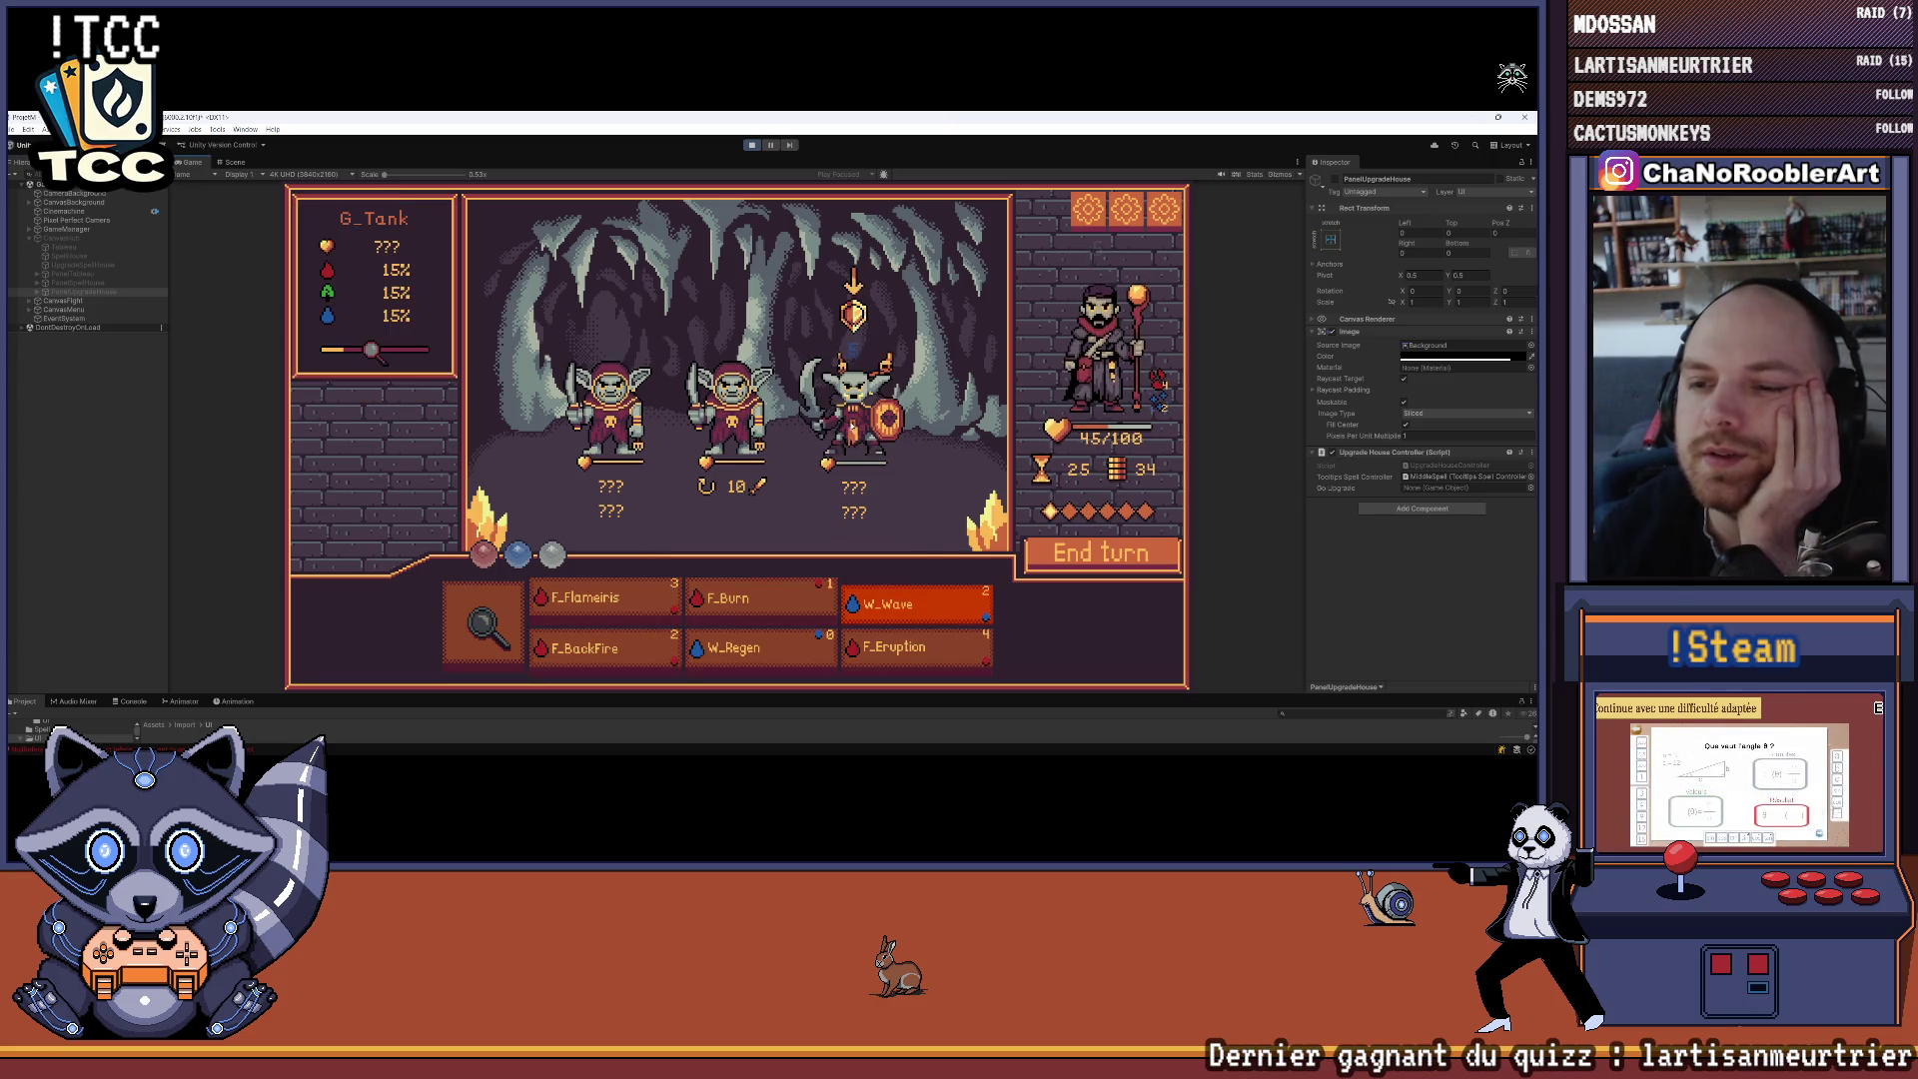
key("2")
left_click(792, 410)
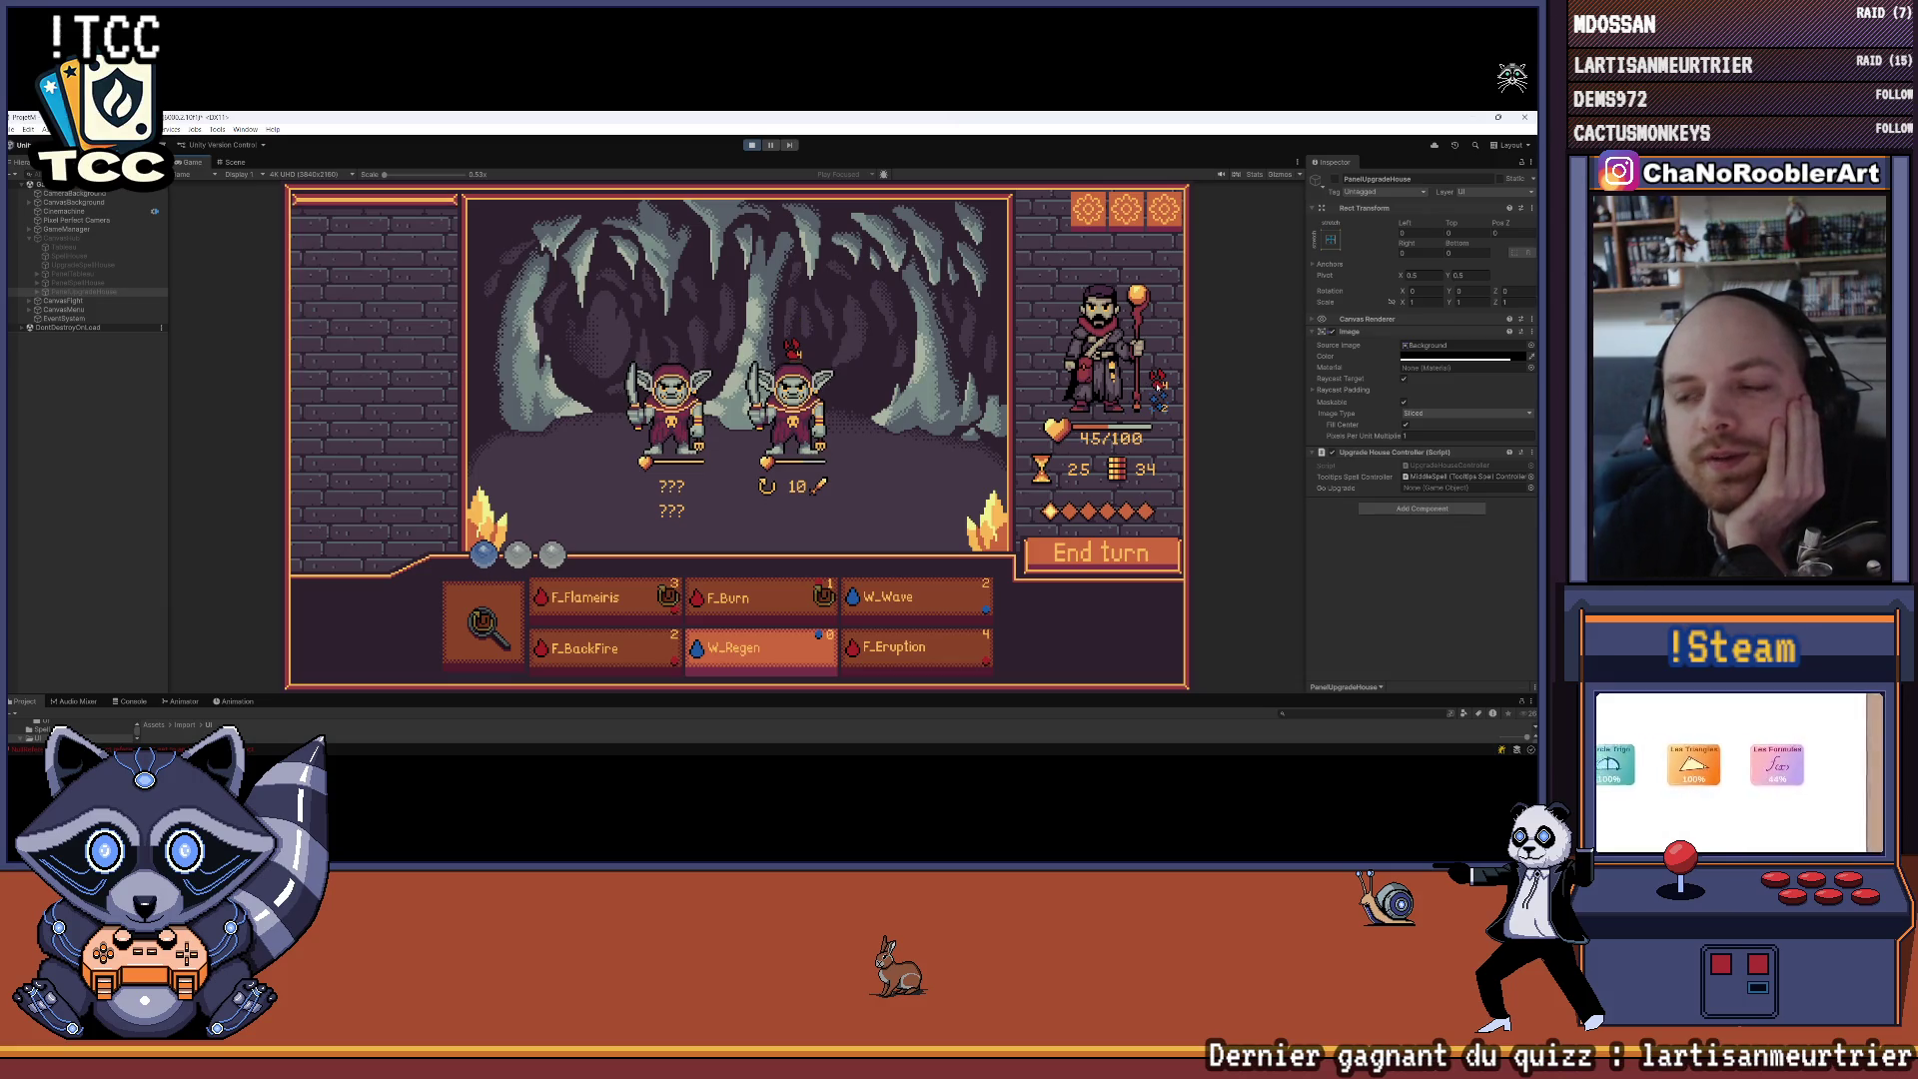
mouse_move(761, 427)
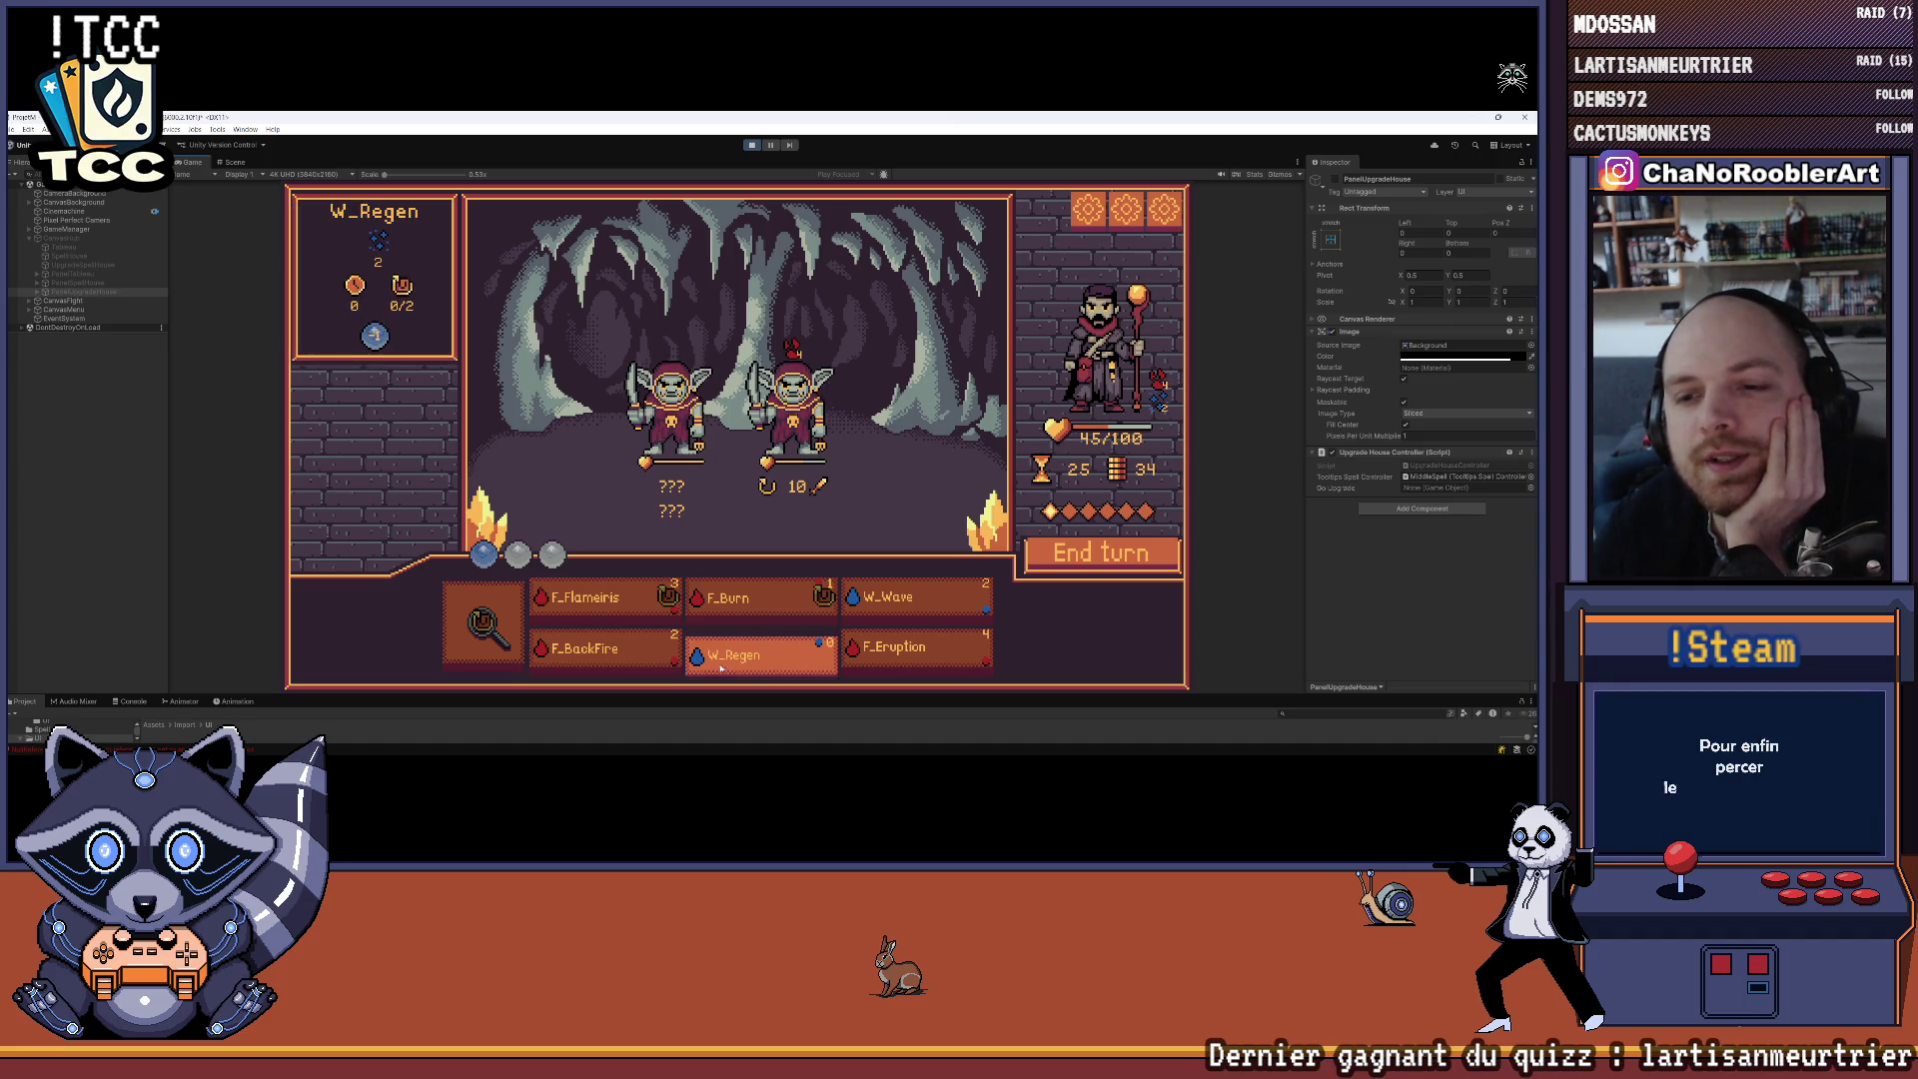
left_click(1099, 554)
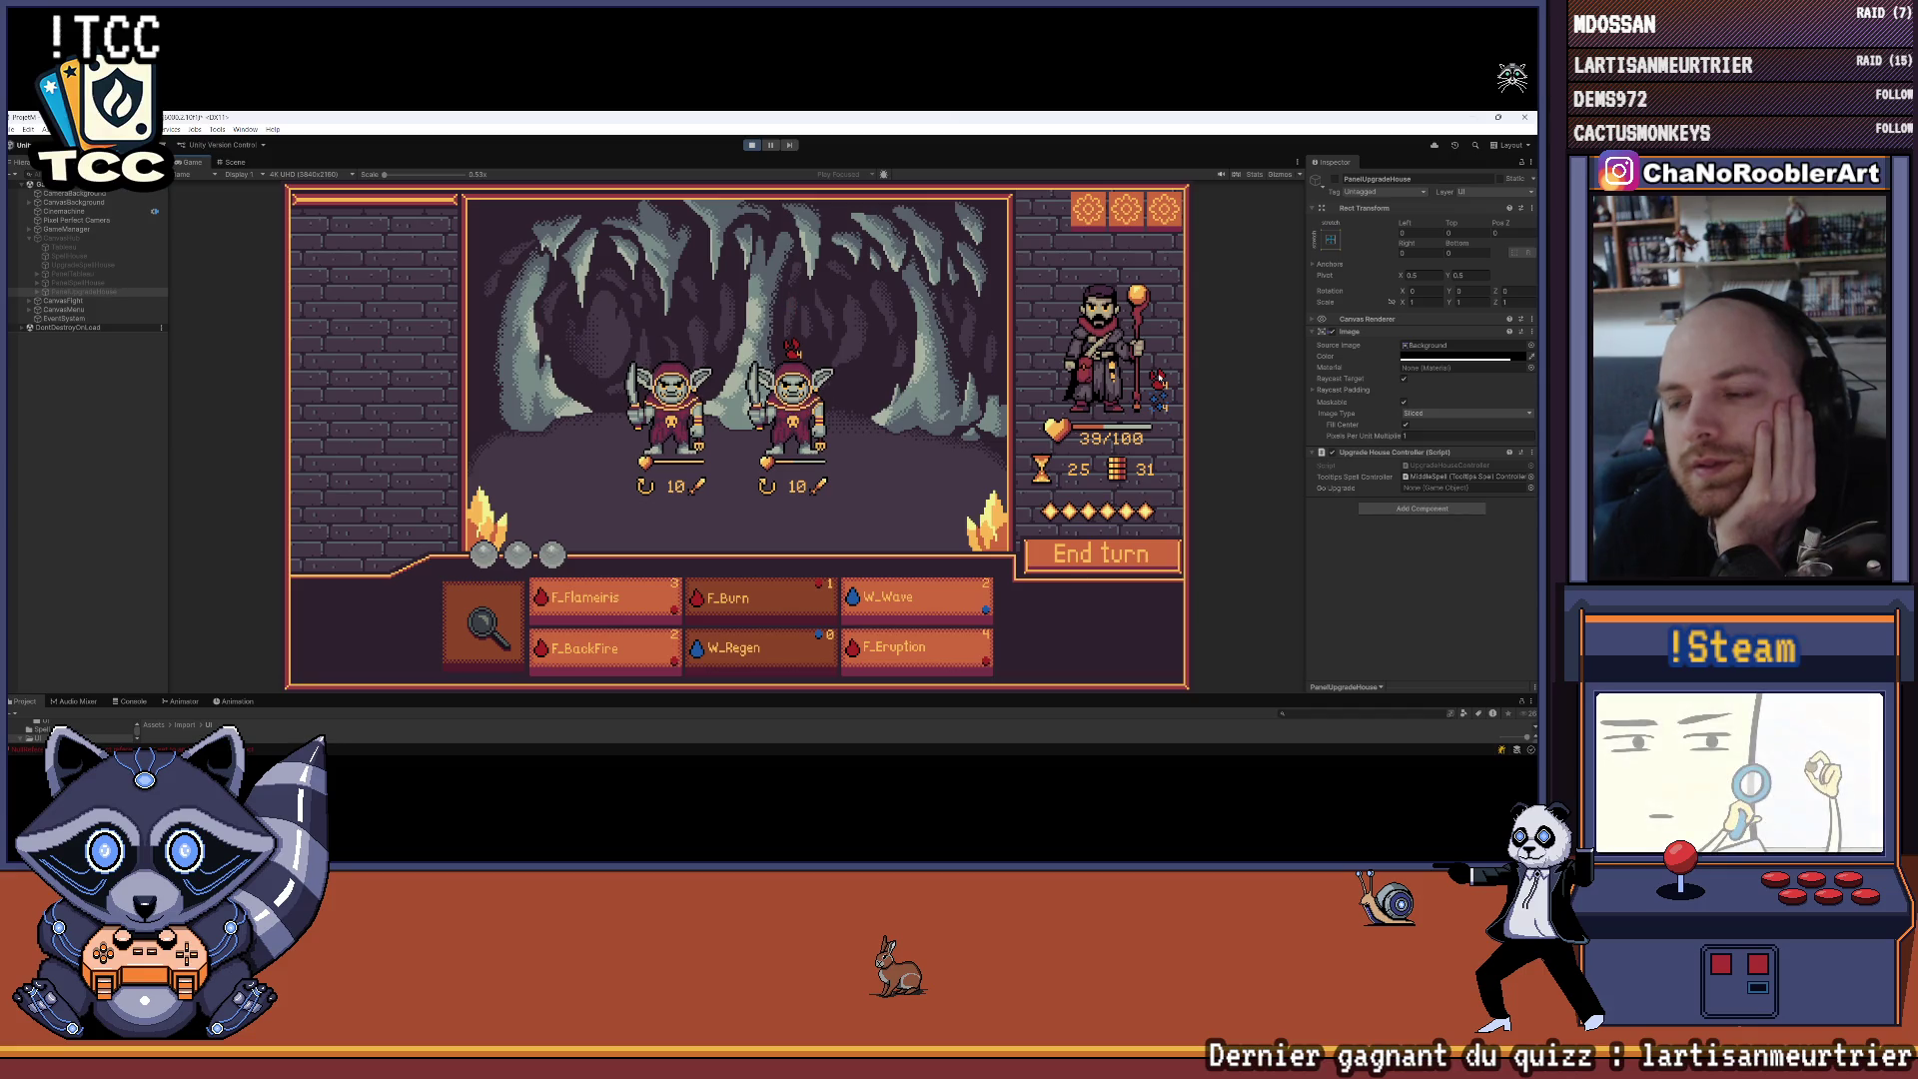
Burn the left goblin with F_Flameiris, kill the last with W_Wave, and continue past Victoire
left_click(599, 599)
left_click(697, 427)
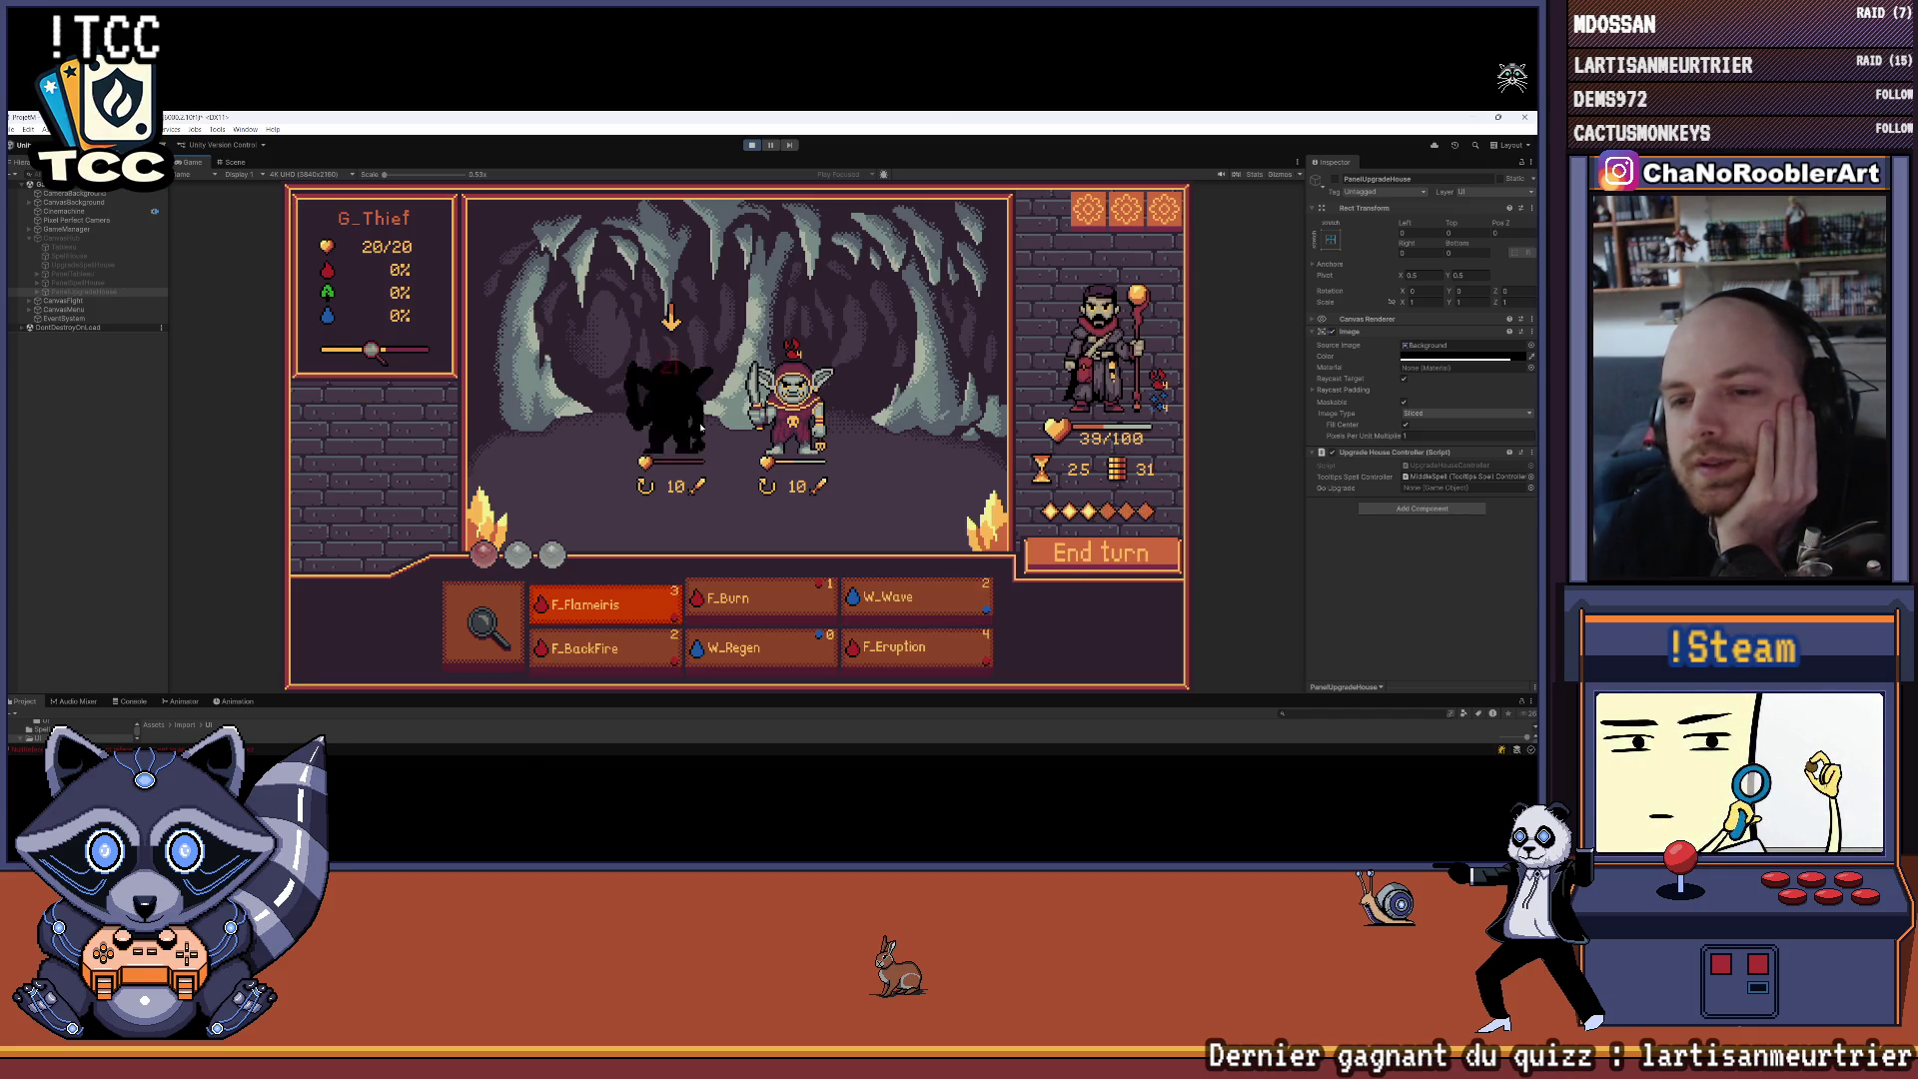
left_click(845, 620)
left_click(729, 404)
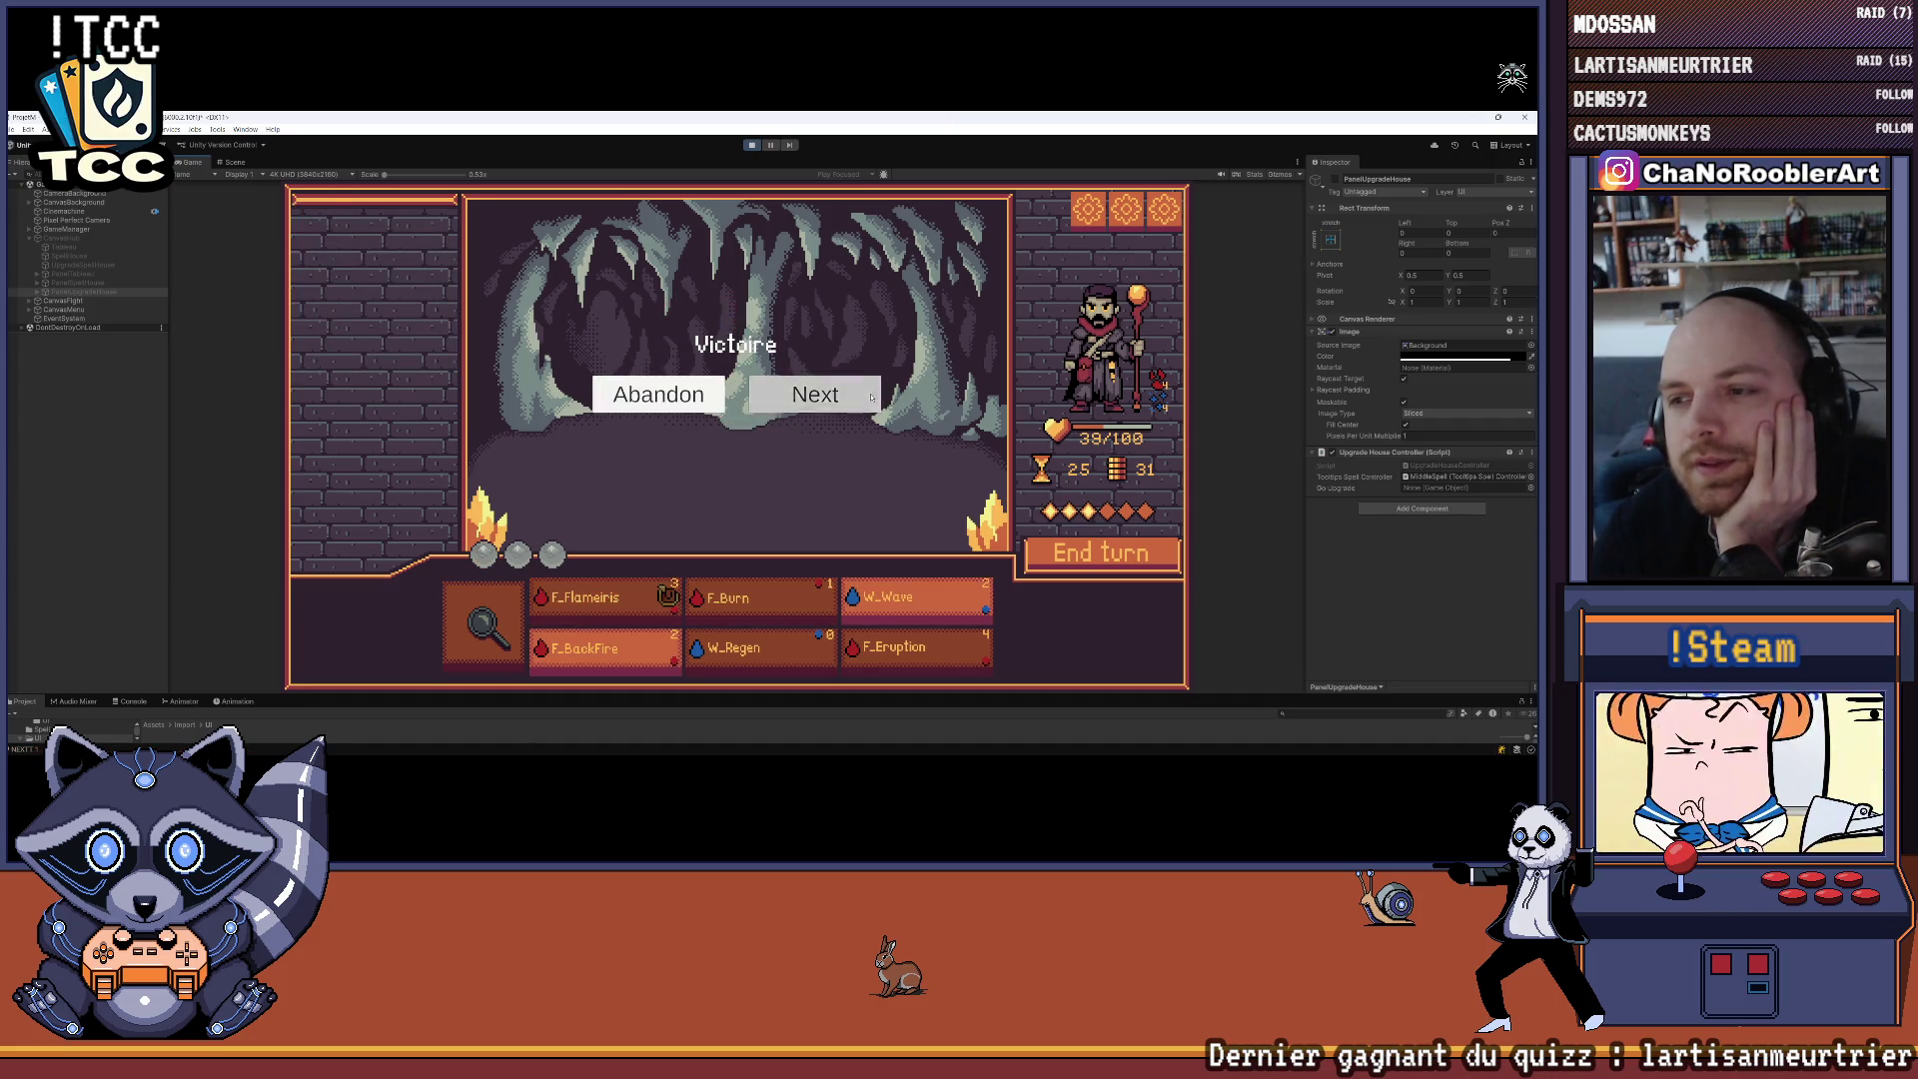
left_click(815, 394)
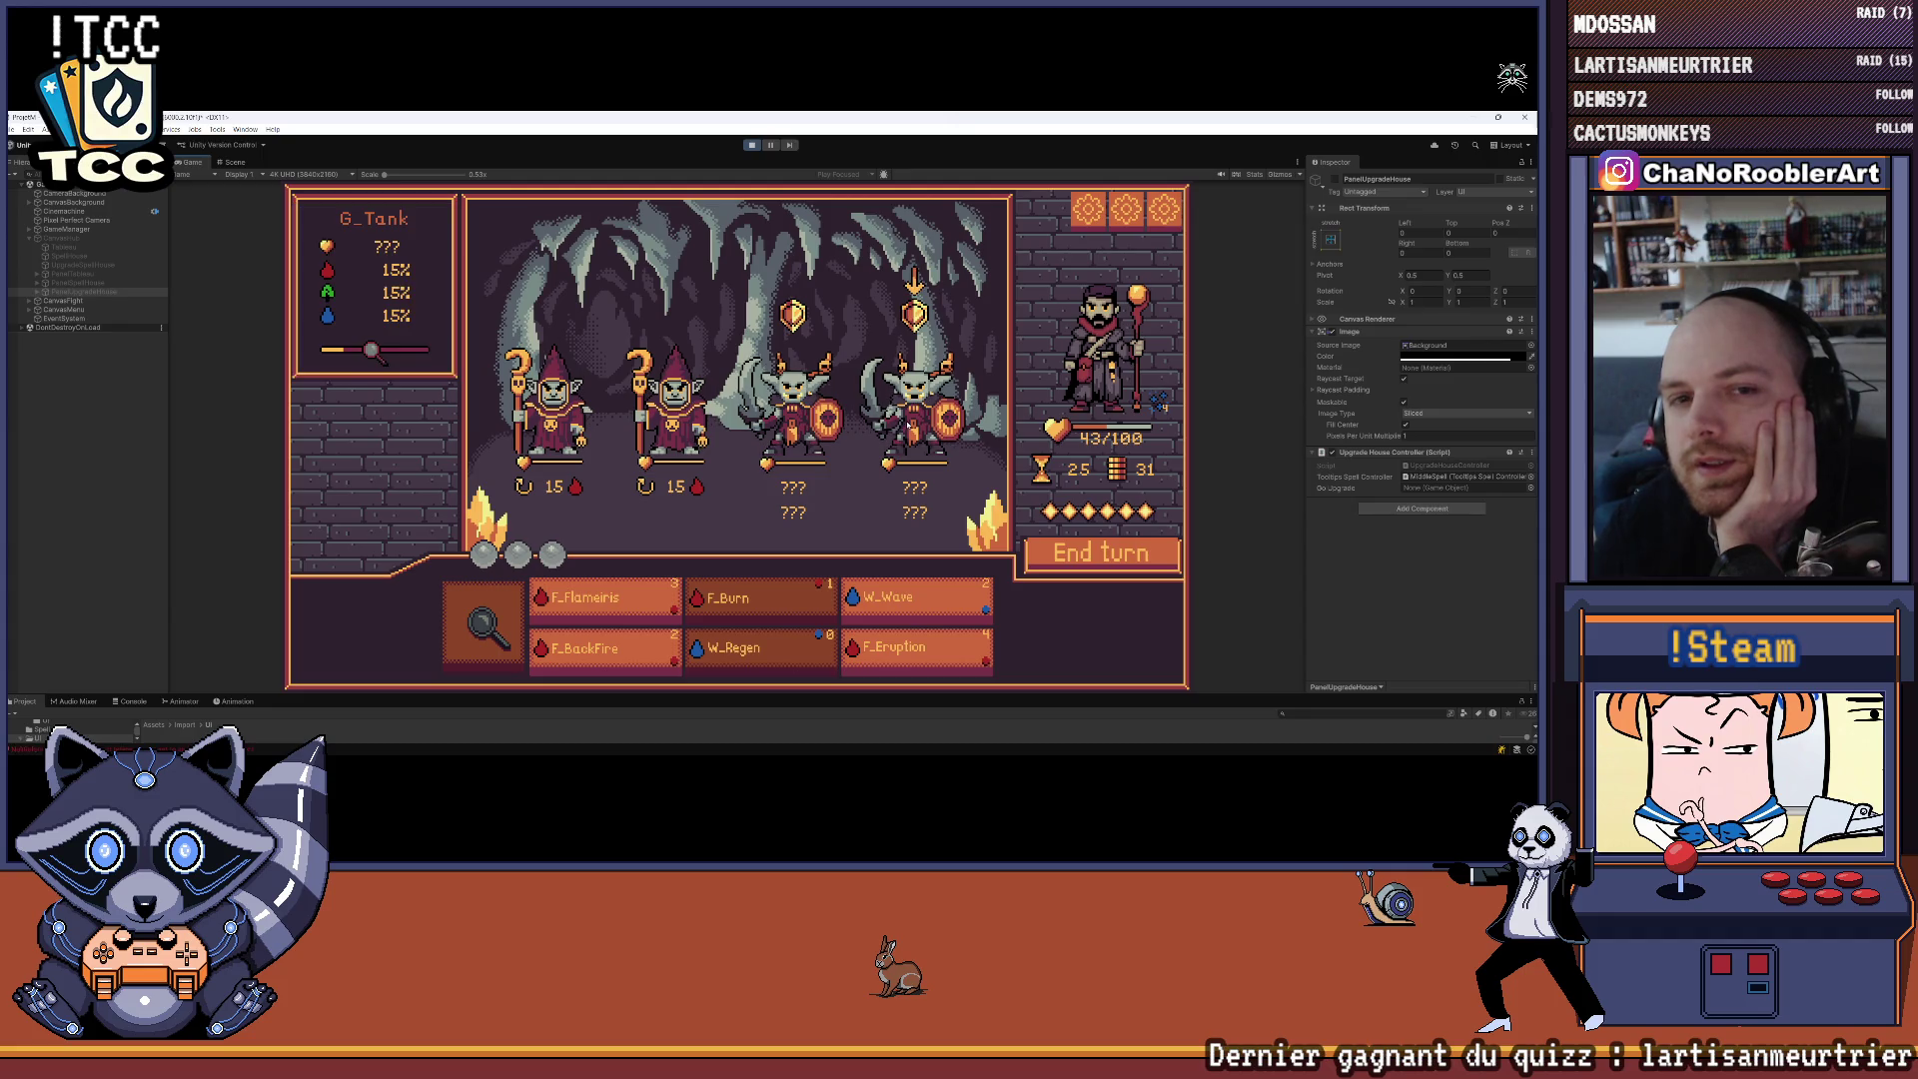
Analyze the goblins to reveal their stats and intents, and cancel a W_Wave selection
left_click(549, 620)
left_click(482, 625)
left_click(794, 424)
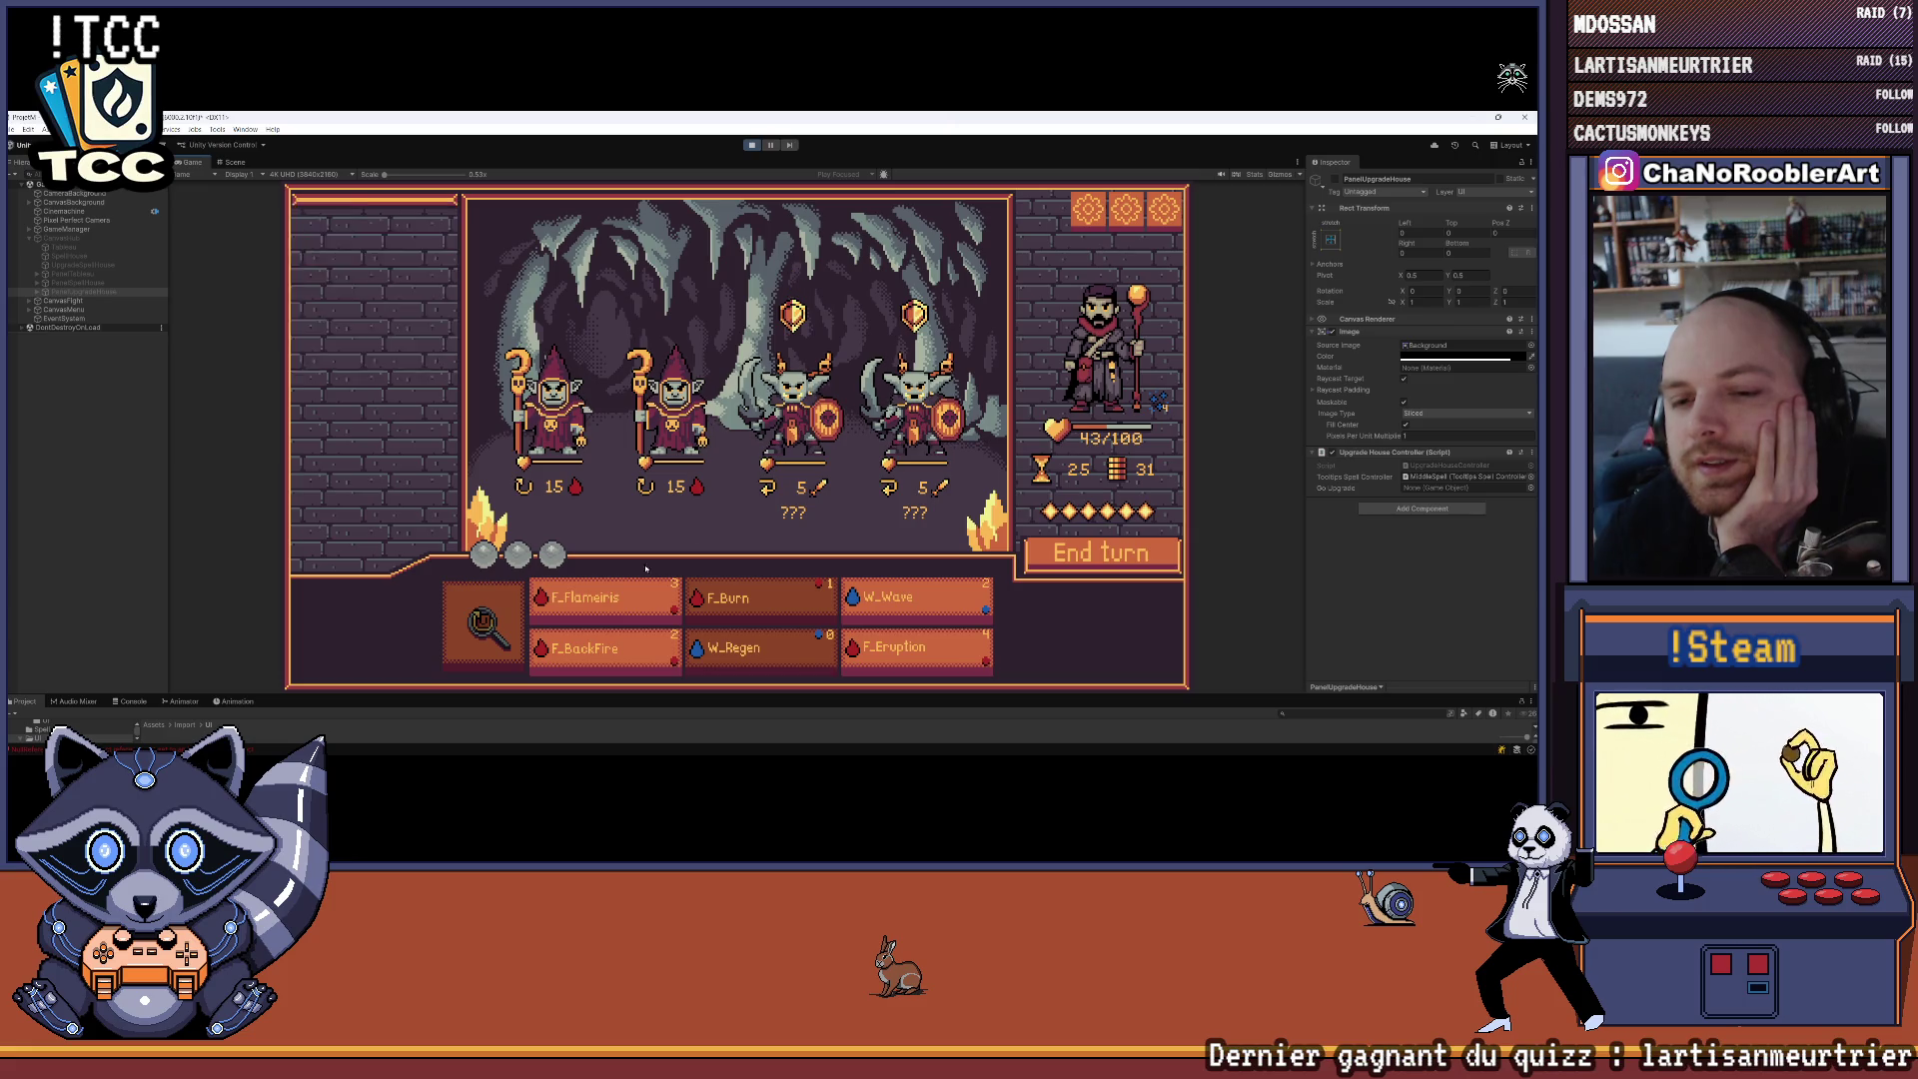
left_click(895, 605)
left_click(894, 607)
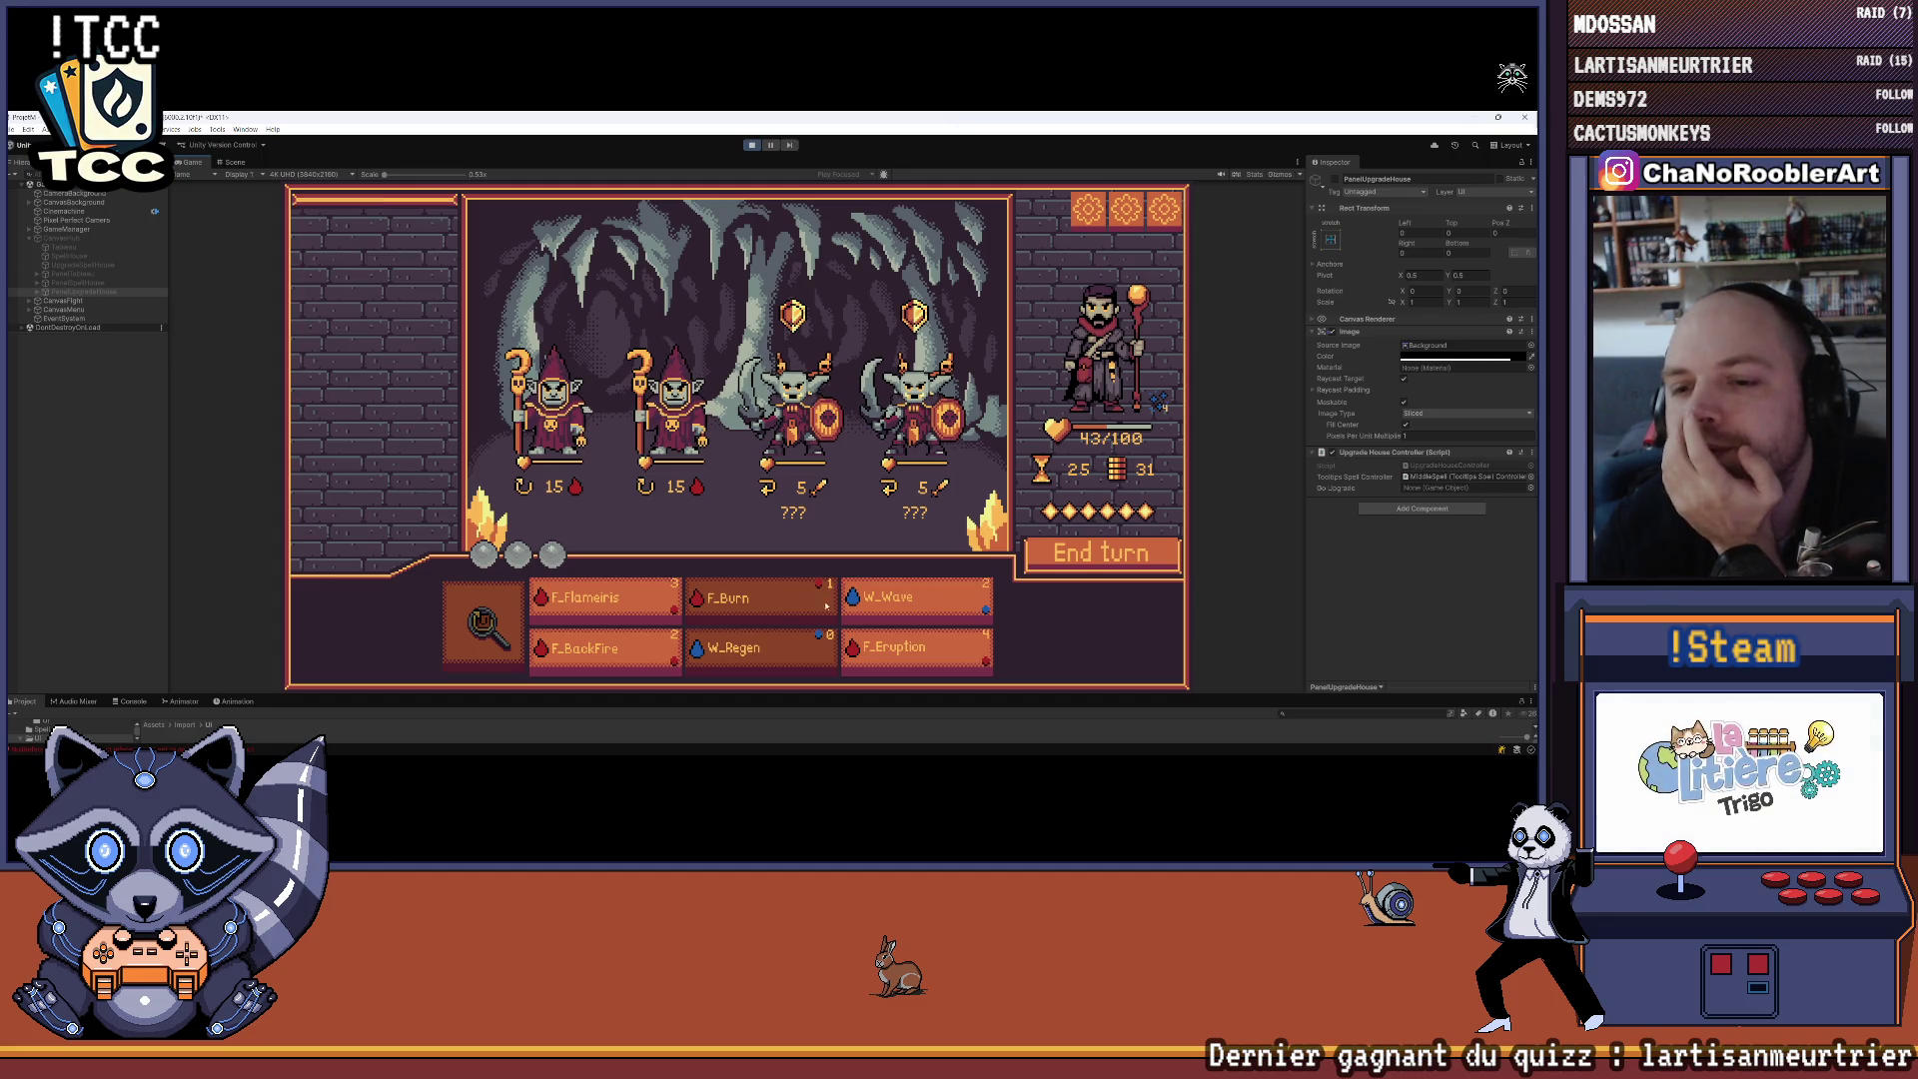
mouse_move(797, 613)
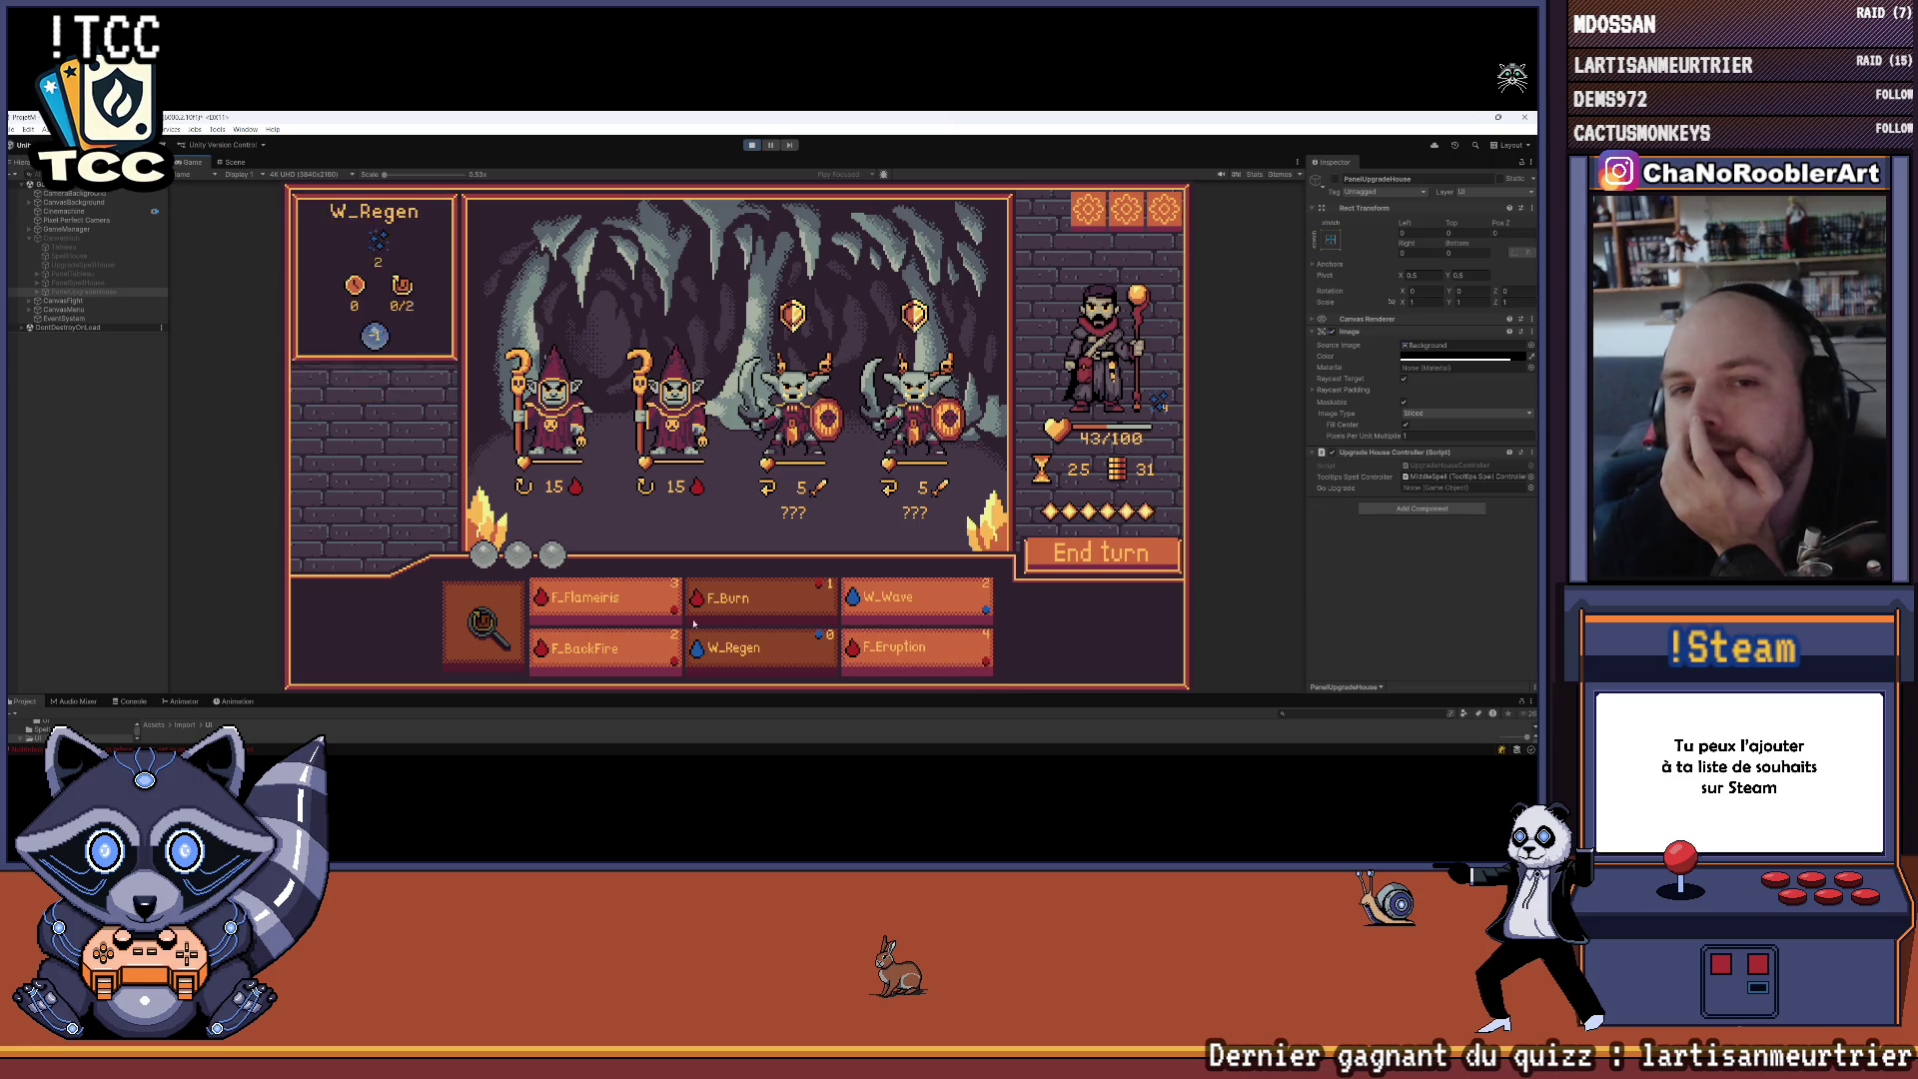
Cast F_Flameiris and W_Wave on the middle goblin, then F_Burn at the goblins
left_click(605, 600)
left_click(798, 436)
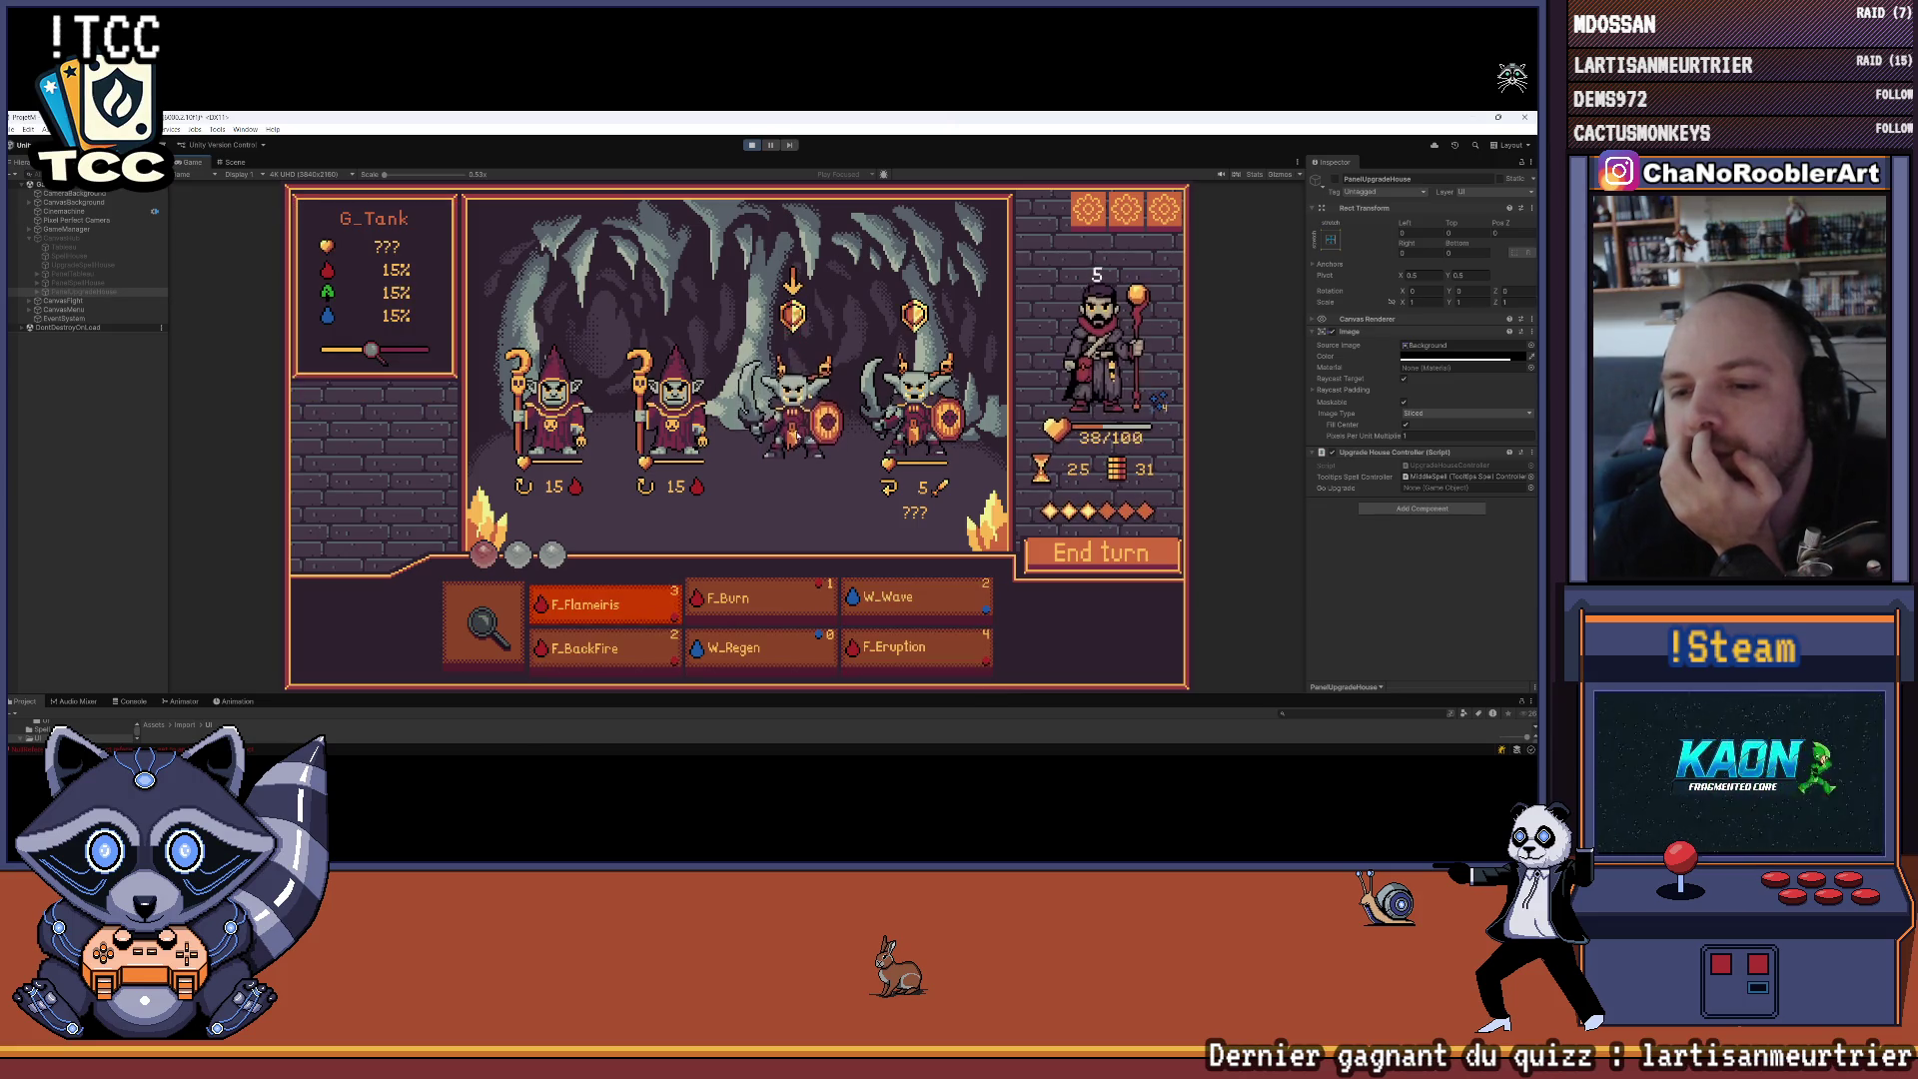
left_click(880, 603)
left_click(866, 464)
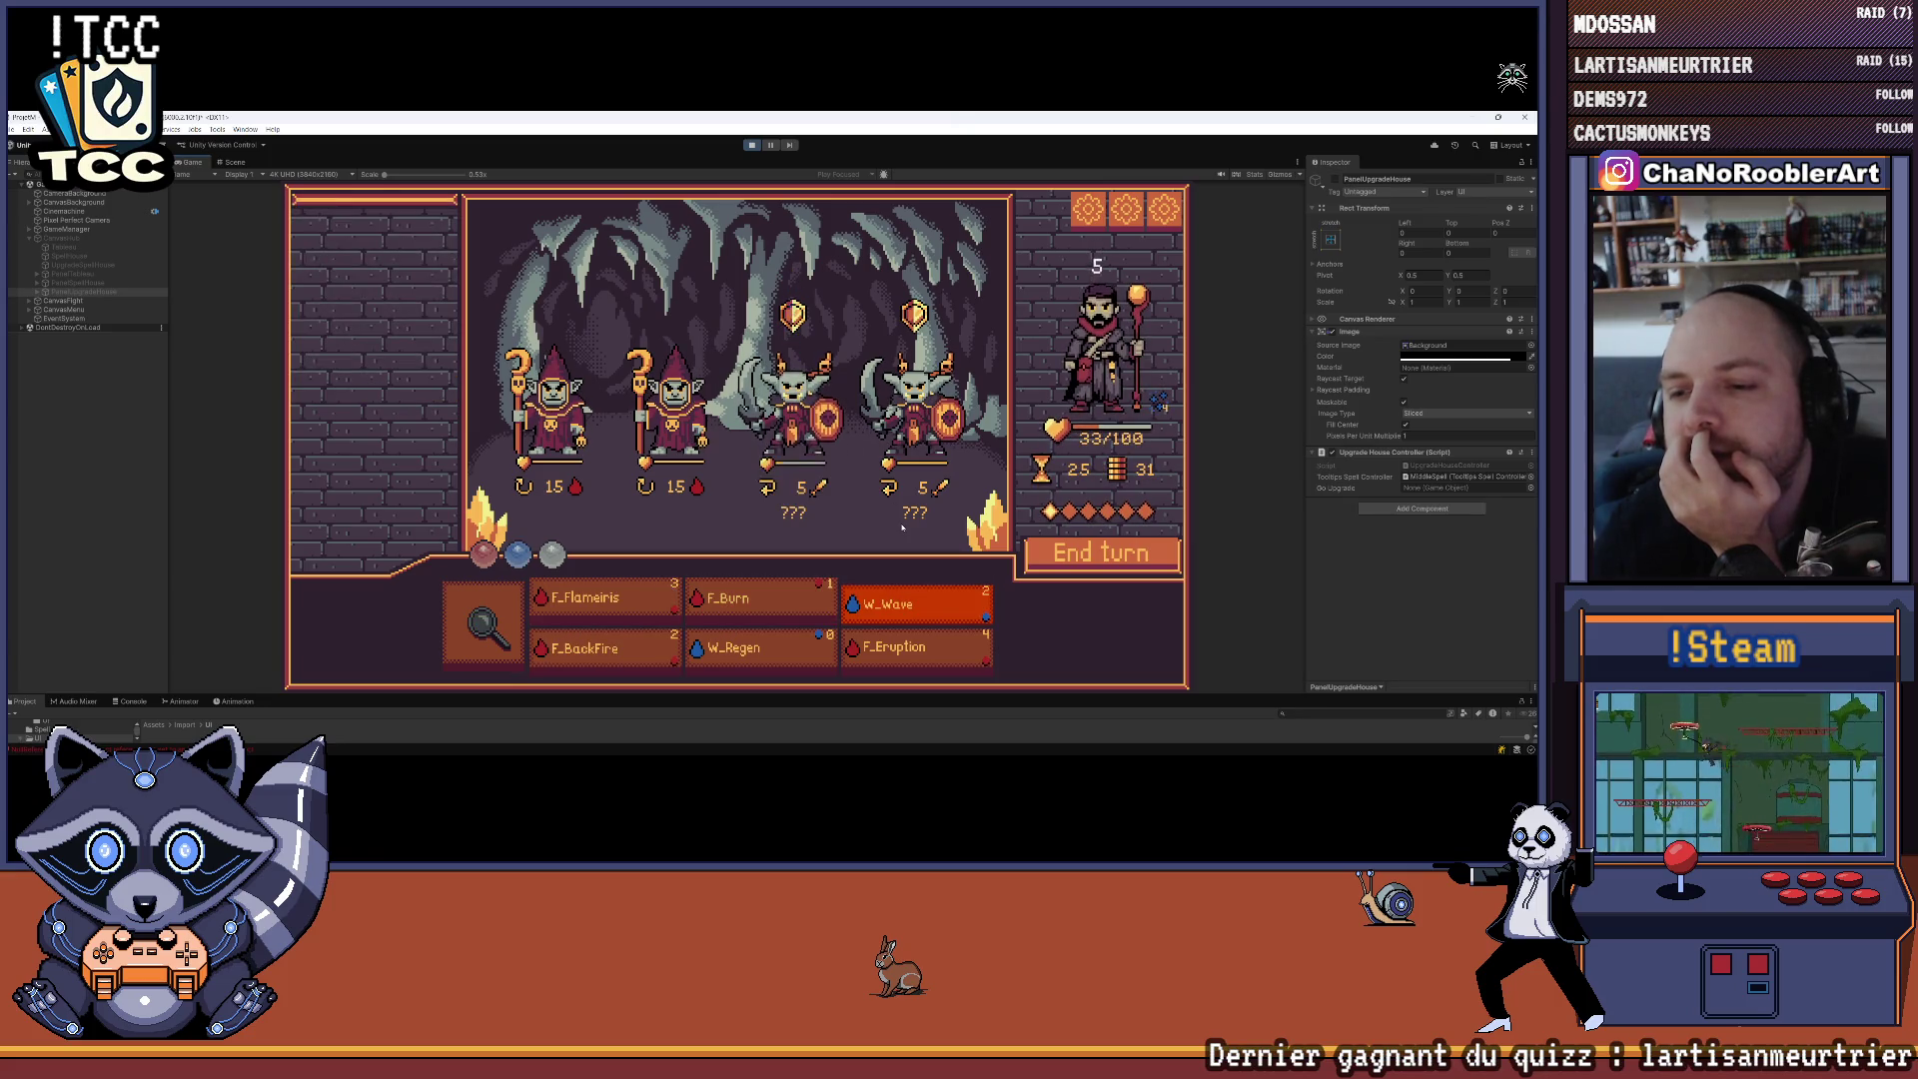
left_click(773, 607)
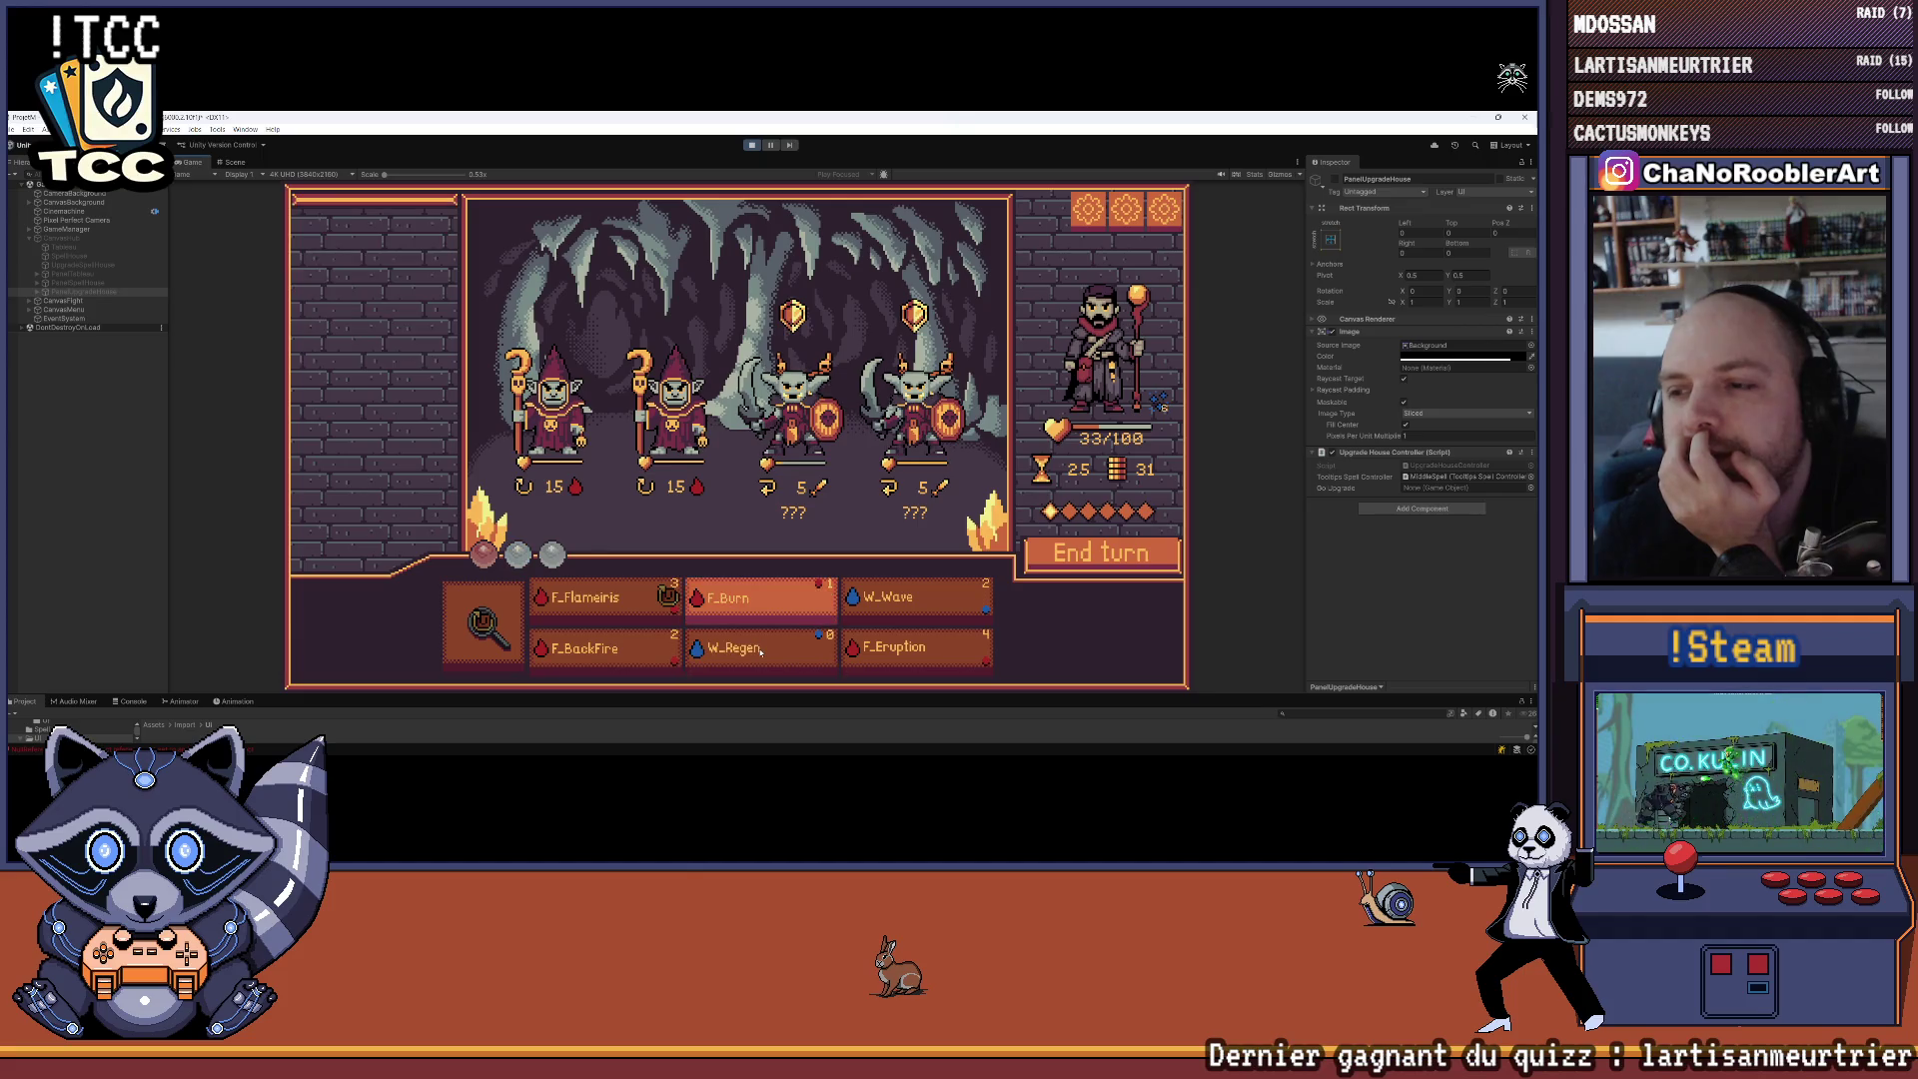
left_click(1109, 555)
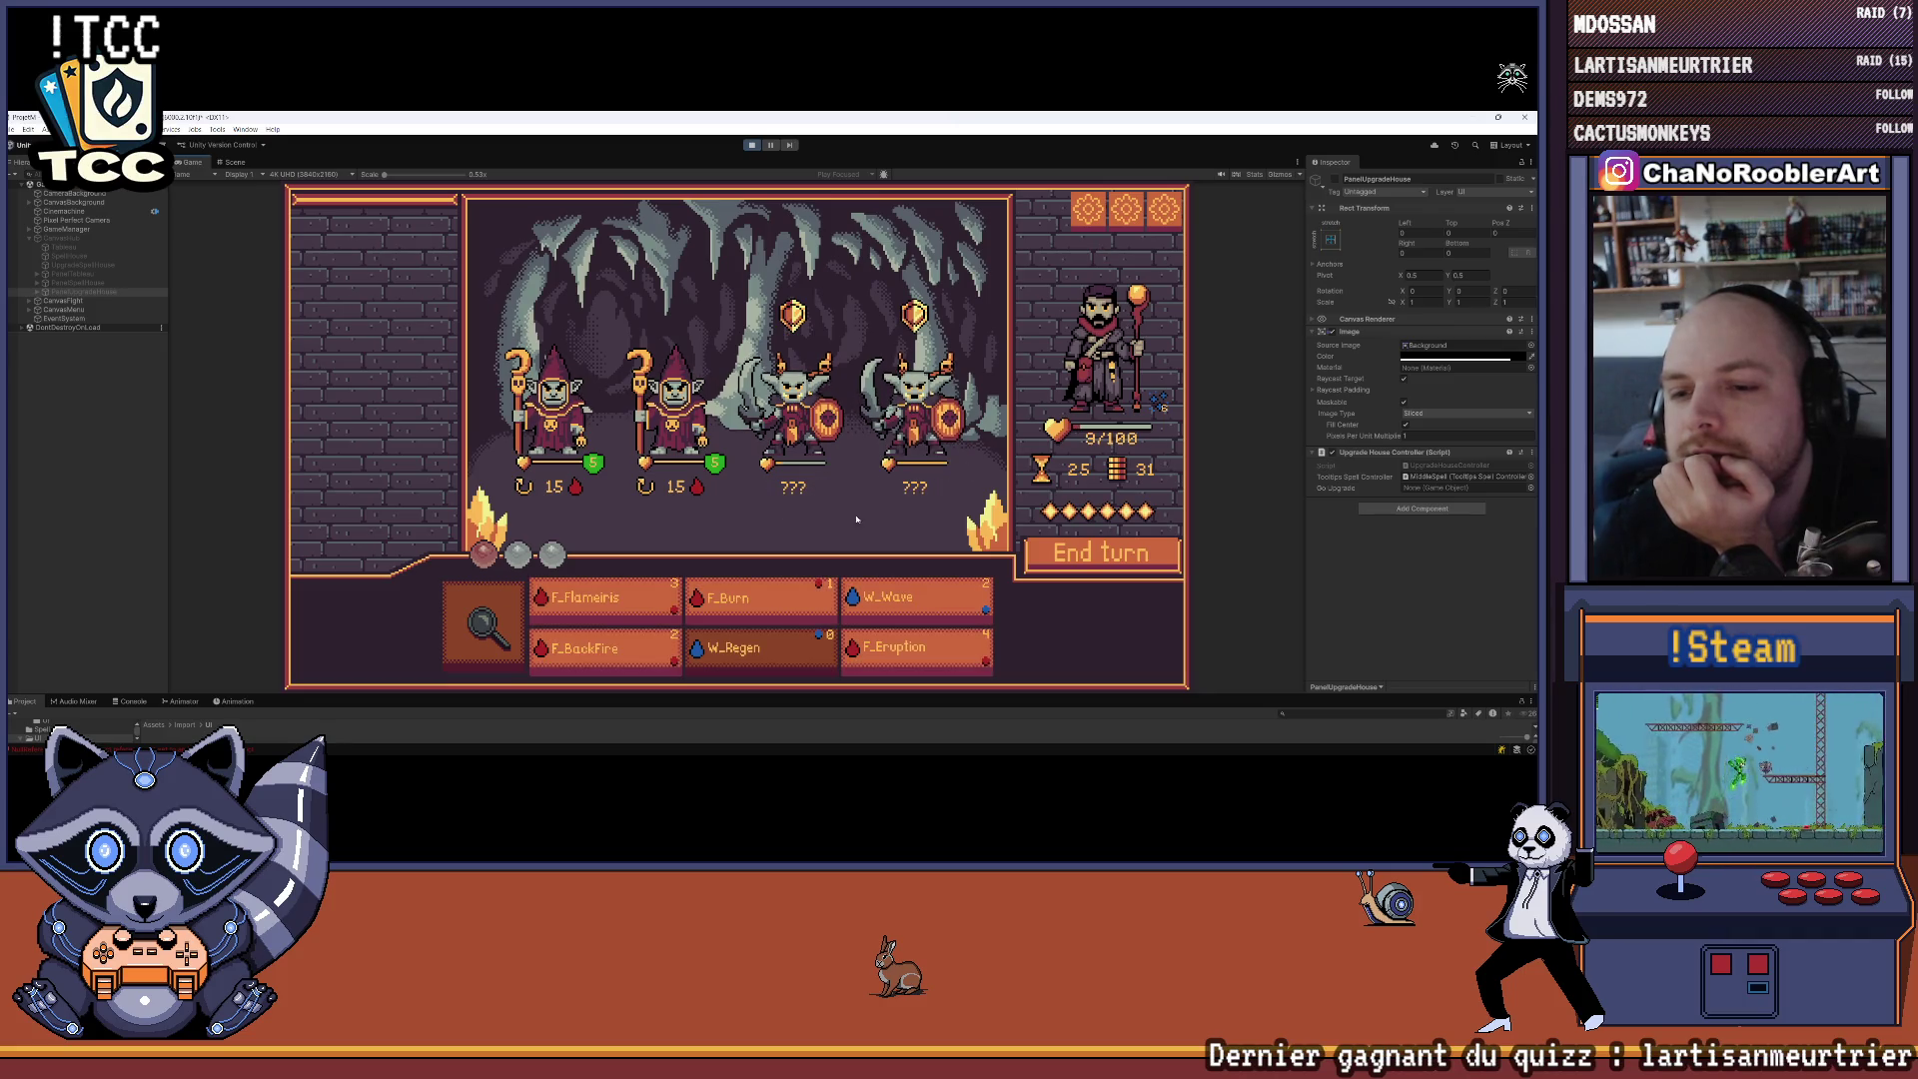
Remove the left goblin with W_Wave and finish the goblin tank with F_Flameiris and F_Burn
left_click(913, 600)
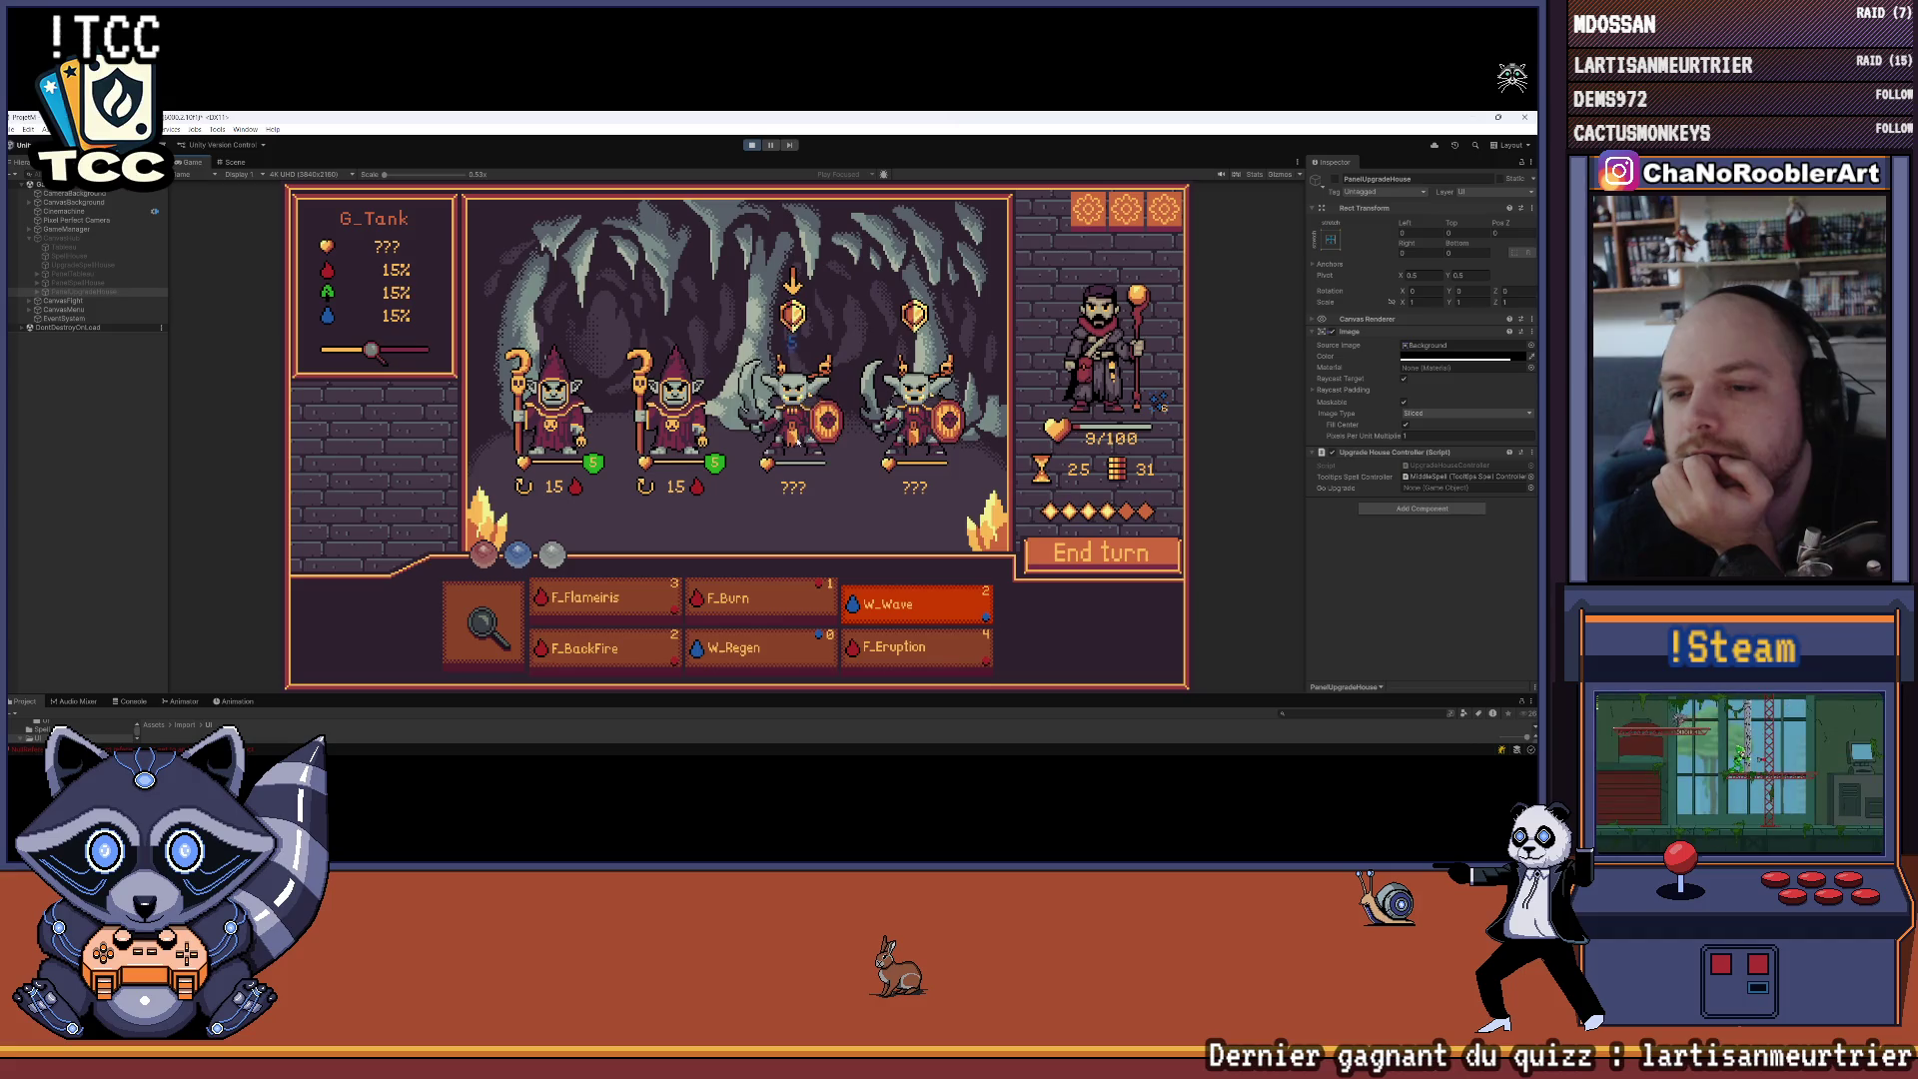
left_click(813, 472)
left_click(600, 600)
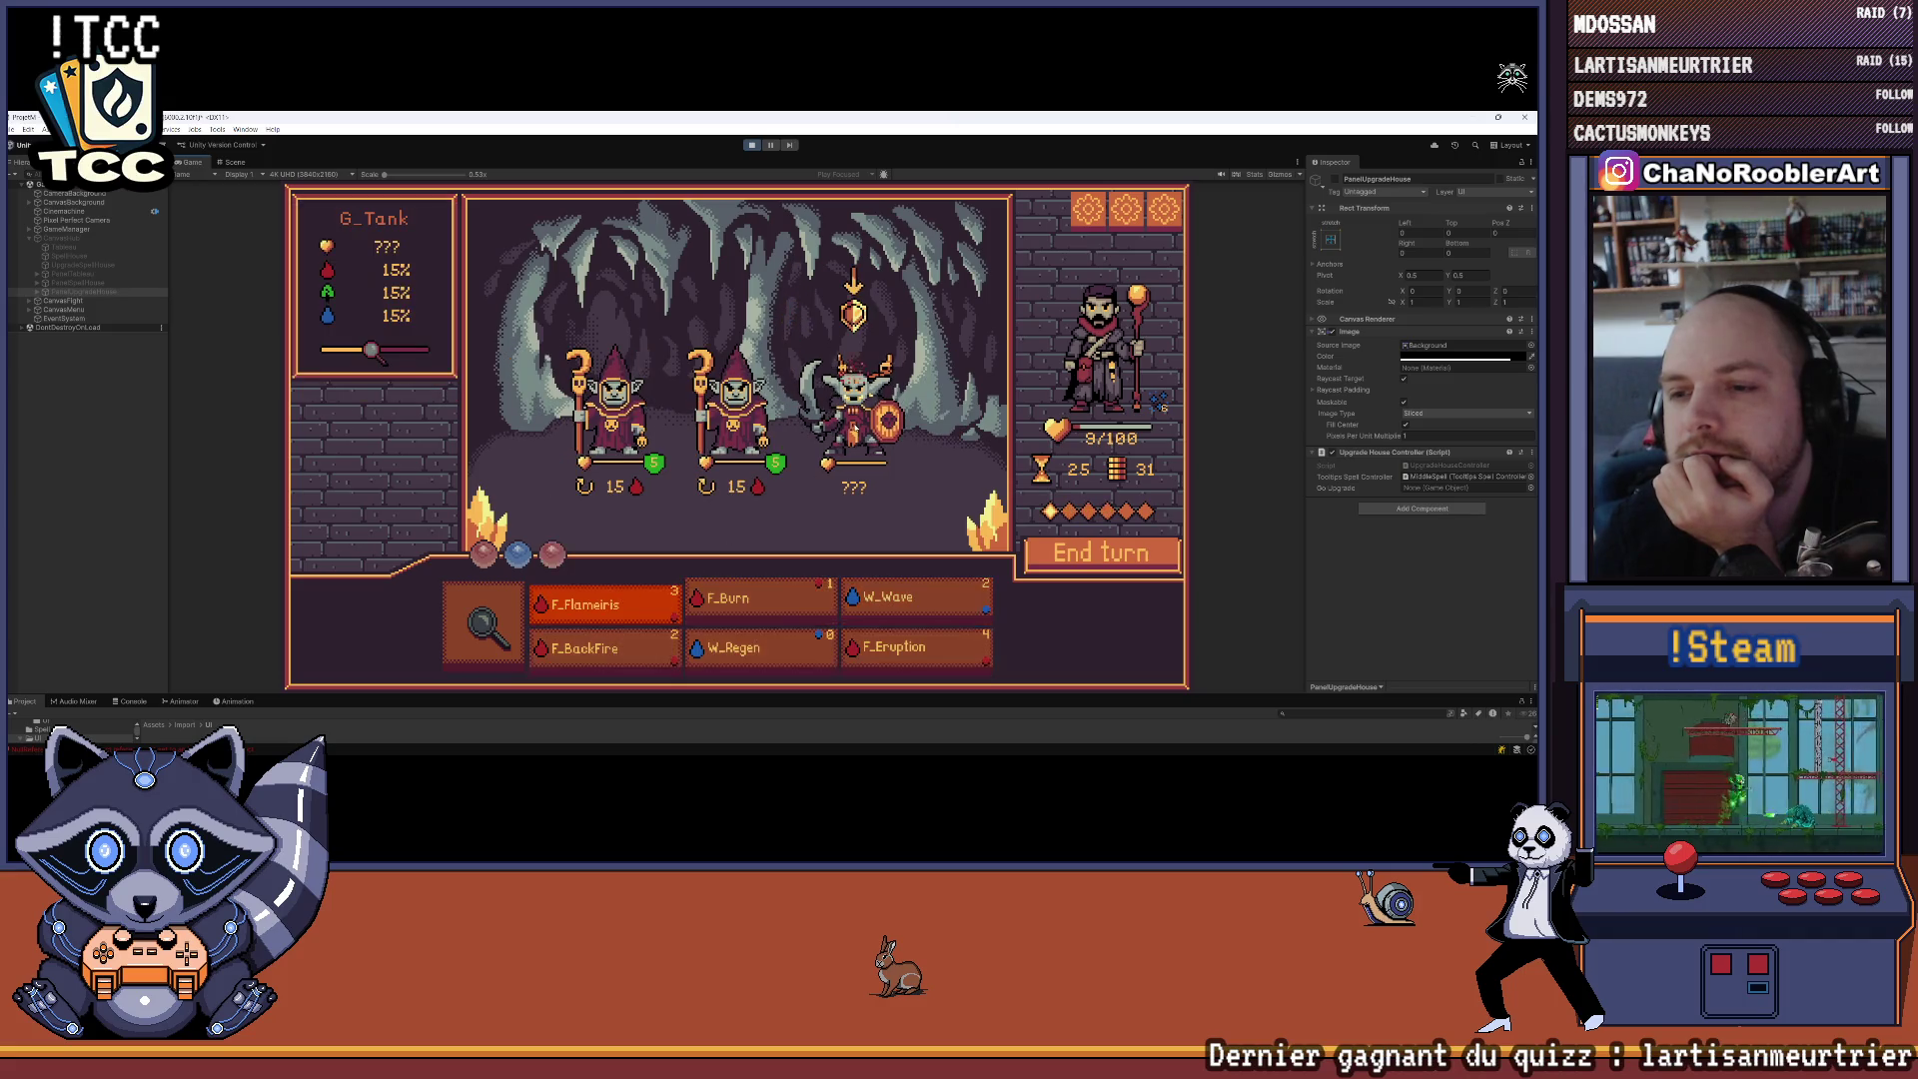
left_click(854, 428)
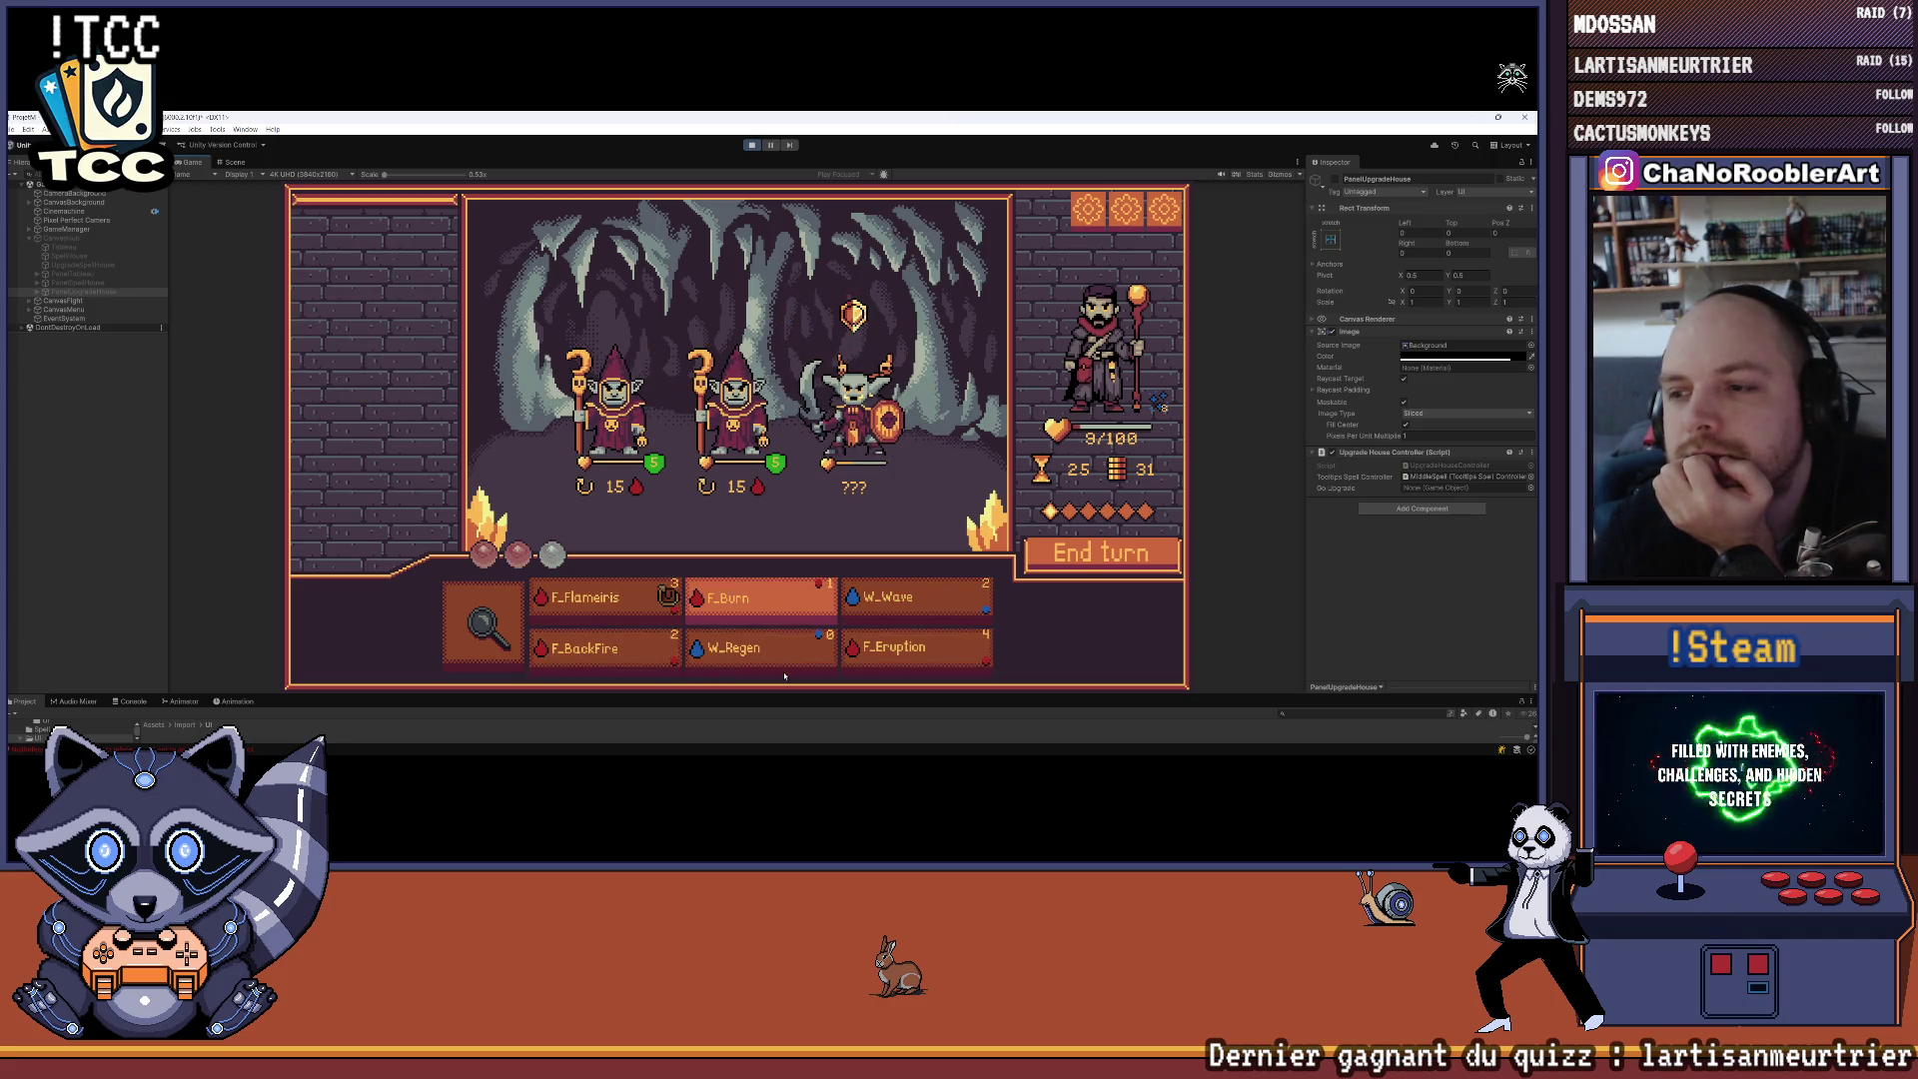
left_click(1099, 567)
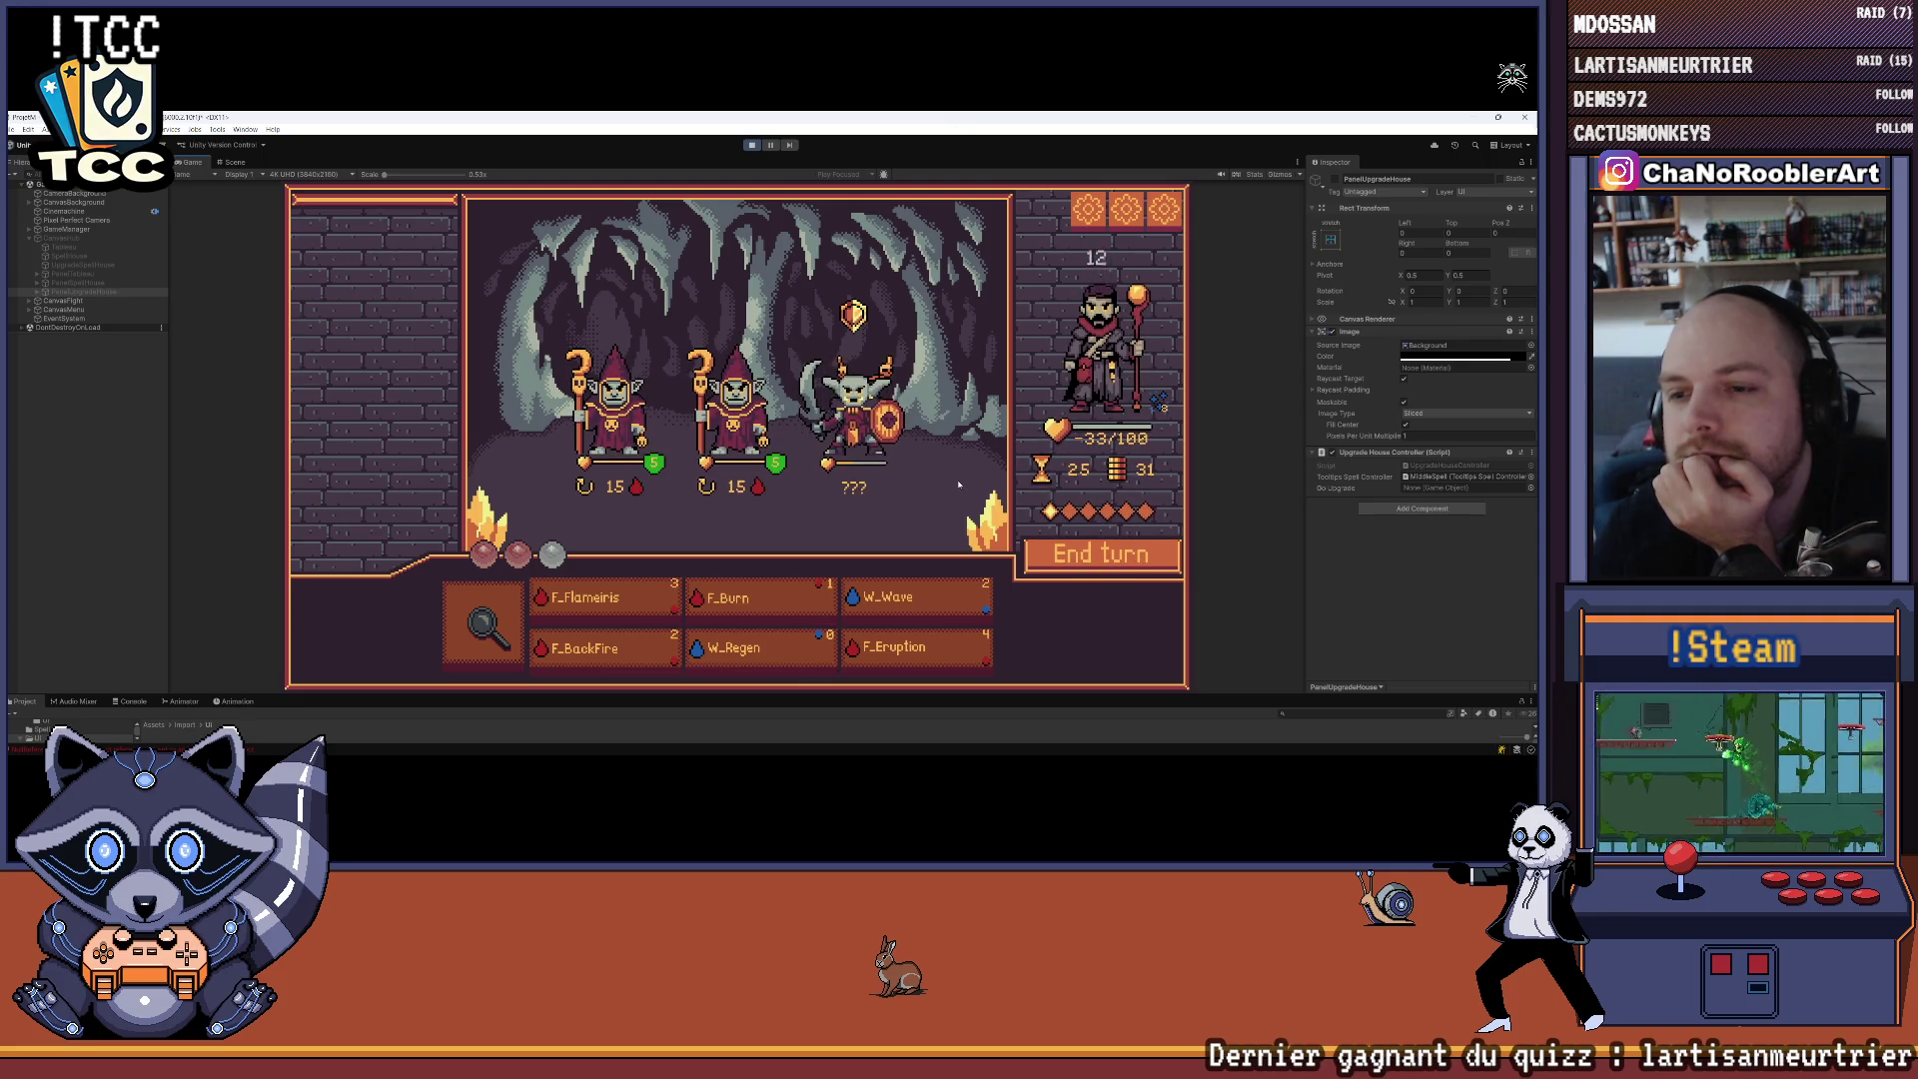
left_click(605, 599)
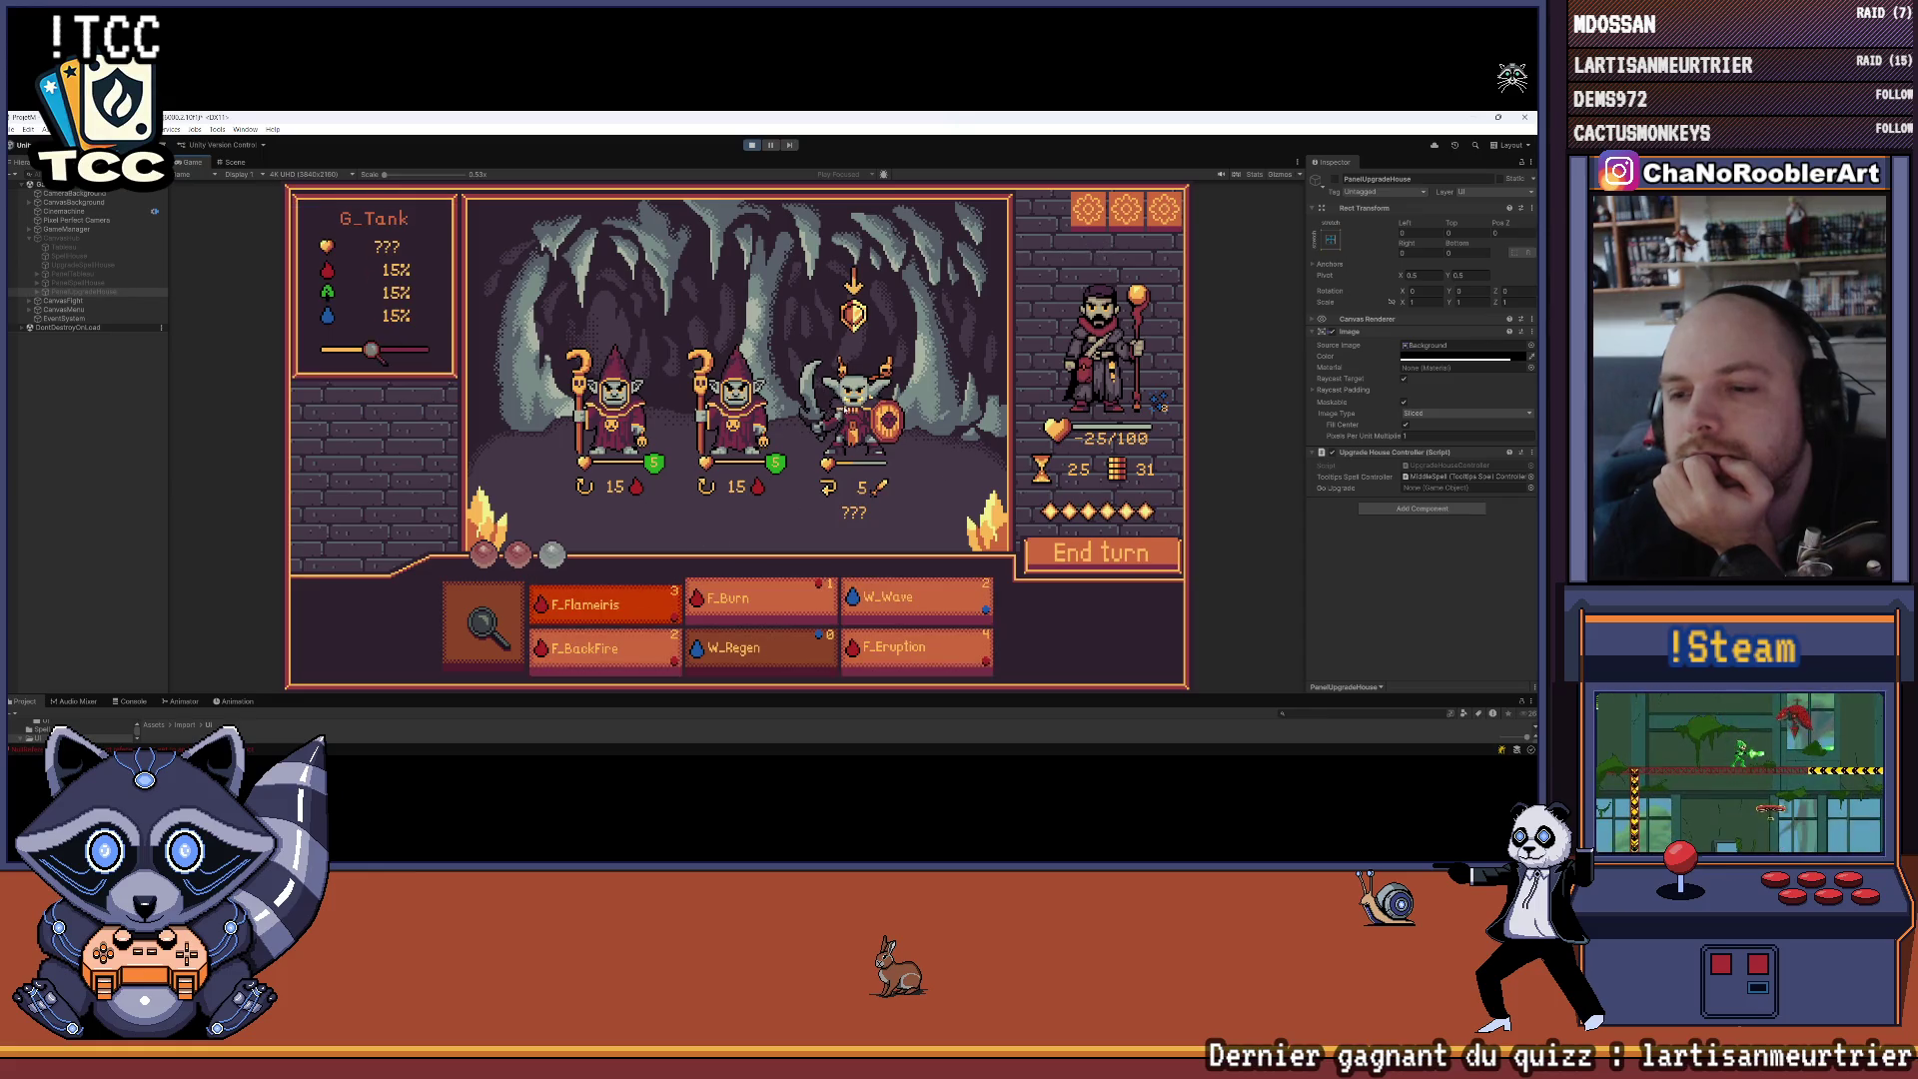
left_click(848, 407)
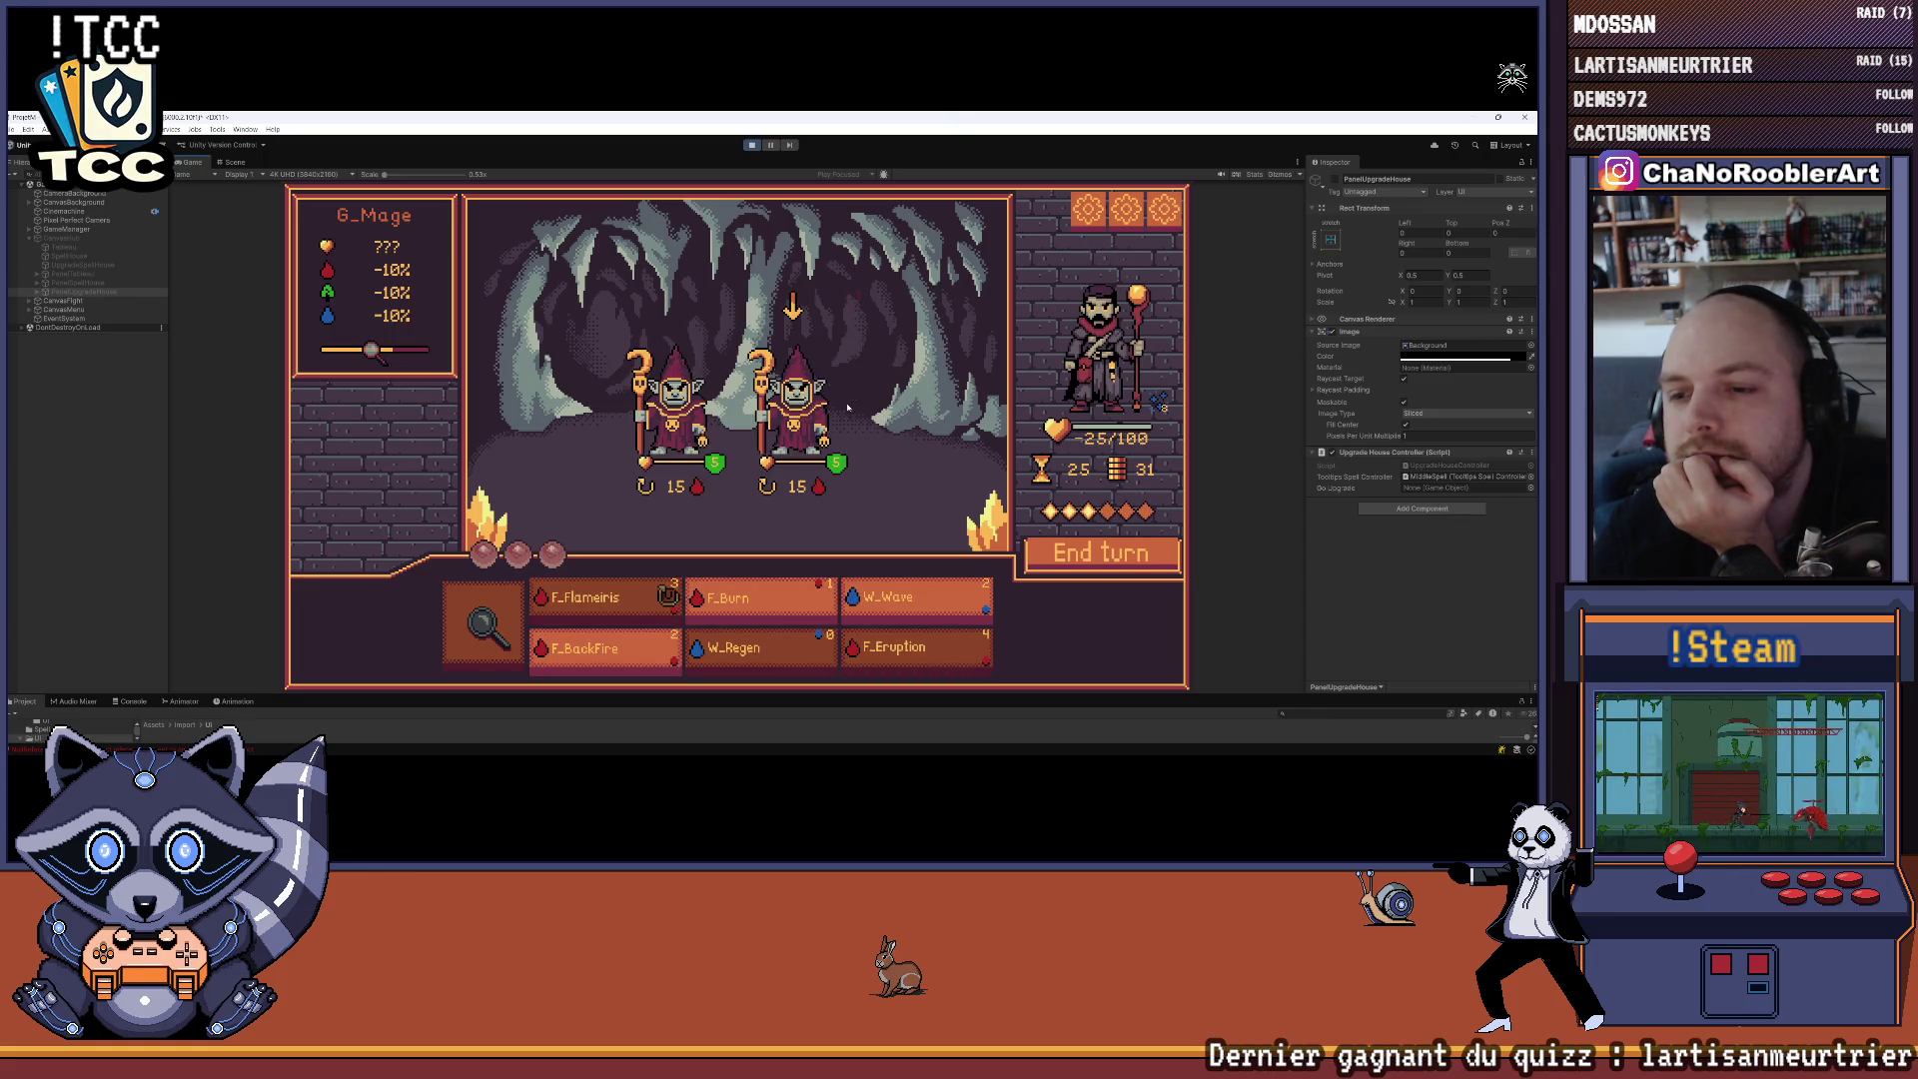
Defeat the right goblin mage with F_Burn, hit the last goblin with F_BackFire, and end the turn
mouse_move(809, 423)
left_click(759, 597)
left_click(799, 420)
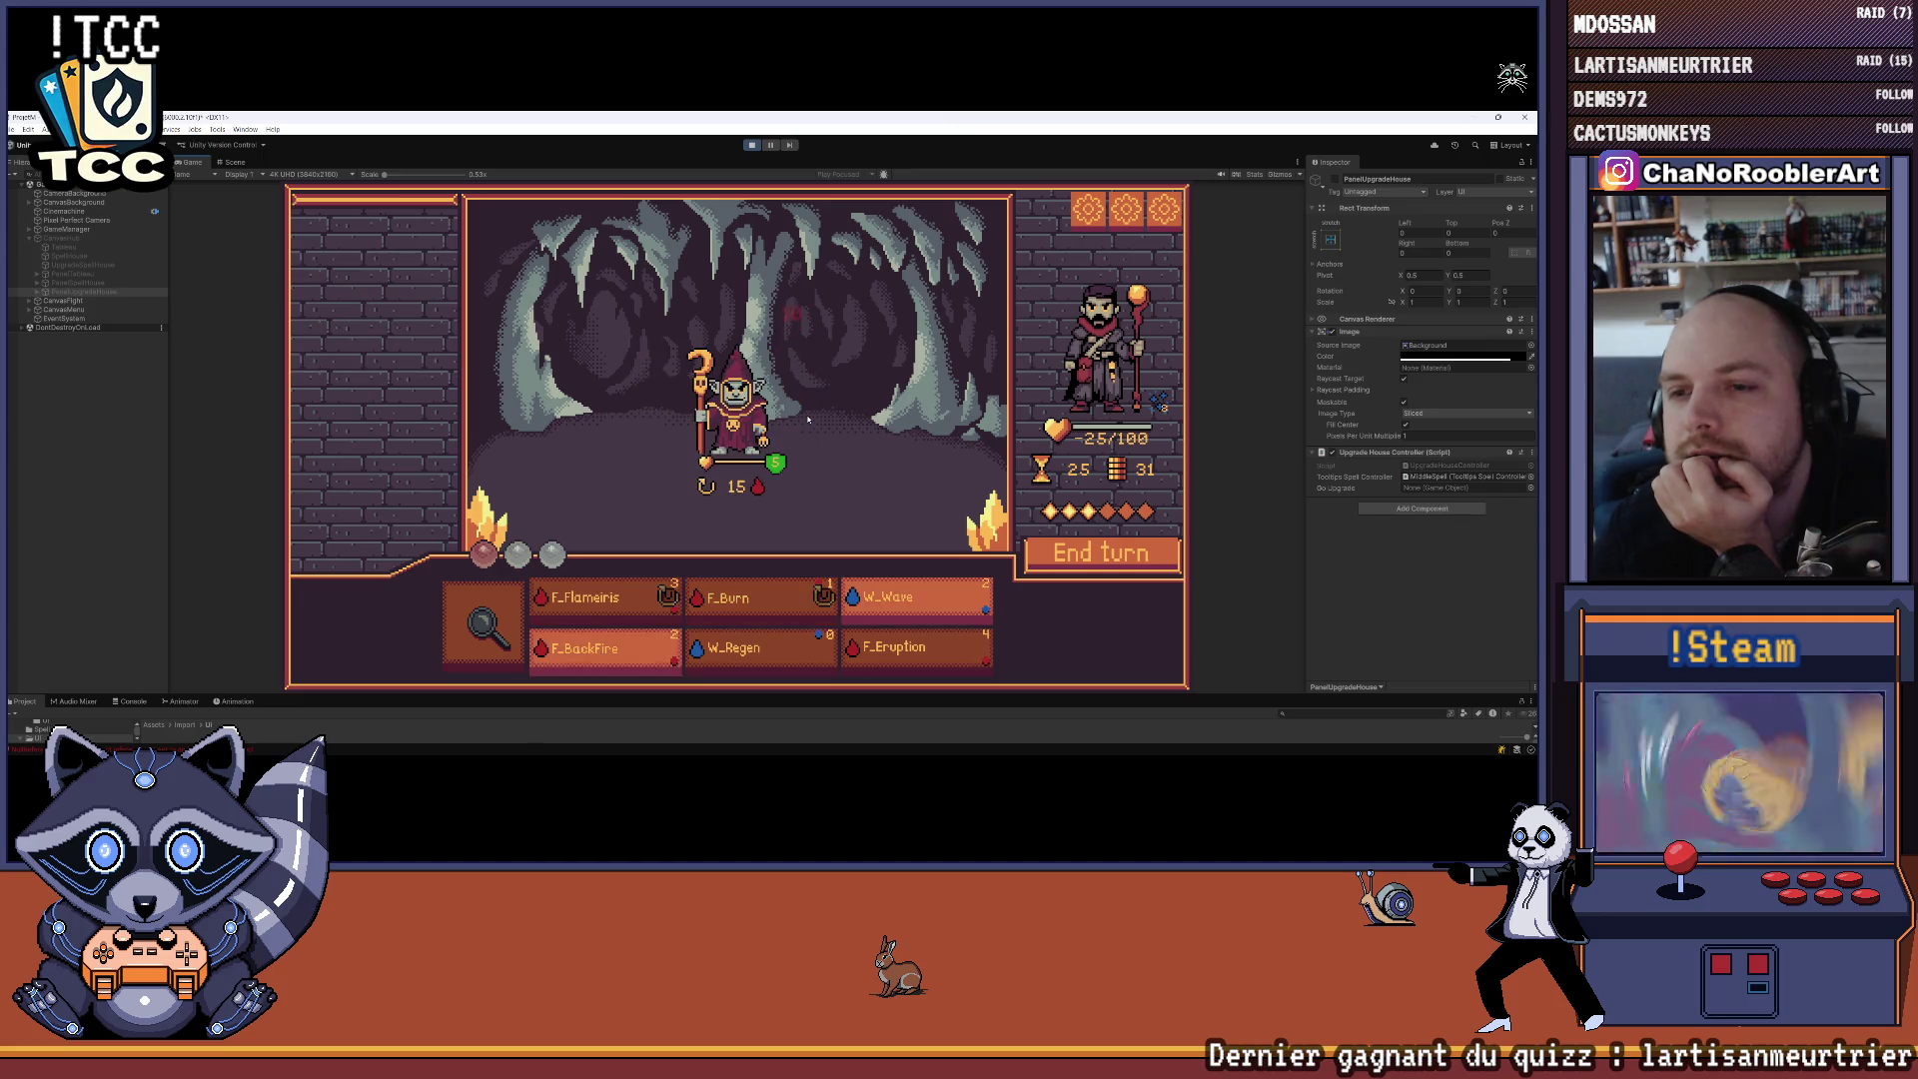
left_click(604, 647)
left_click(734, 404)
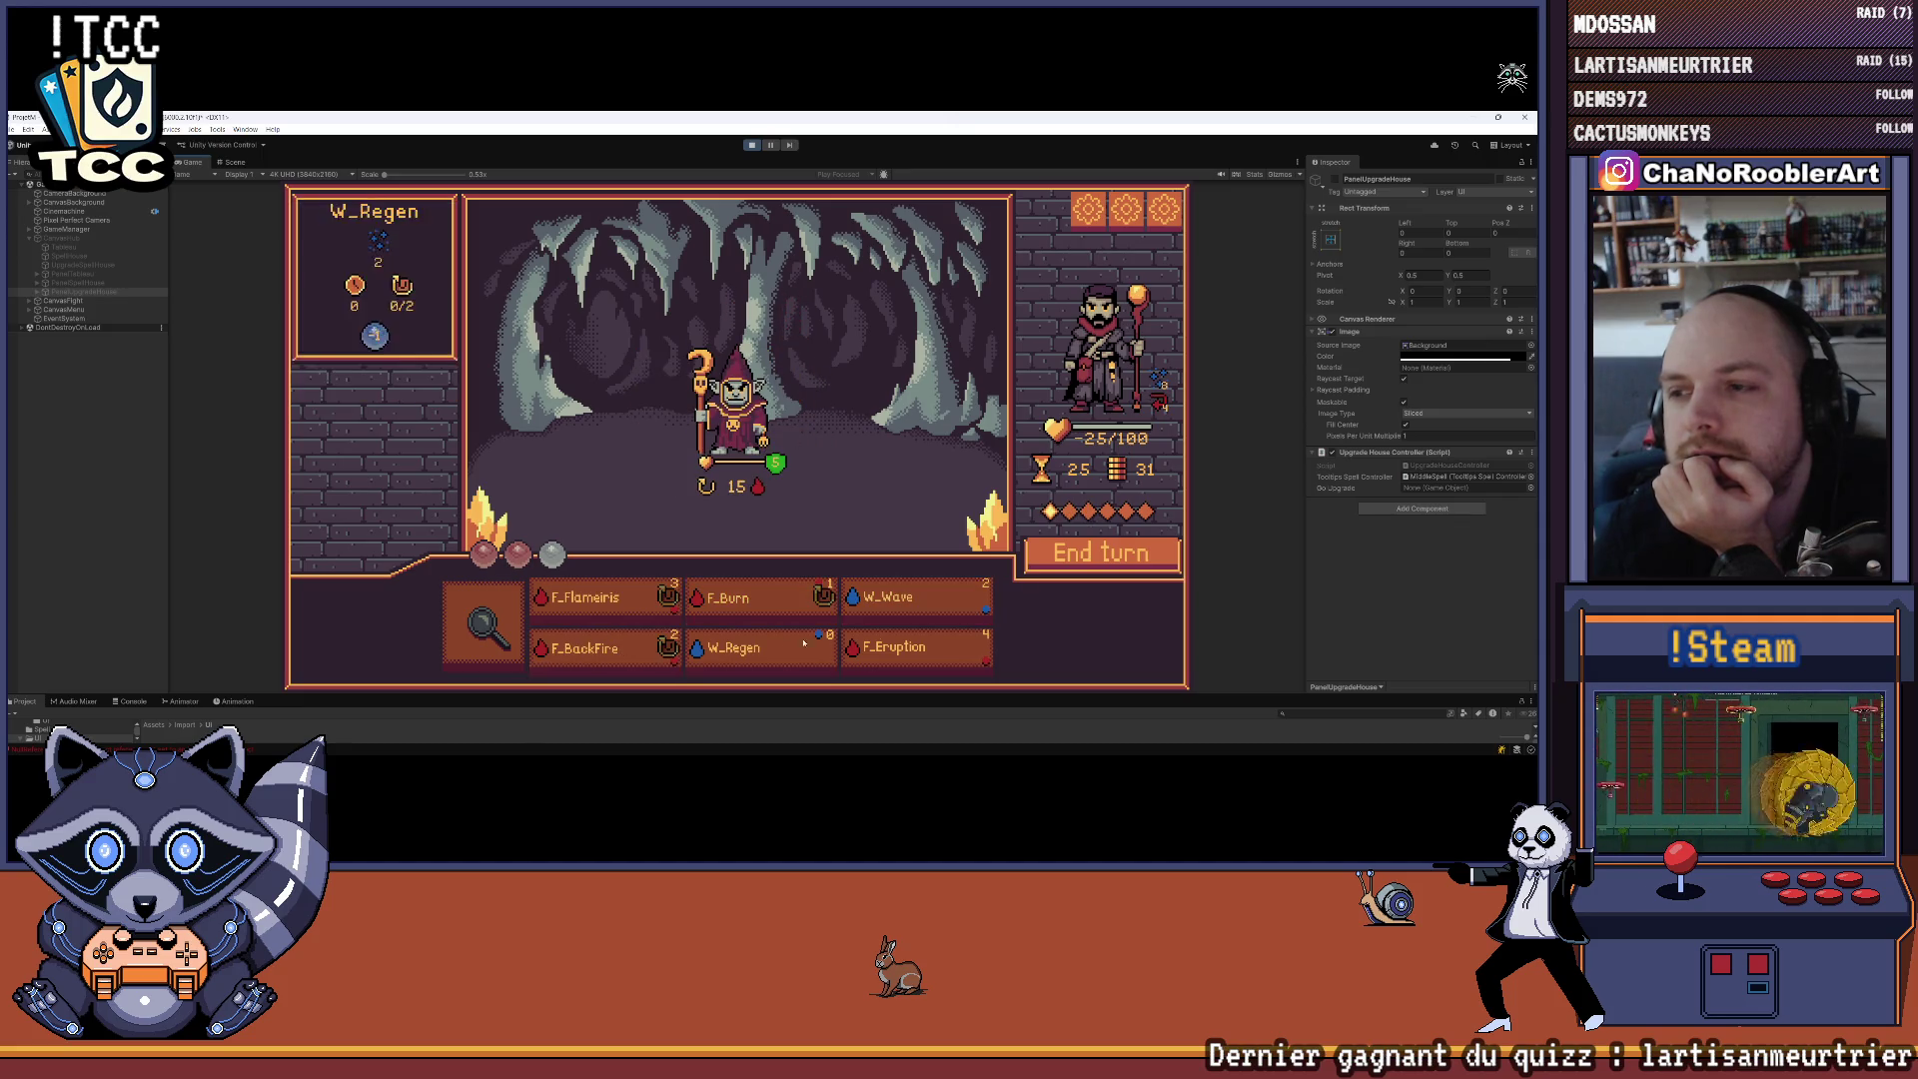
left_click(1063, 569)
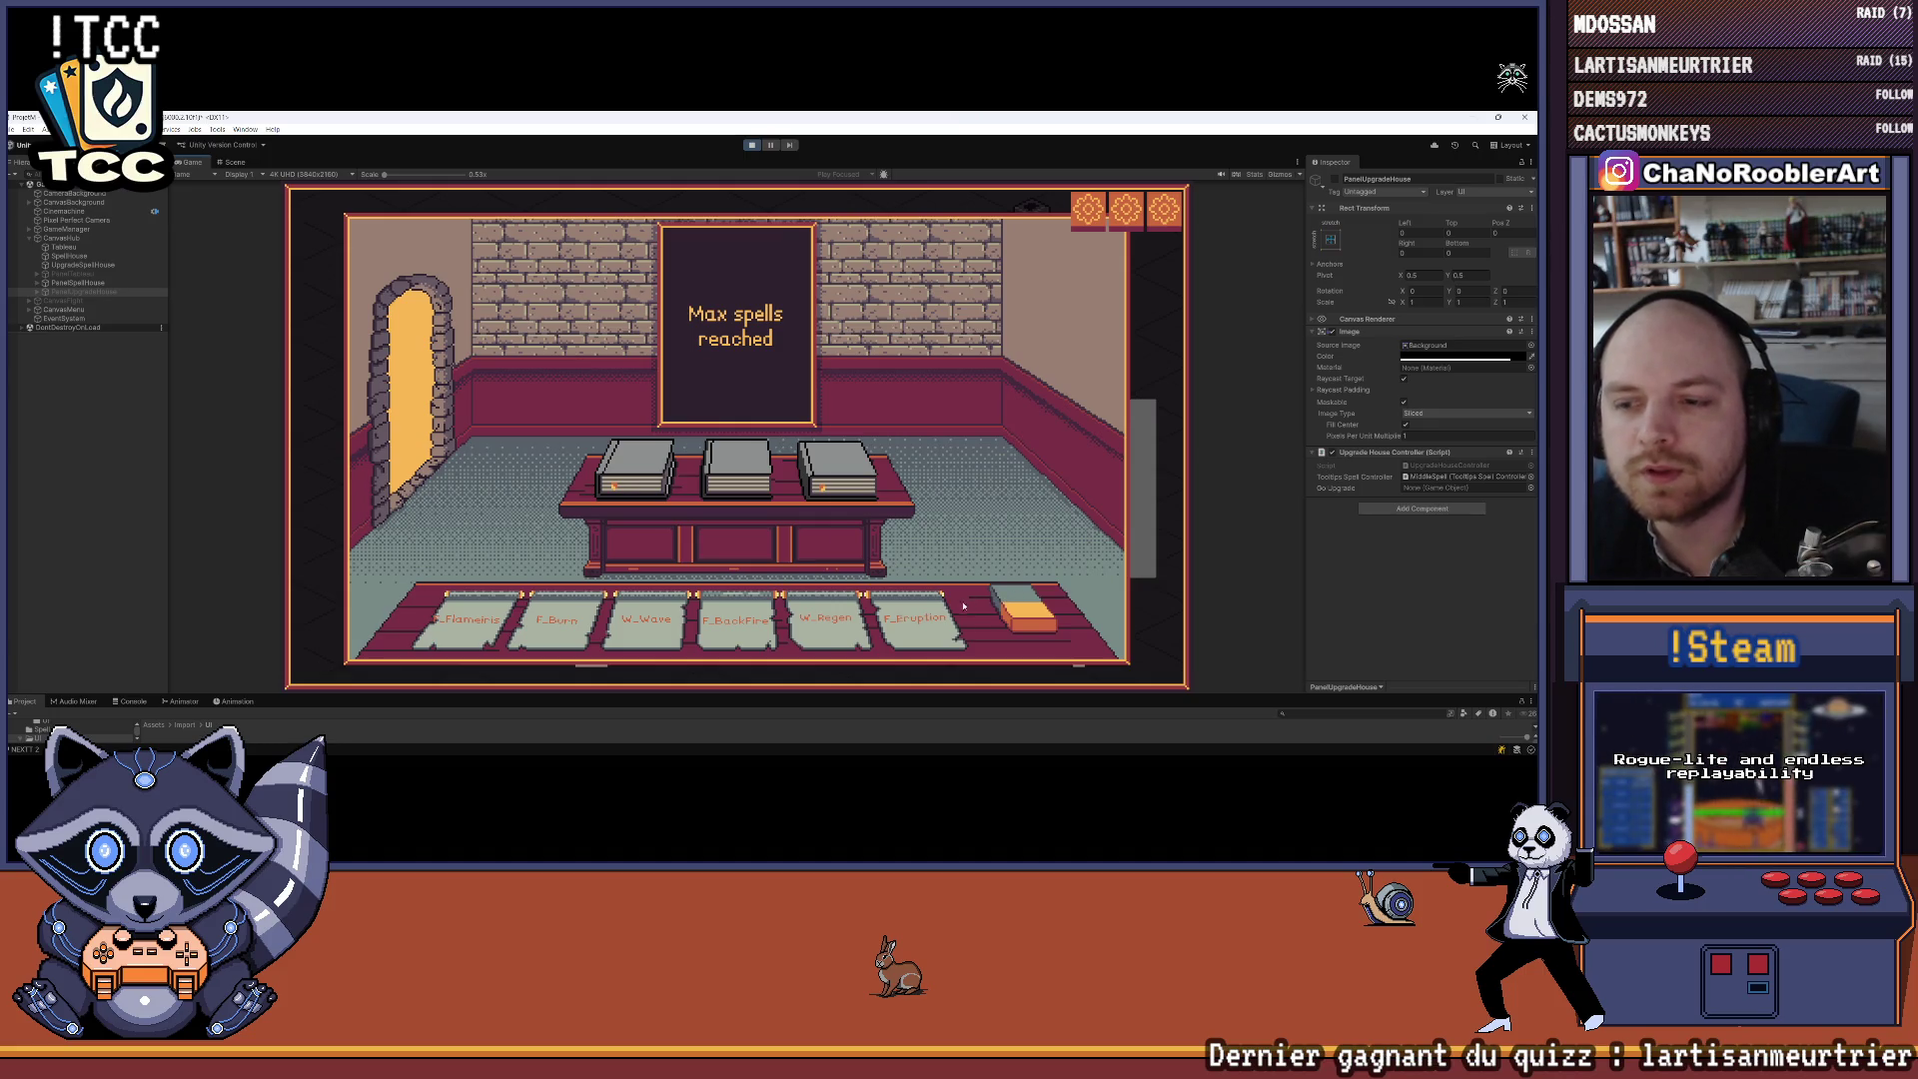
Leave the upgrade house, take the middle F_Eruption upgrade, and accept the next mission
mouse_move(486, 605)
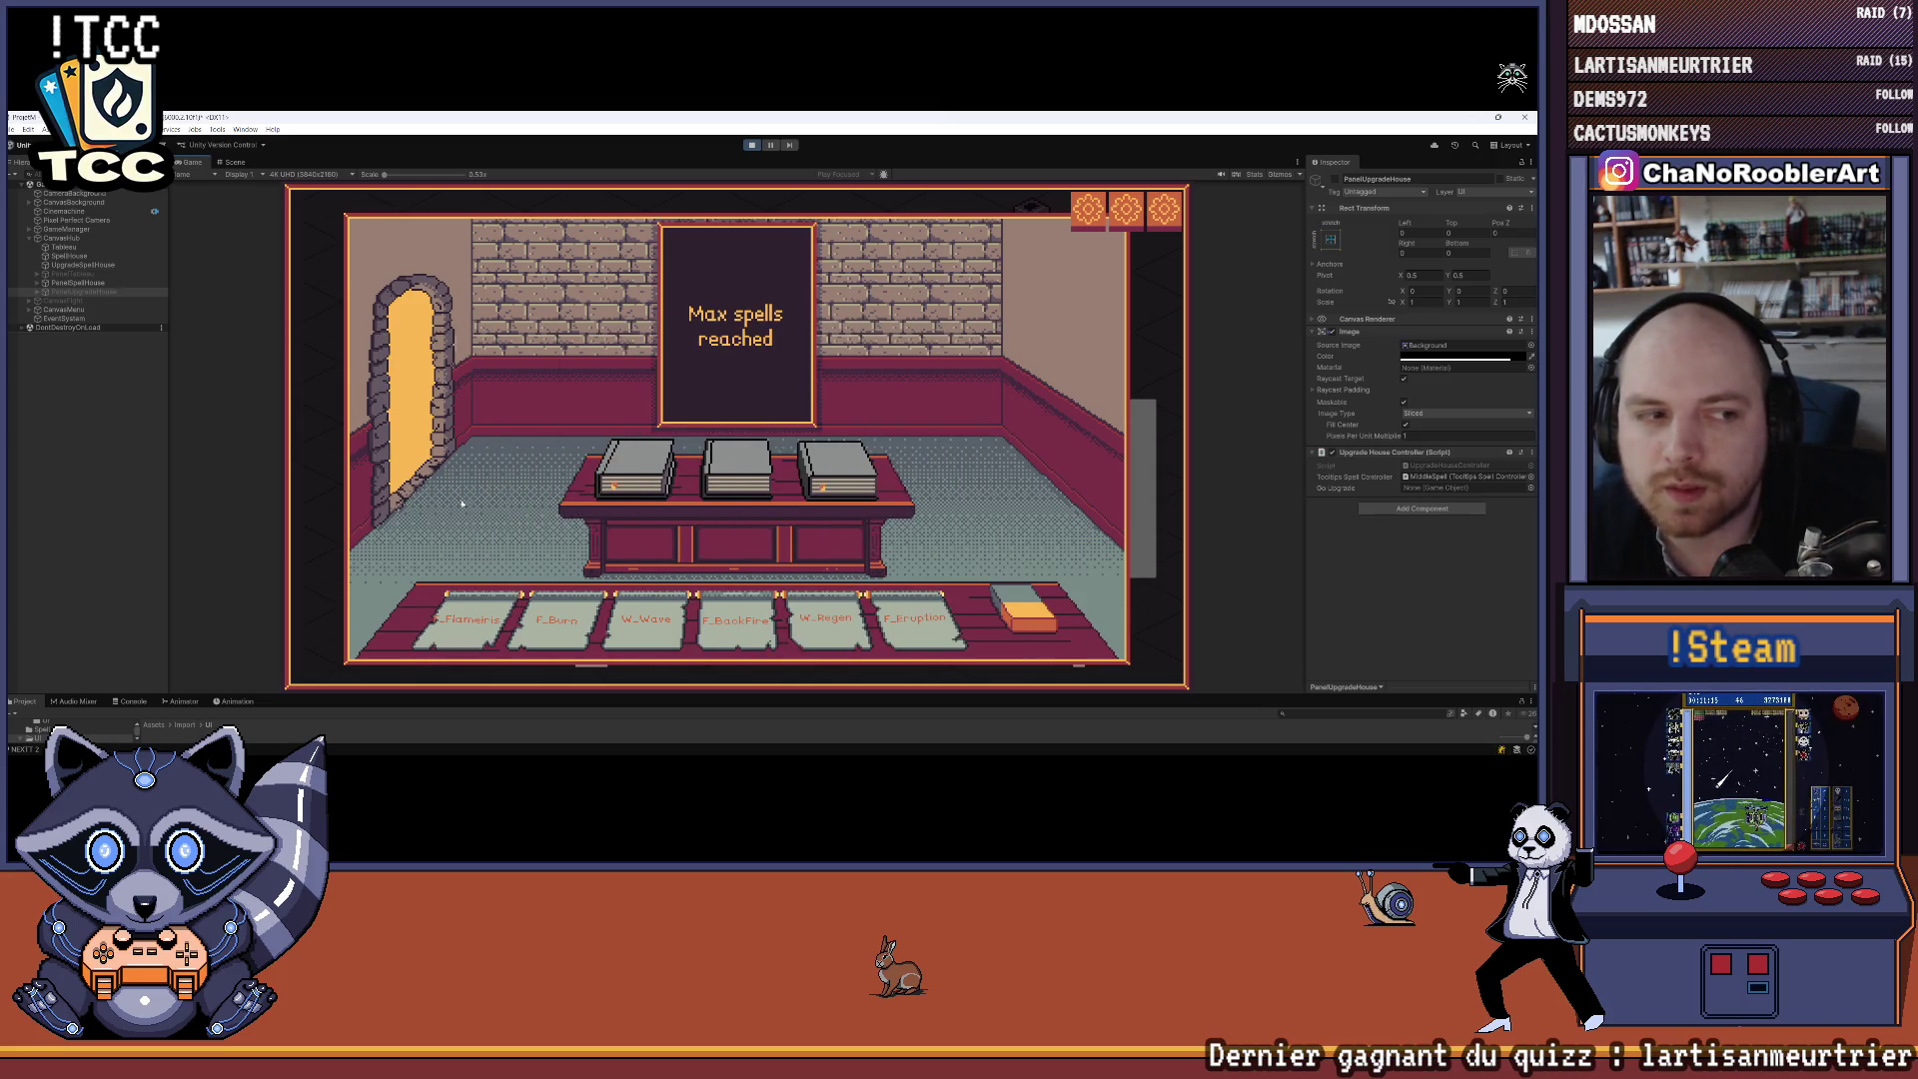
left_click(398, 364)
left_click(1148, 494)
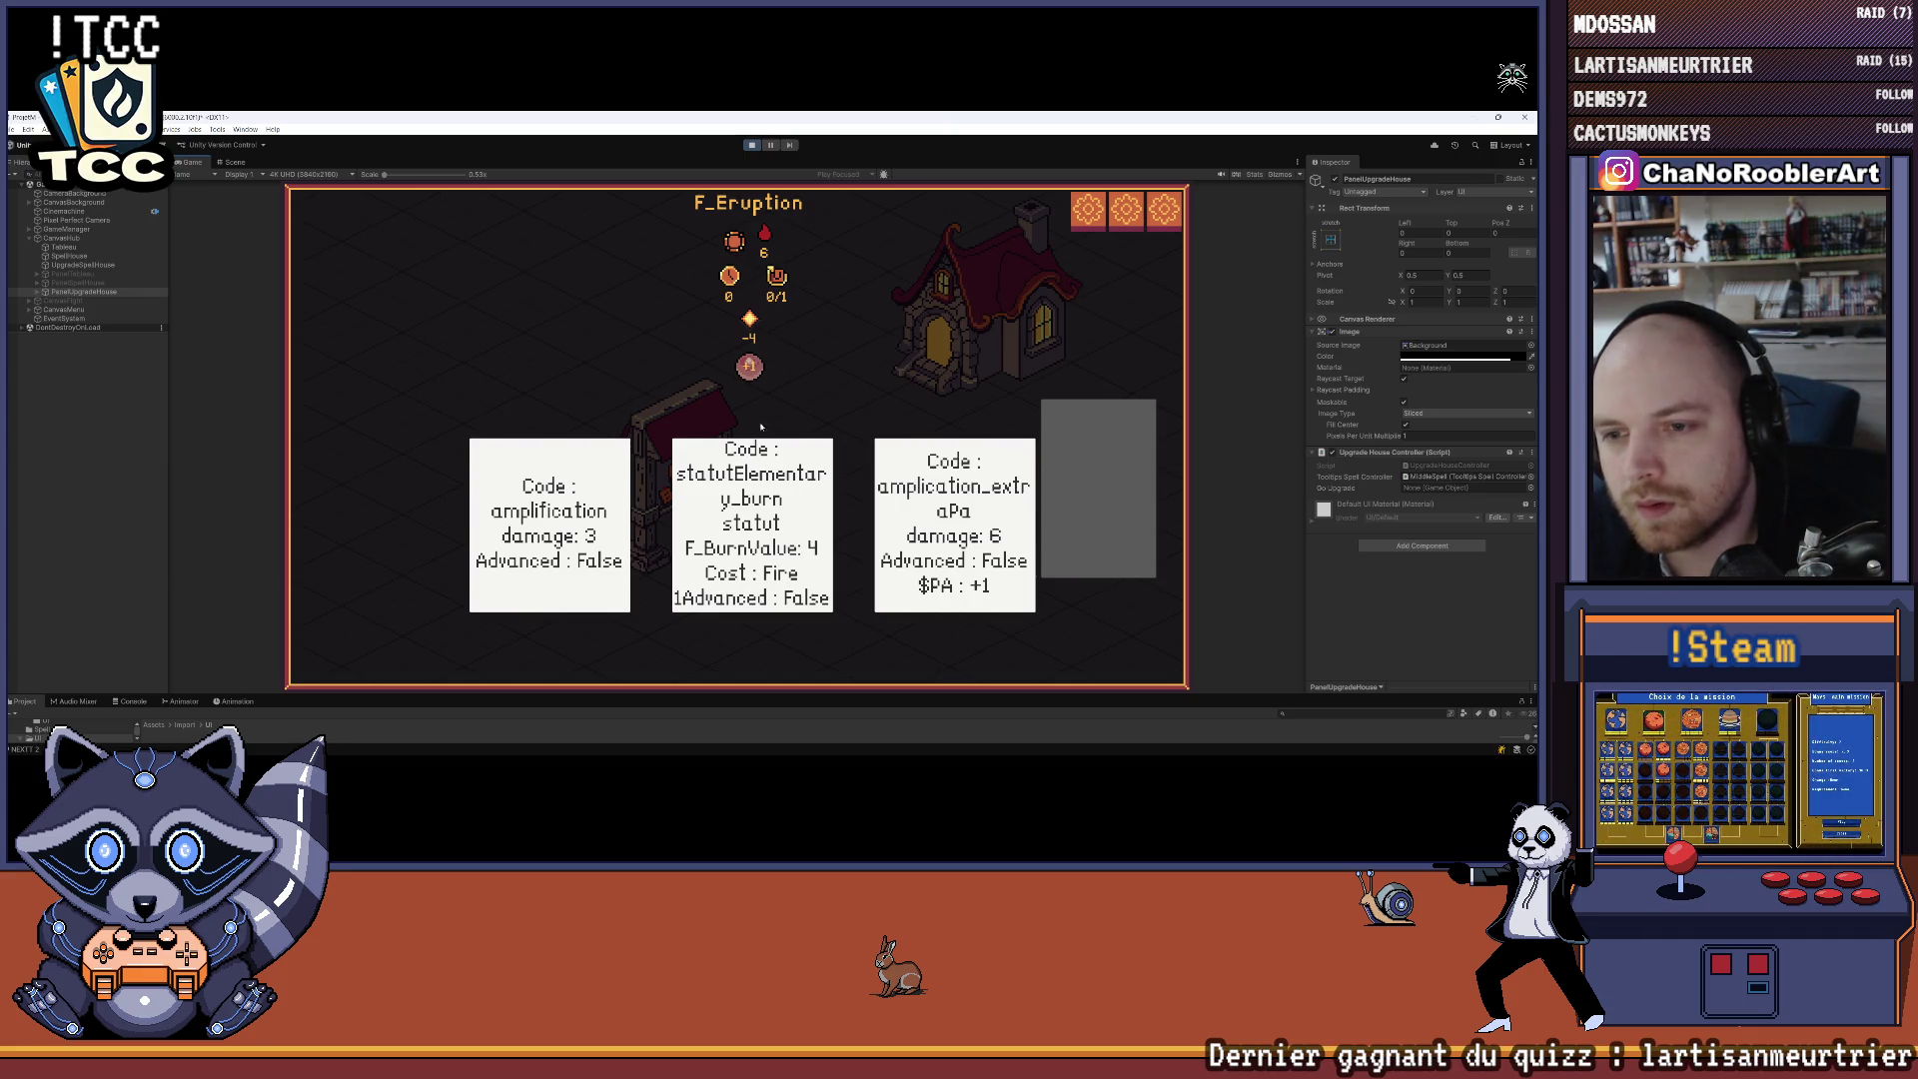
left_click(765, 509)
left_click(719, 464)
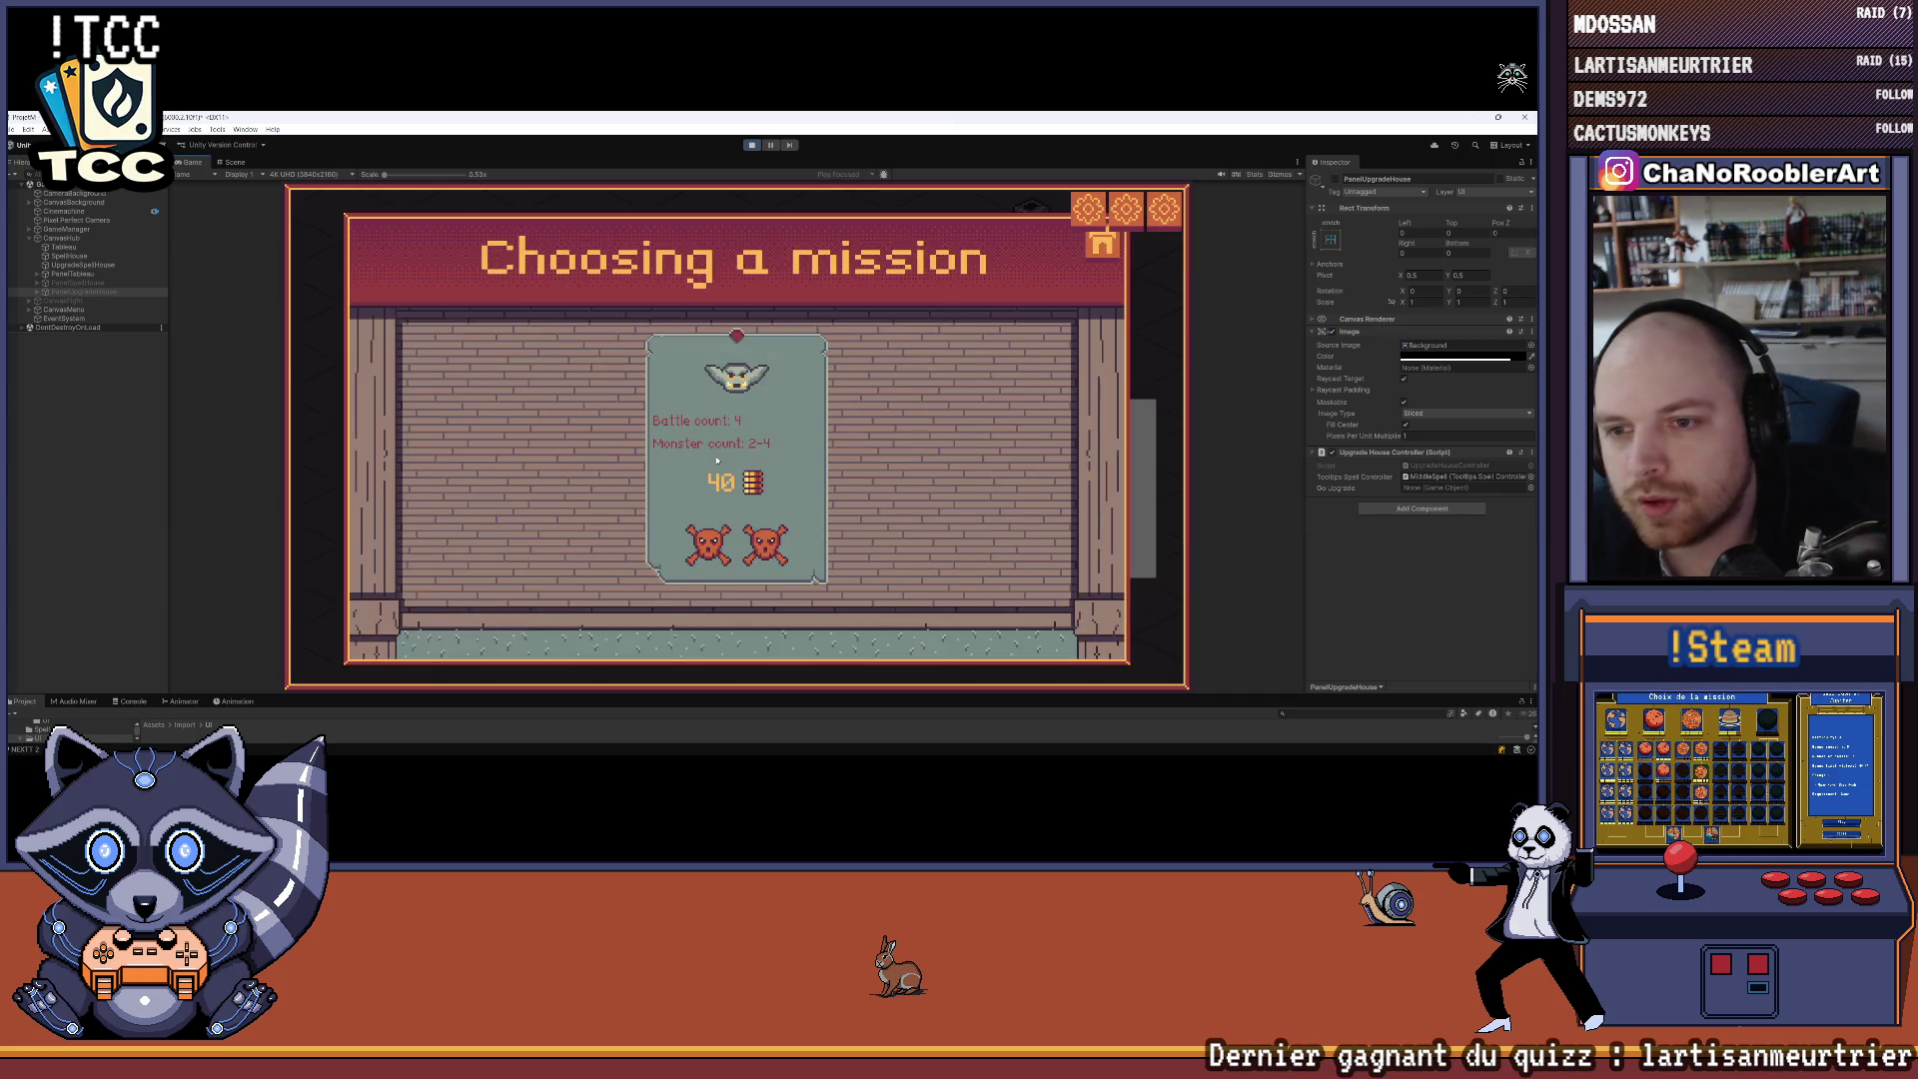
left_click(740, 431)
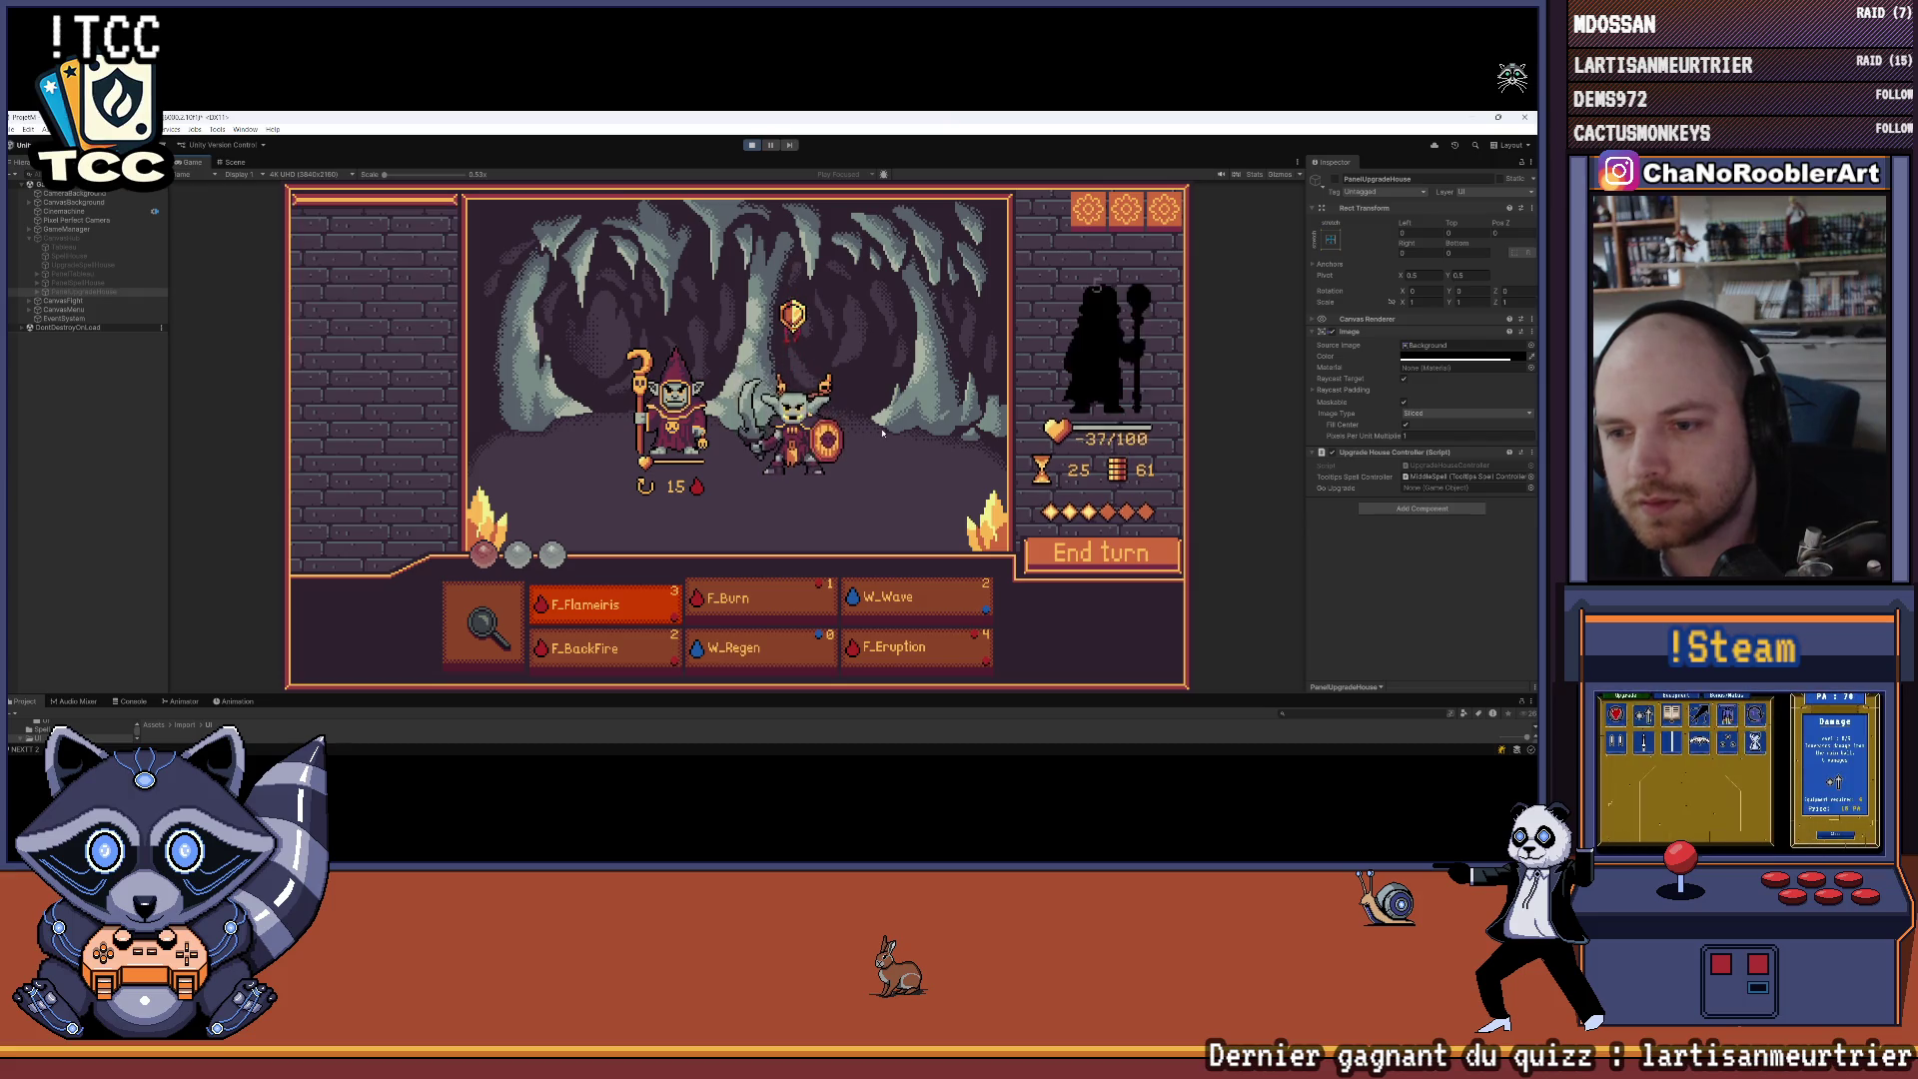
Cast F_Flameiris and F_Burn on the goblin tank, end two turns, then ready F_Flameiris
left_click(482, 624)
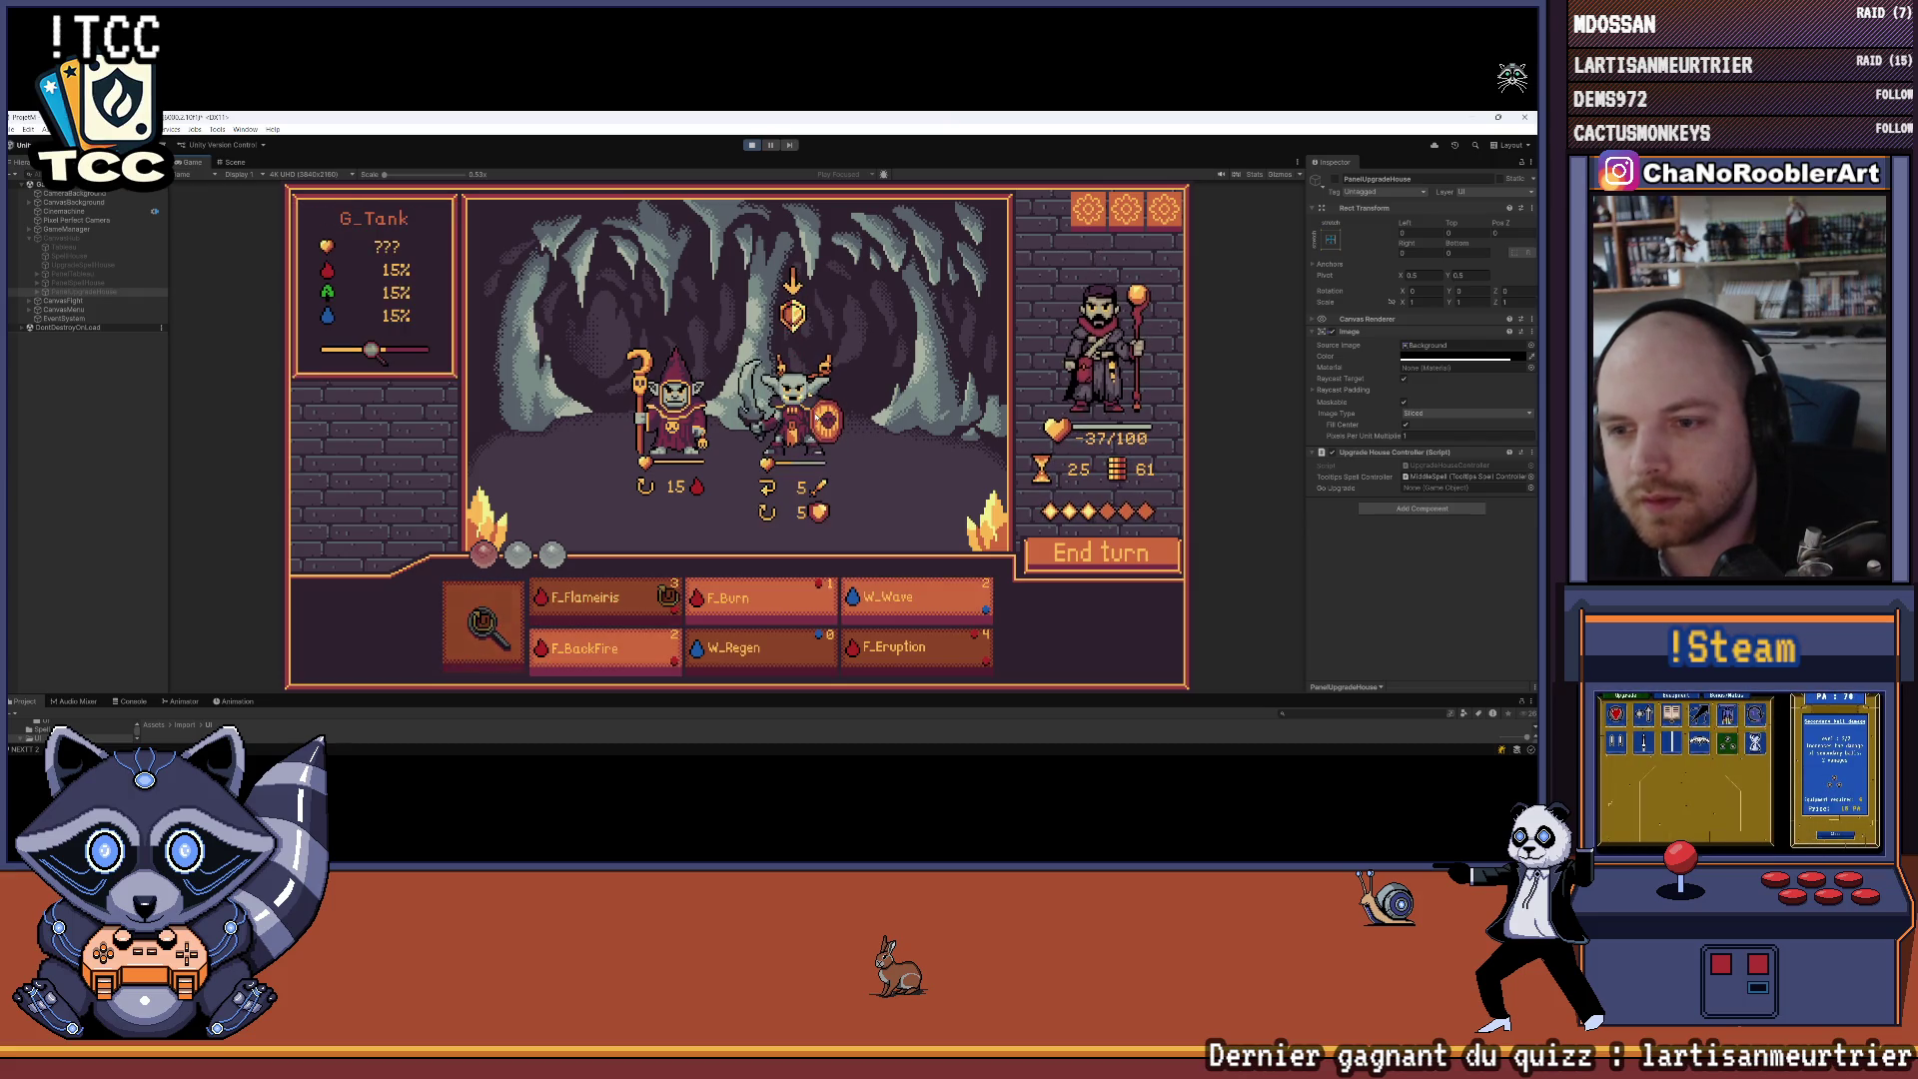
mouse_move(936, 662)
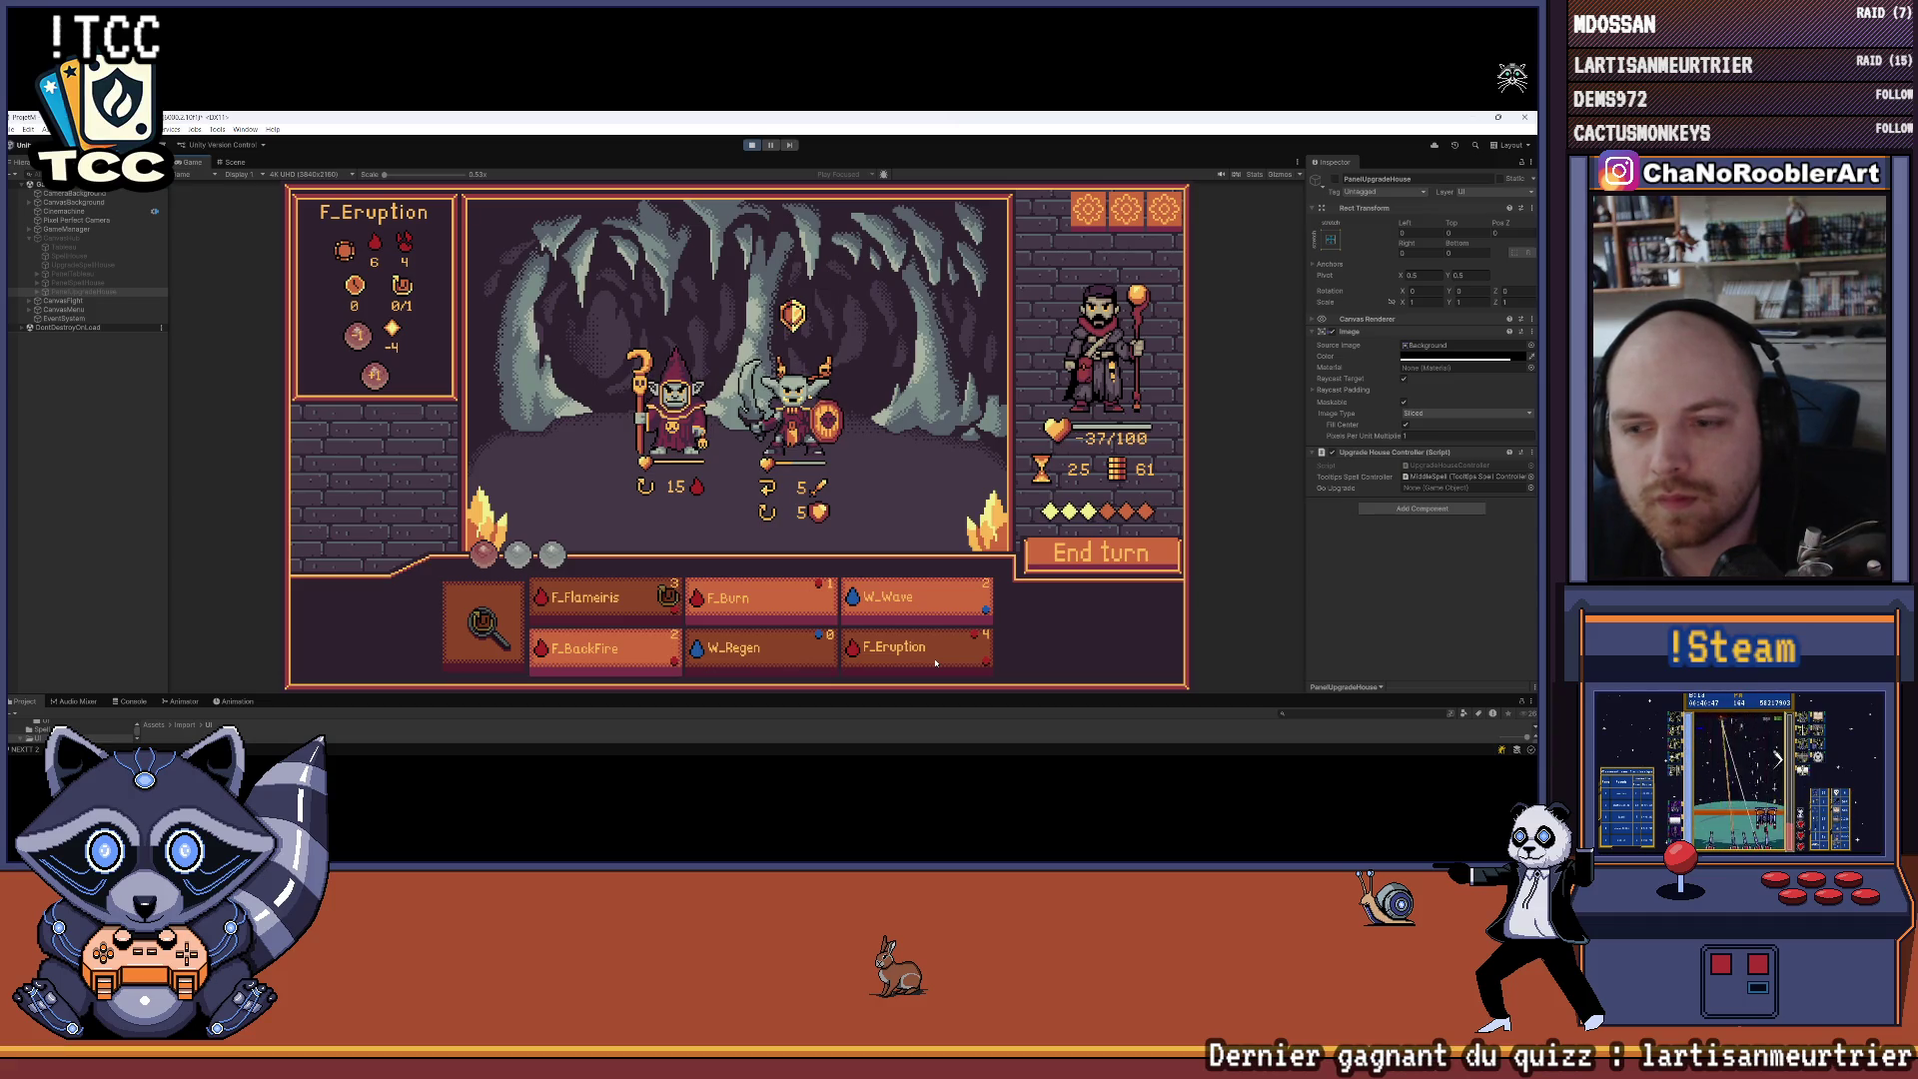
left_click(732, 603)
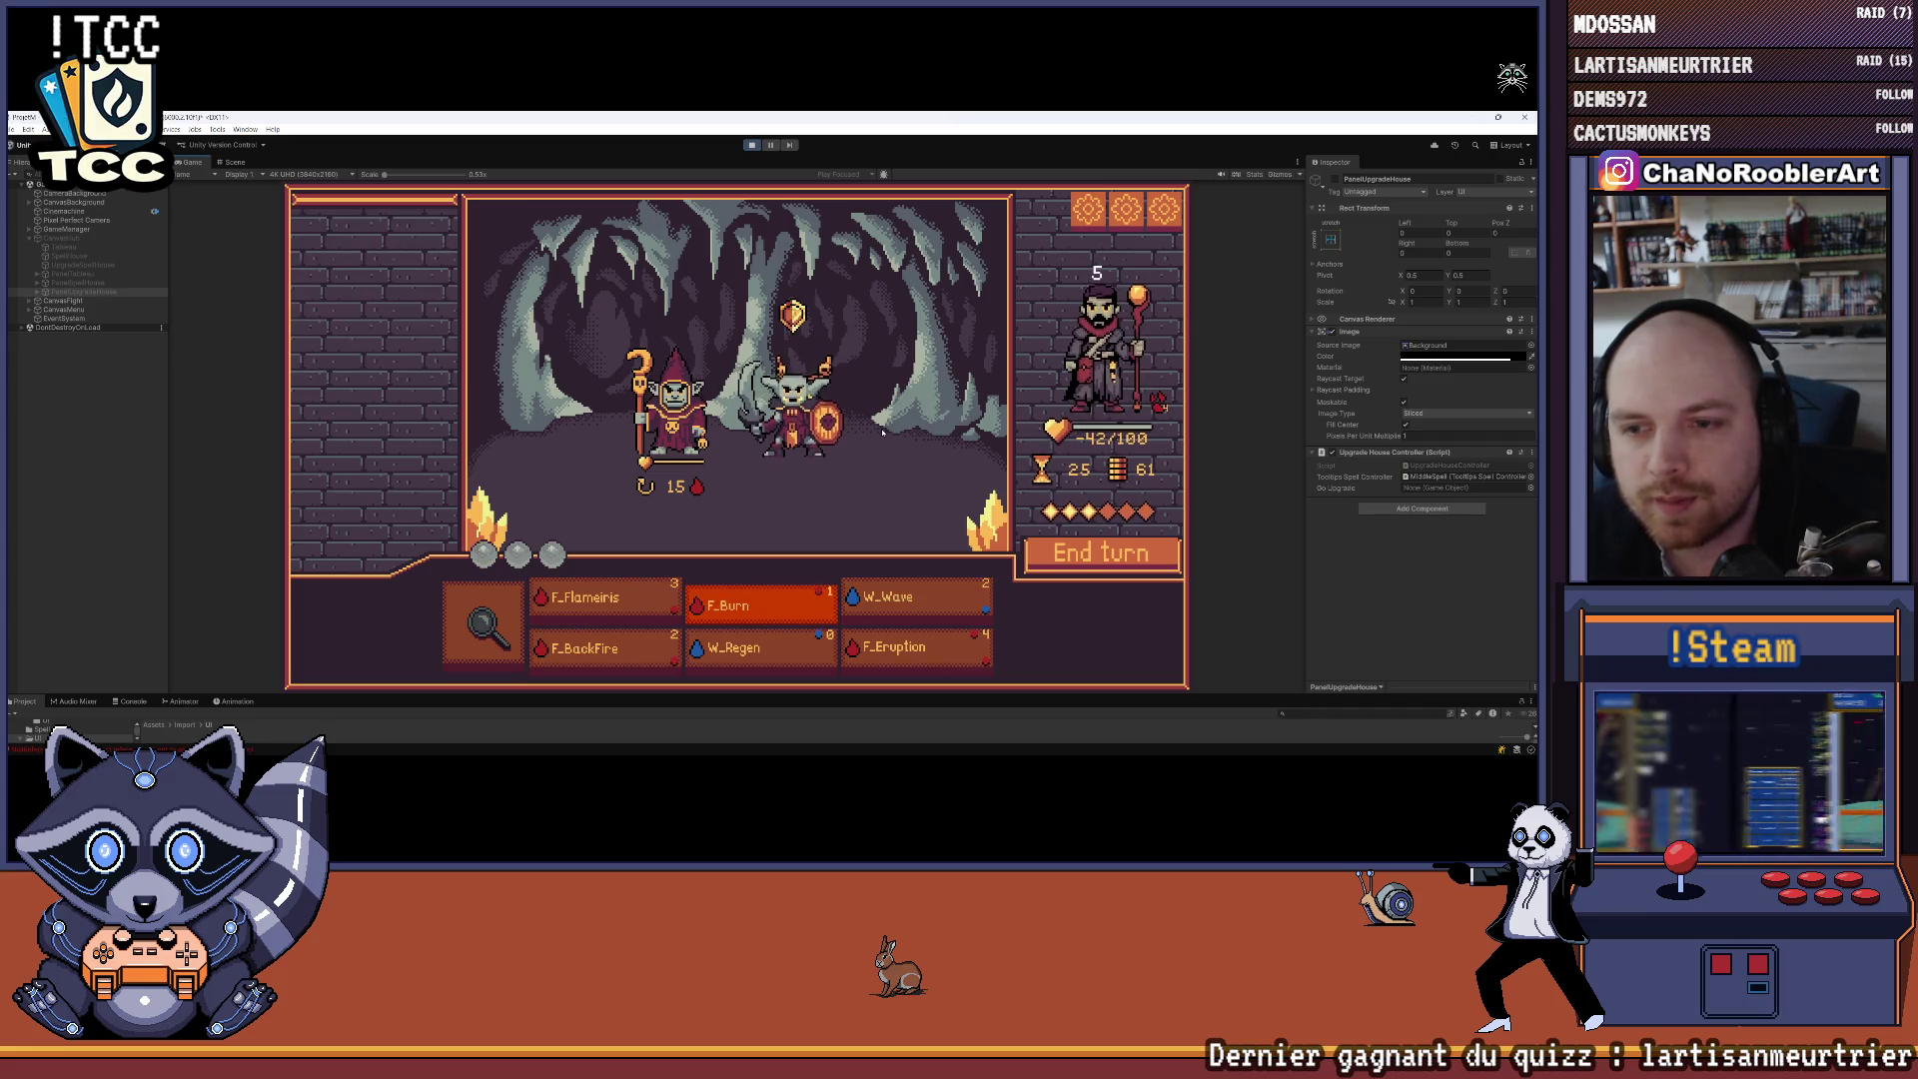
key("space")
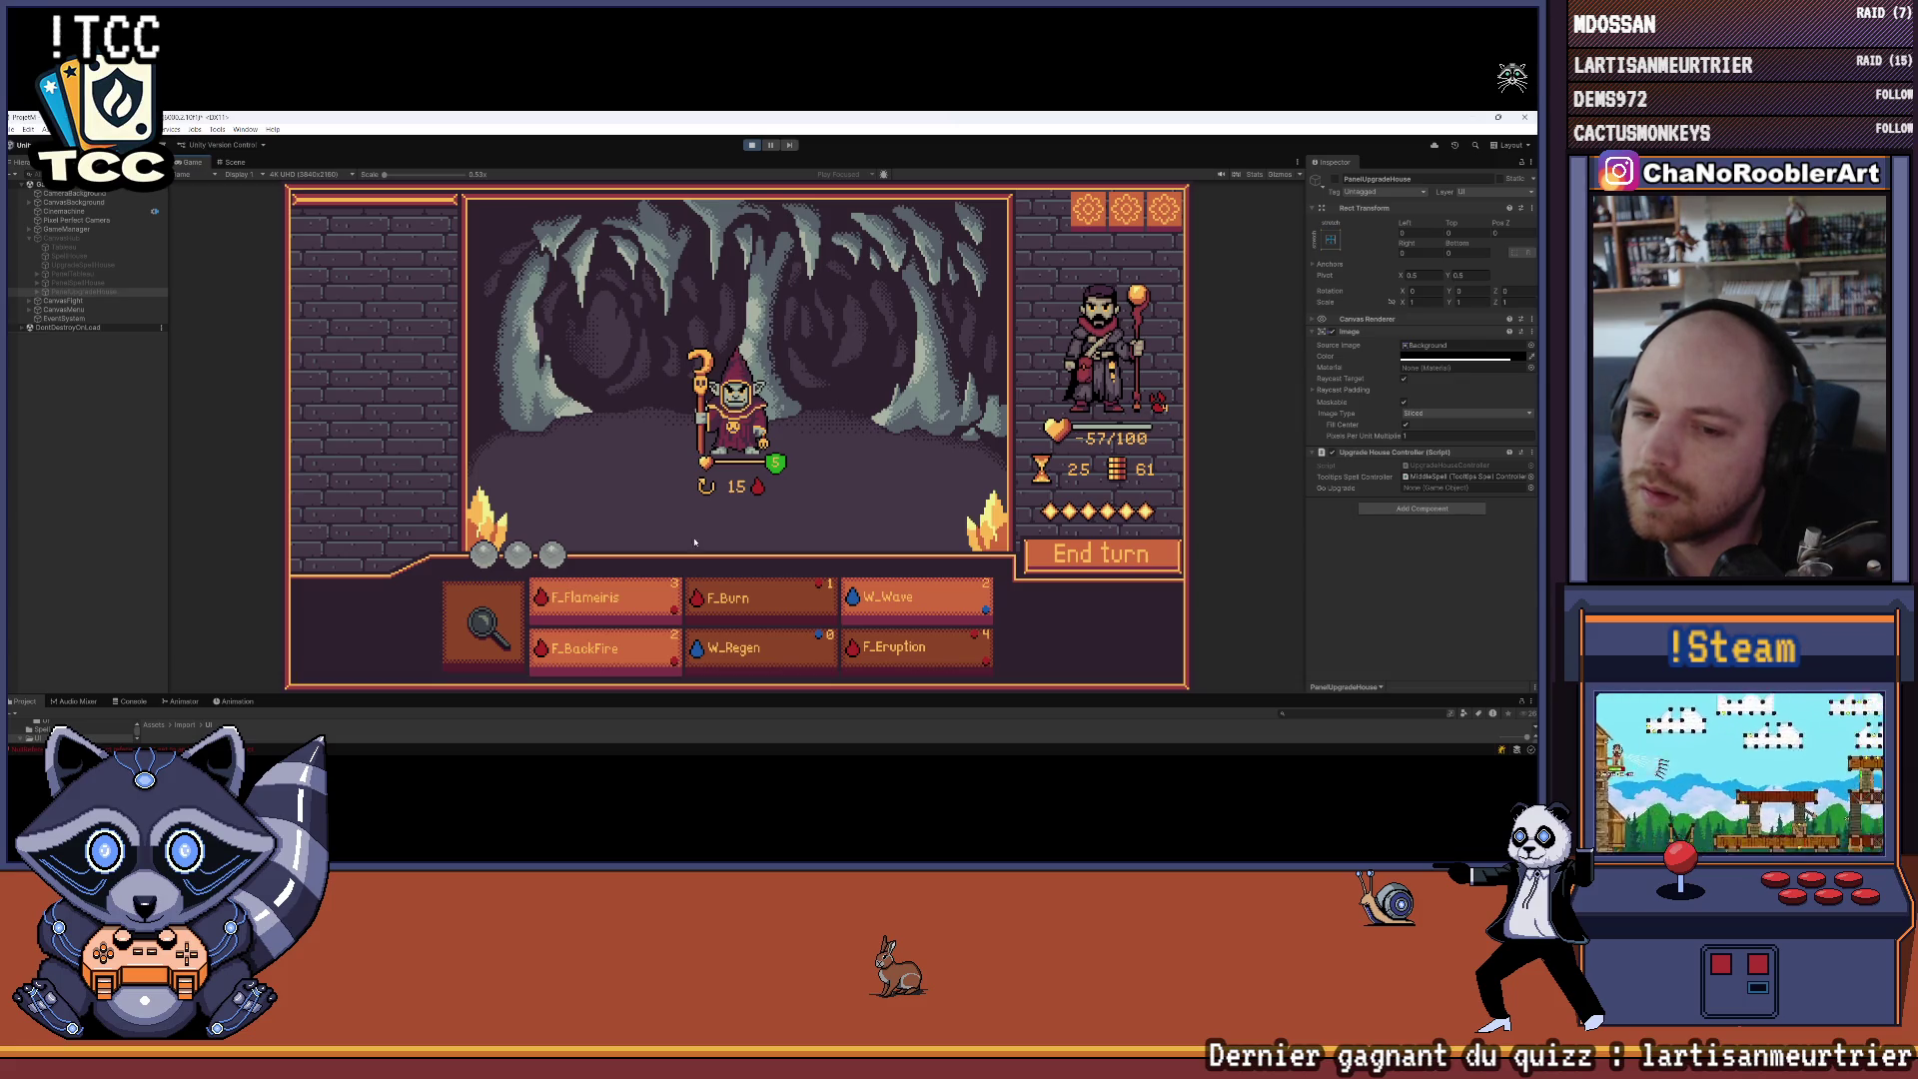
left_click(1068, 562)
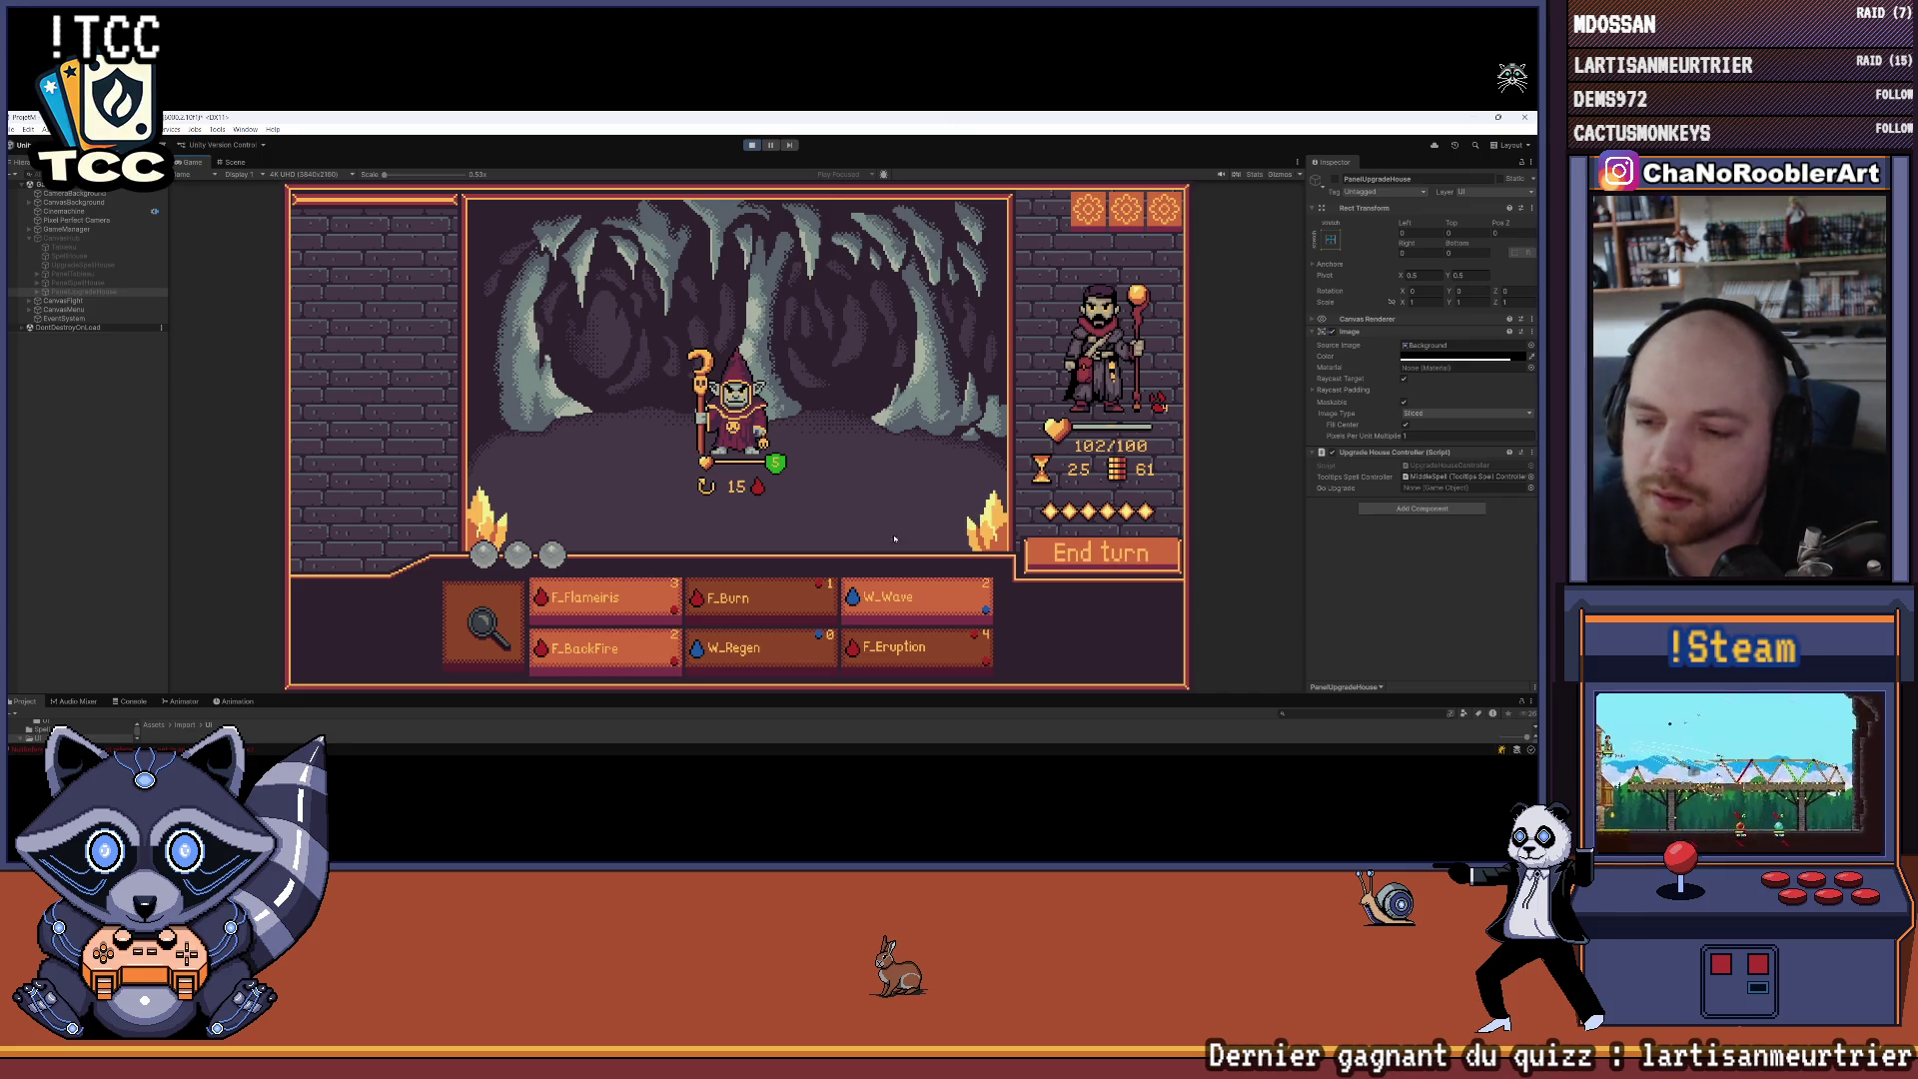
left_click(603, 599)
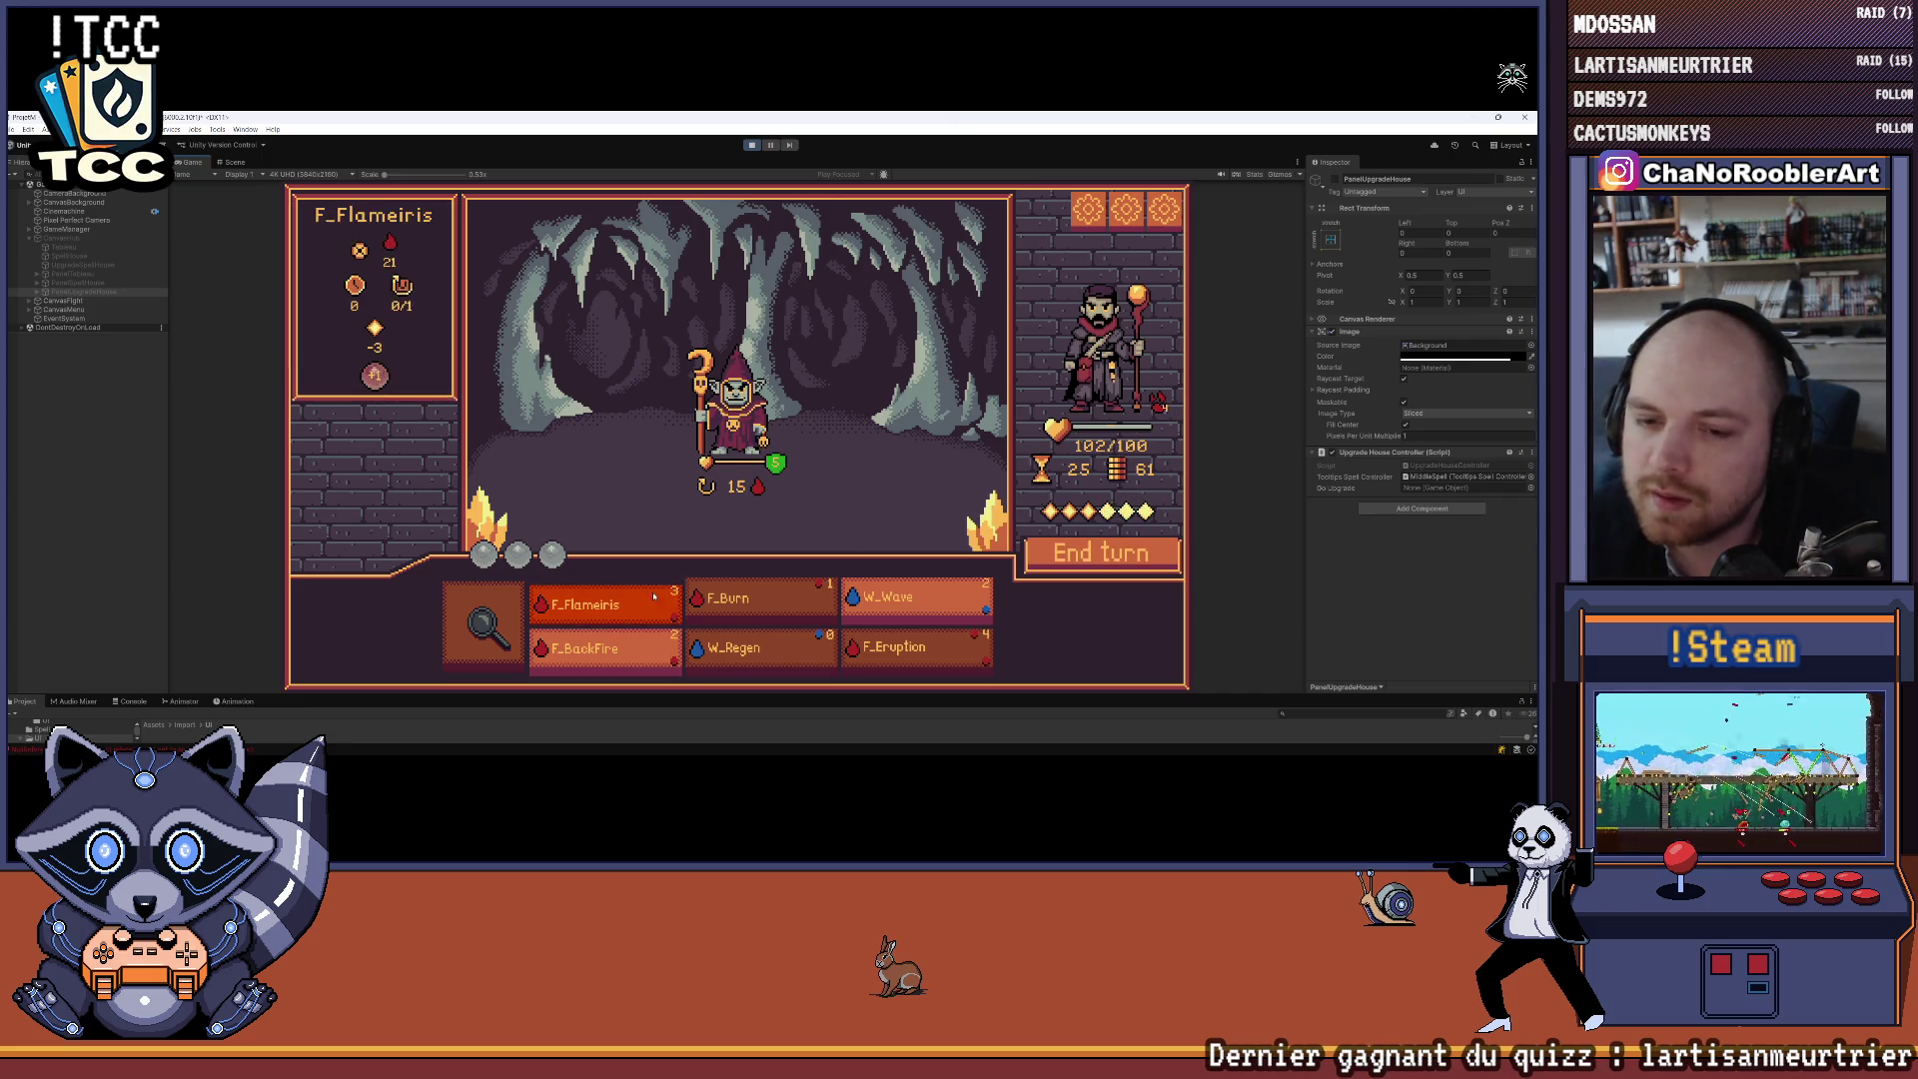
left_click(807, 404)
left_click(860, 401)
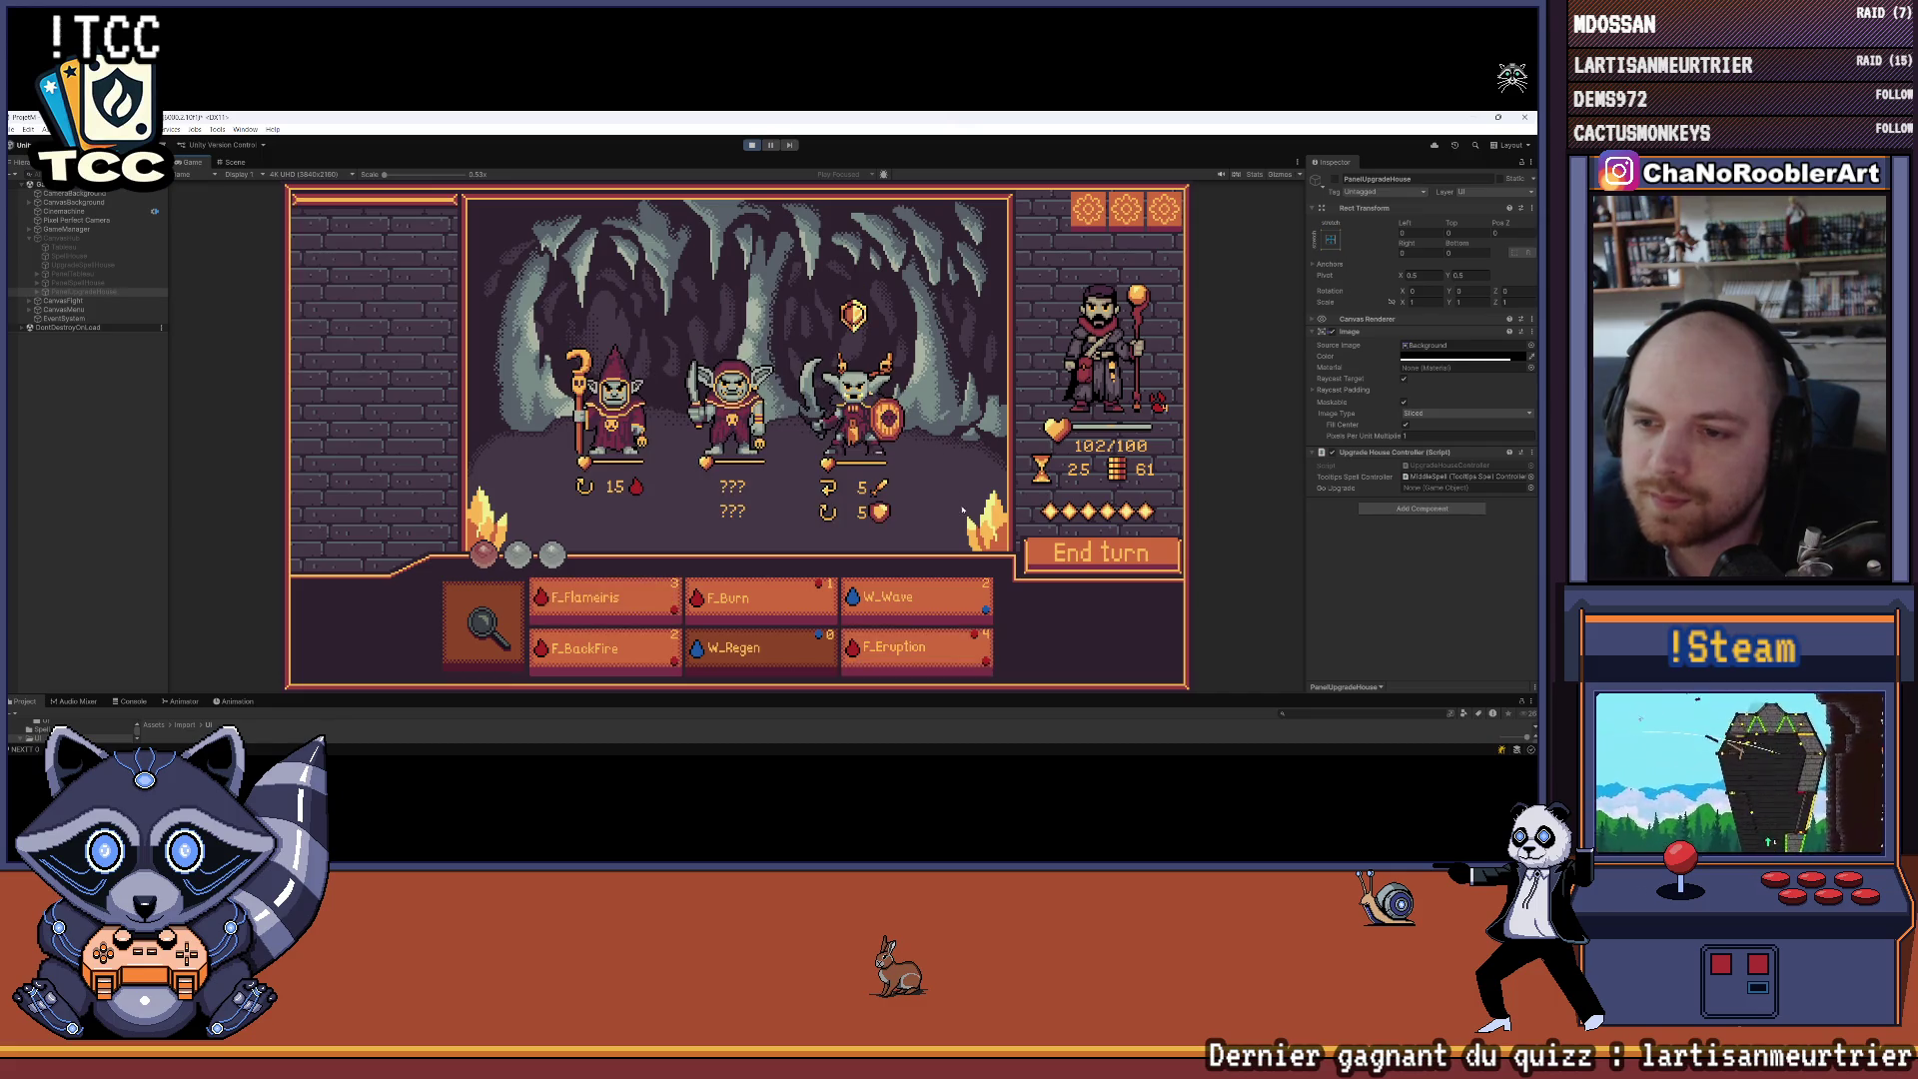
left_click(929, 655)
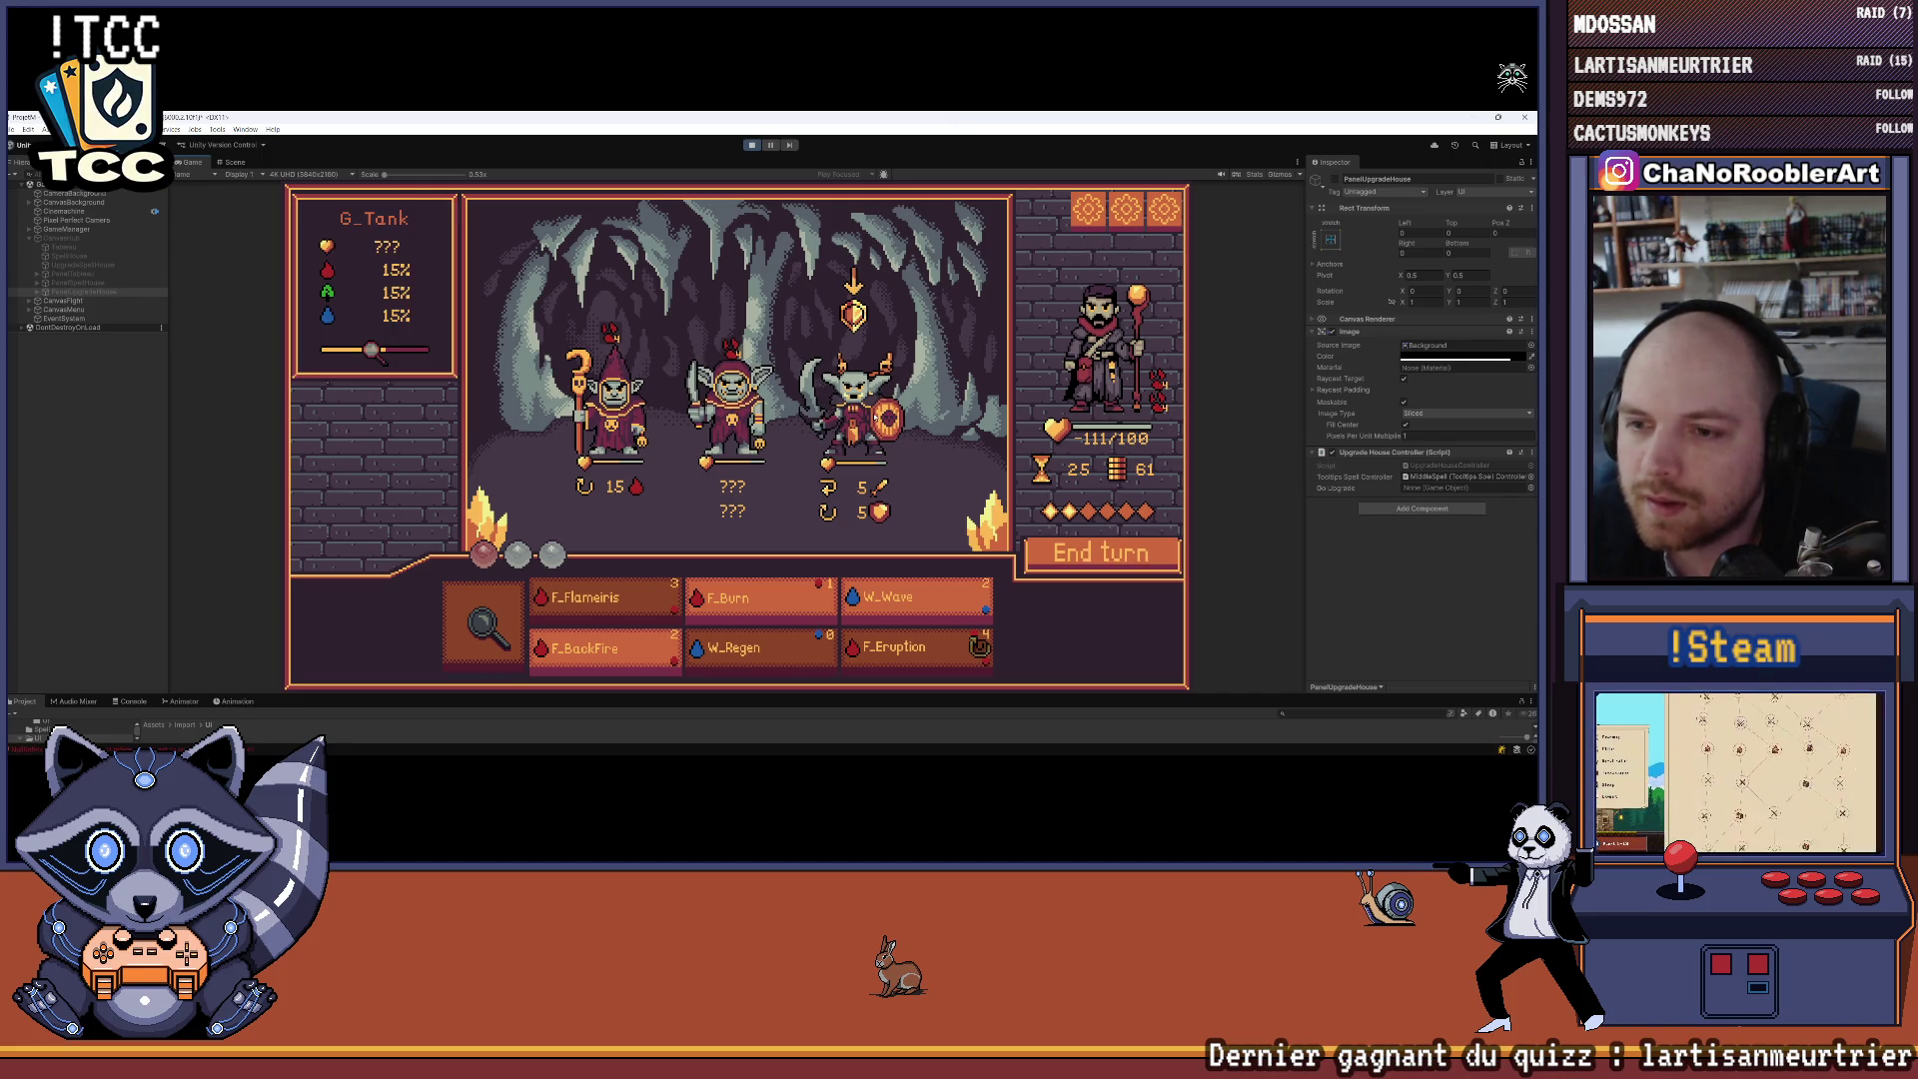
left_click(1093, 555)
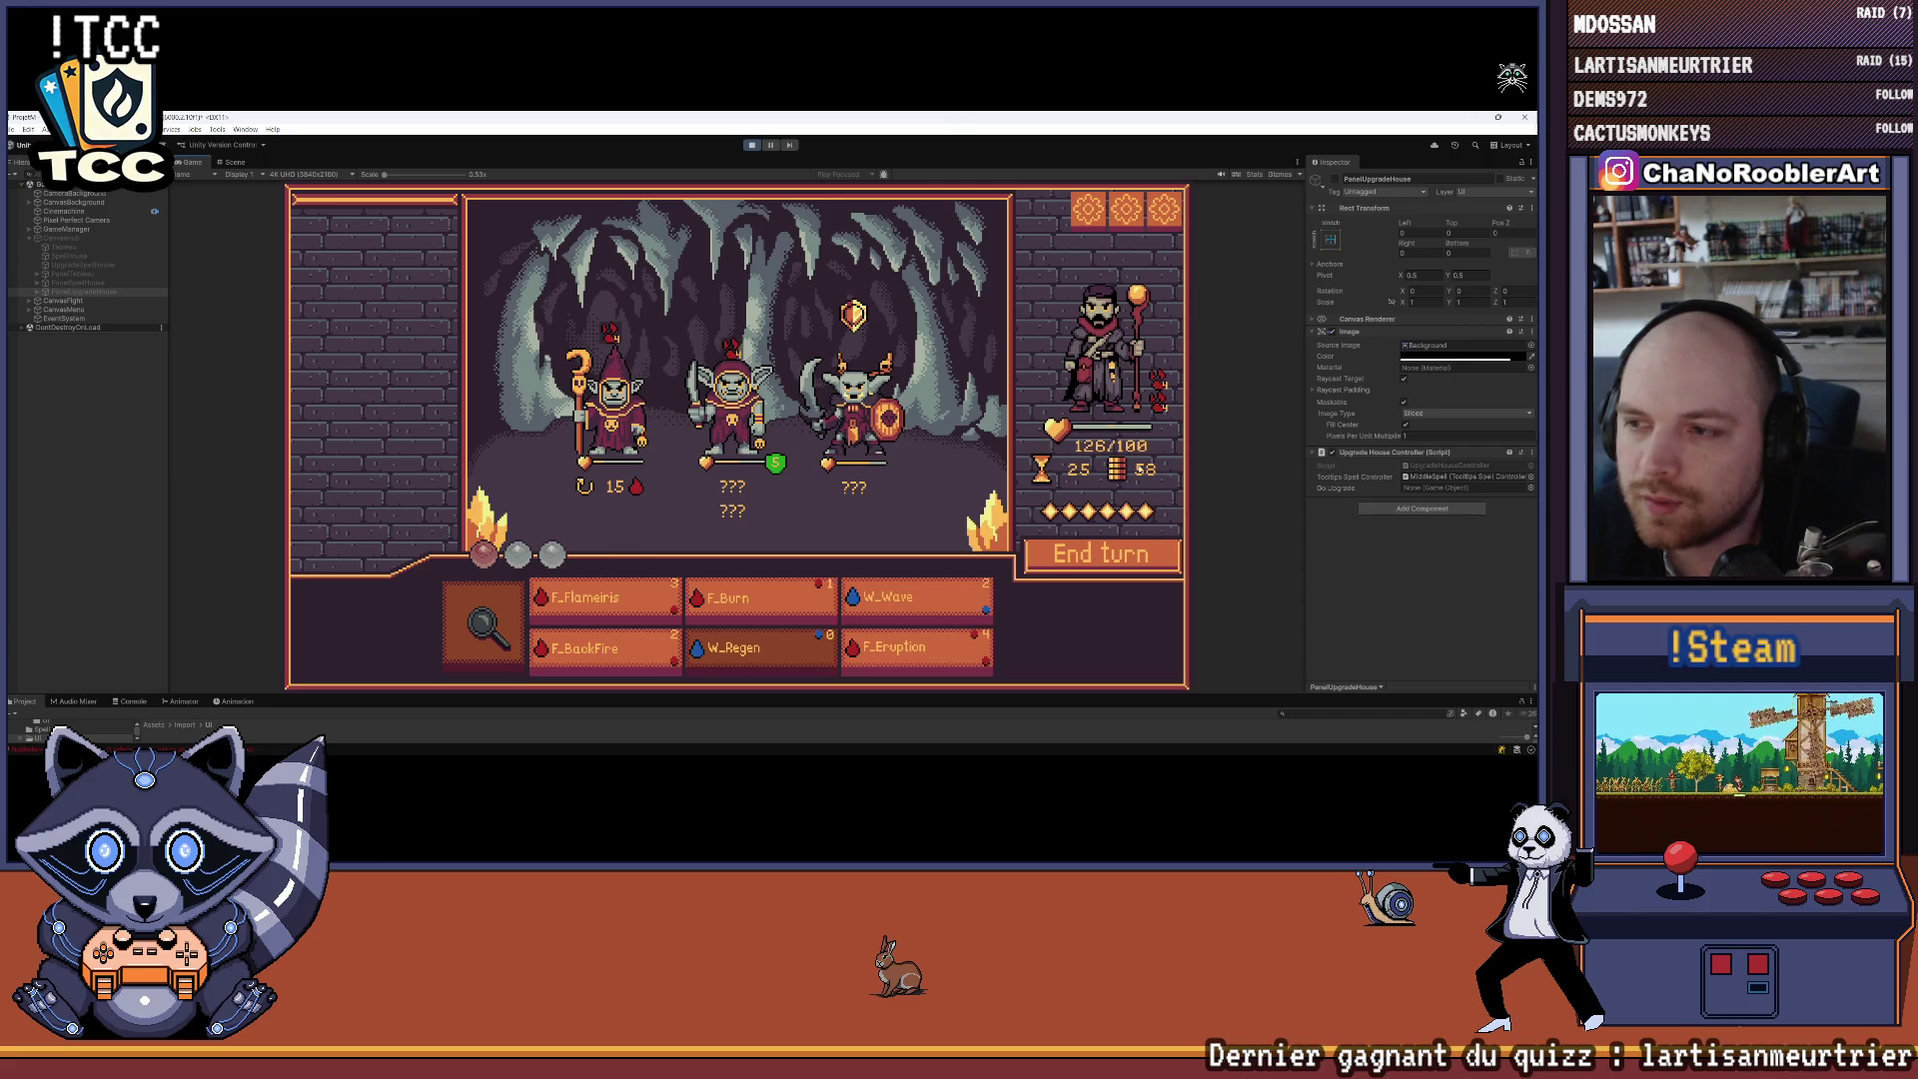
mouse_move(864, 410)
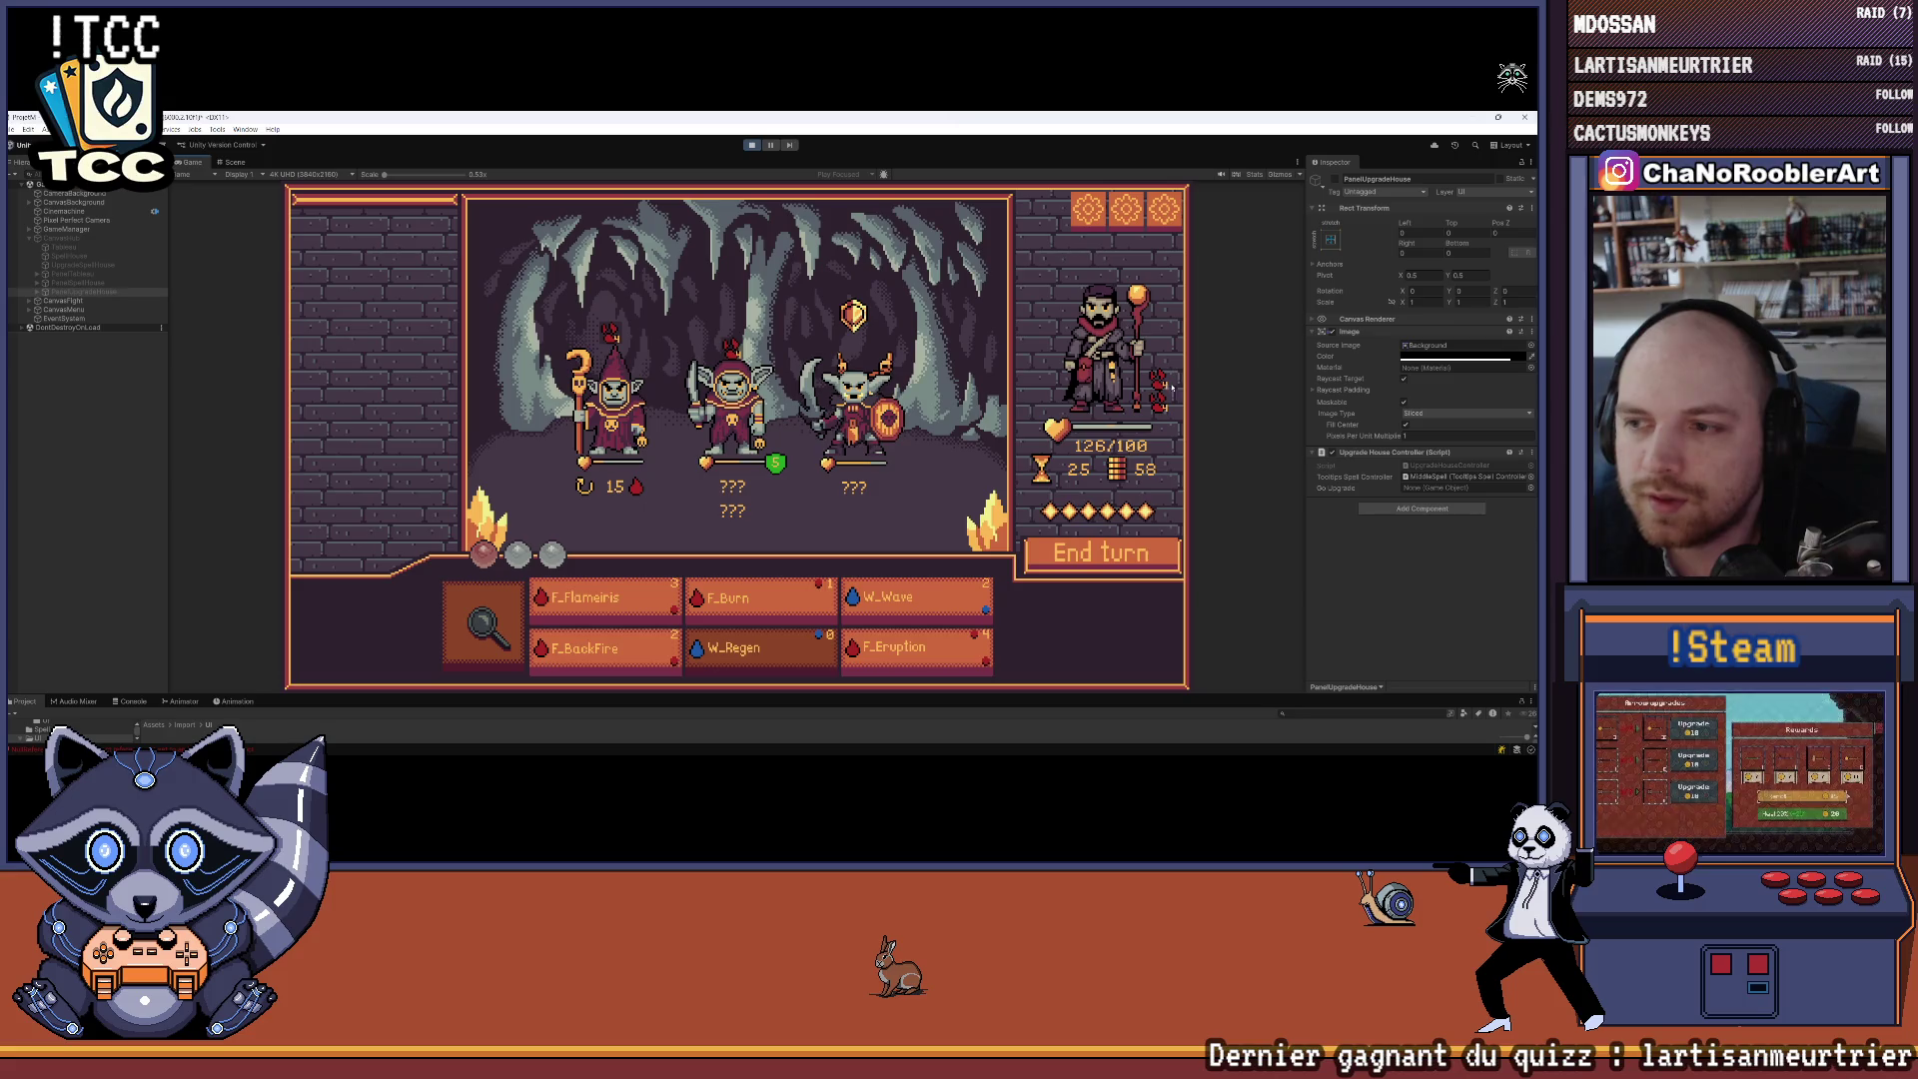
Expand CanvasFight, analyze the goblin's G_Tank stats, and select TextsDamages
left_click(30, 301)
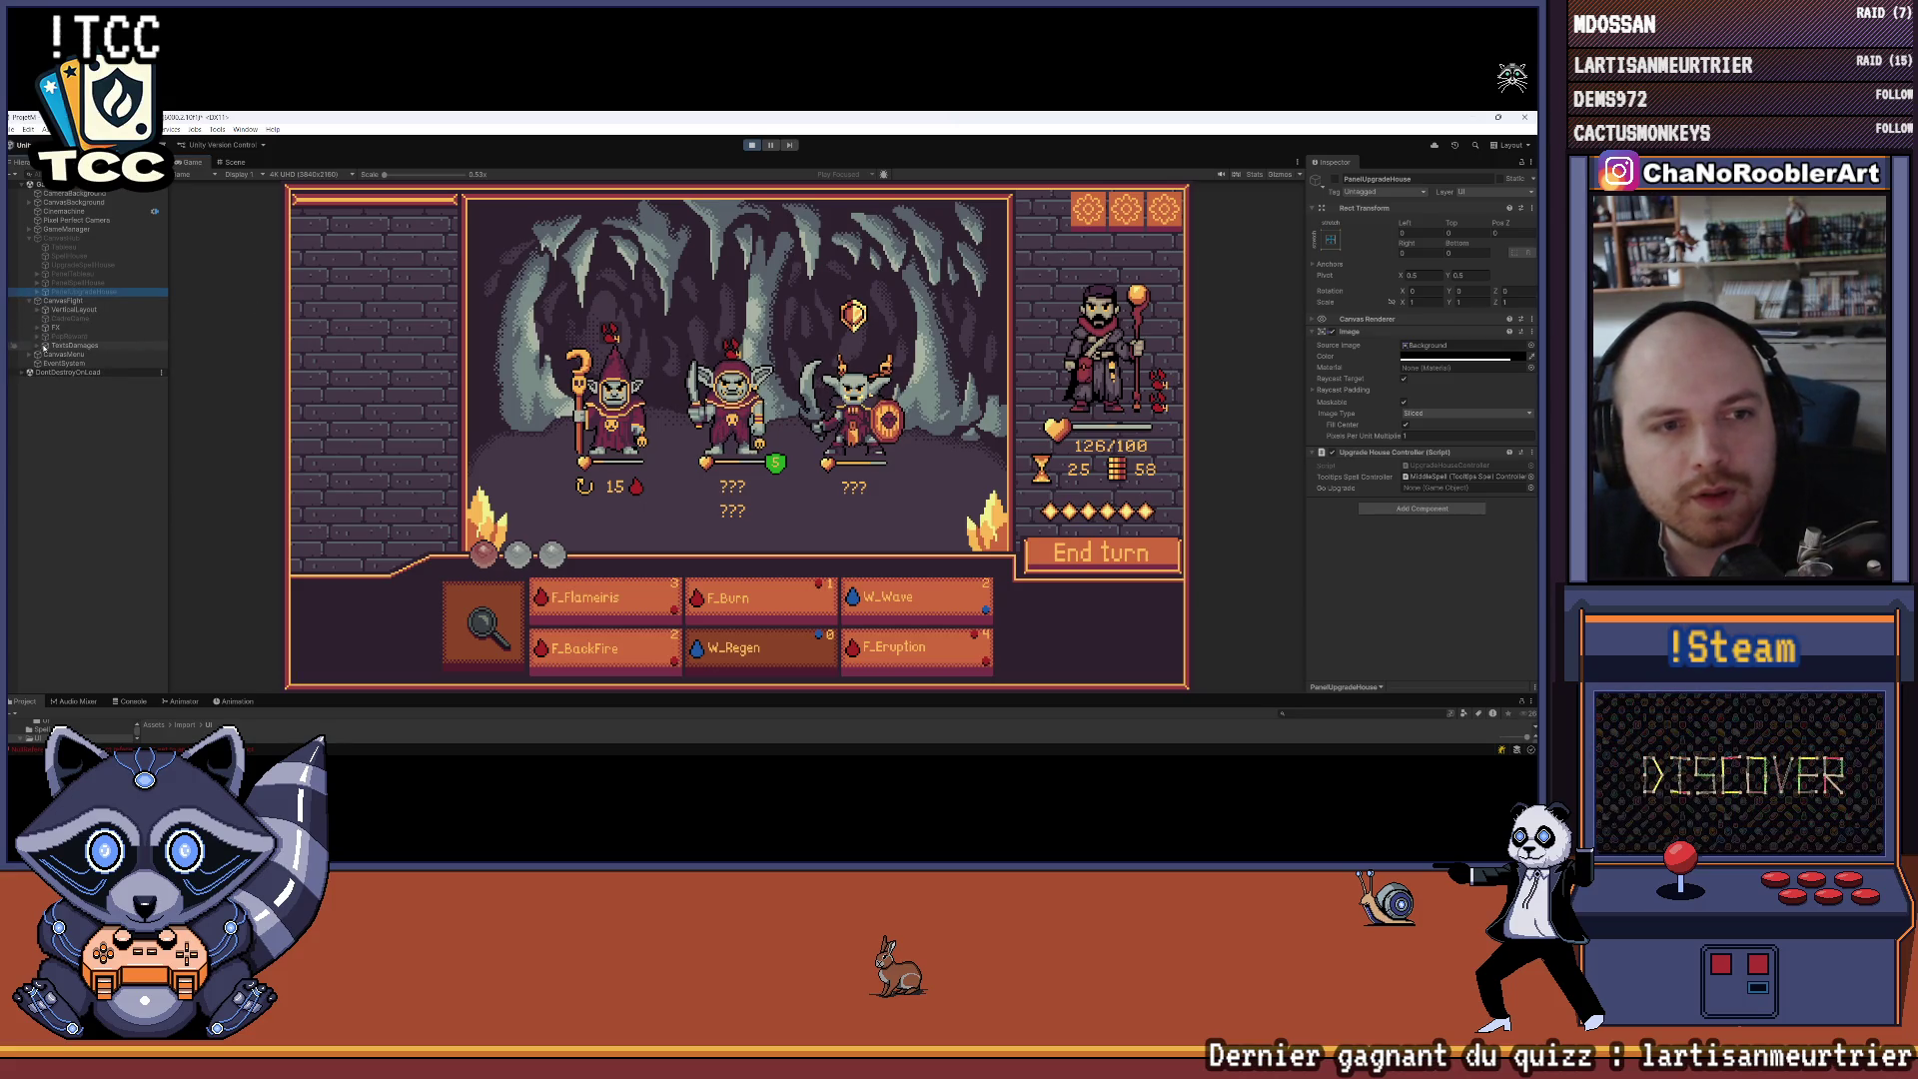
left_click(30, 230)
left_click(30, 230)
left_click(484, 621)
left_click(883, 387)
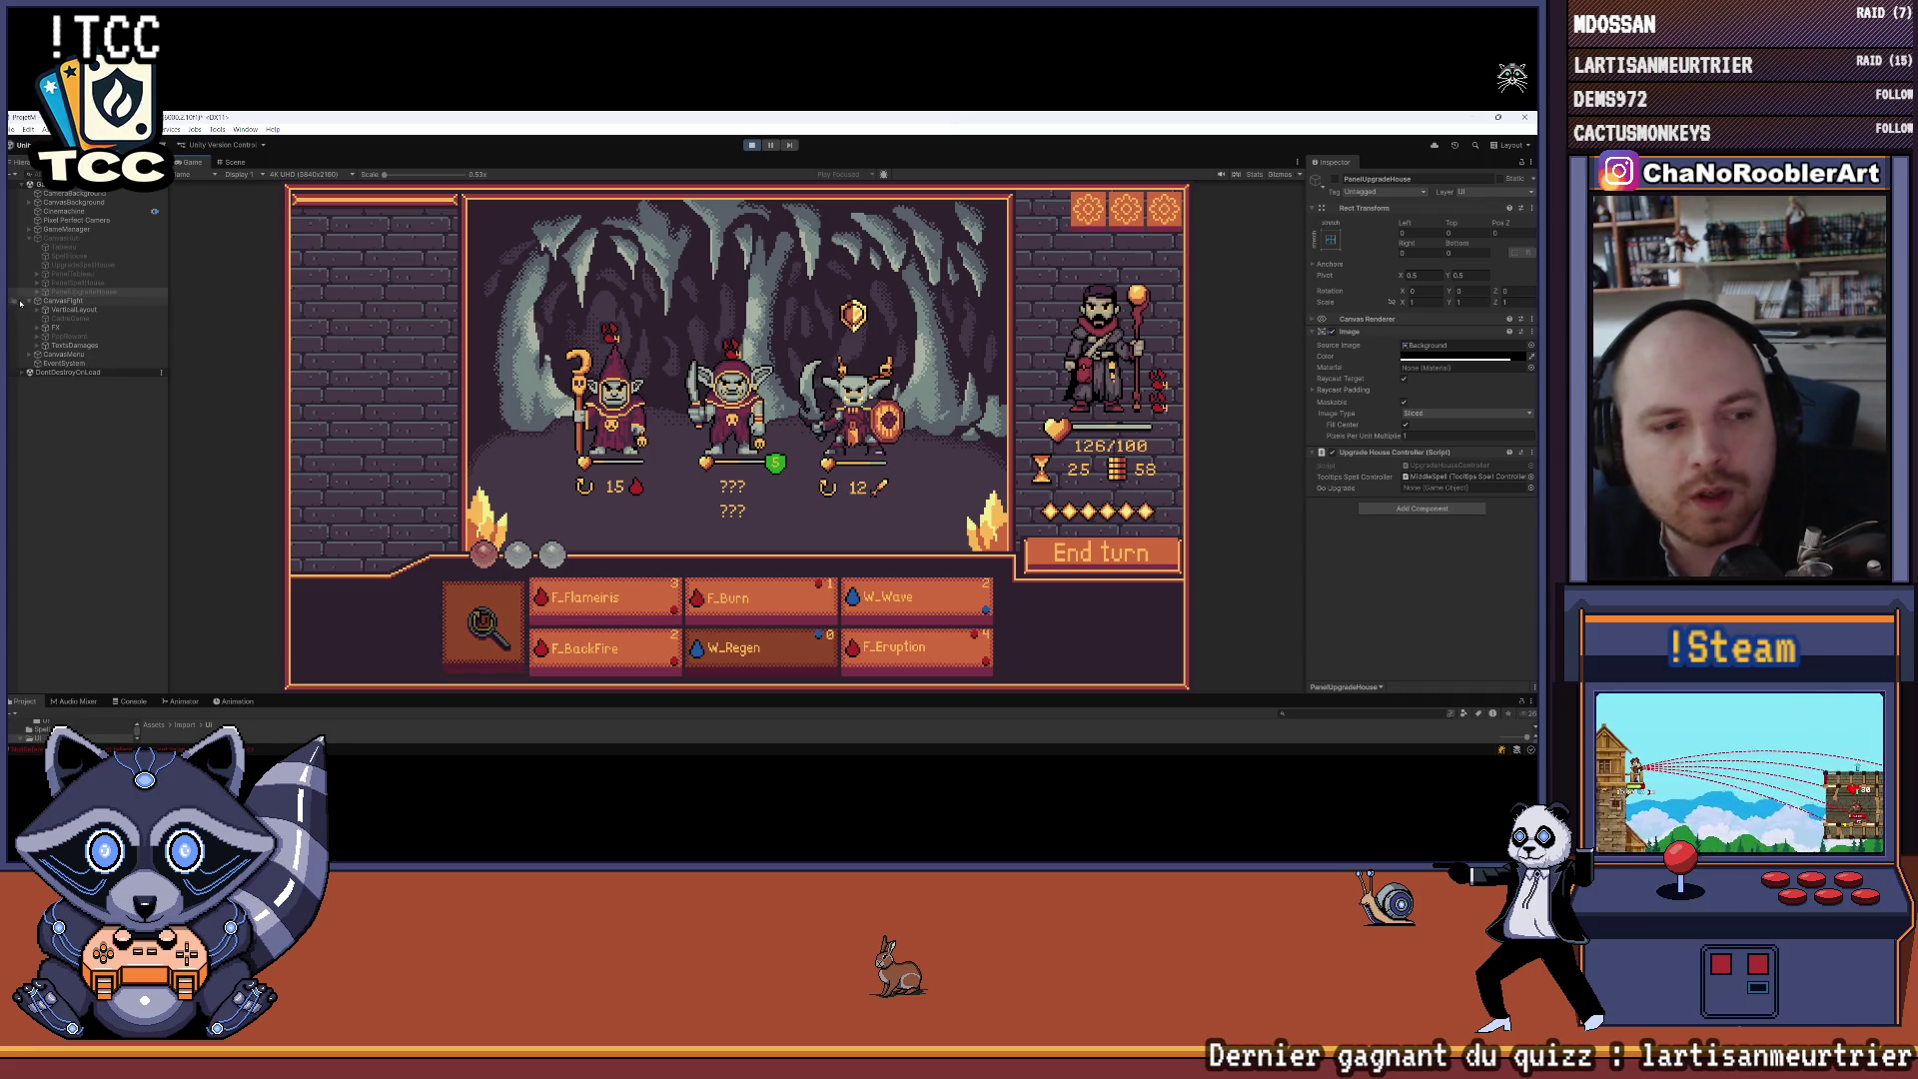
left_click(38, 345)
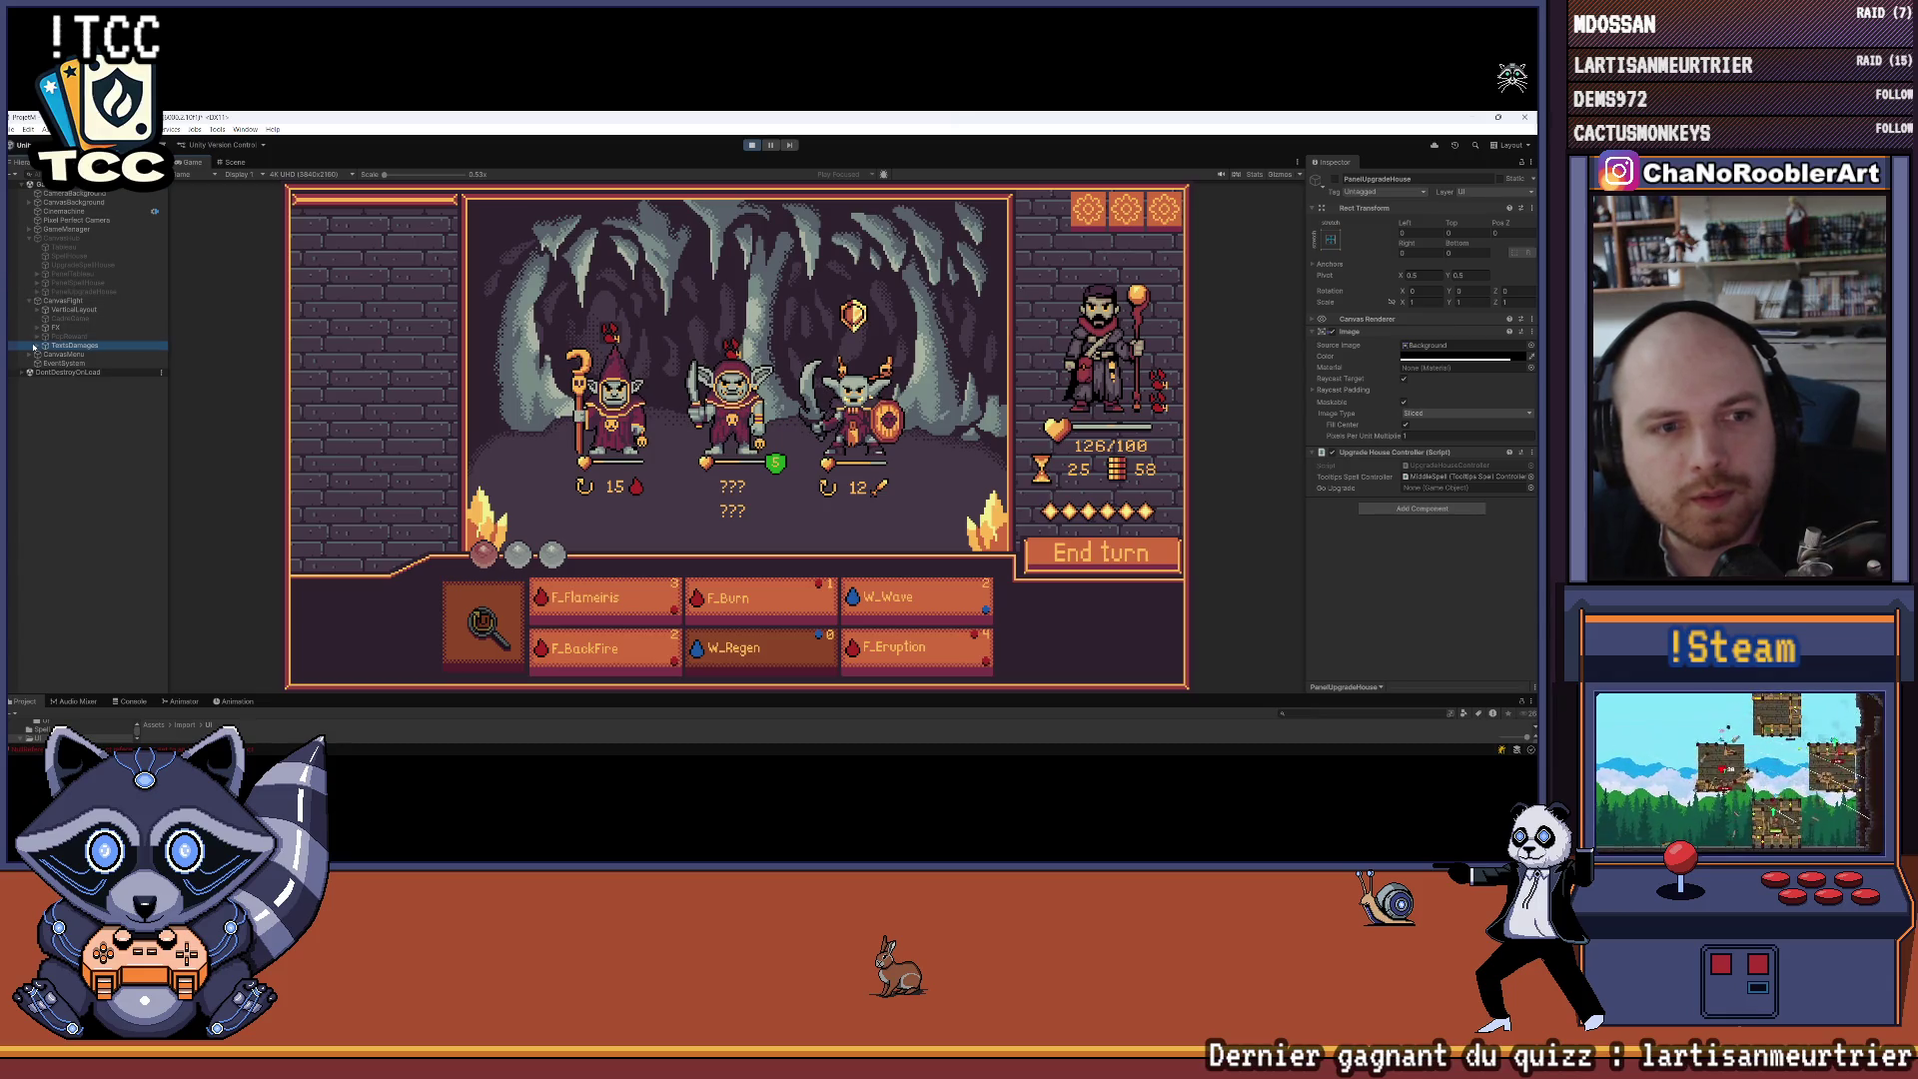
Browse GameManager > PoolManager, inspecting the Spells pool and the Pool_G_Tank and Pool_G_Mage prefabs
left_click(31, 230)
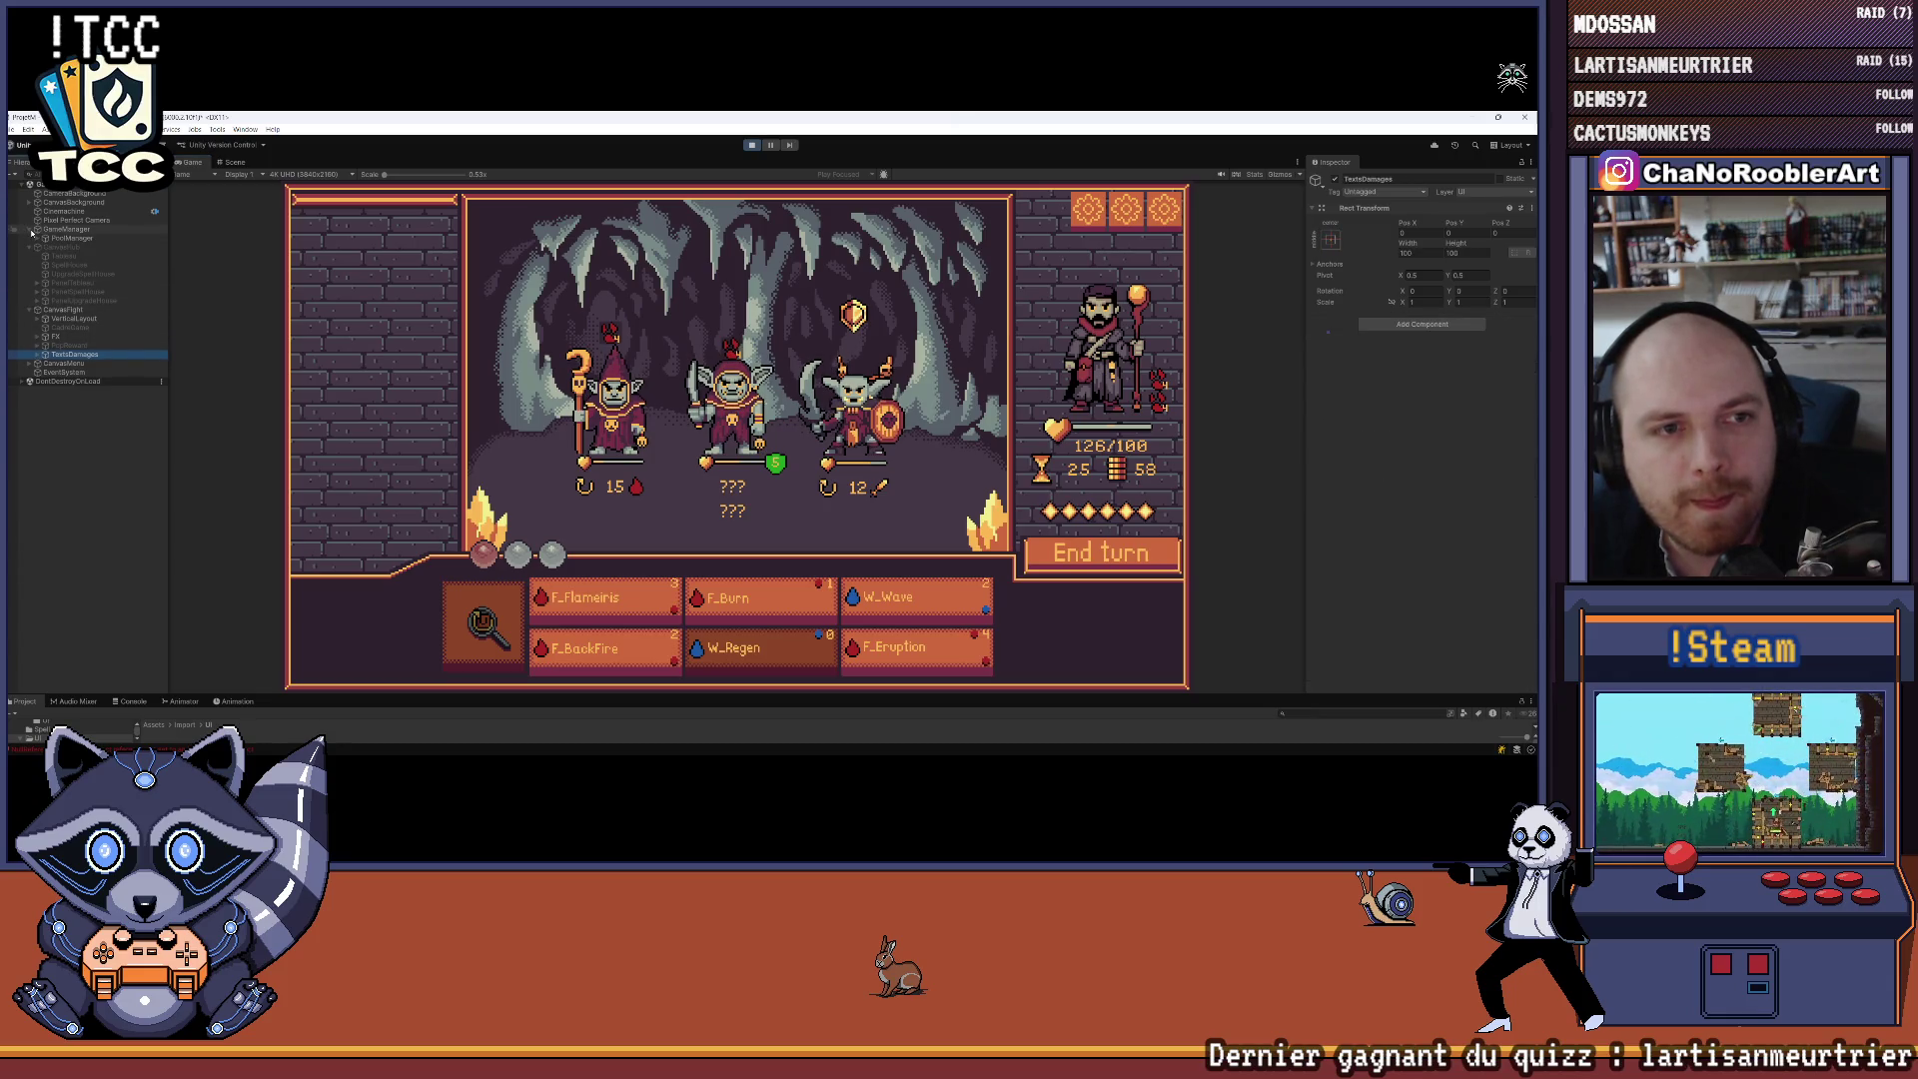
left_click(38, 239)
left_click(42, 247)
left_click(41, 248)
left_click(46, 247)
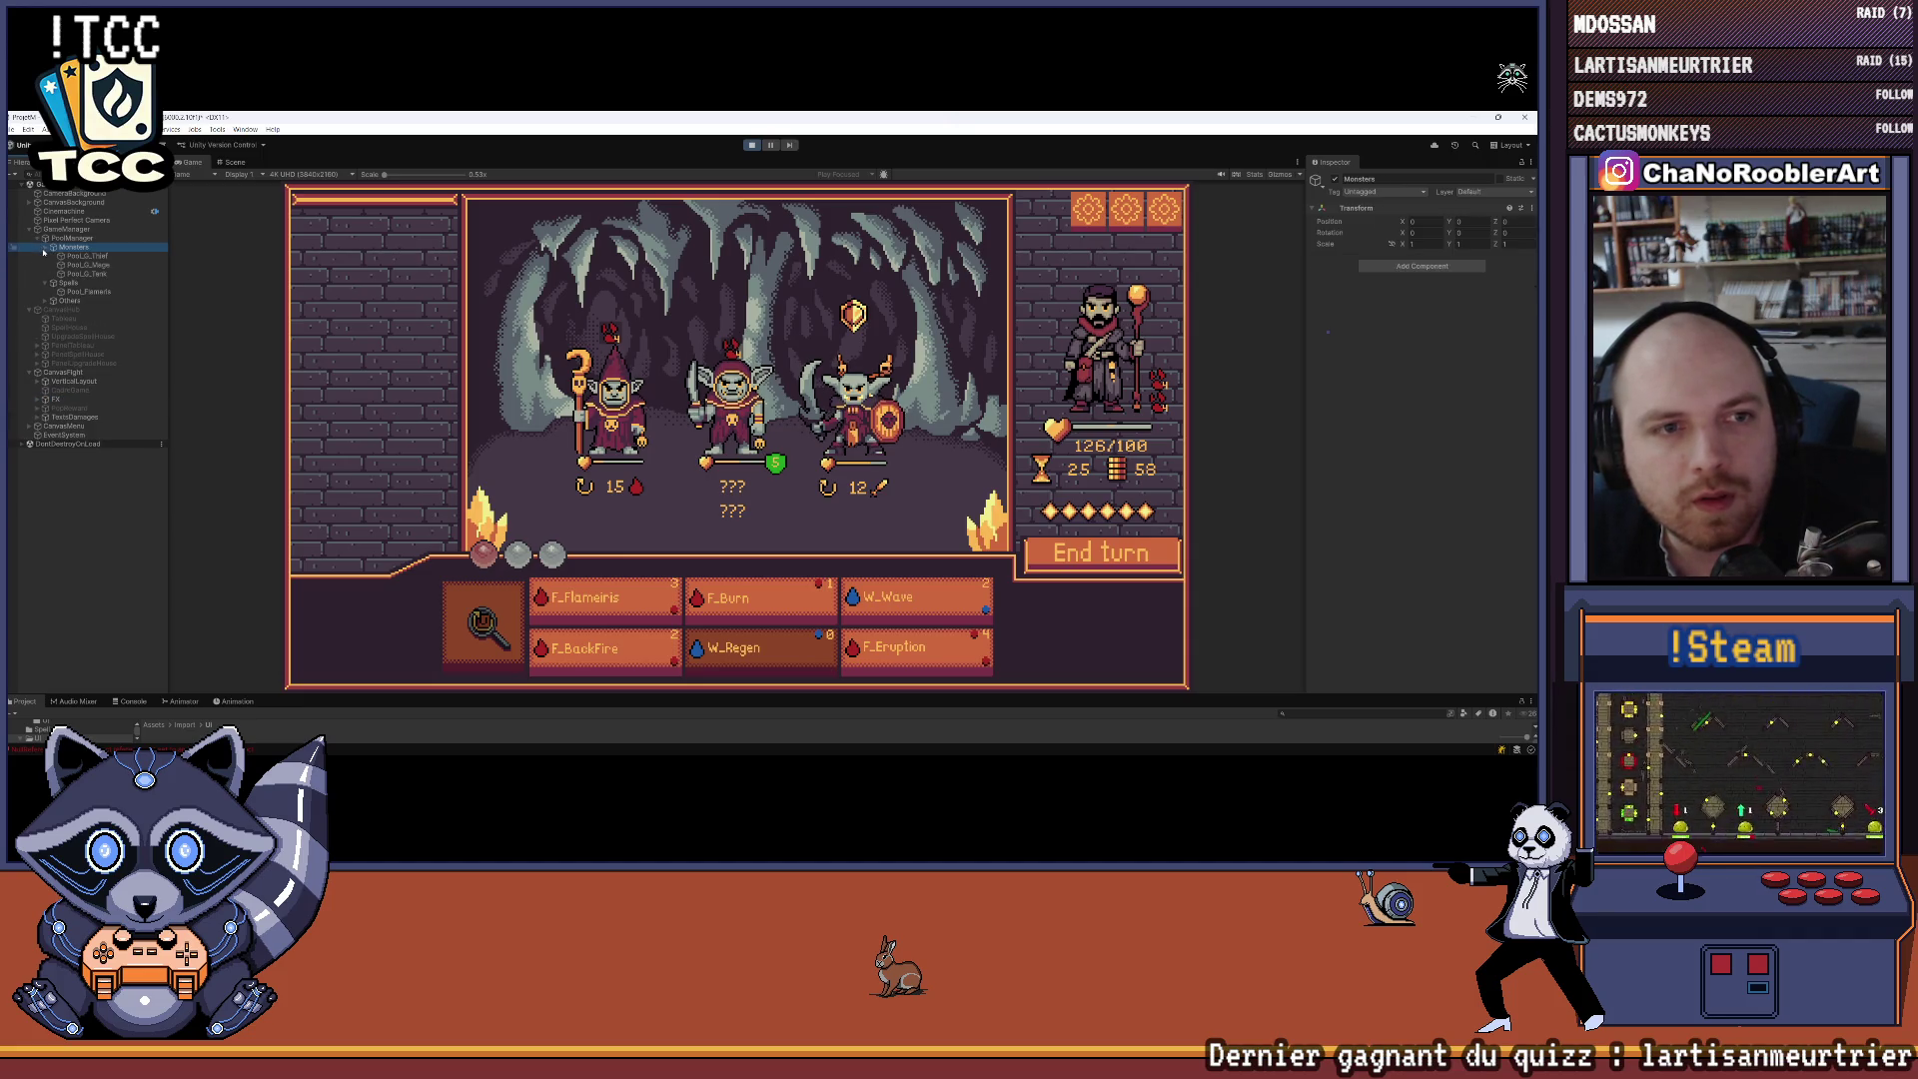
left_click(75, 273)
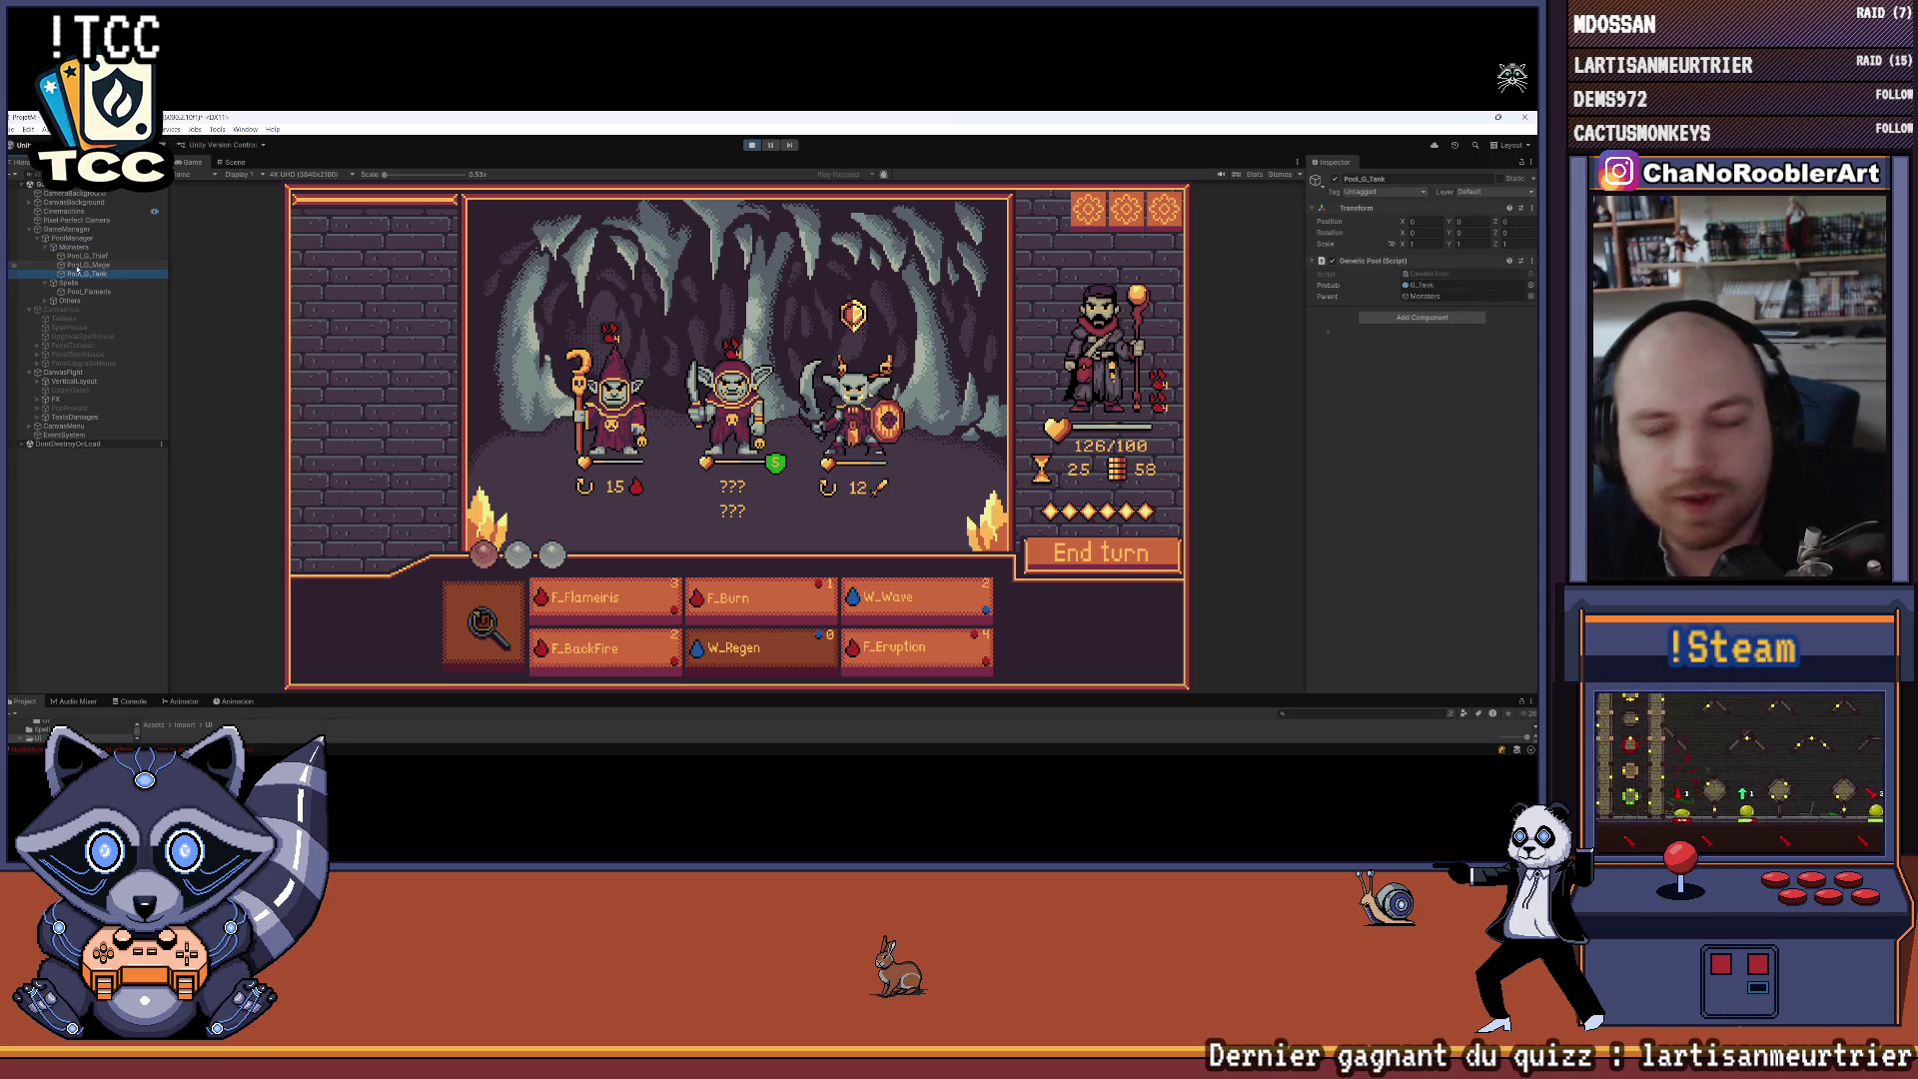
key("Up")
left_click(78, 272)
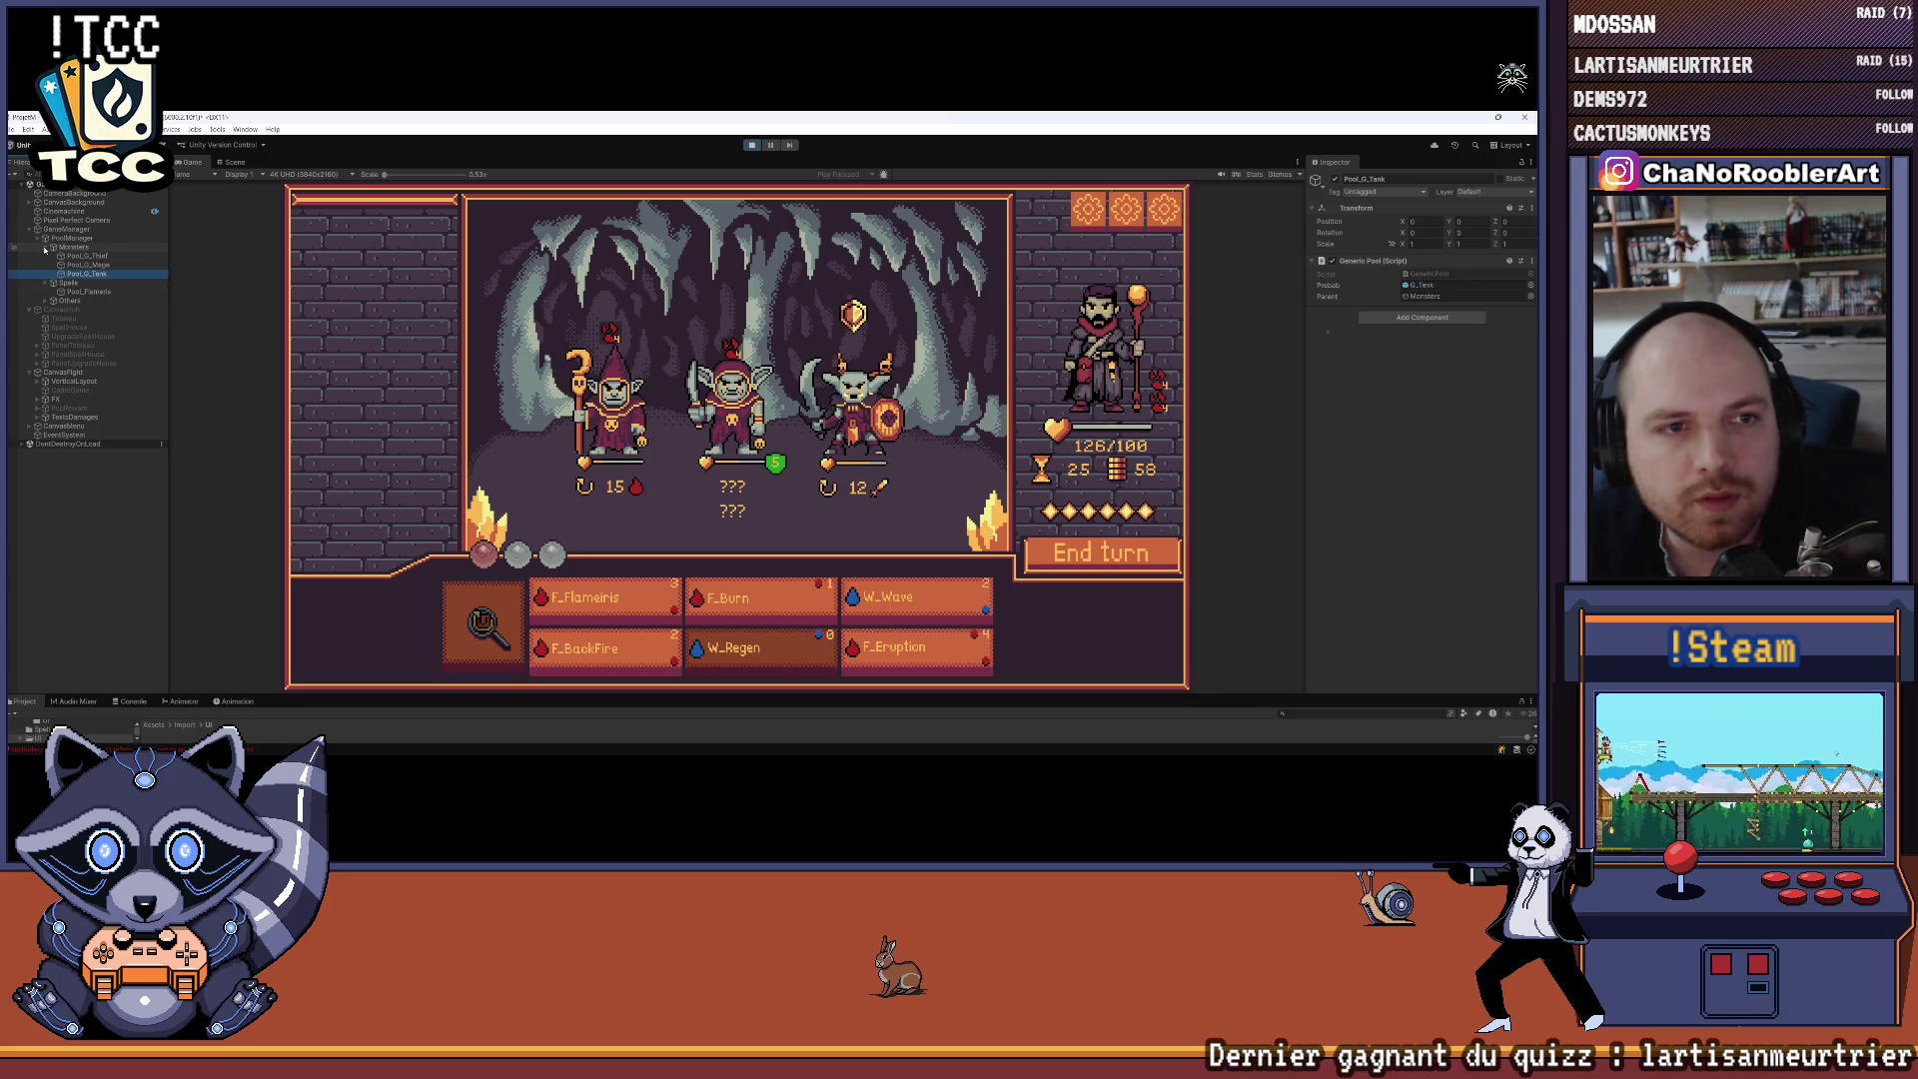
left_click(45, 248)
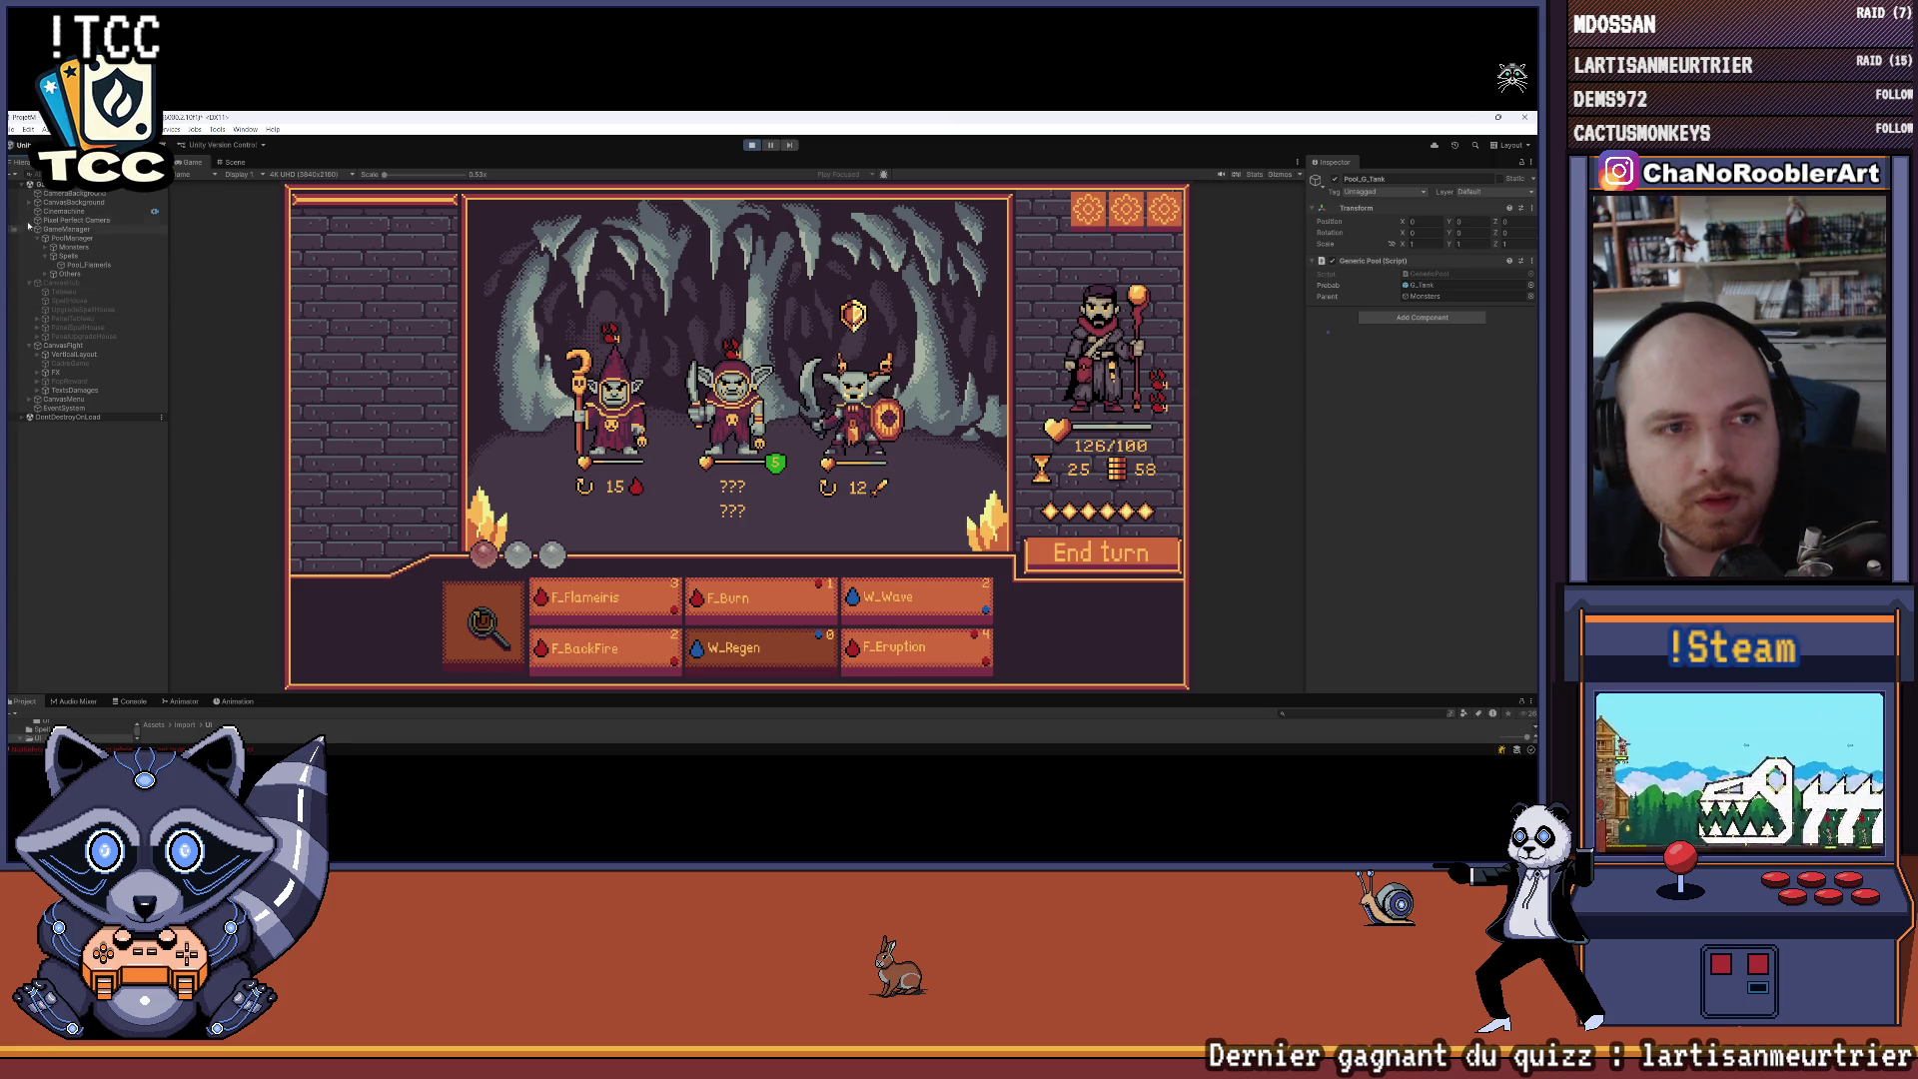
left_click(47, 255)
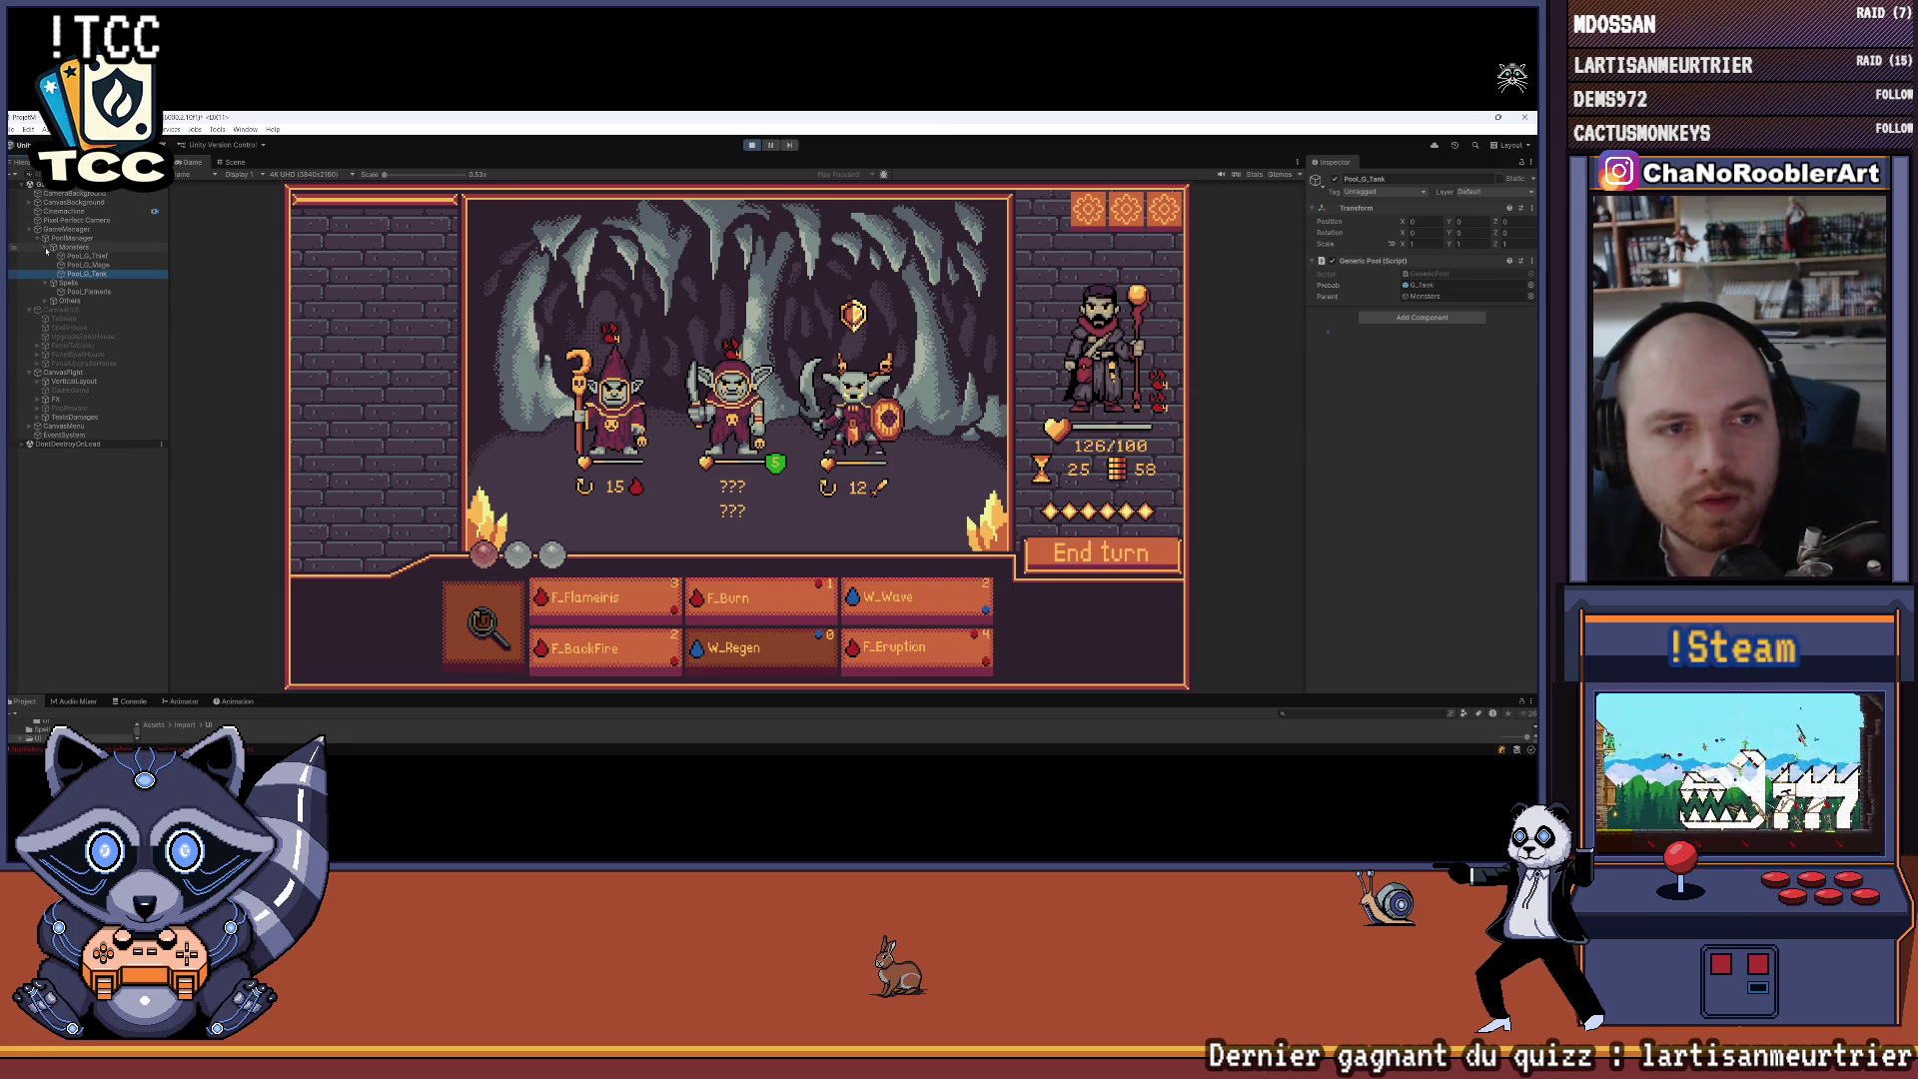
left_click(47, 256)
Expand VerticalLayout > Top > Monsters and select G_Tank, widening the Hierarchy to show full names
left_click(38, 355)
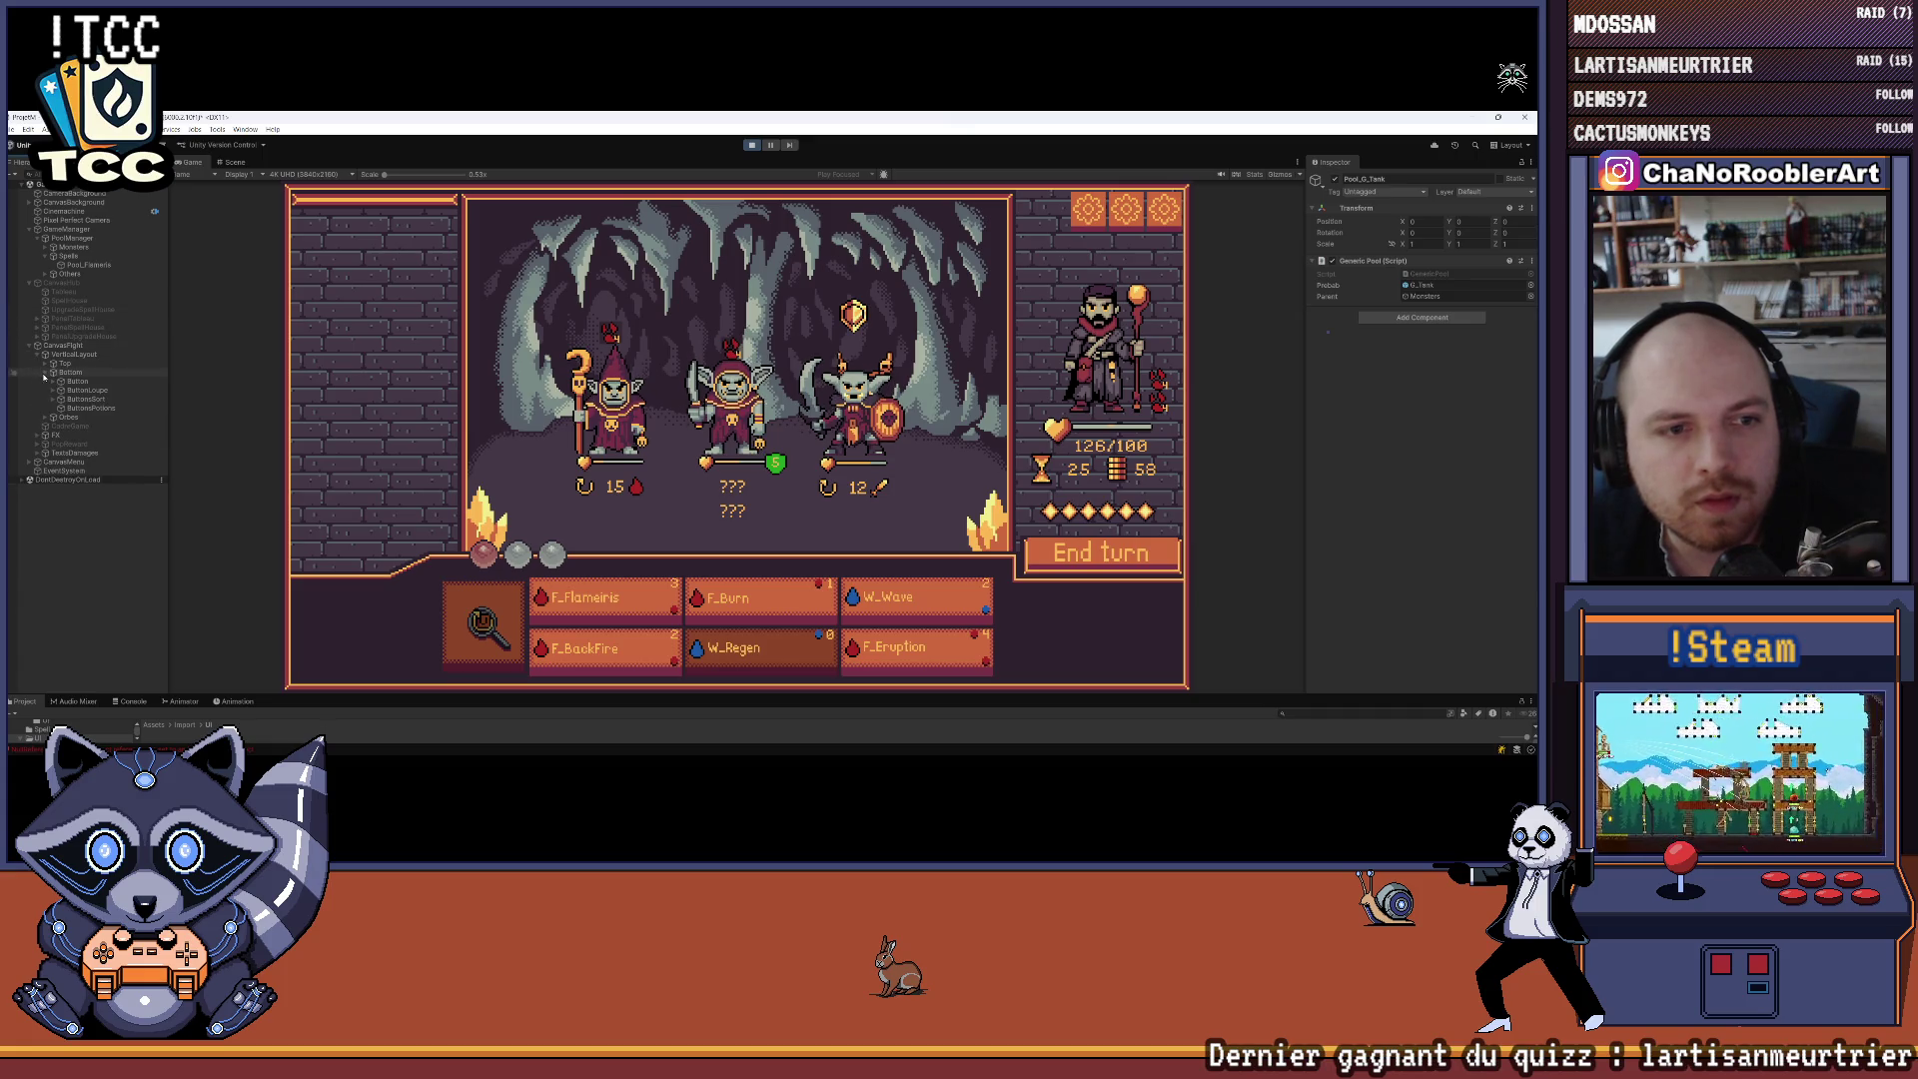
left_click(45, 365)
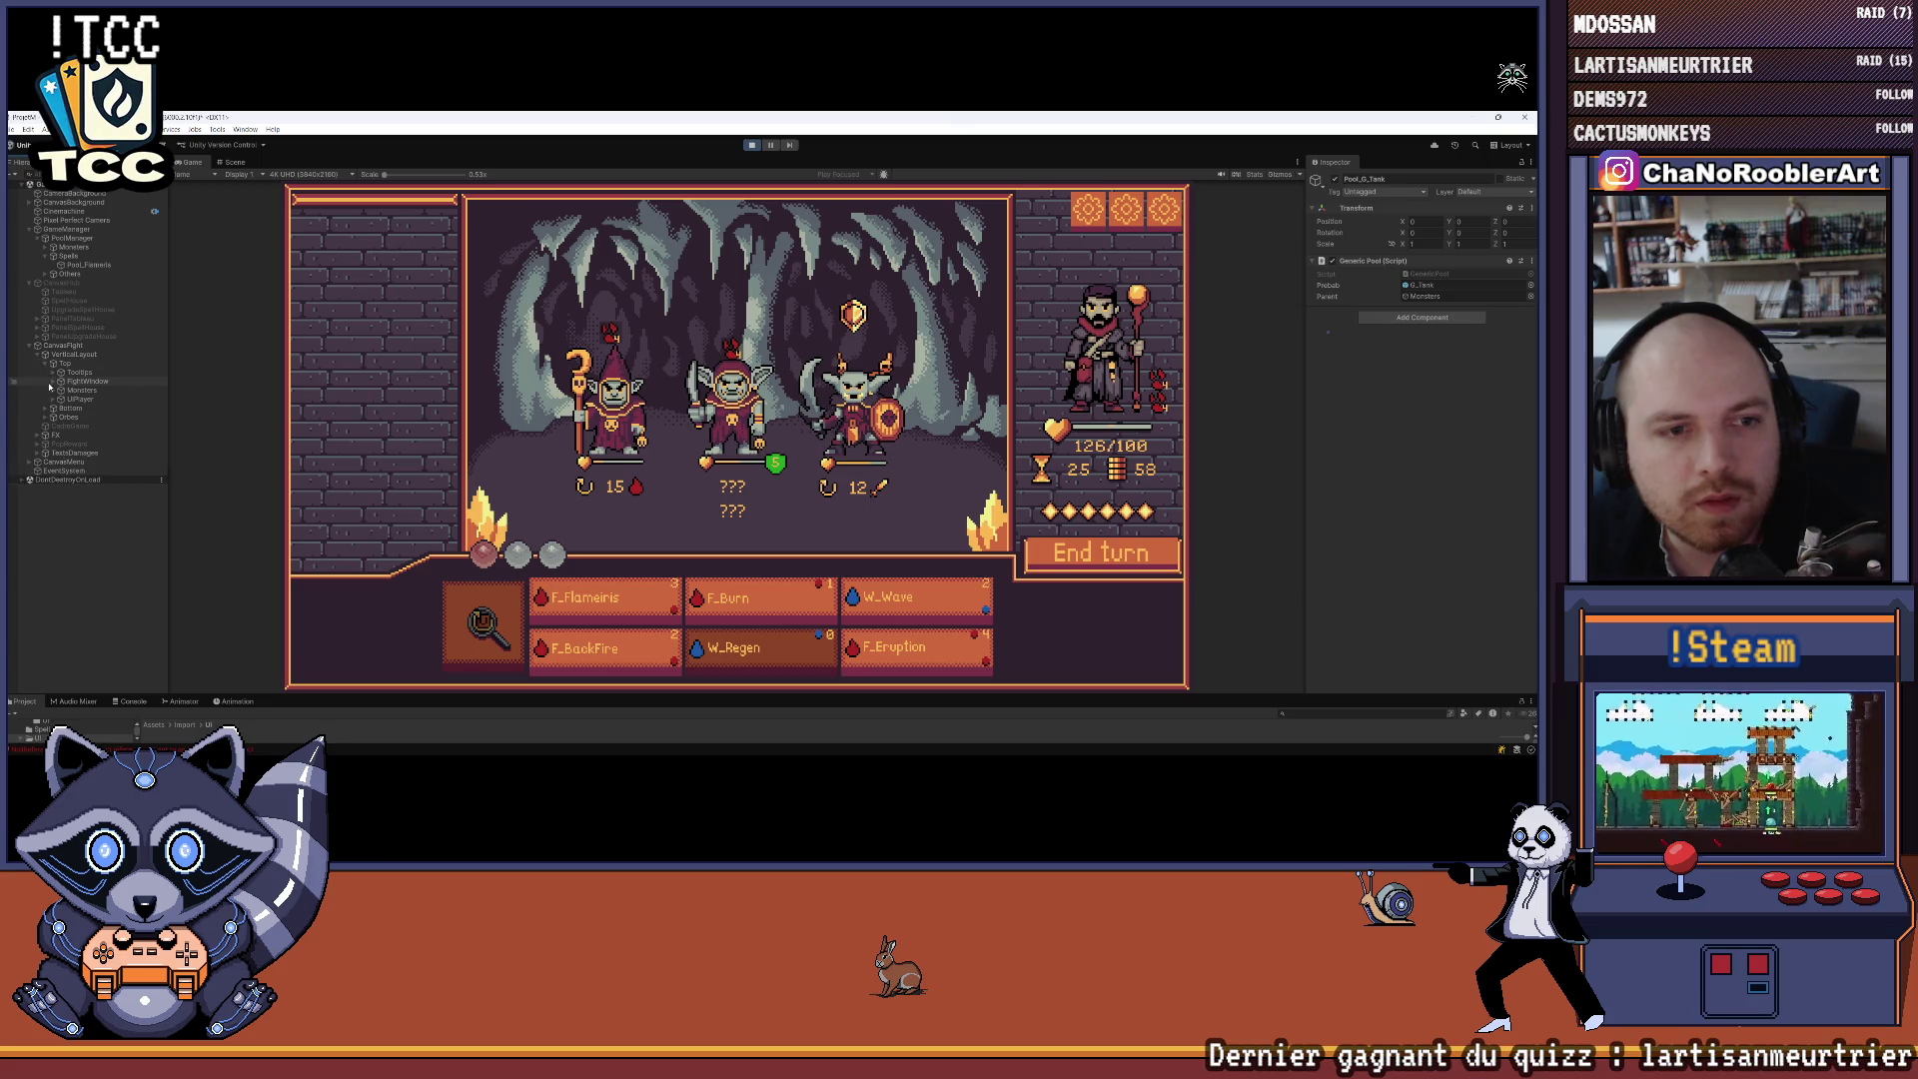
left_click(52, 392)
left_click(108, 444)
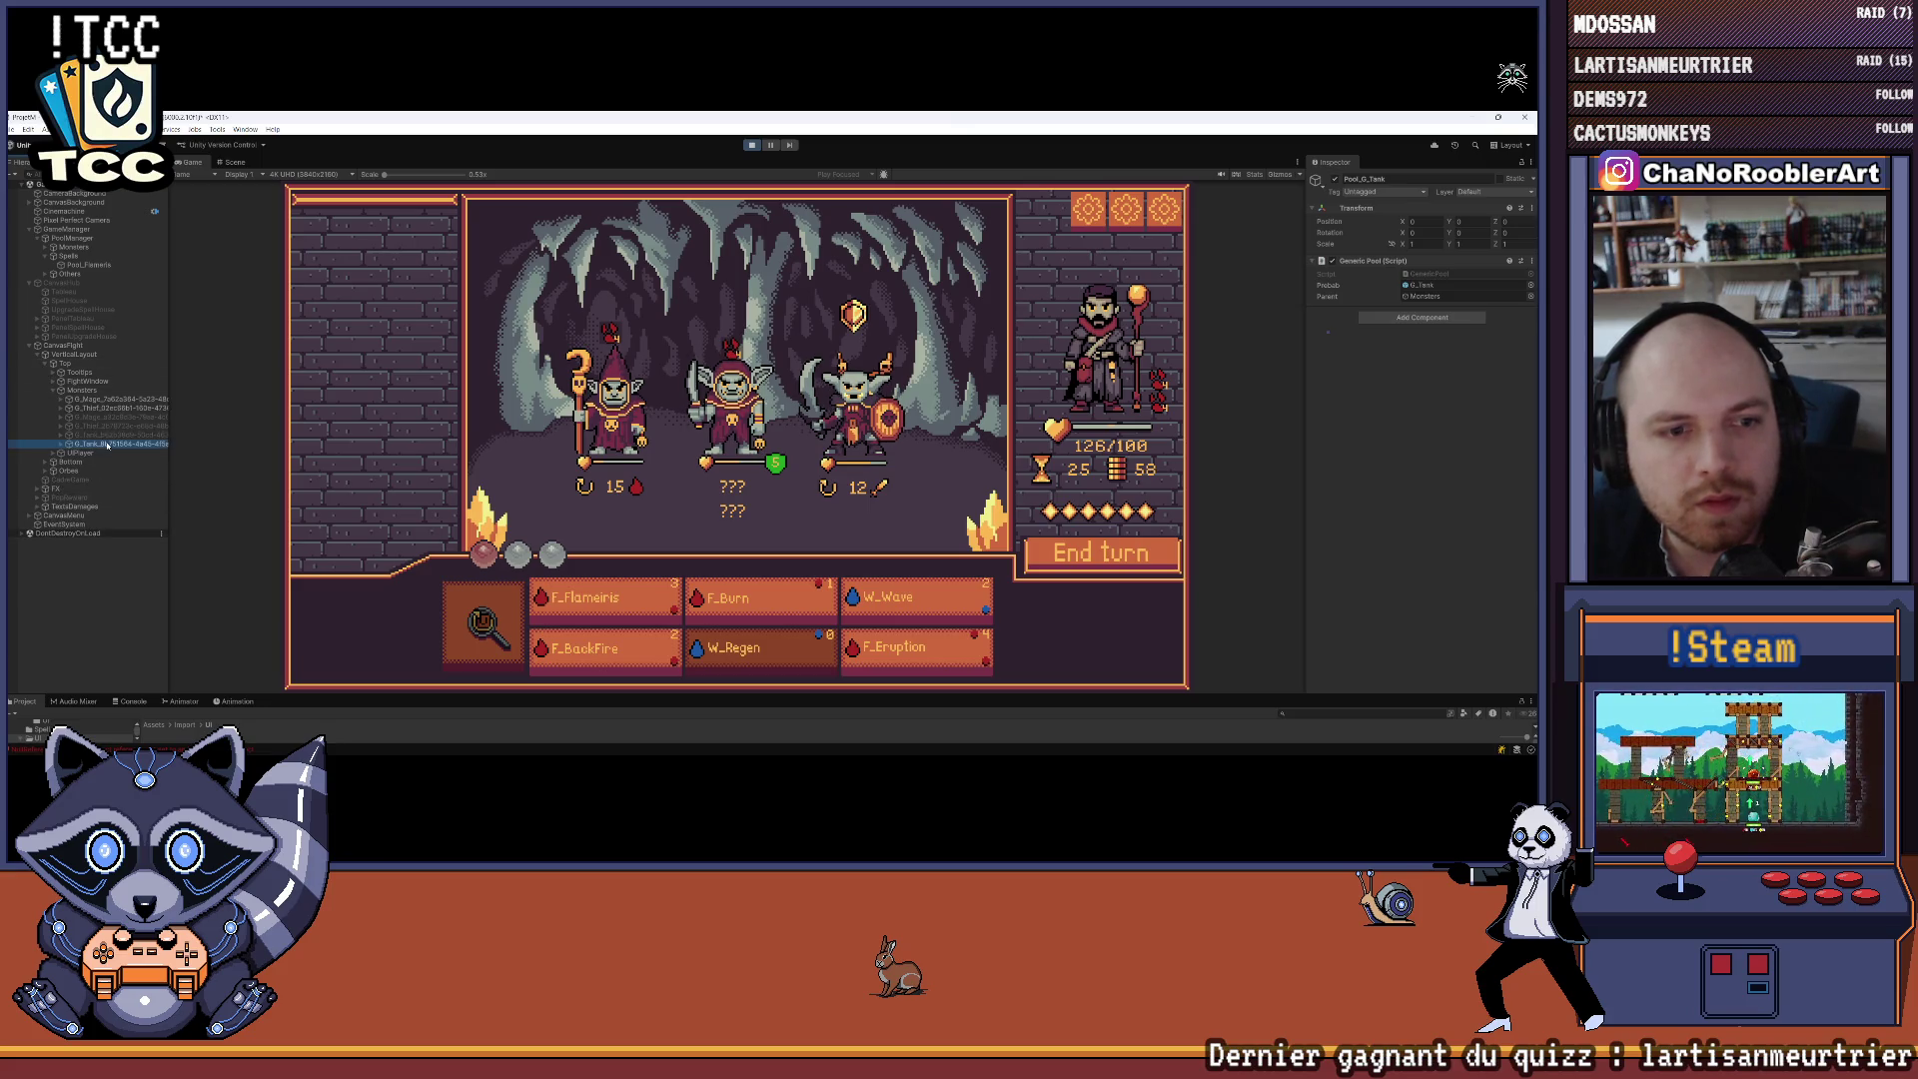
scroll(1399, 474, "down", 5)
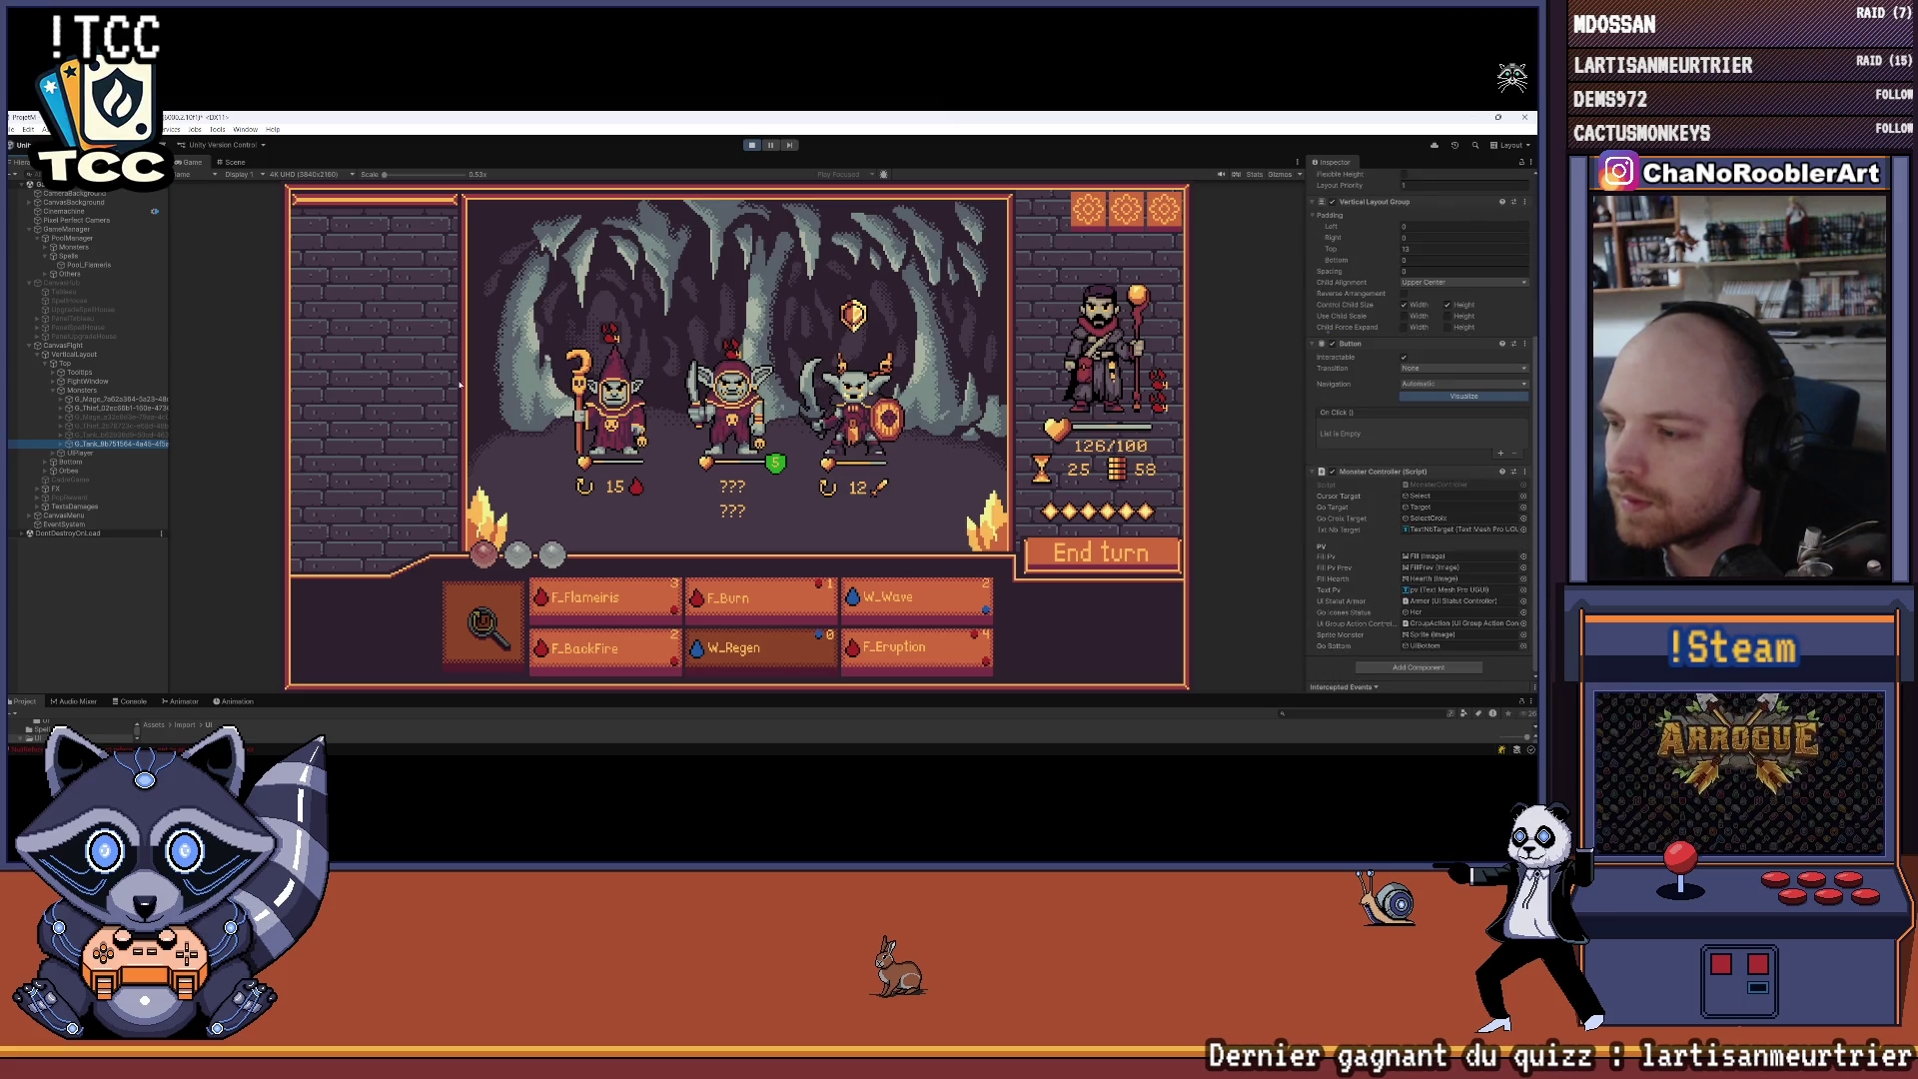
left_click_drag(170, 439, 222, 439)
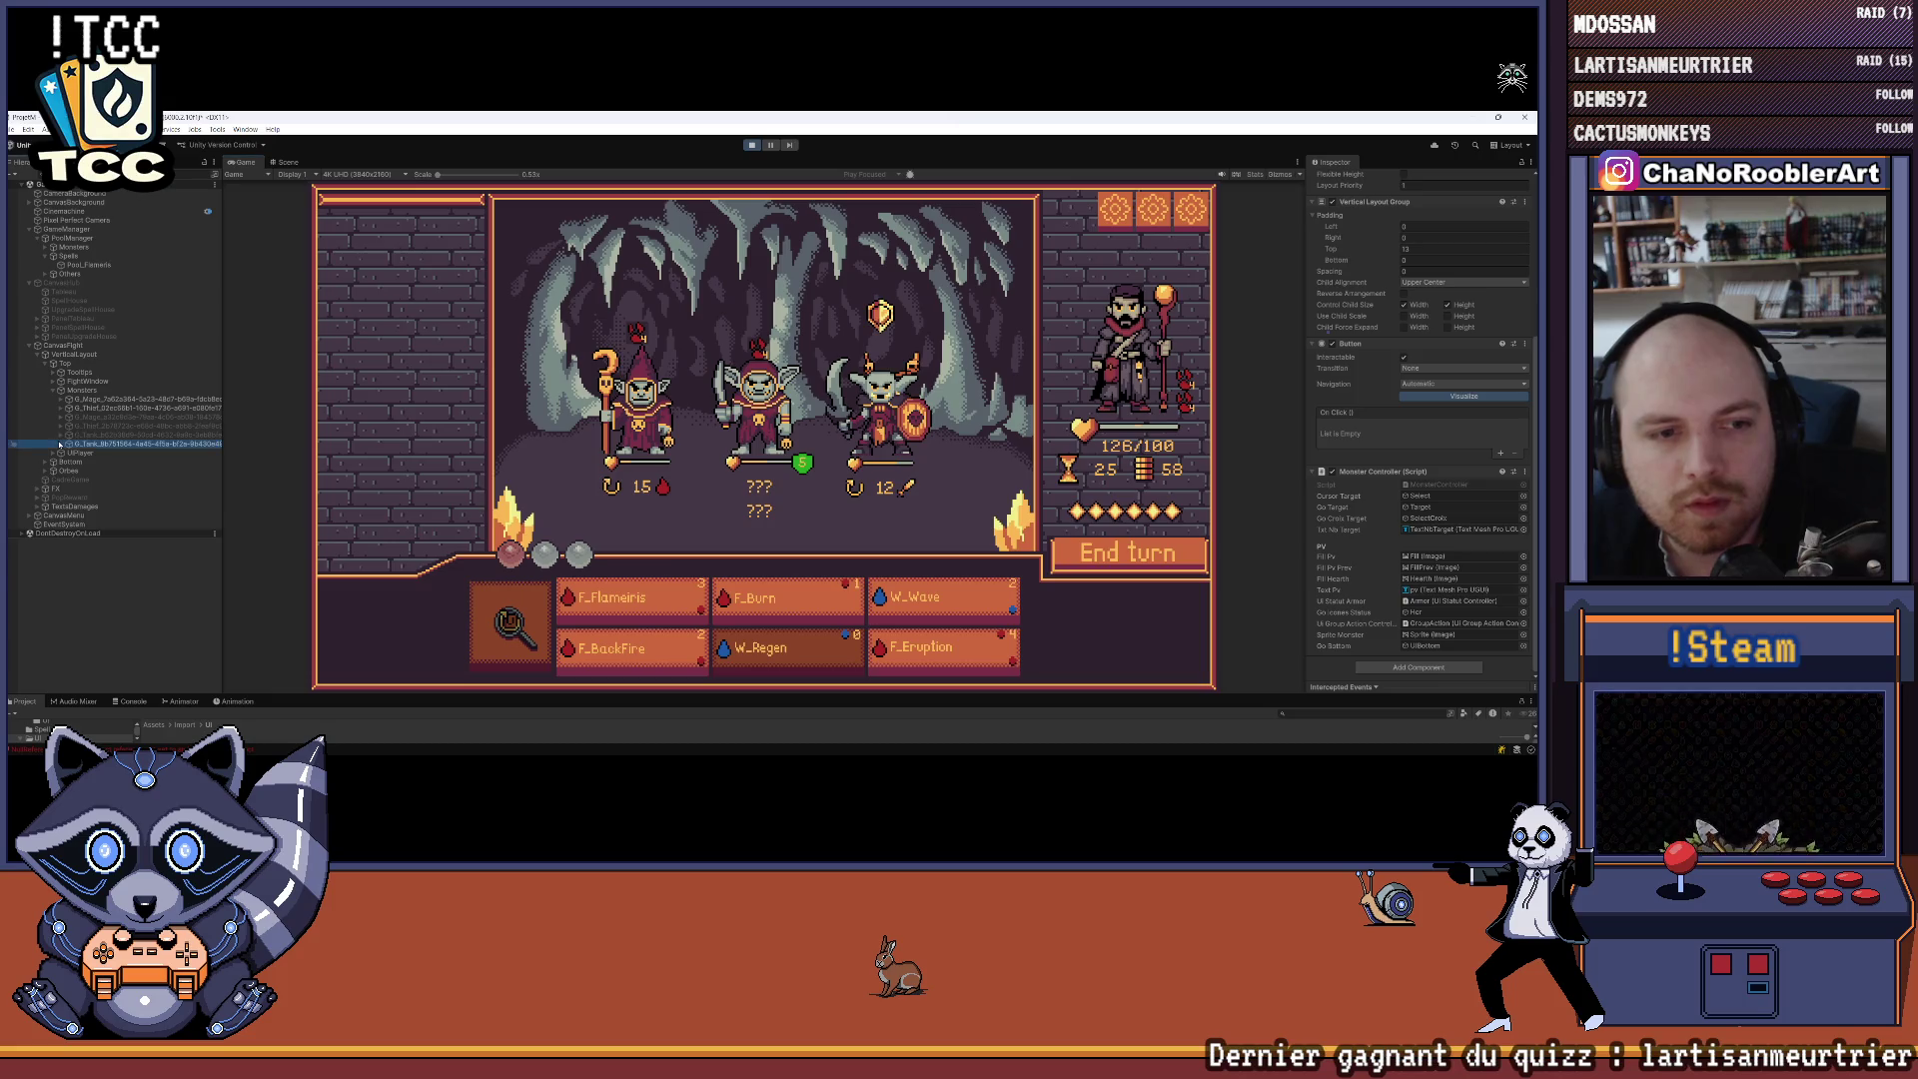
Inspect G_Tank's Status and Hor children, then reselect G_Tank and scroll to Monster Controller
left_click(60, 444)
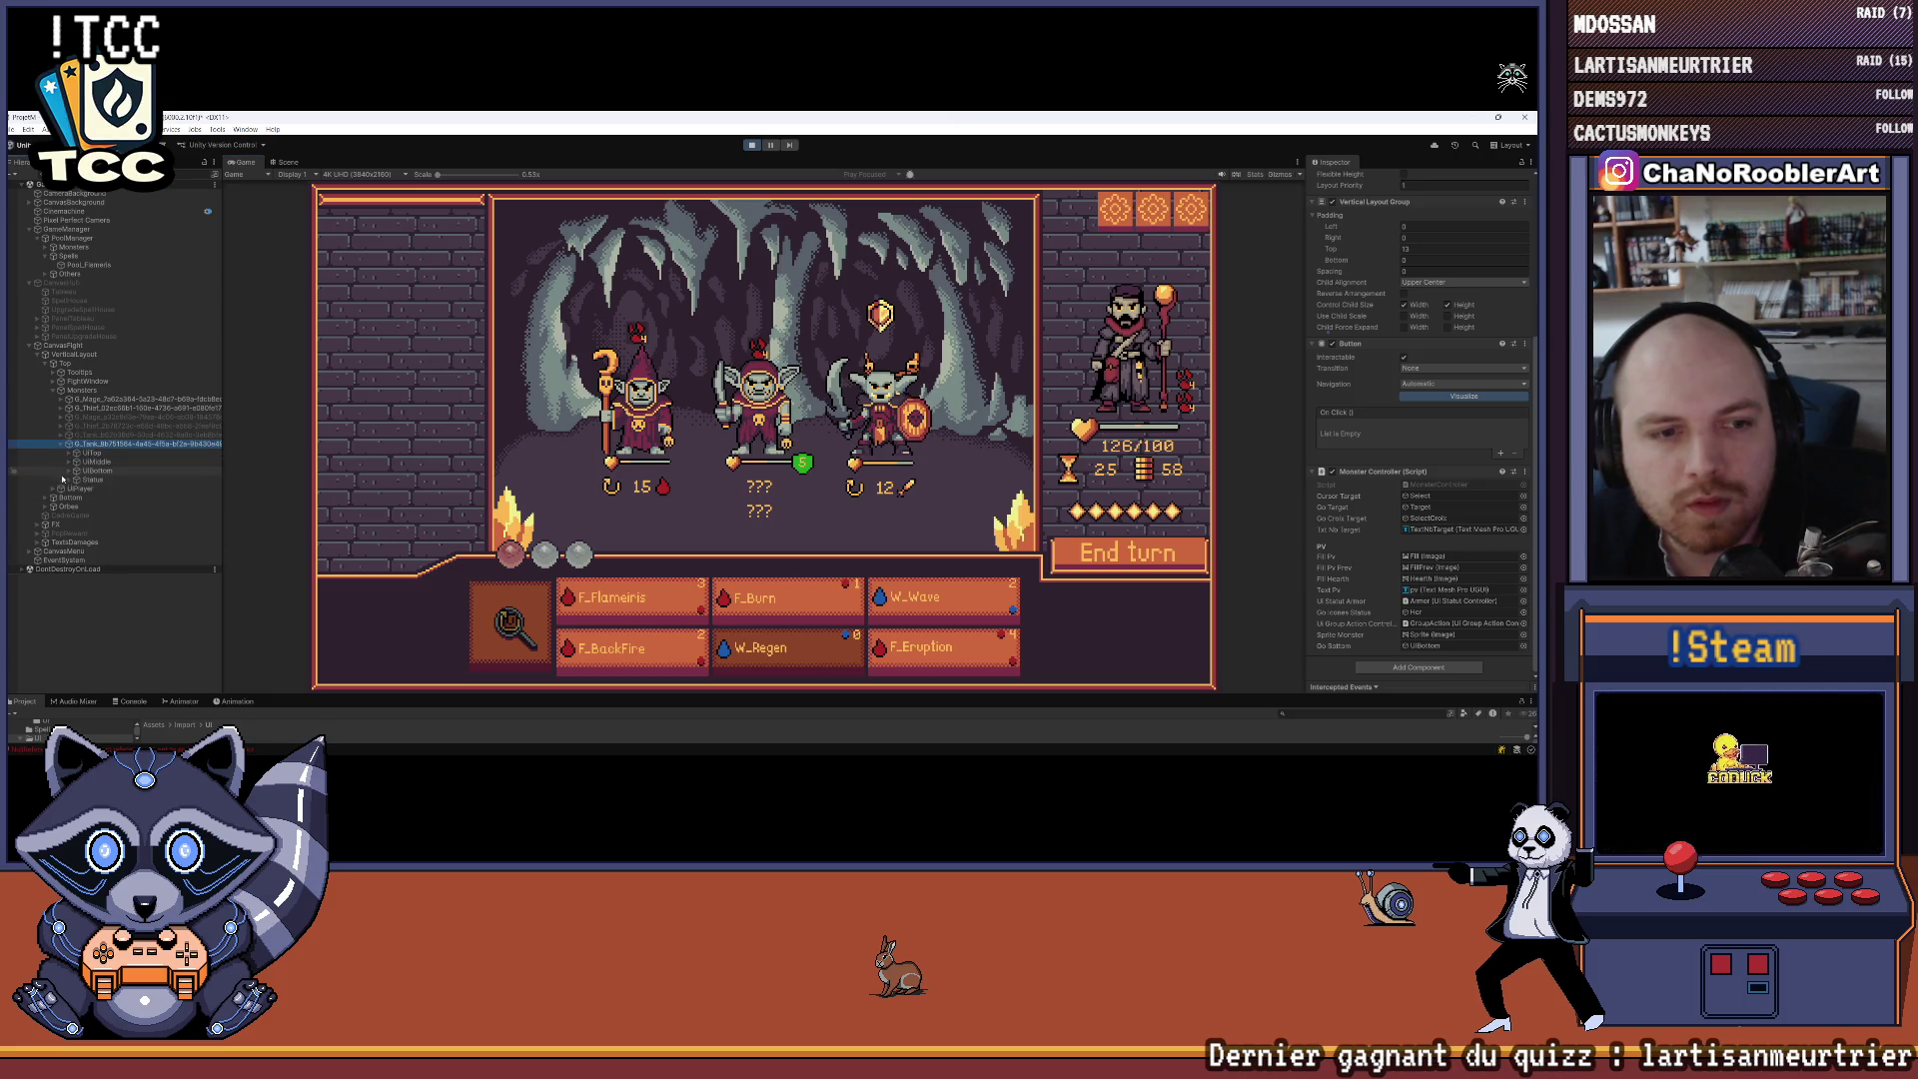
left_click(63, 479)
left_click(68, 480)
left_click(88, 488)
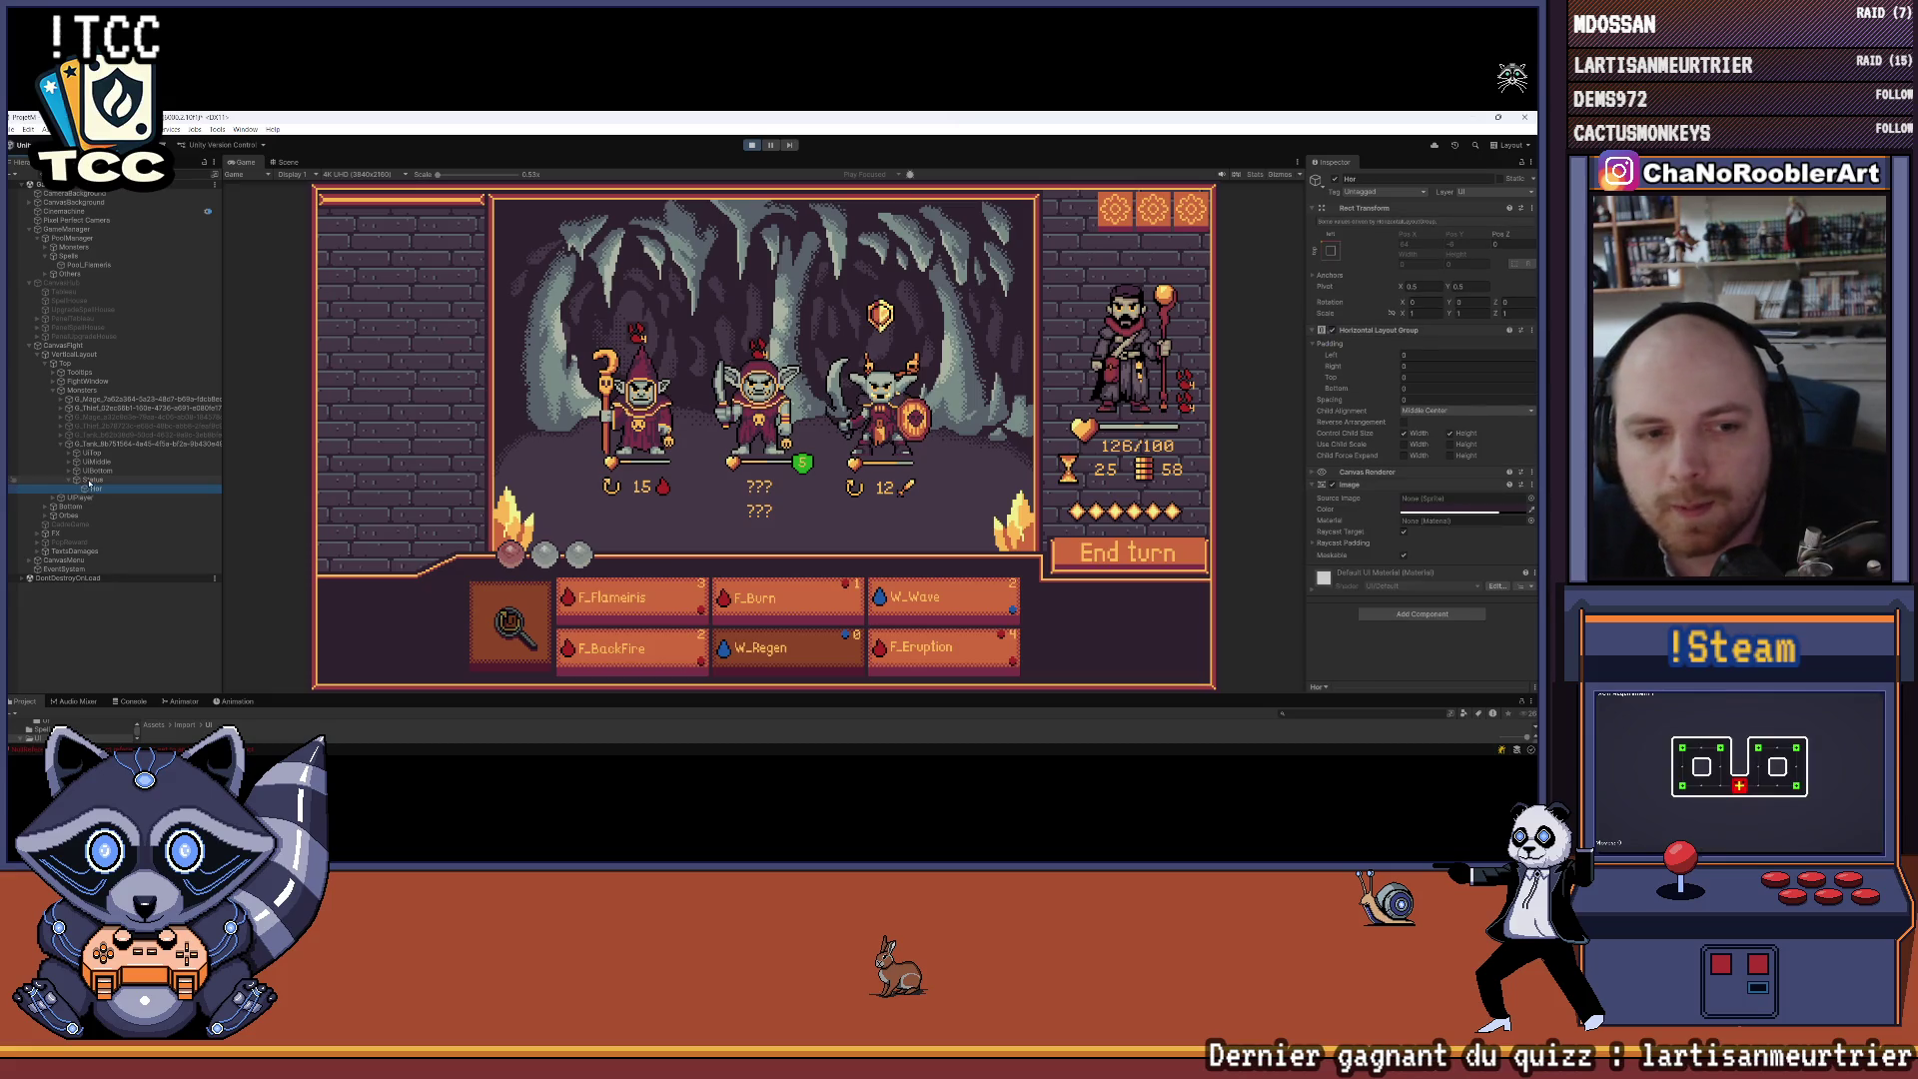
left_click(90, 480)
left_click(96, 444)
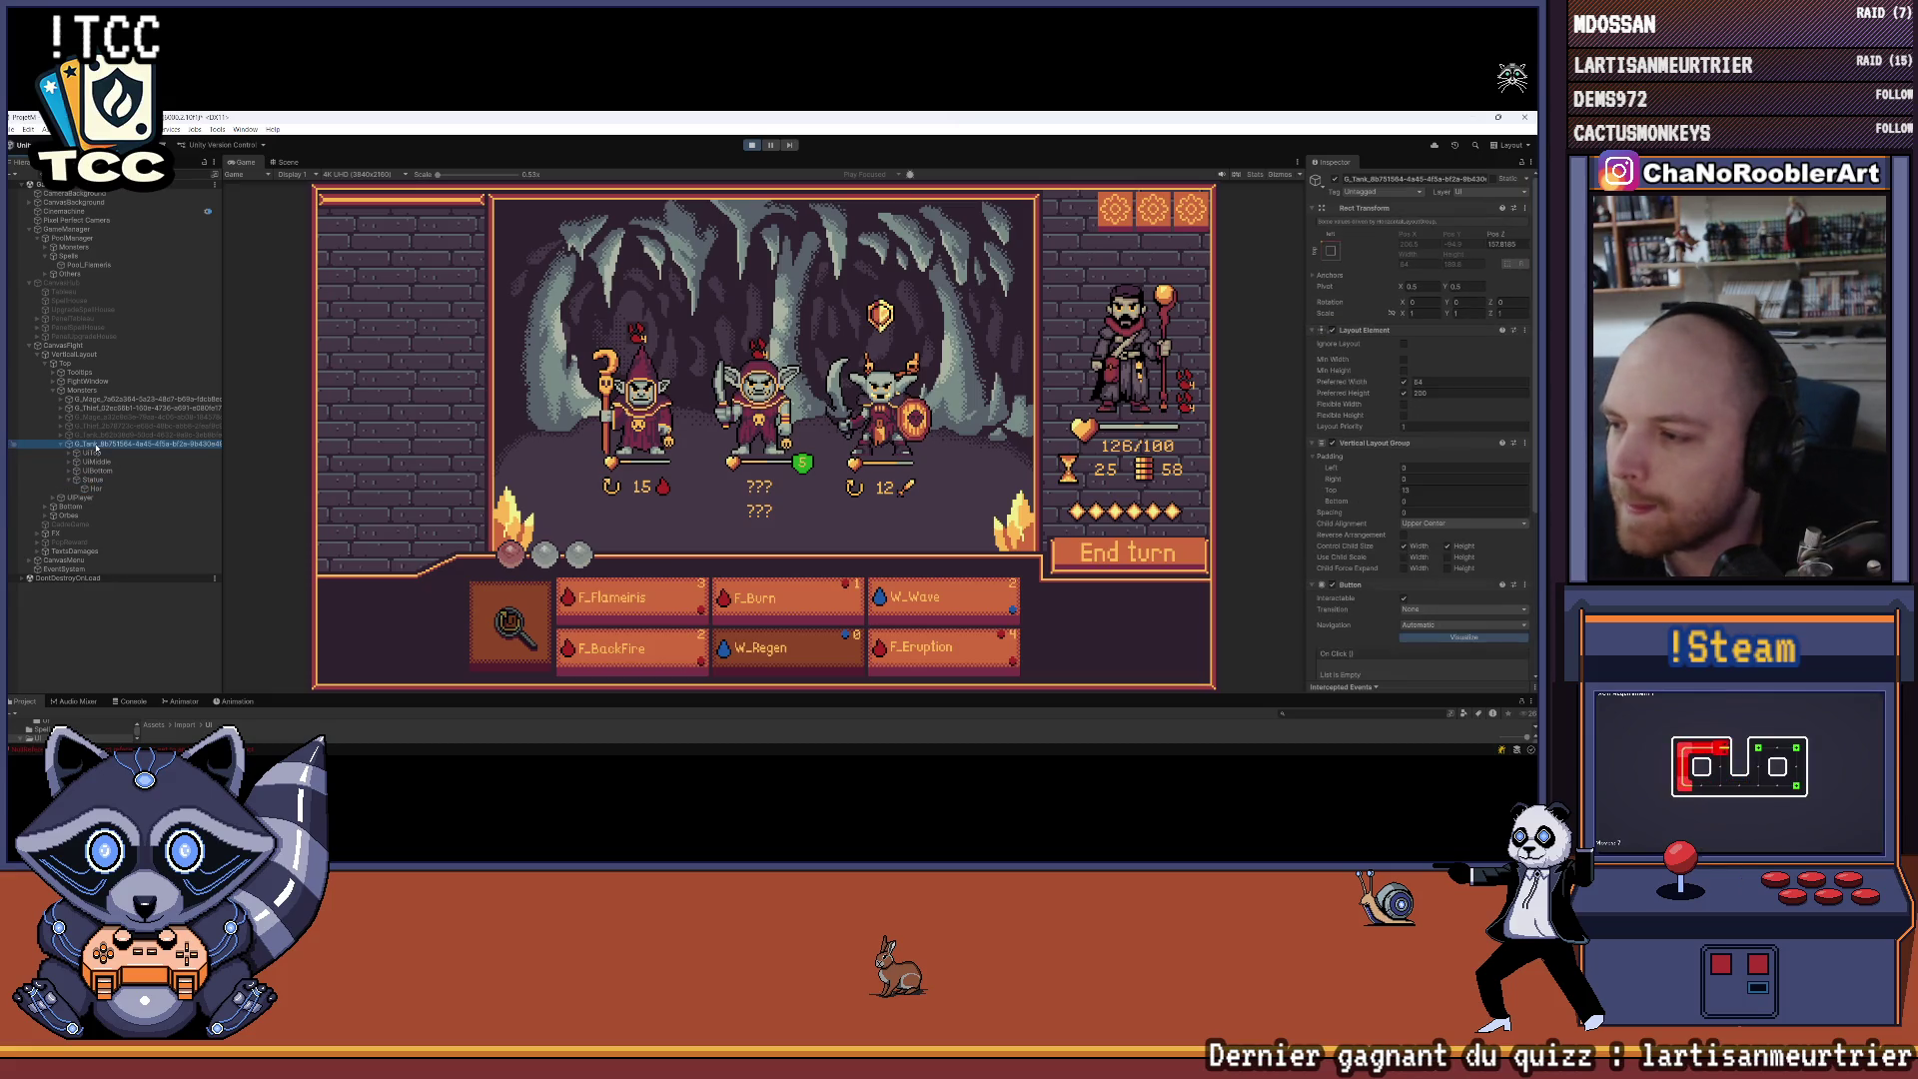
scroll(1443, 460, "down", 5)
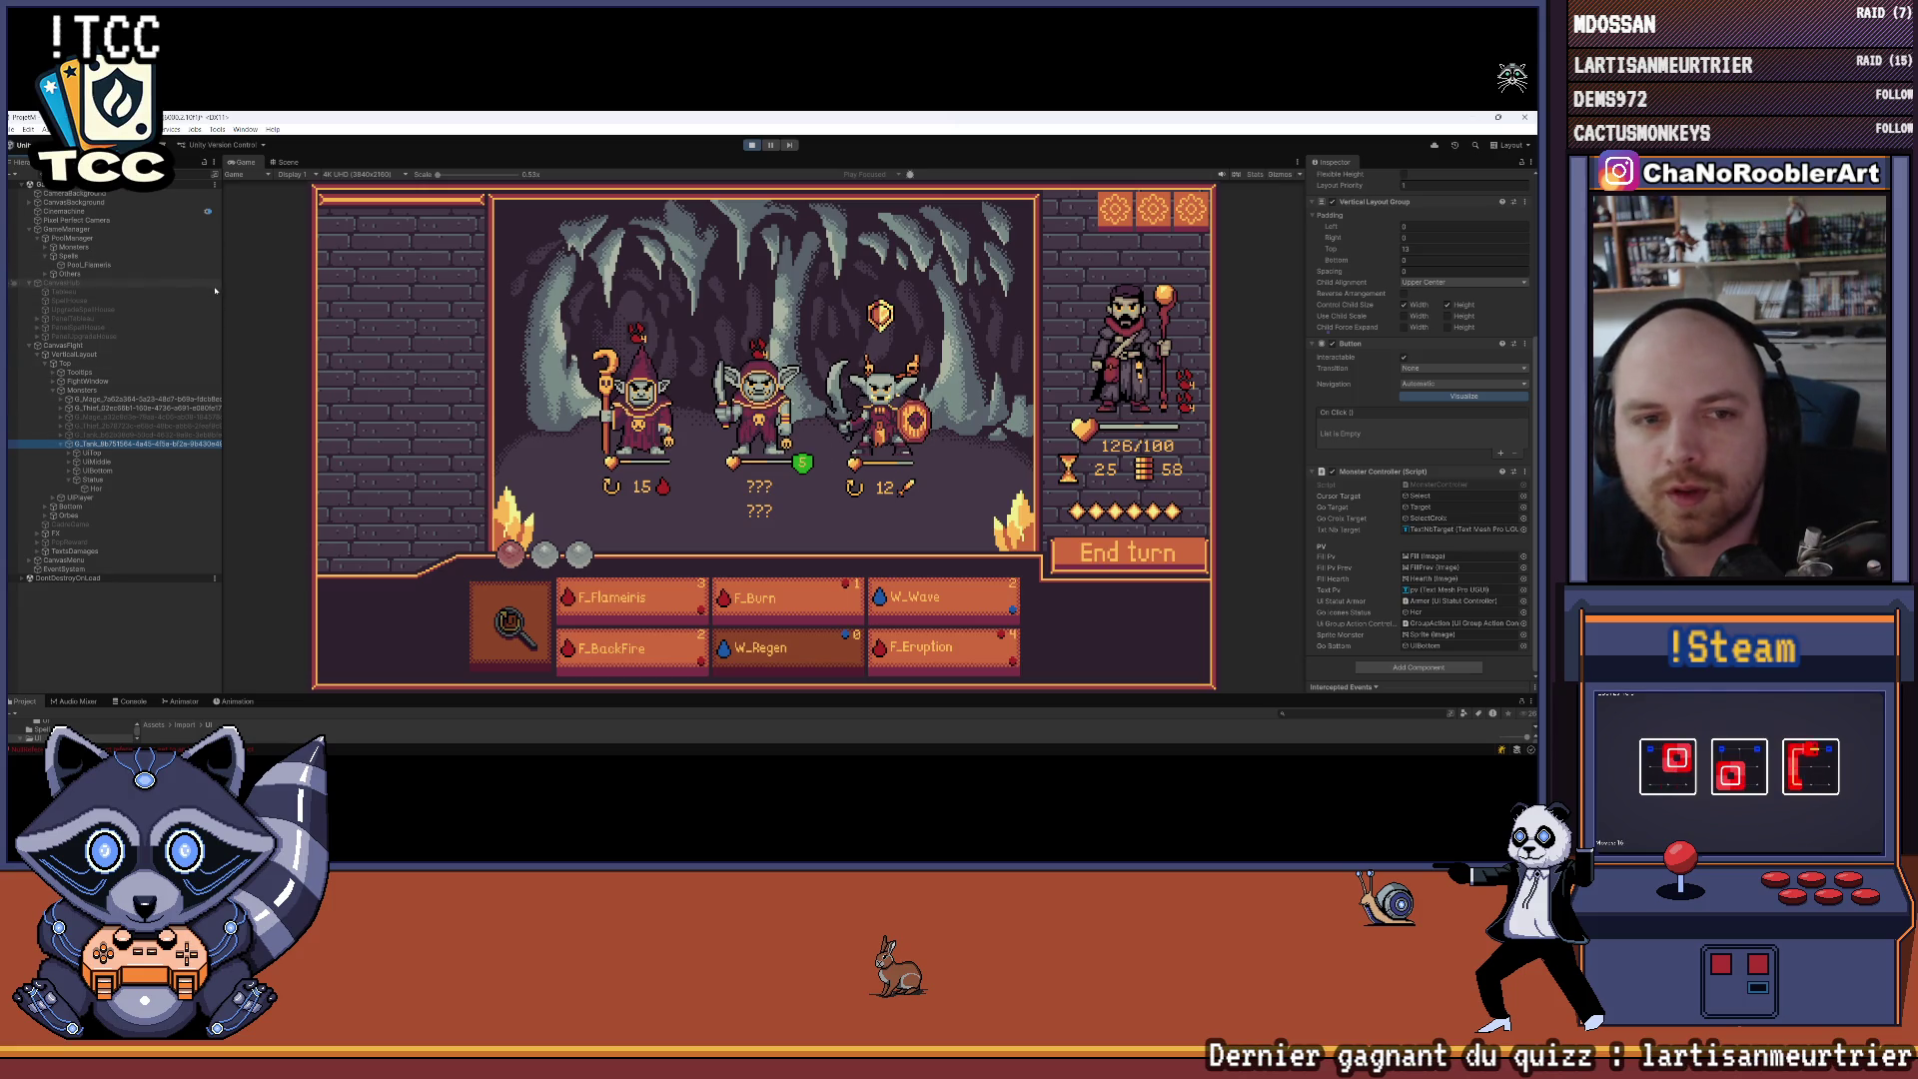
Kill the goblin mage with F_Eruption, heal the hero with W_Wave, and continue past Victoire
mouse_move(632, 424)
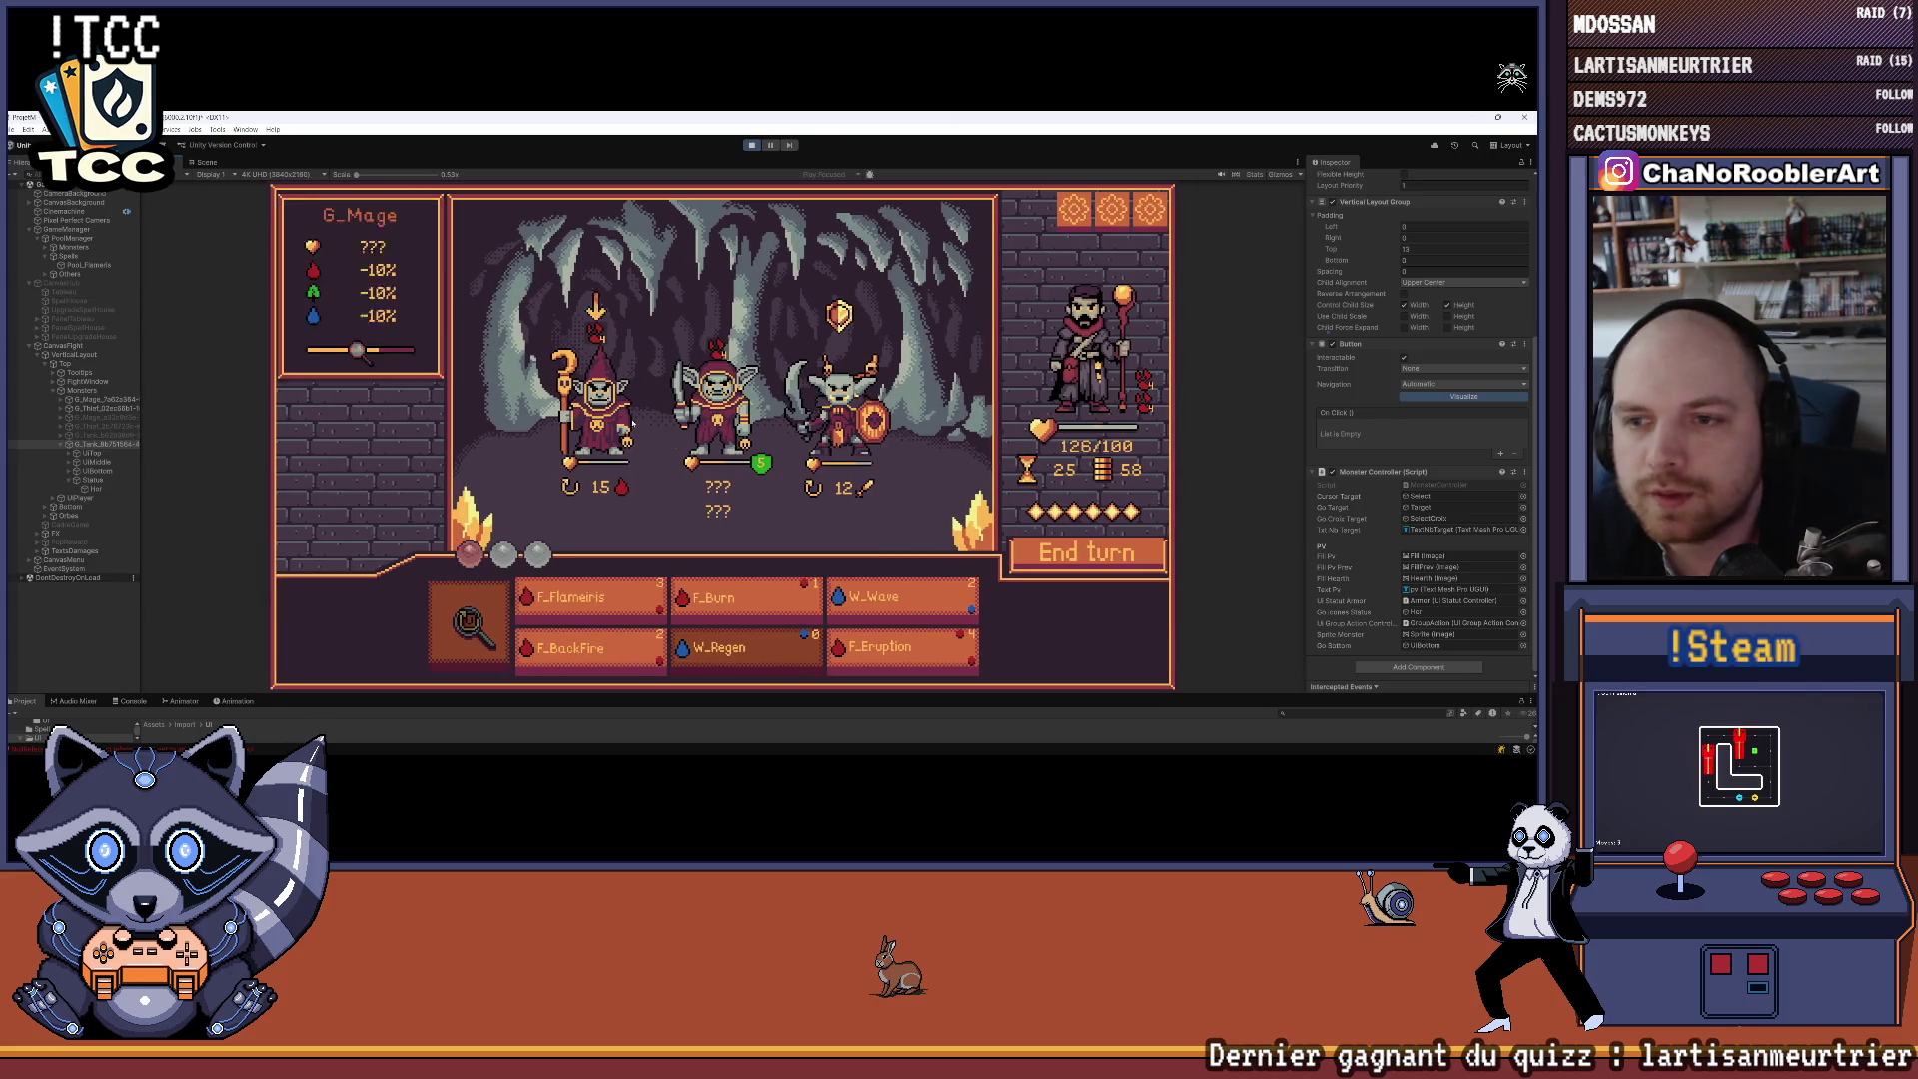
left_click(899, 651)
left_click(908, 486)
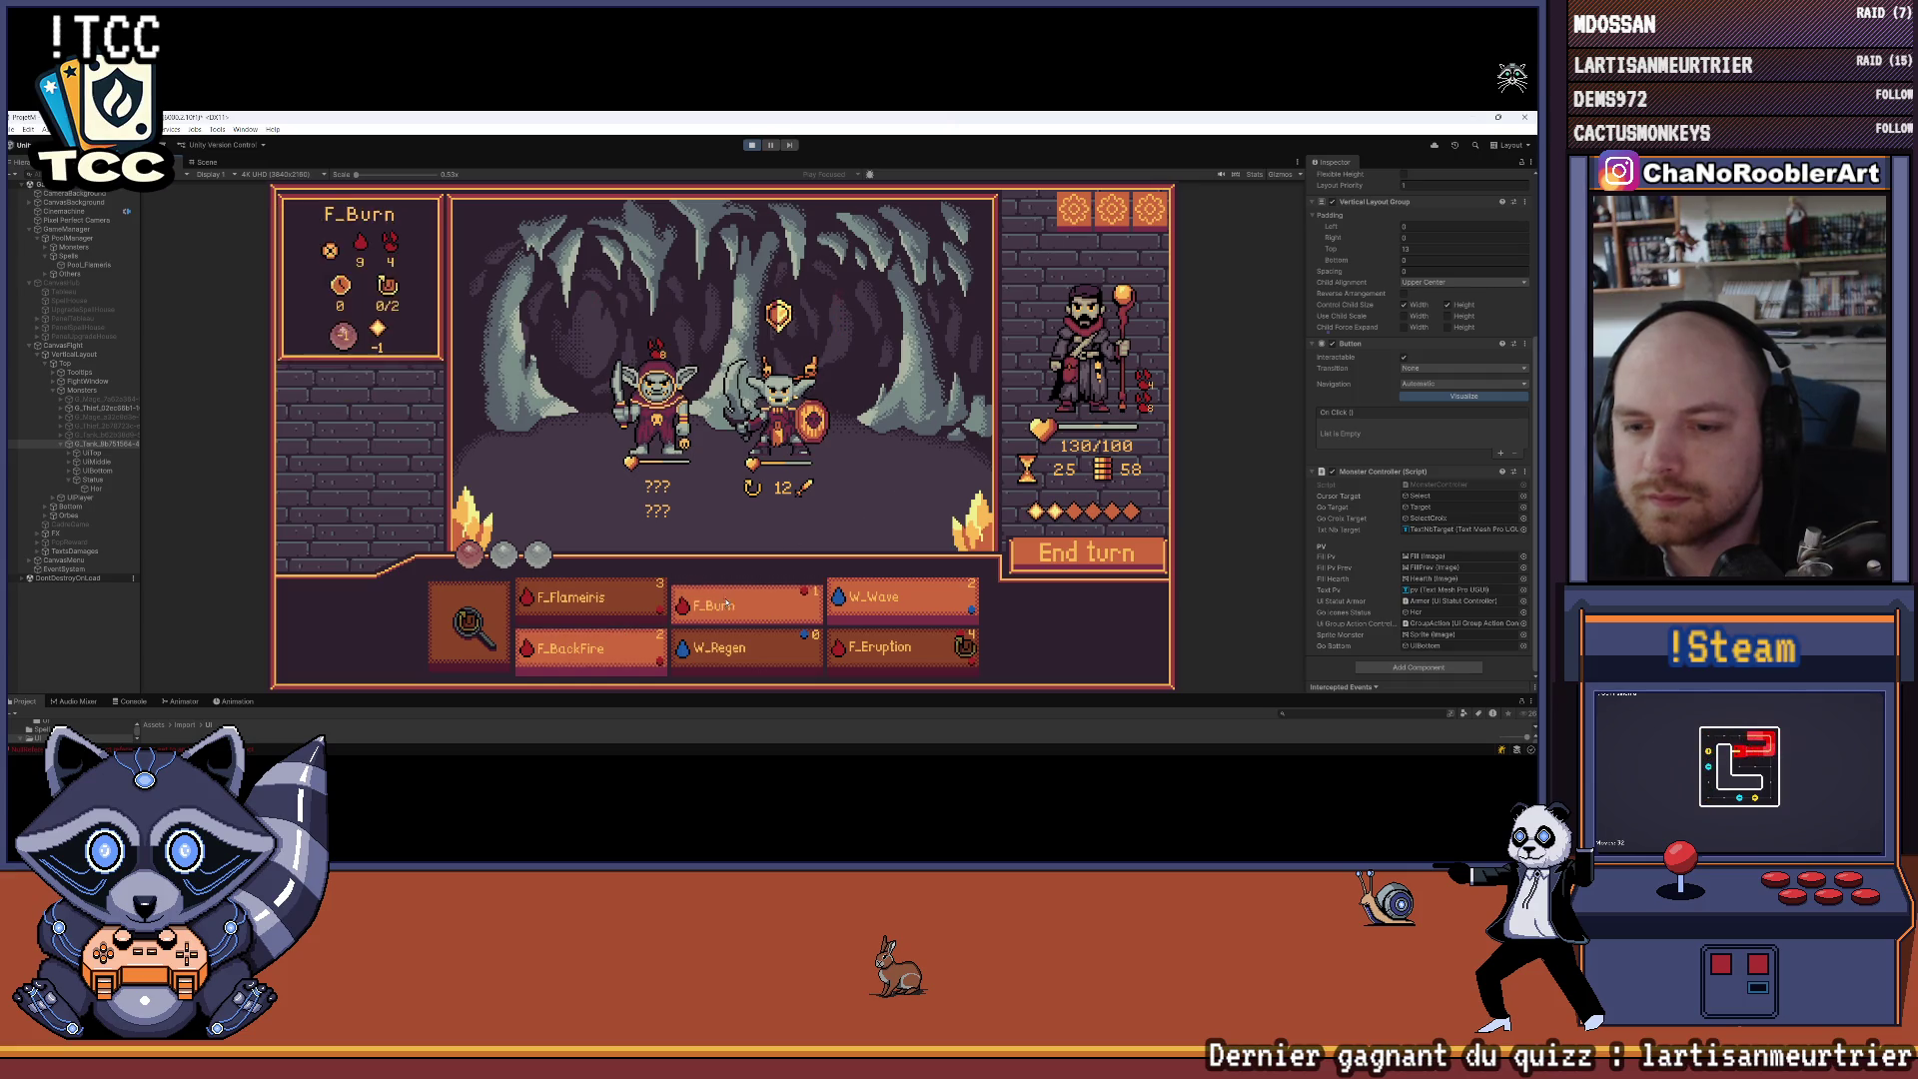
mouse_move(702, 621)
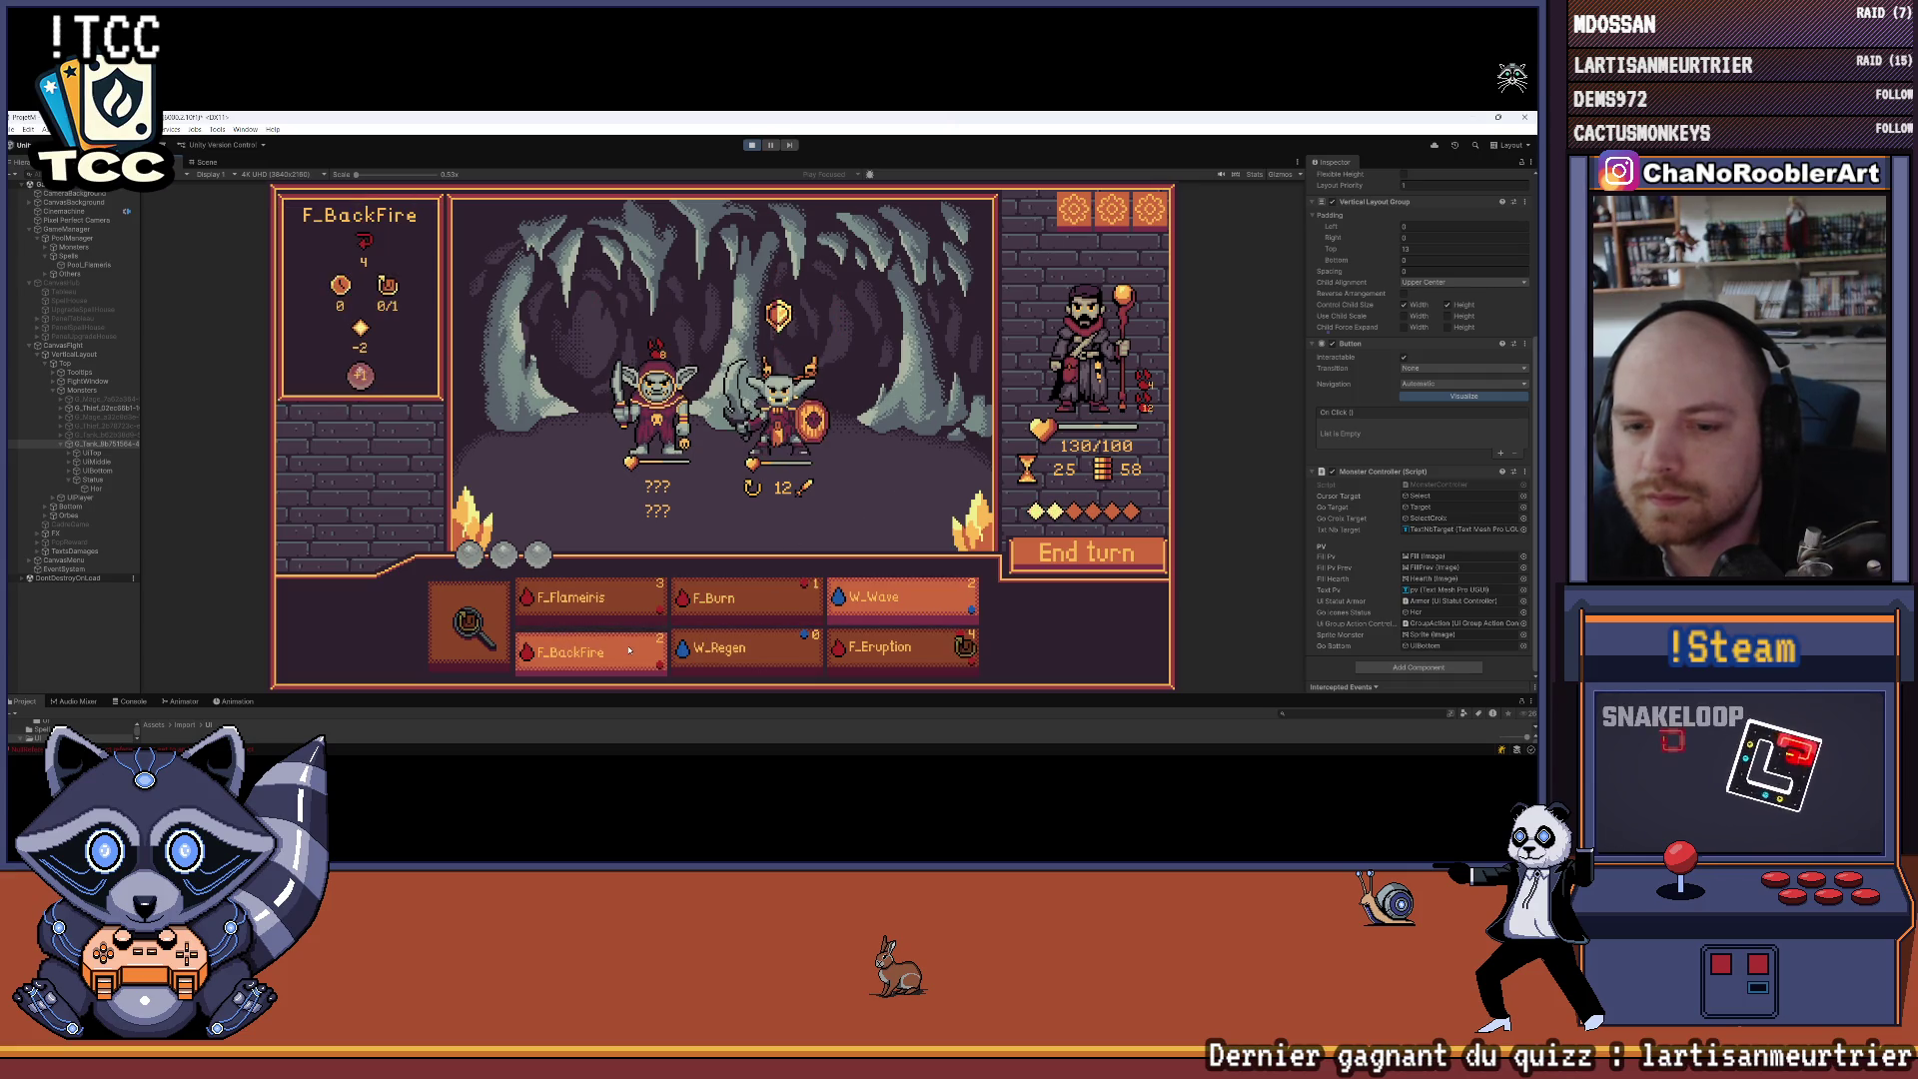
left_click(863, 605)
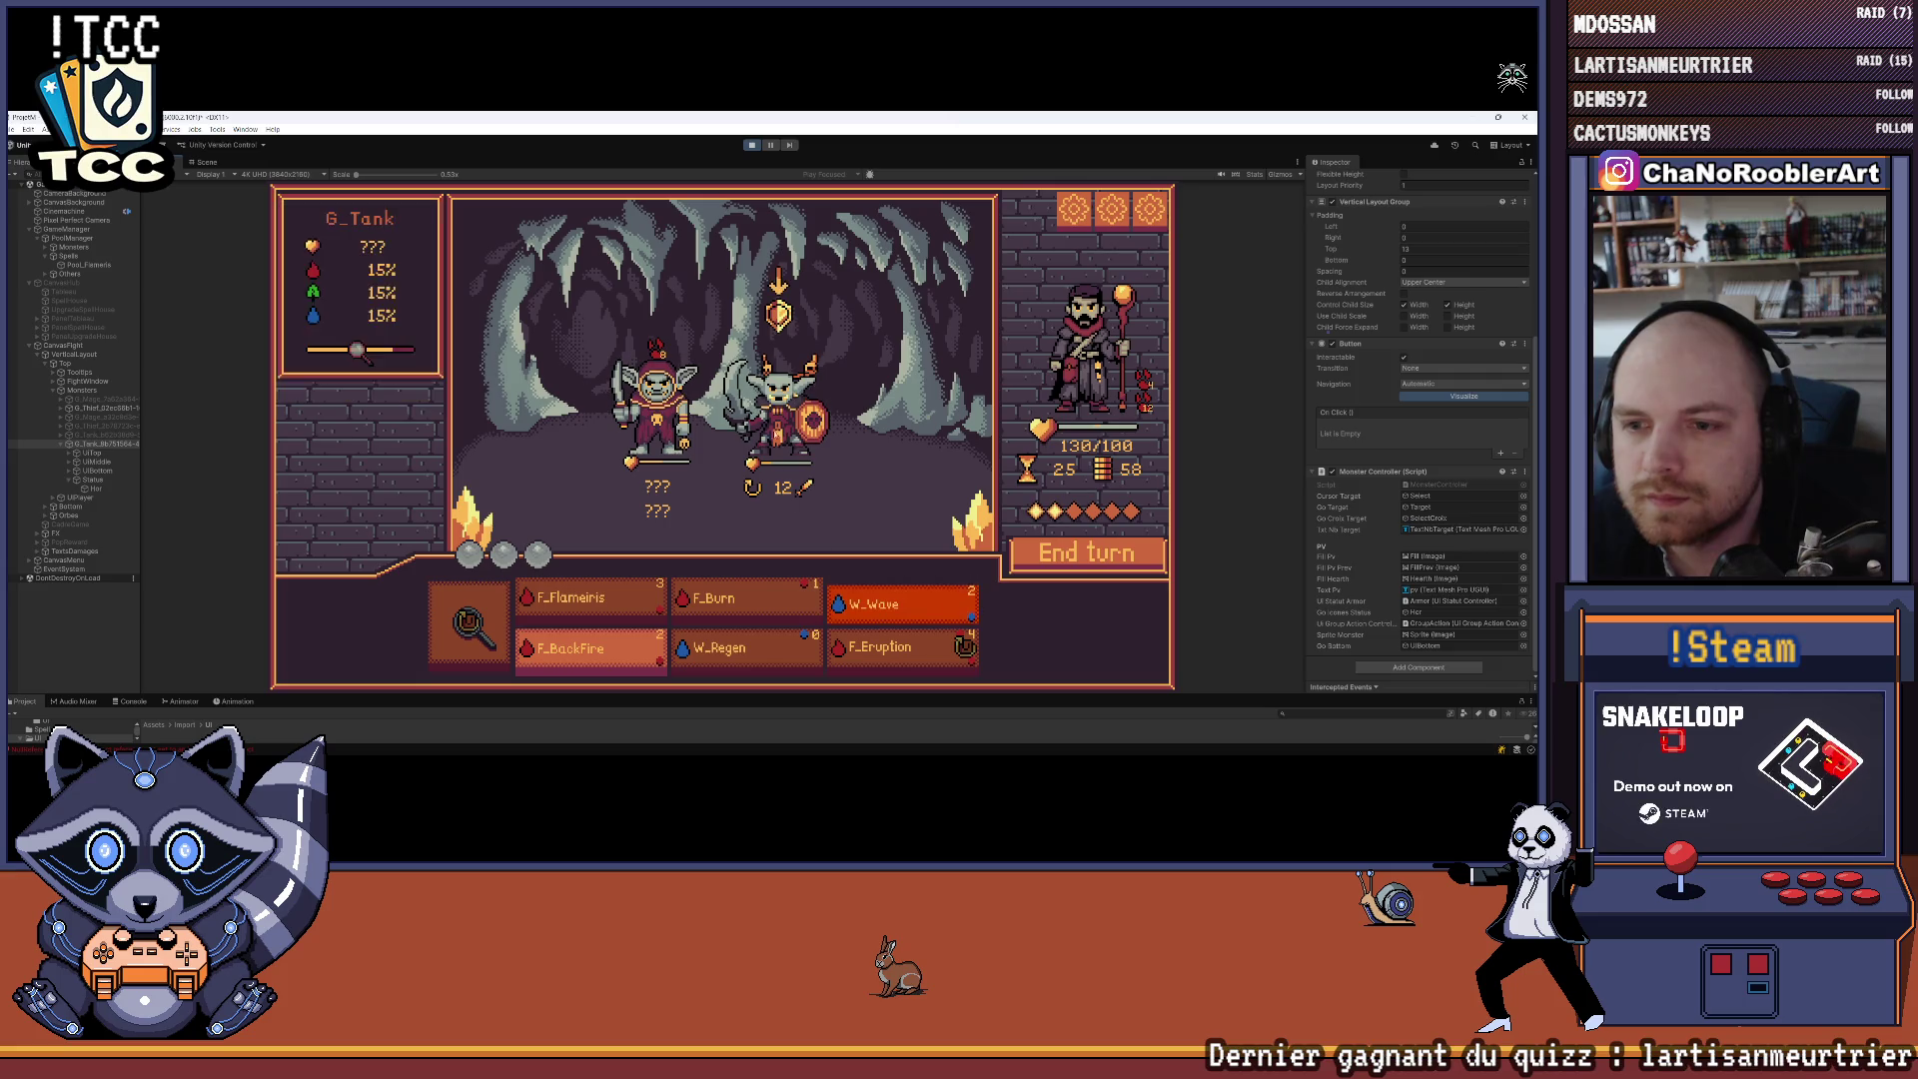
left_click(1147, 402)
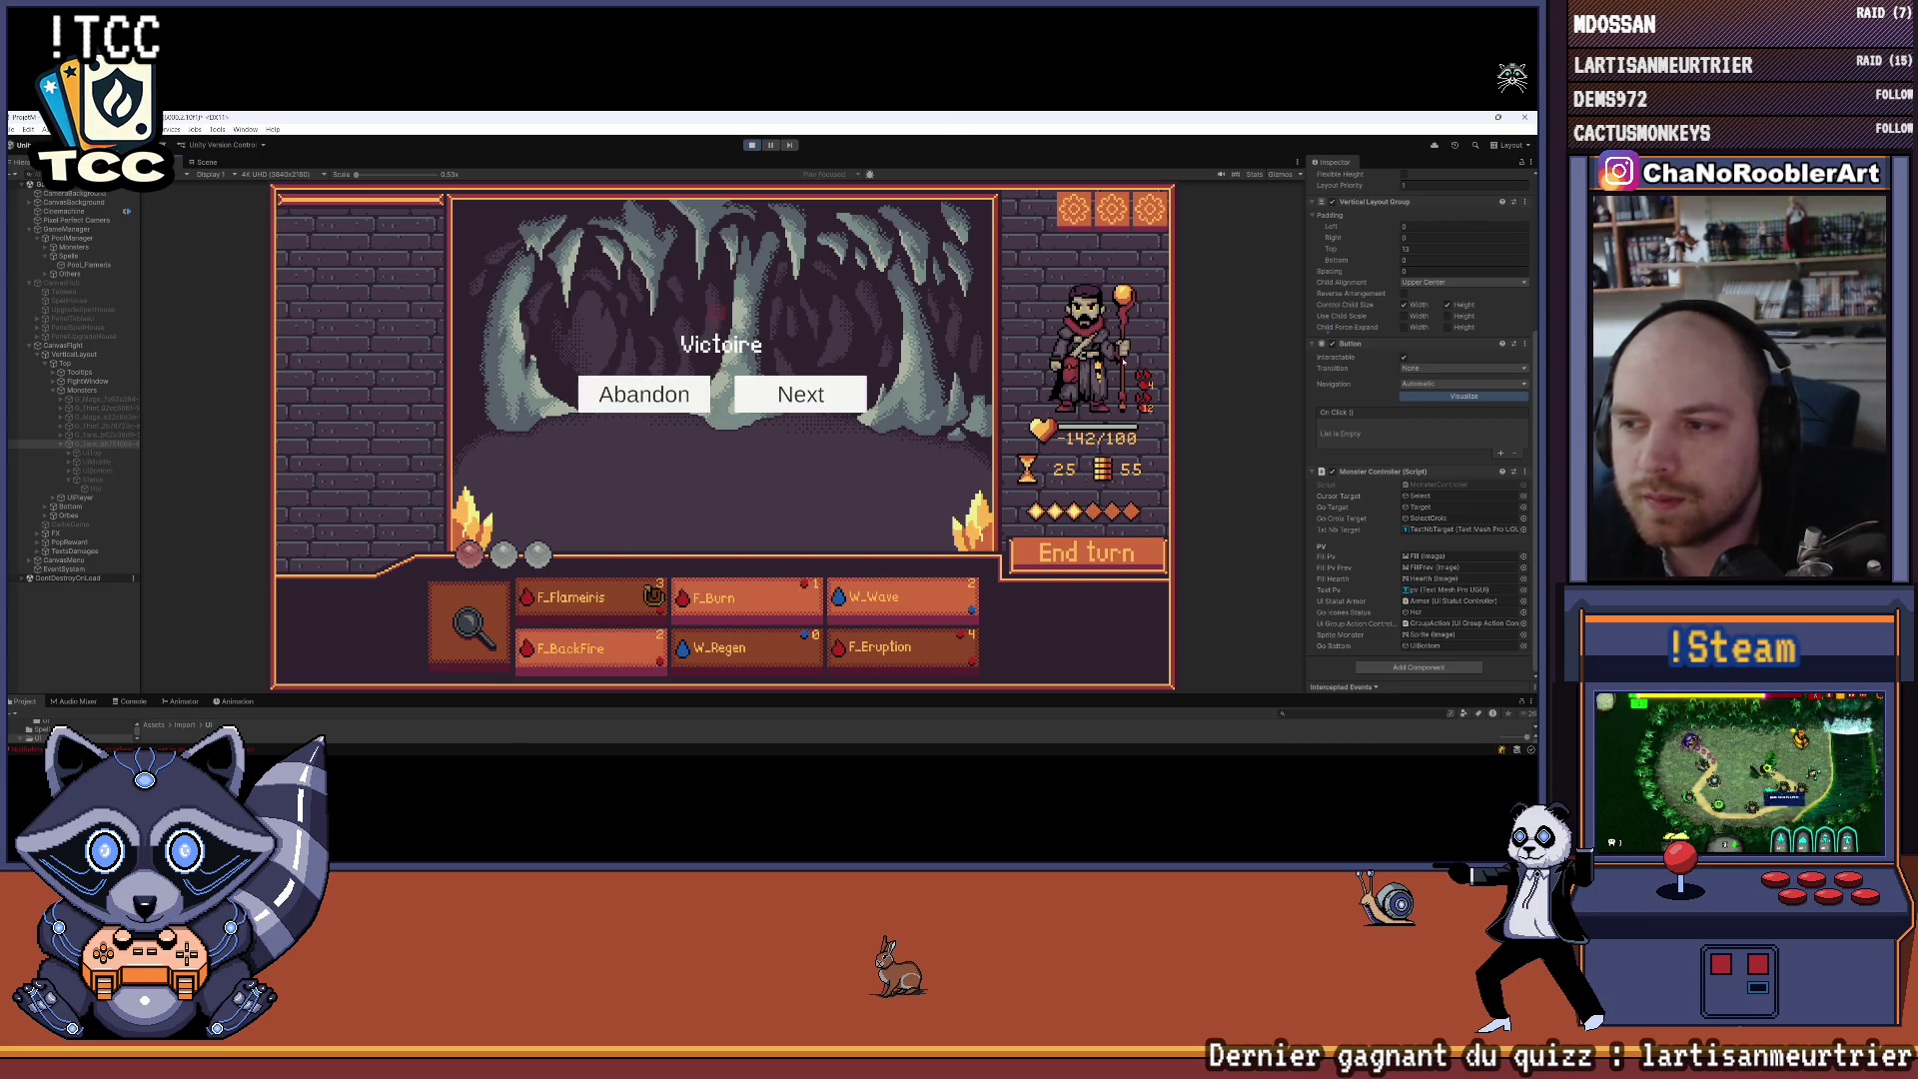
left_click(827, 399)
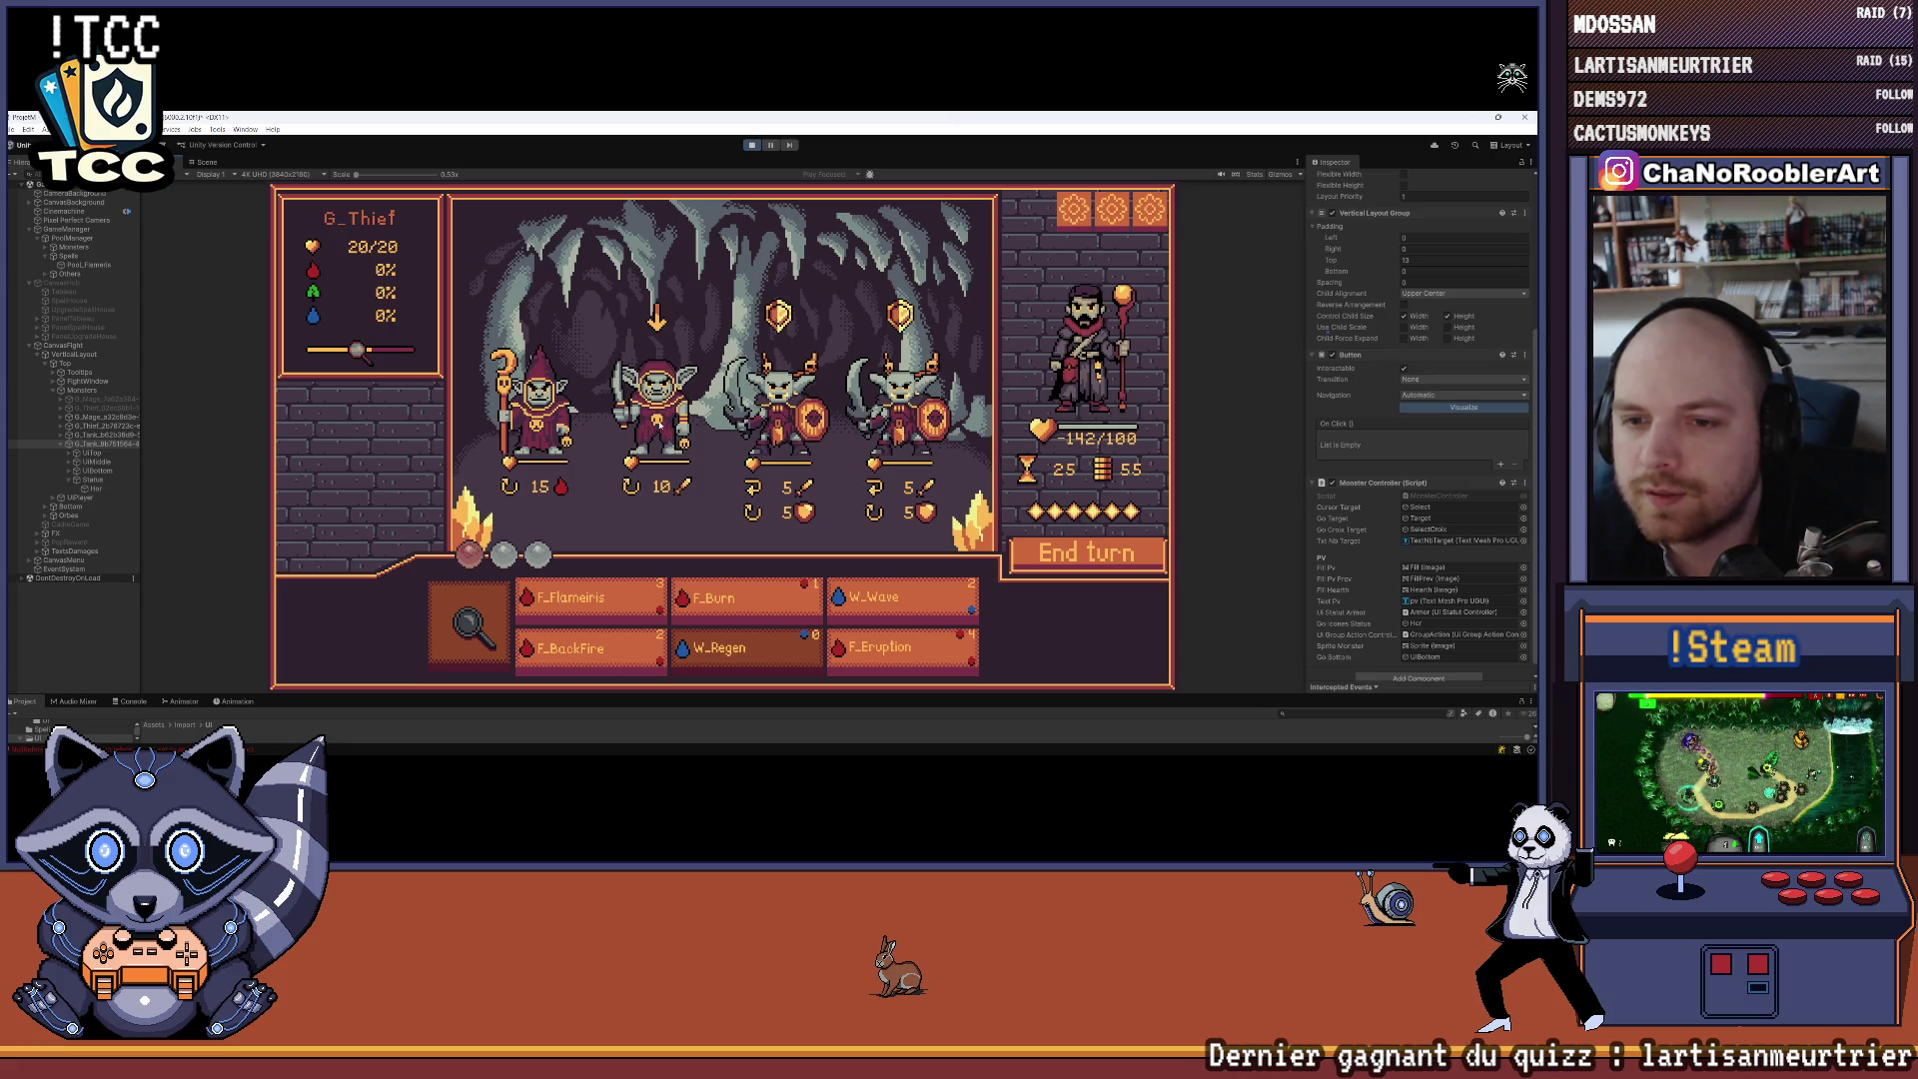
Cast F_Burn twice on the fourth goblin and end the turn
left_click(584, 599)
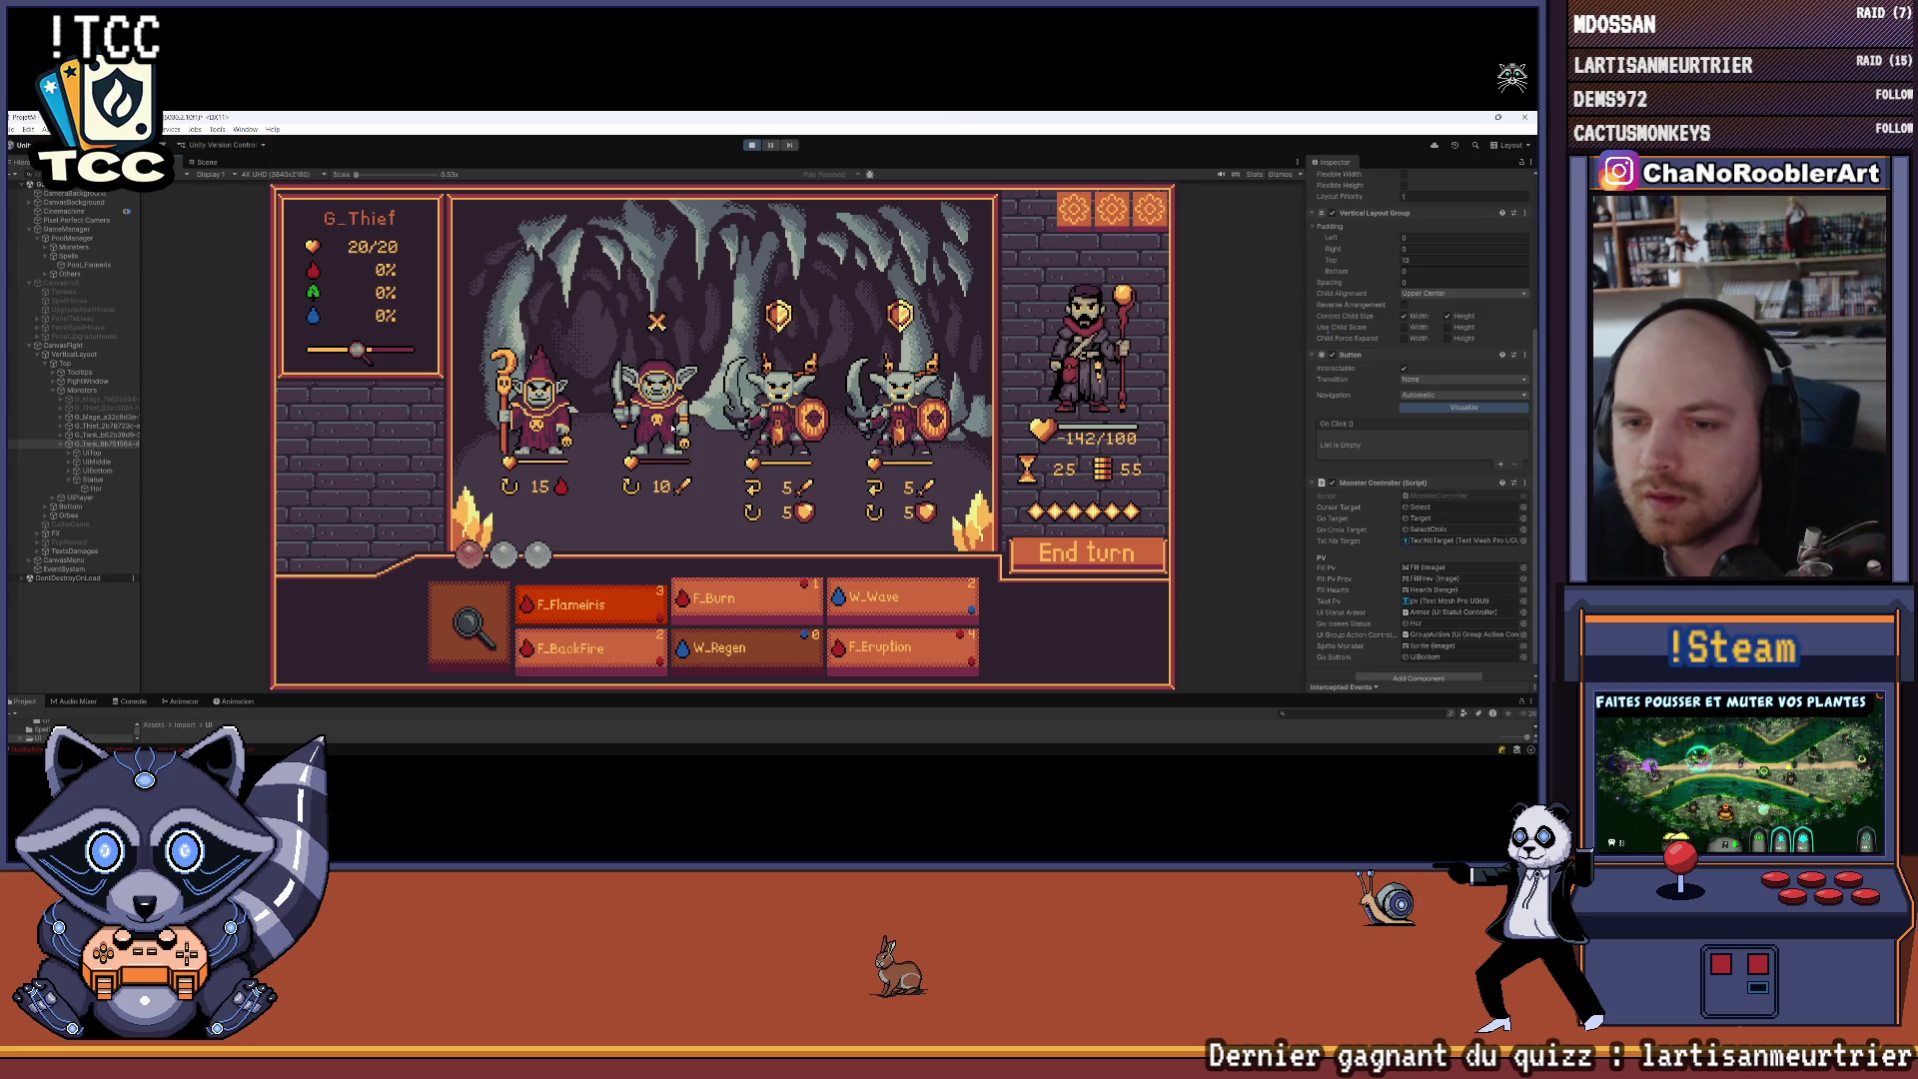
left_click(883, 652)
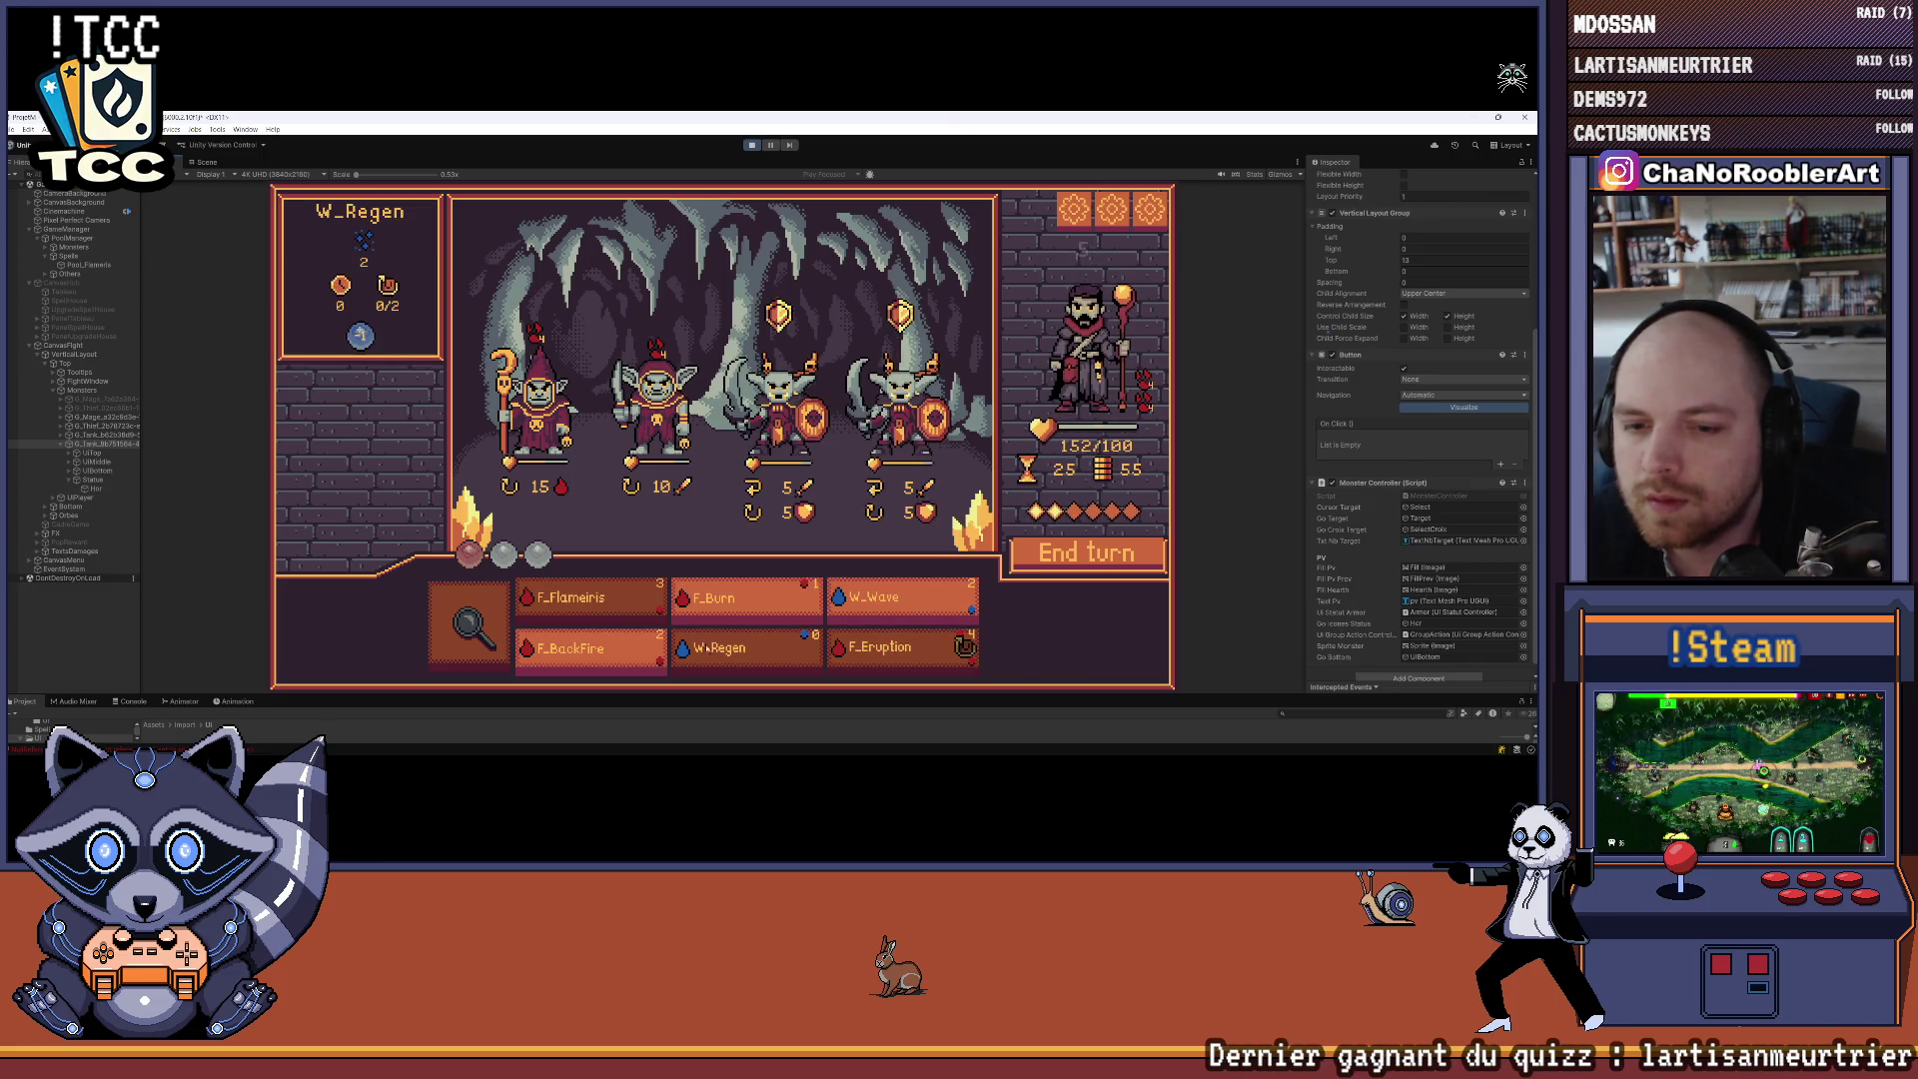
left_click(746, 599)
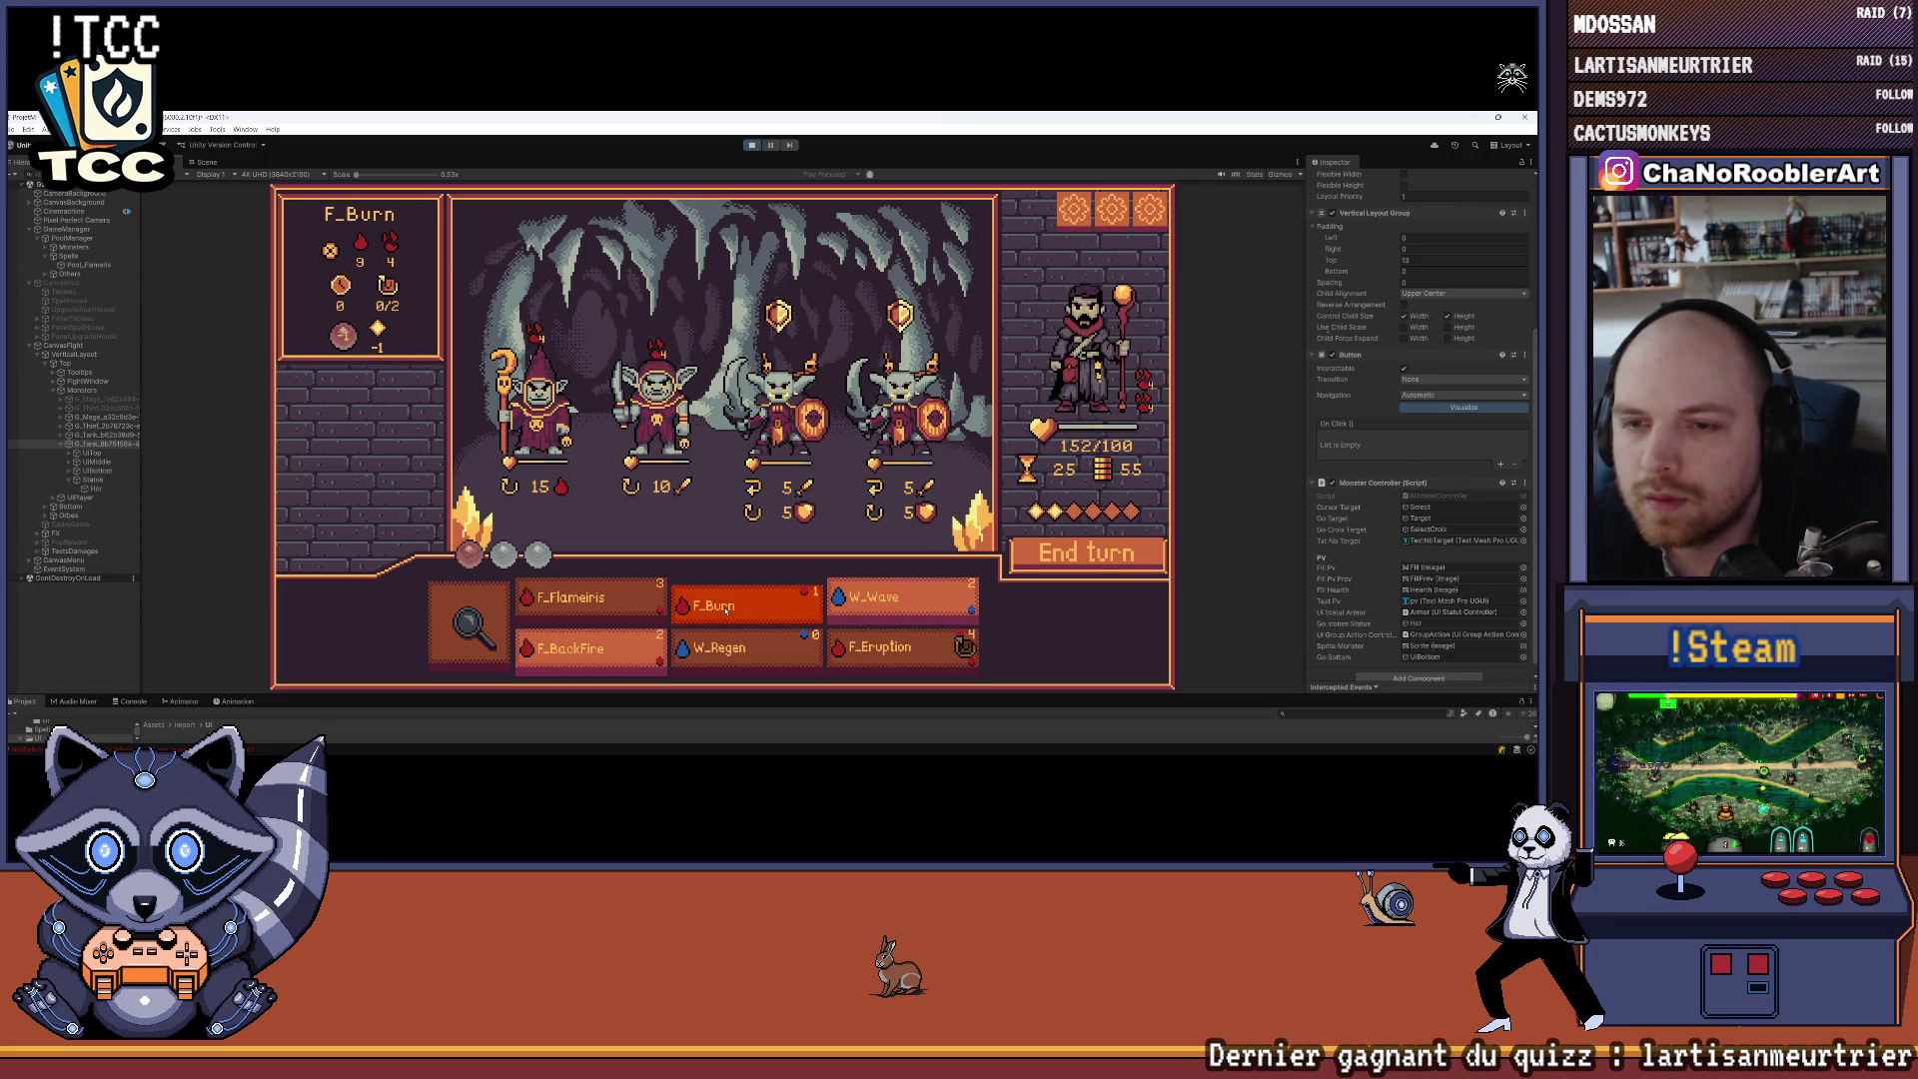
left_click(898, 420)
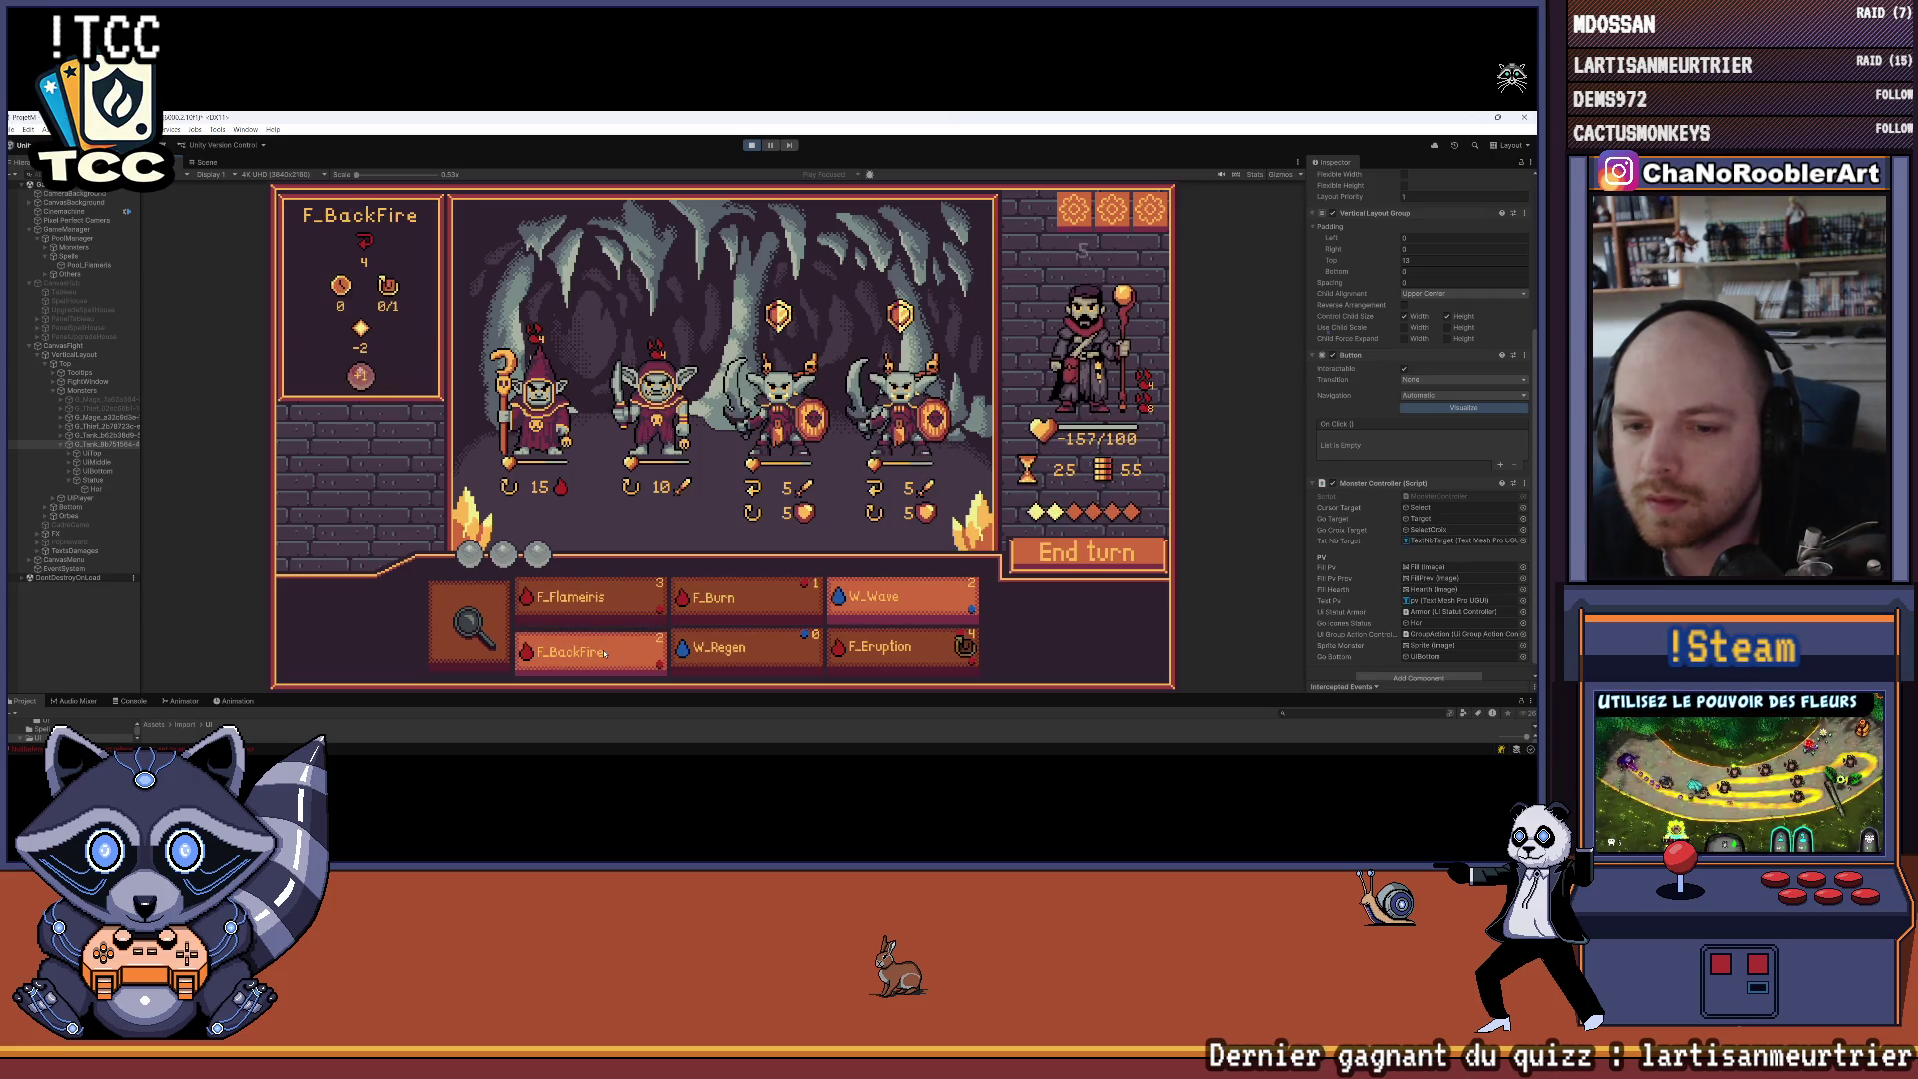
left_click(747, 599)
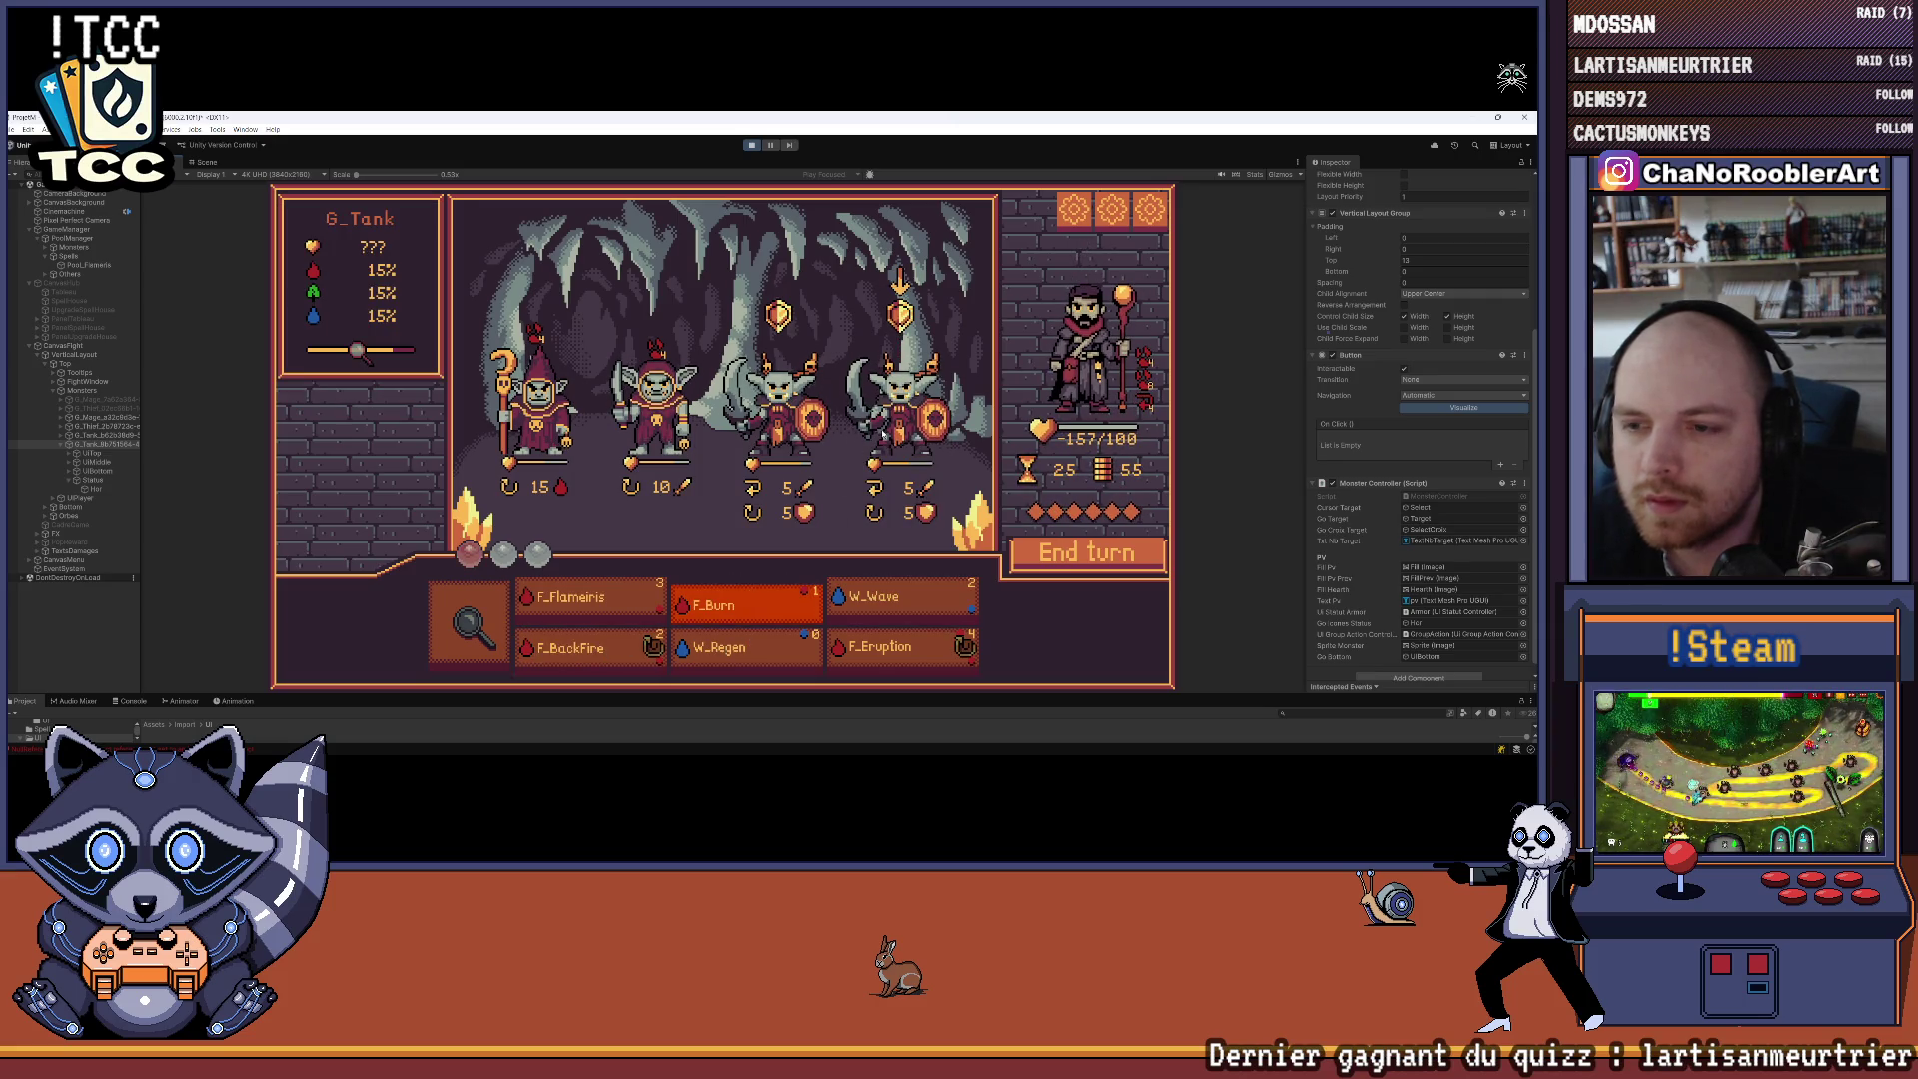
left_click(899, 414)
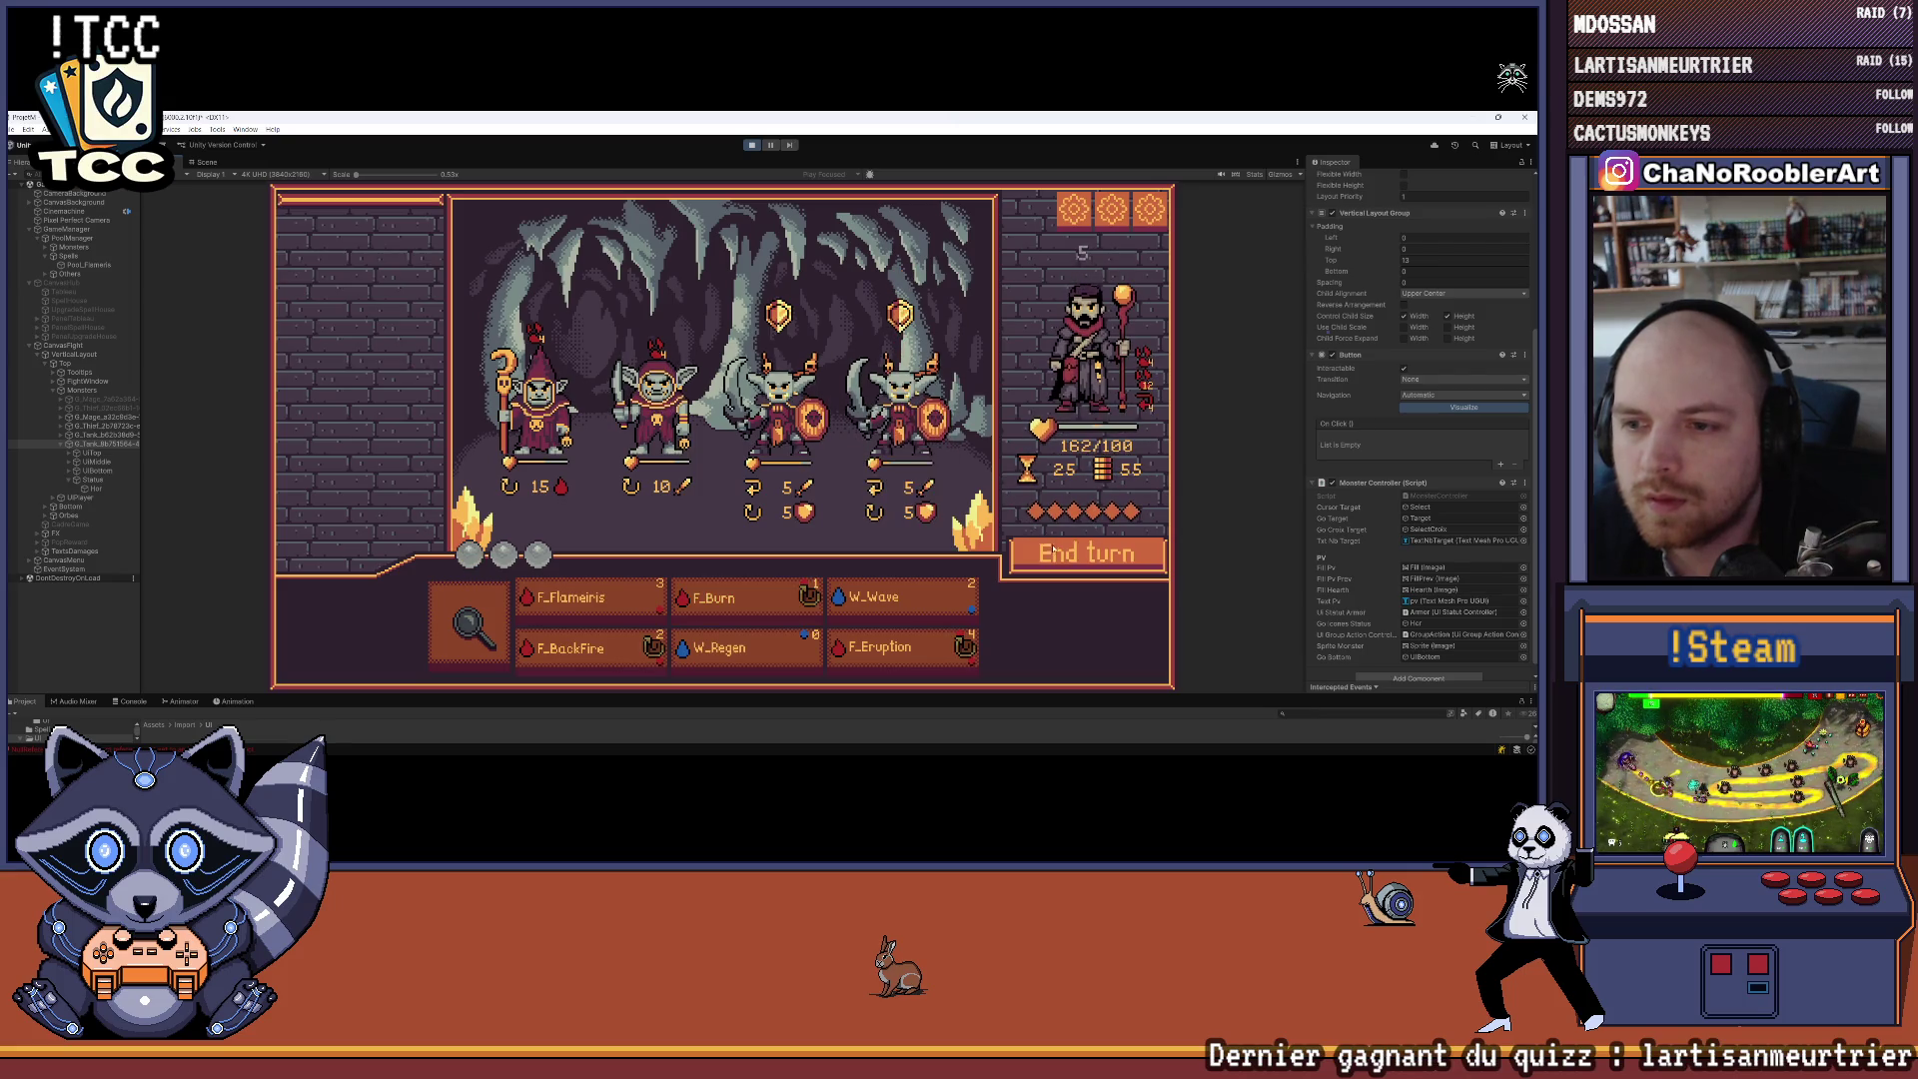
left_click(1057, 560)
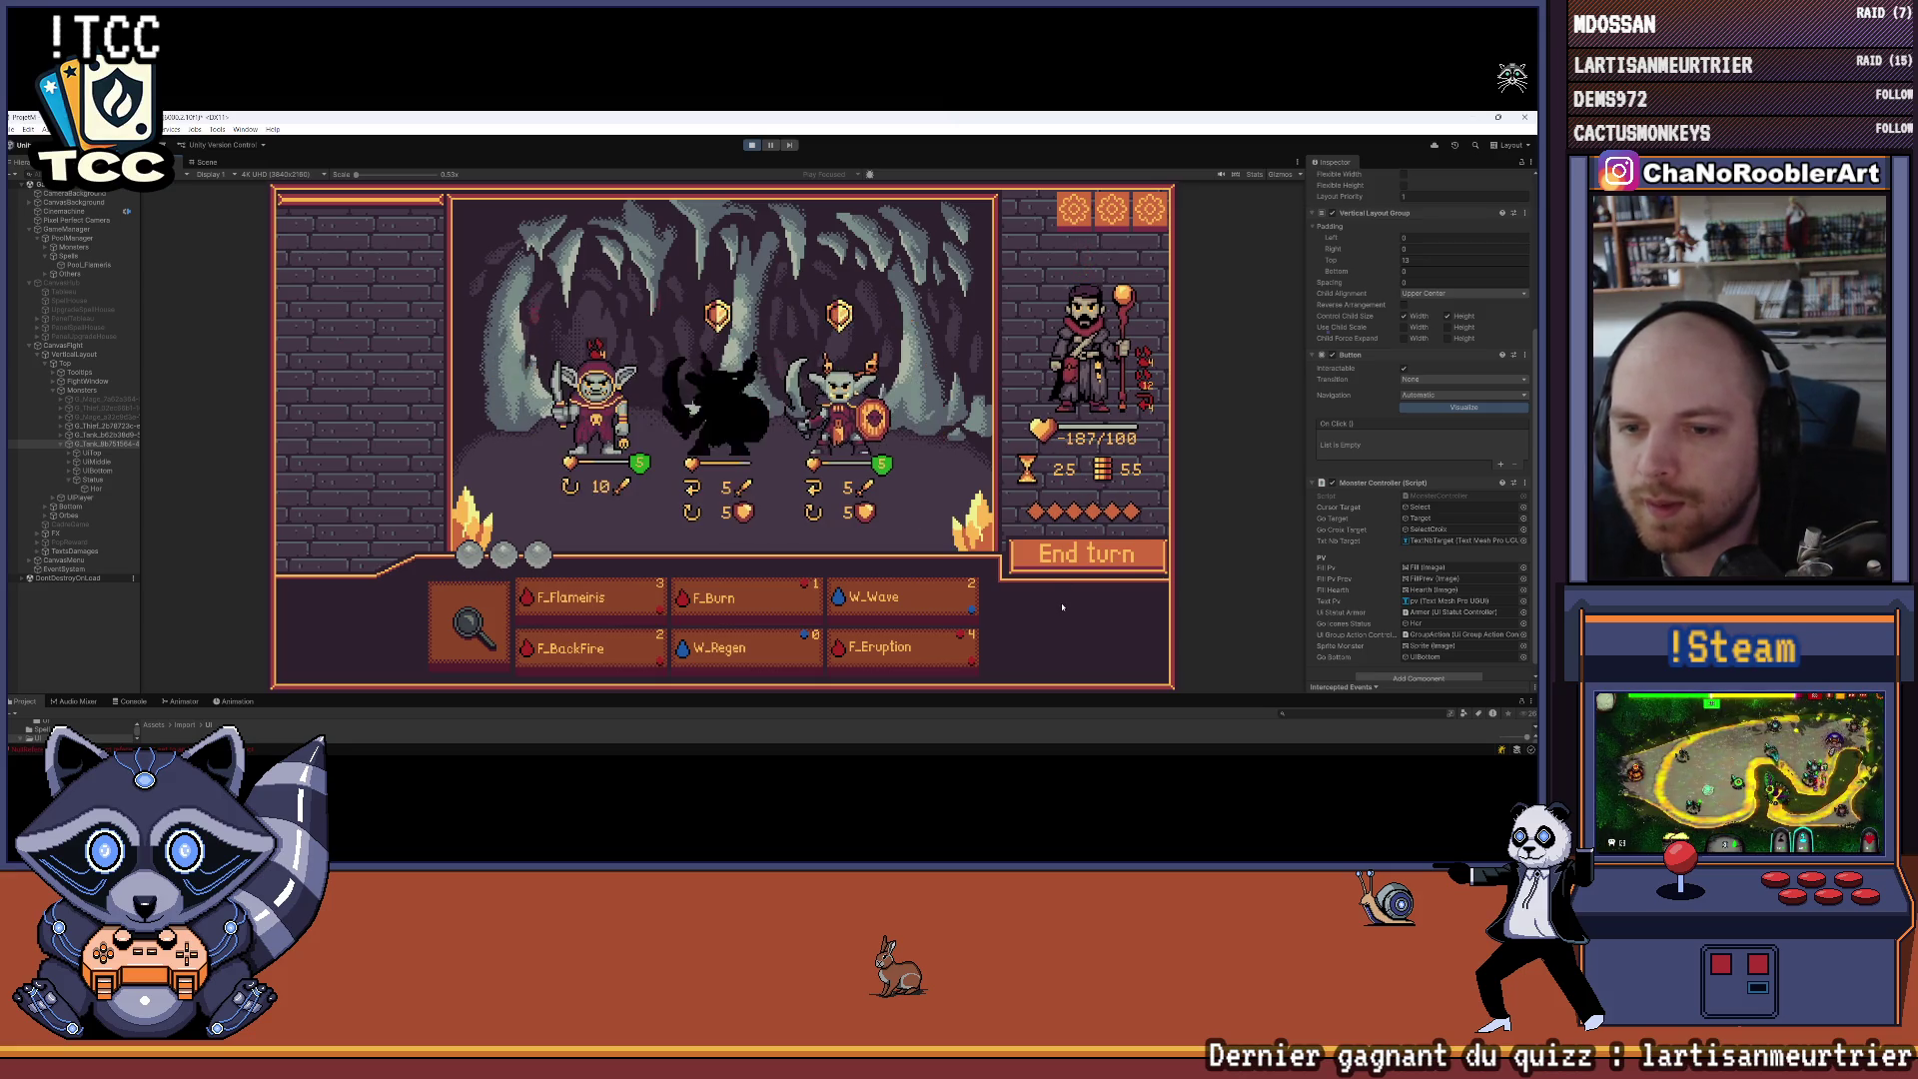
Finish the last goblin with F_Burn, cast F_Flameiris on the new wave's third goblin, and end the turn
left_click(589, 597)
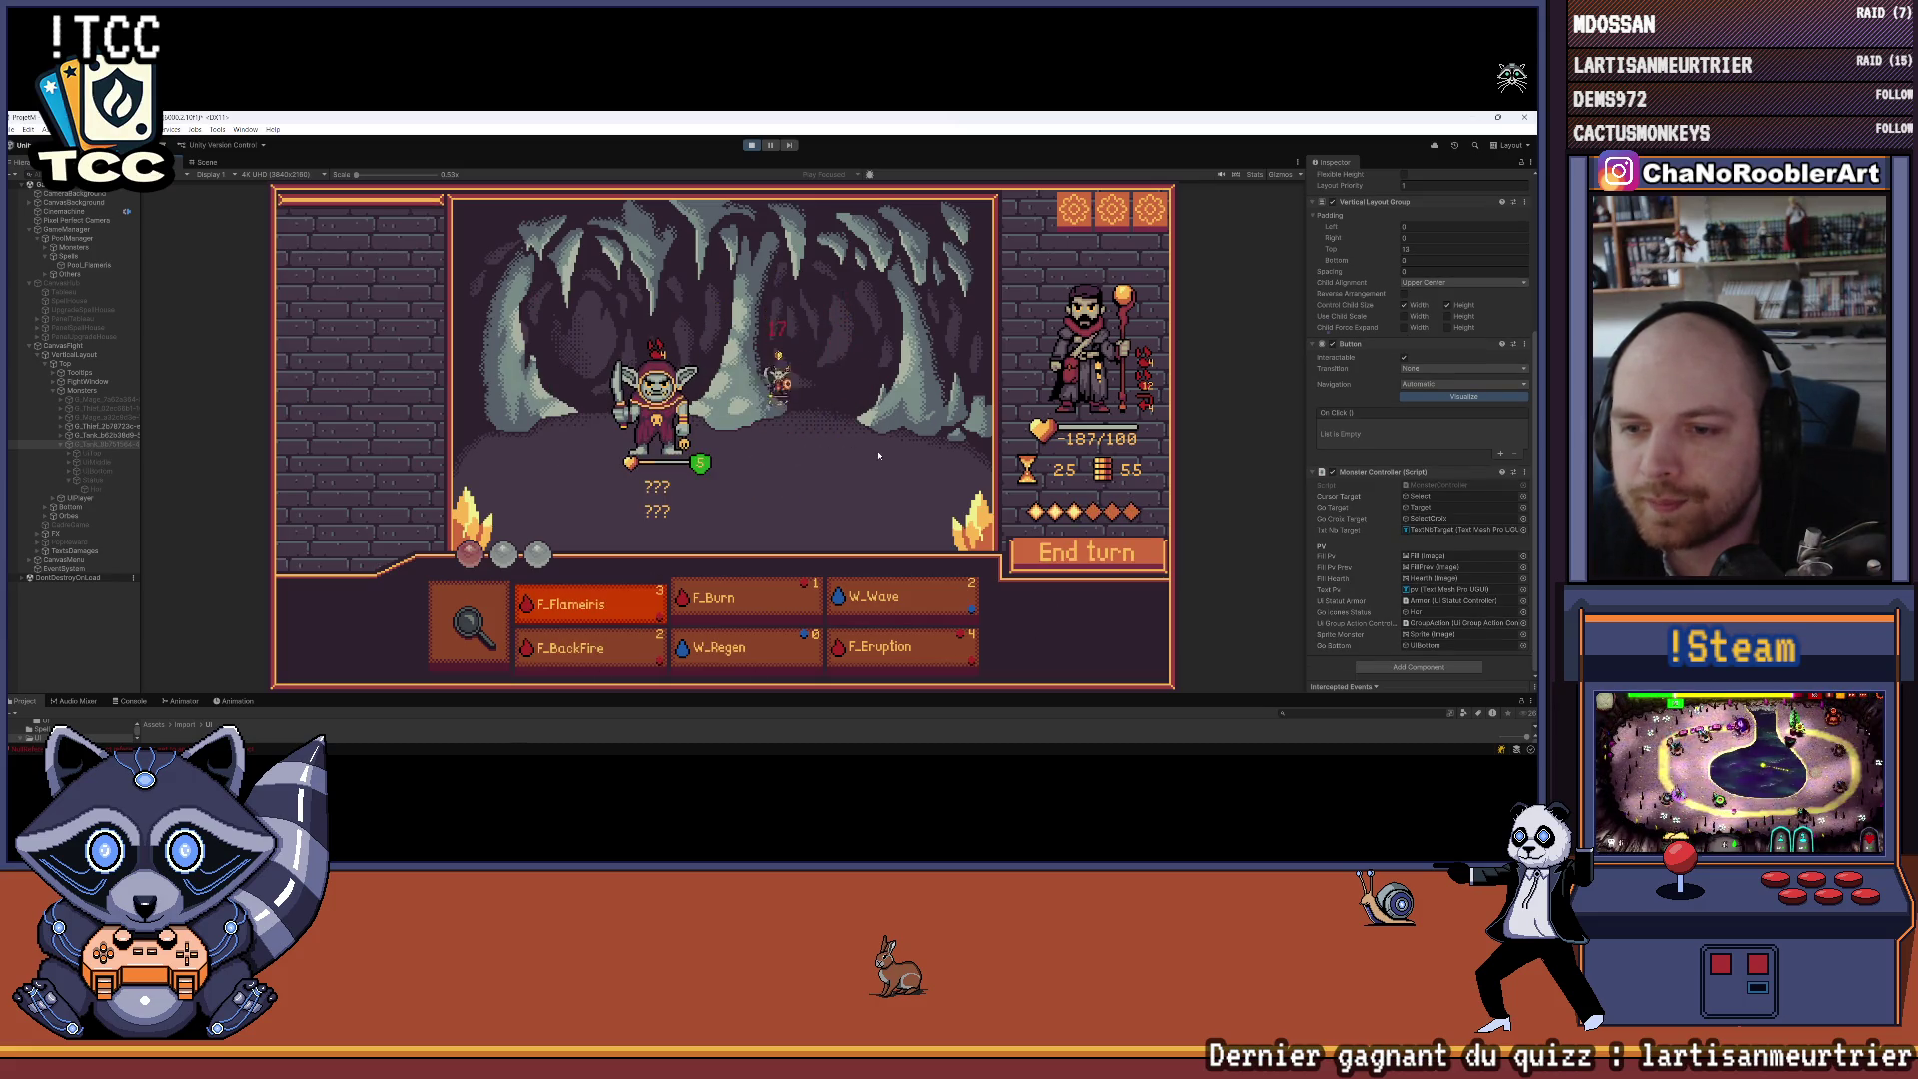
left_click(739, 601)
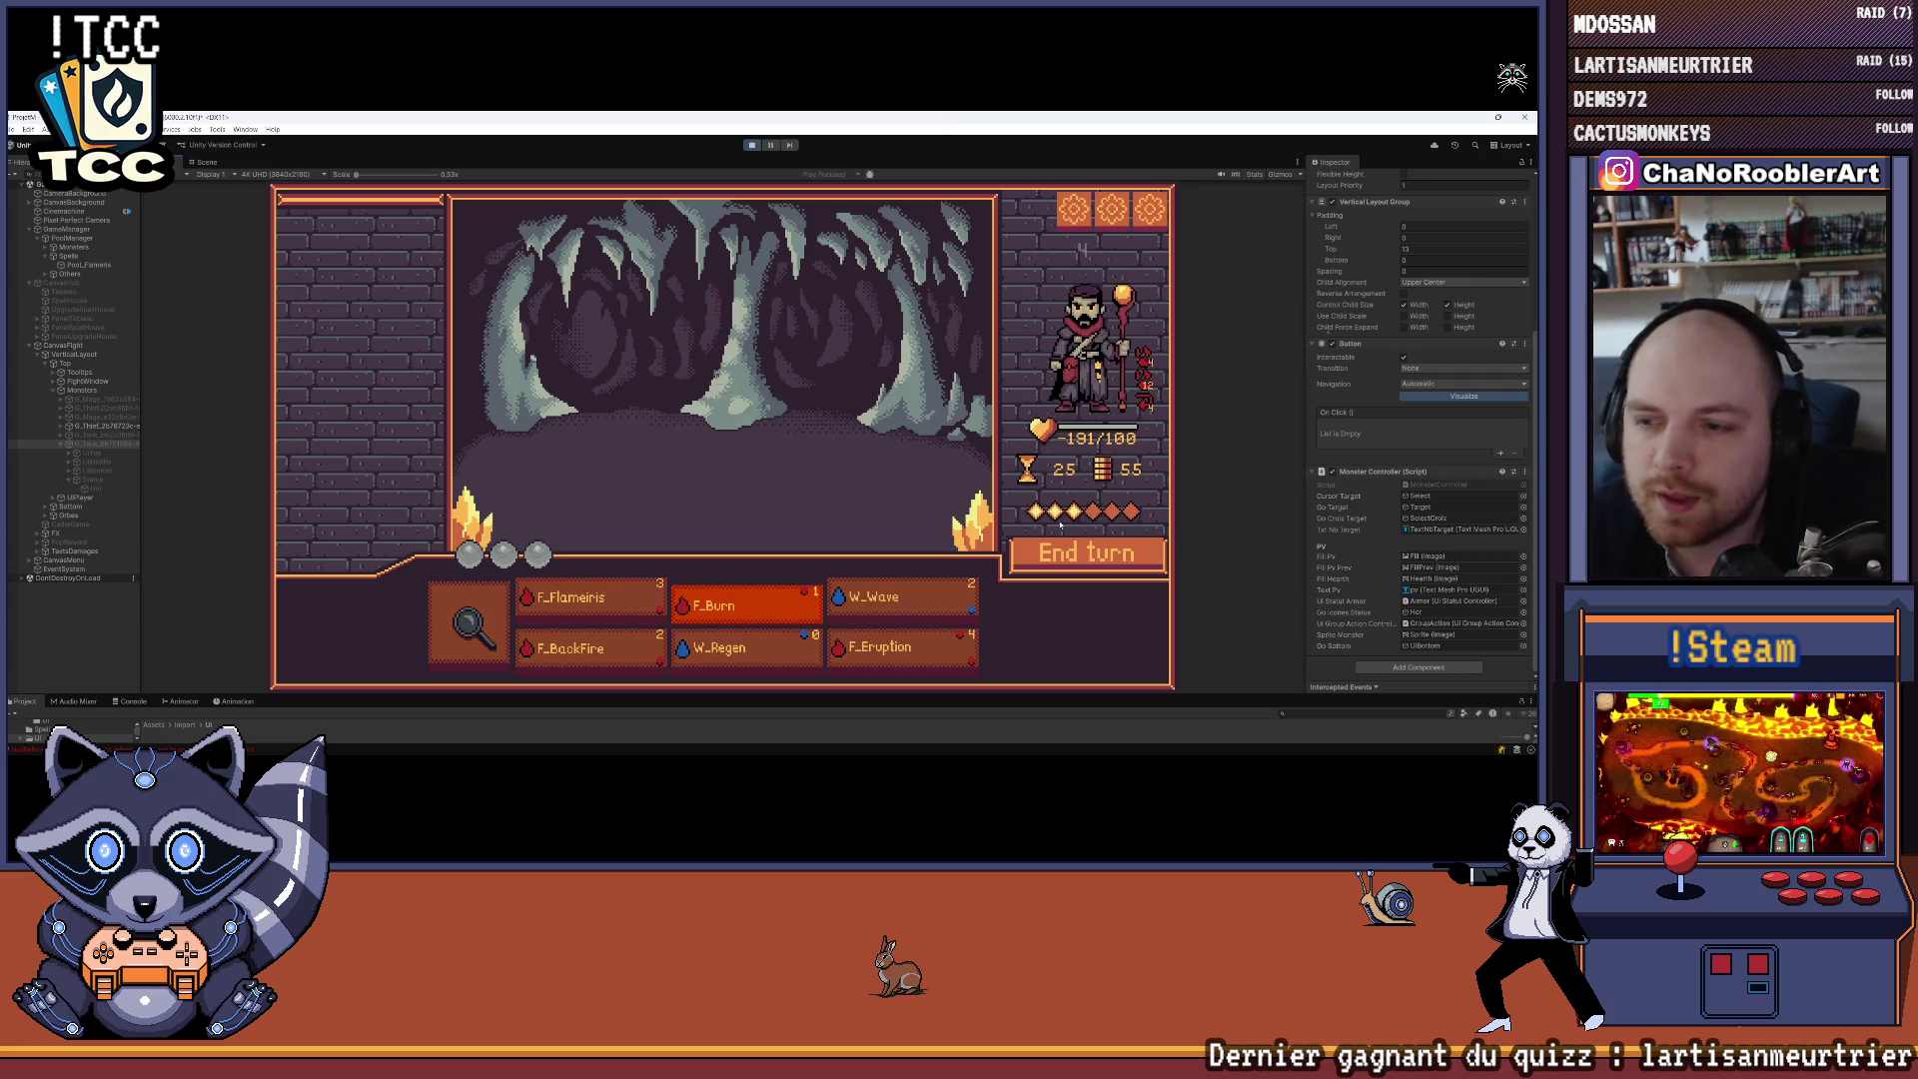
left_click(796, 389)
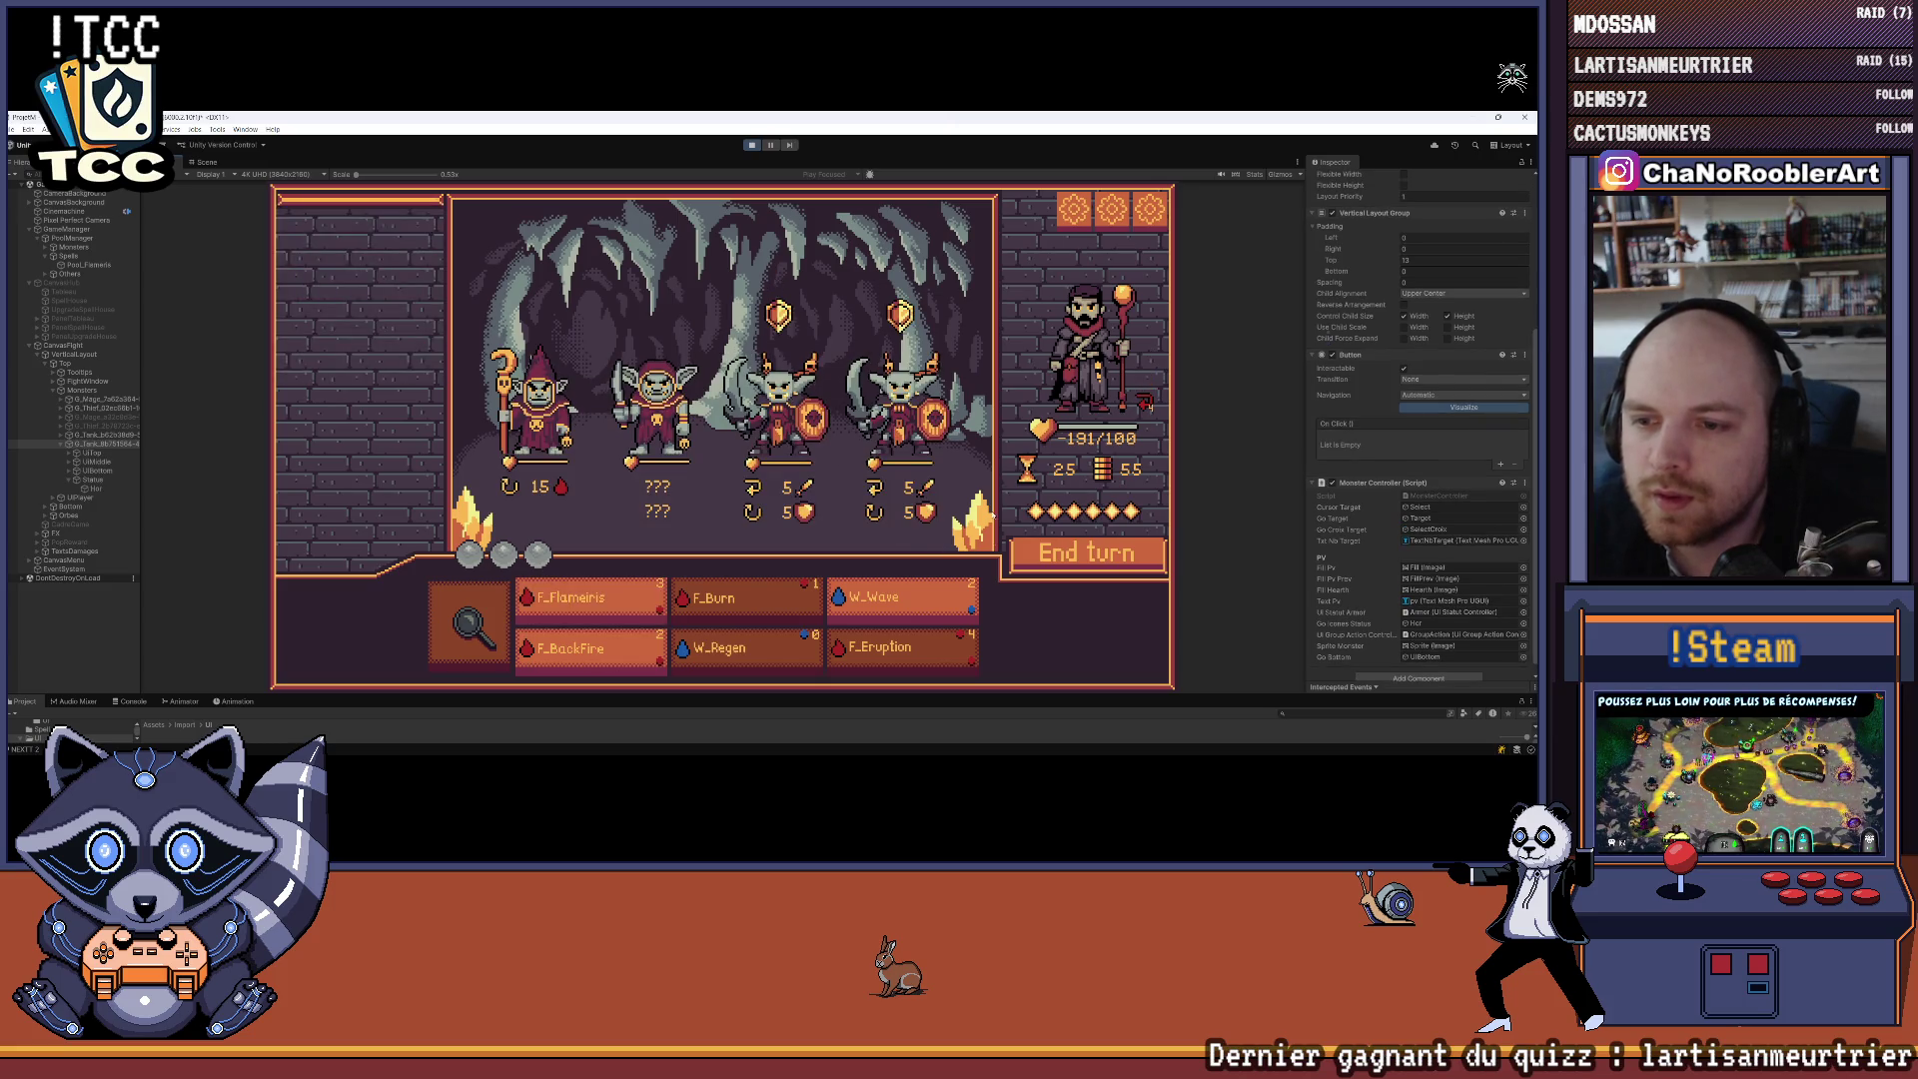
left_click(587, 616)
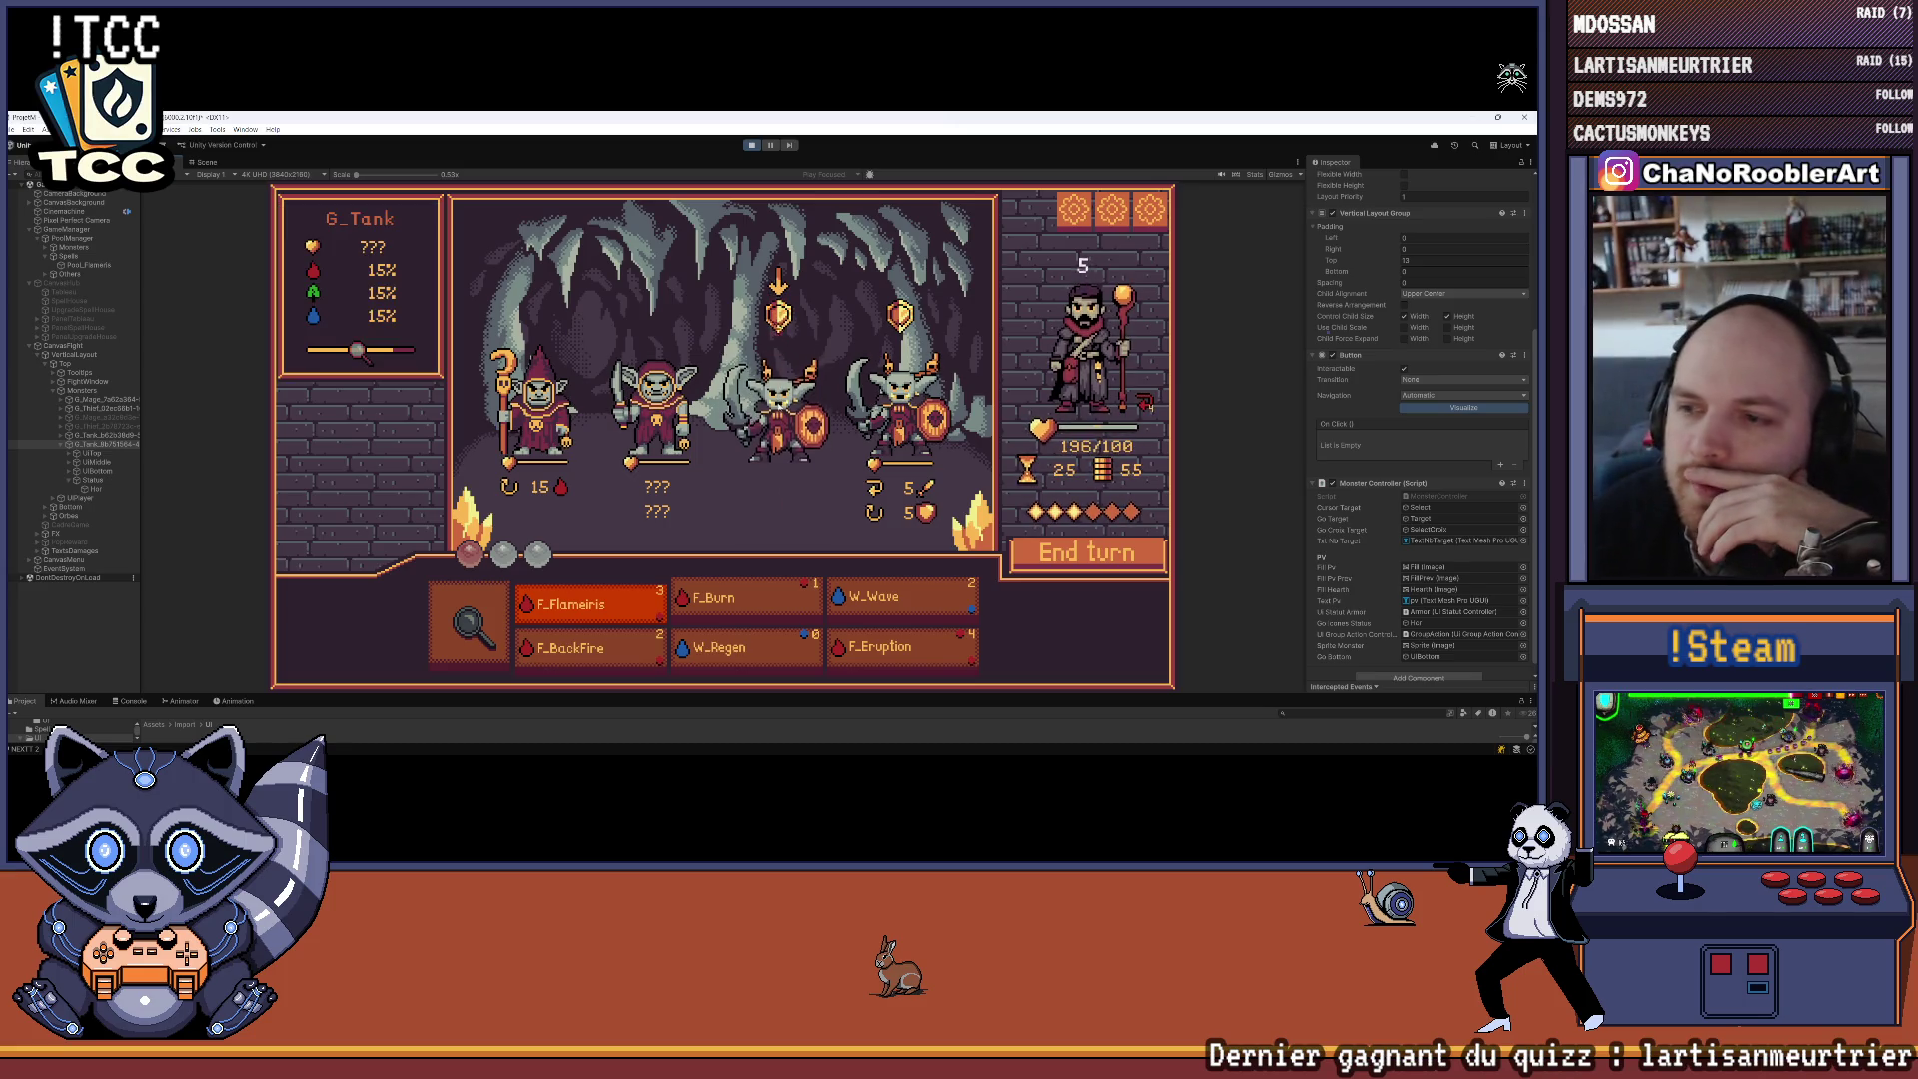
left_click(779, 405)
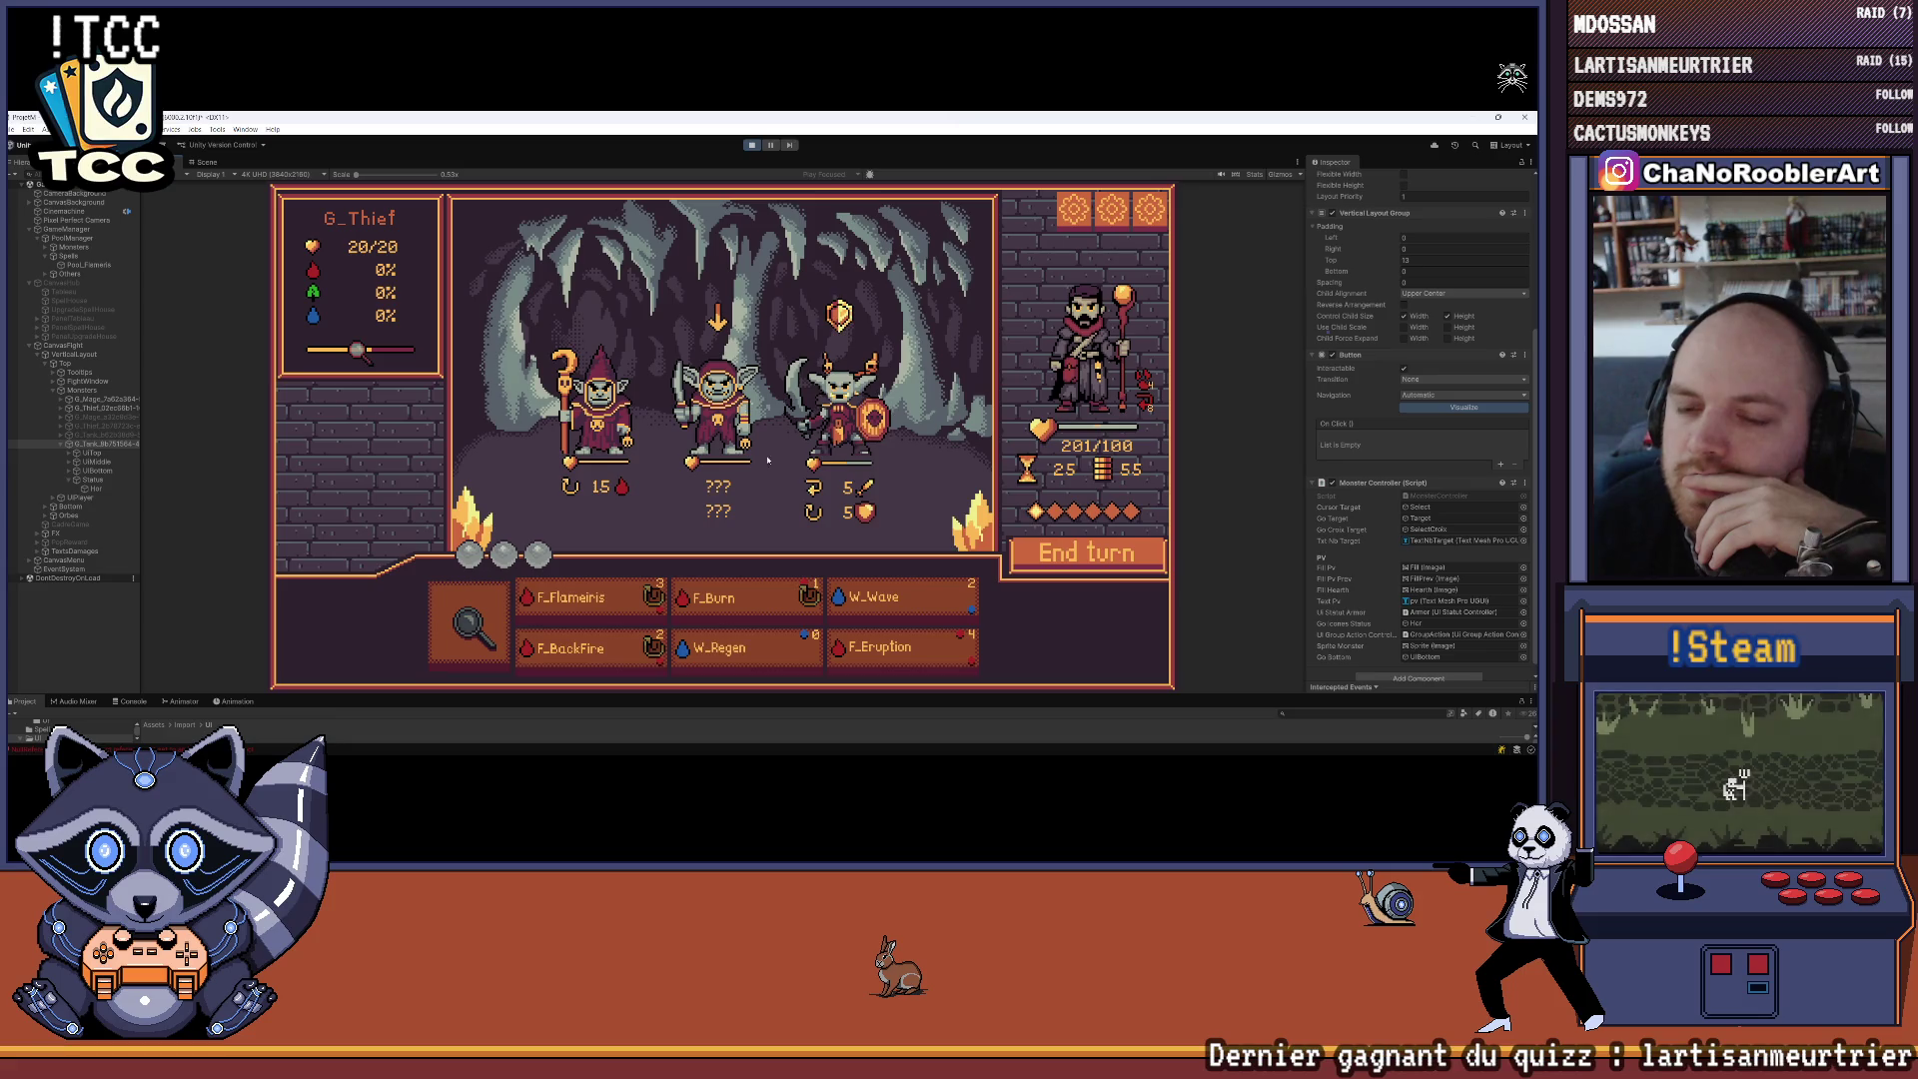
left_click(1092, 556)
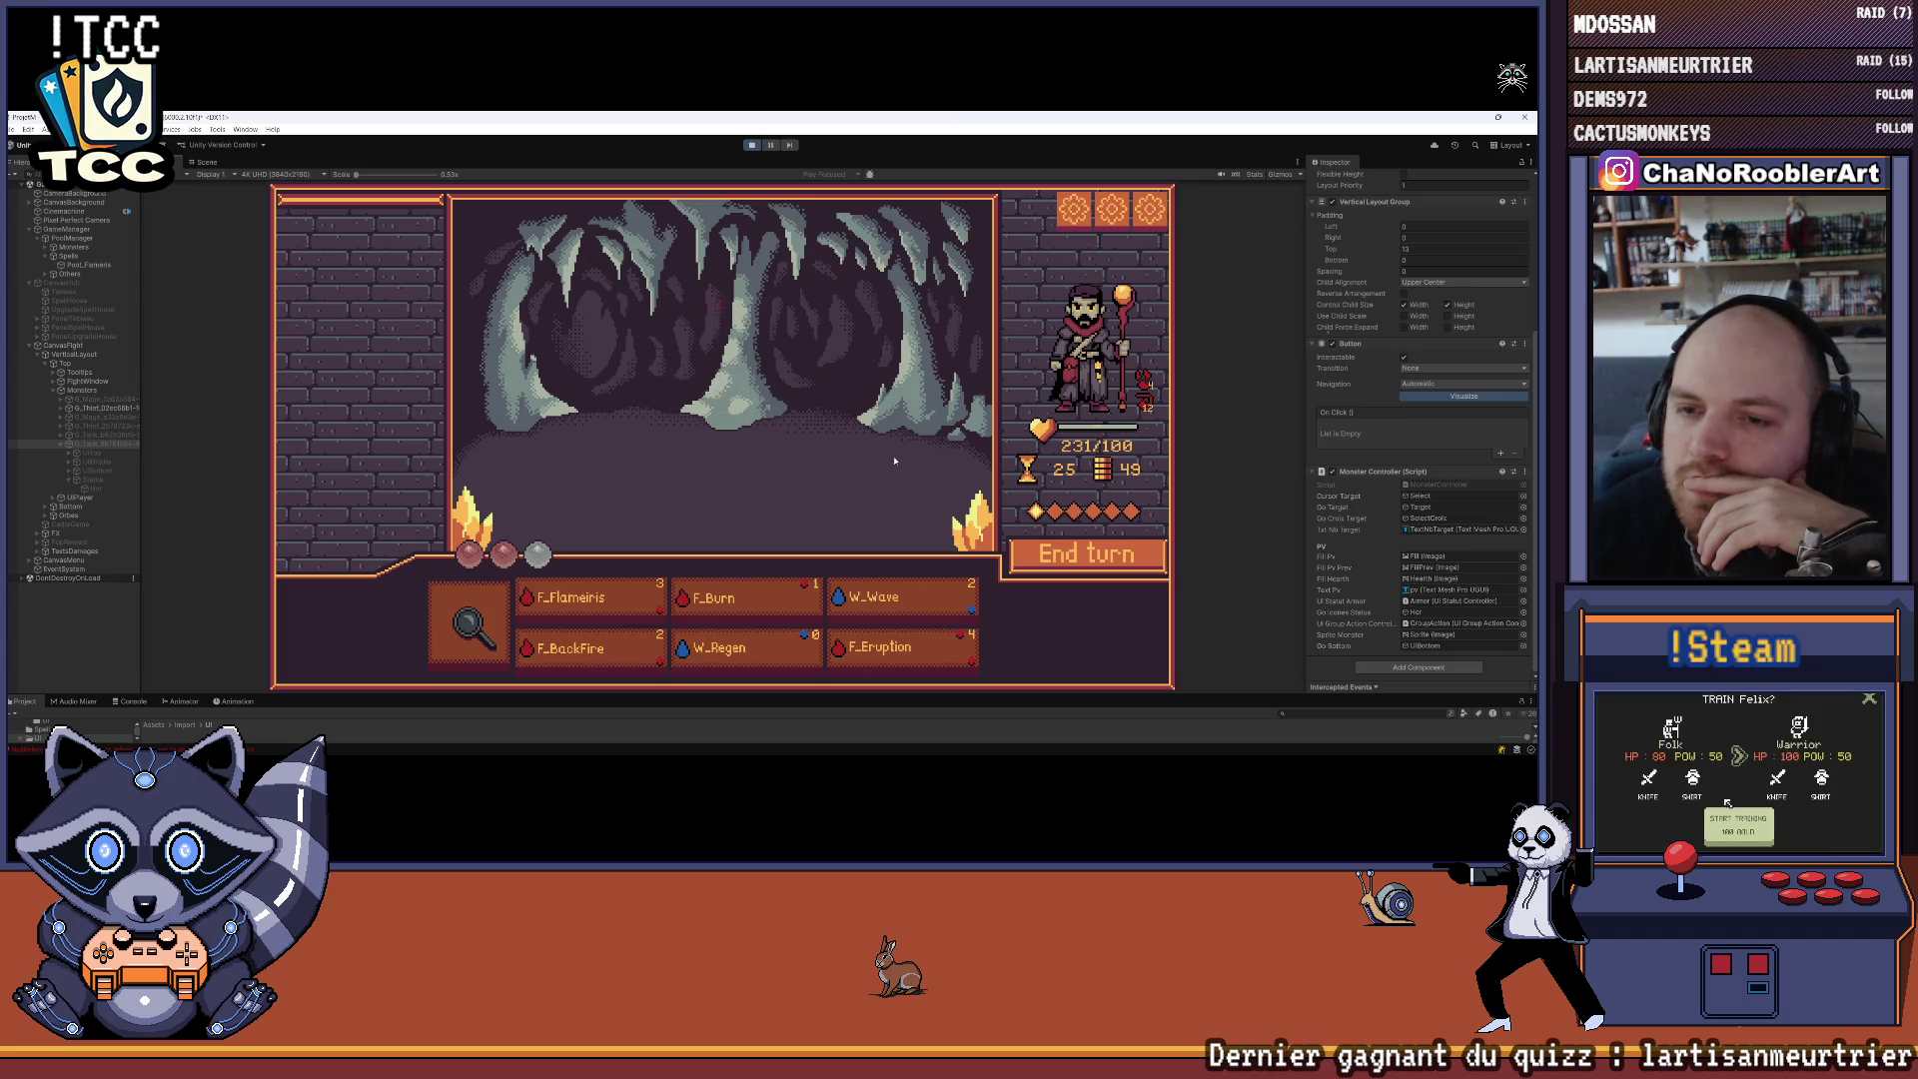
Visit the spell house in the hub, then stop the playtest with Ctrl+P
left_click(938, 345)
left_click(439, 410)
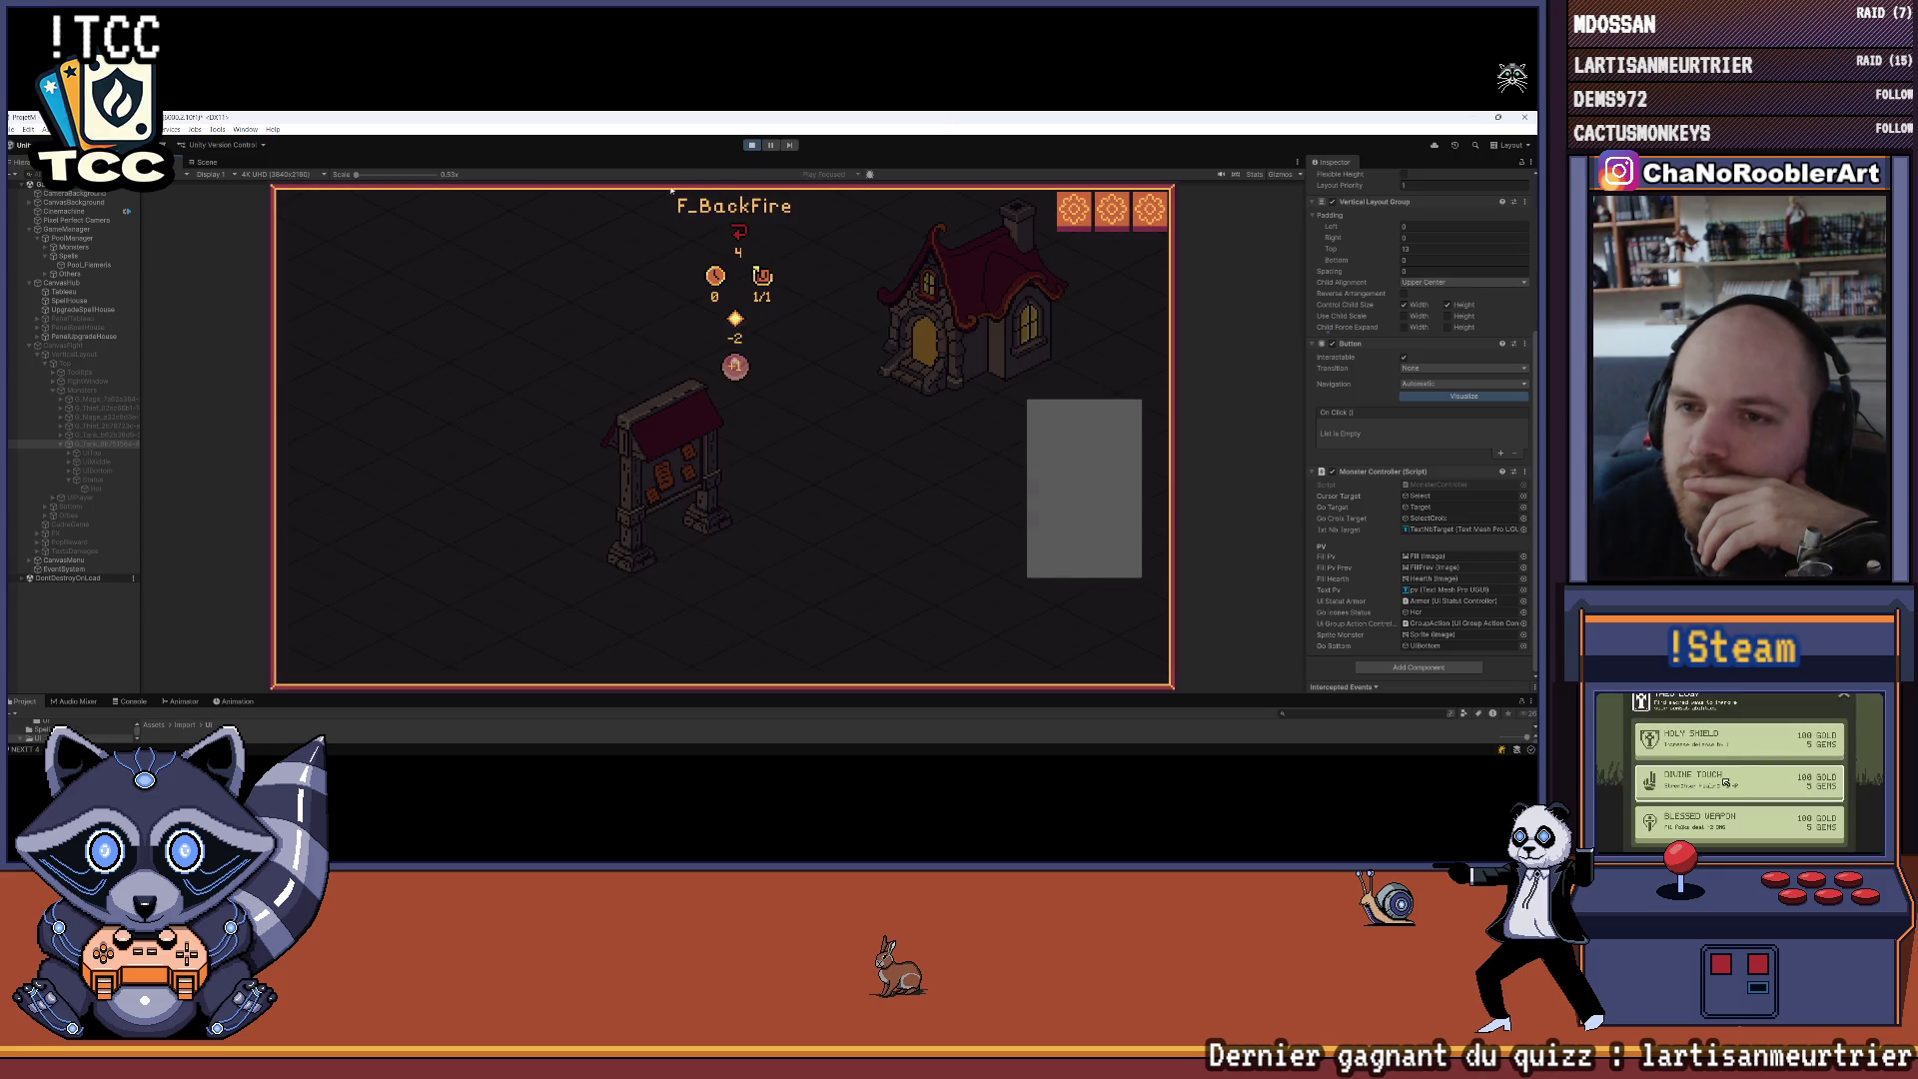
key("ctrl+p")
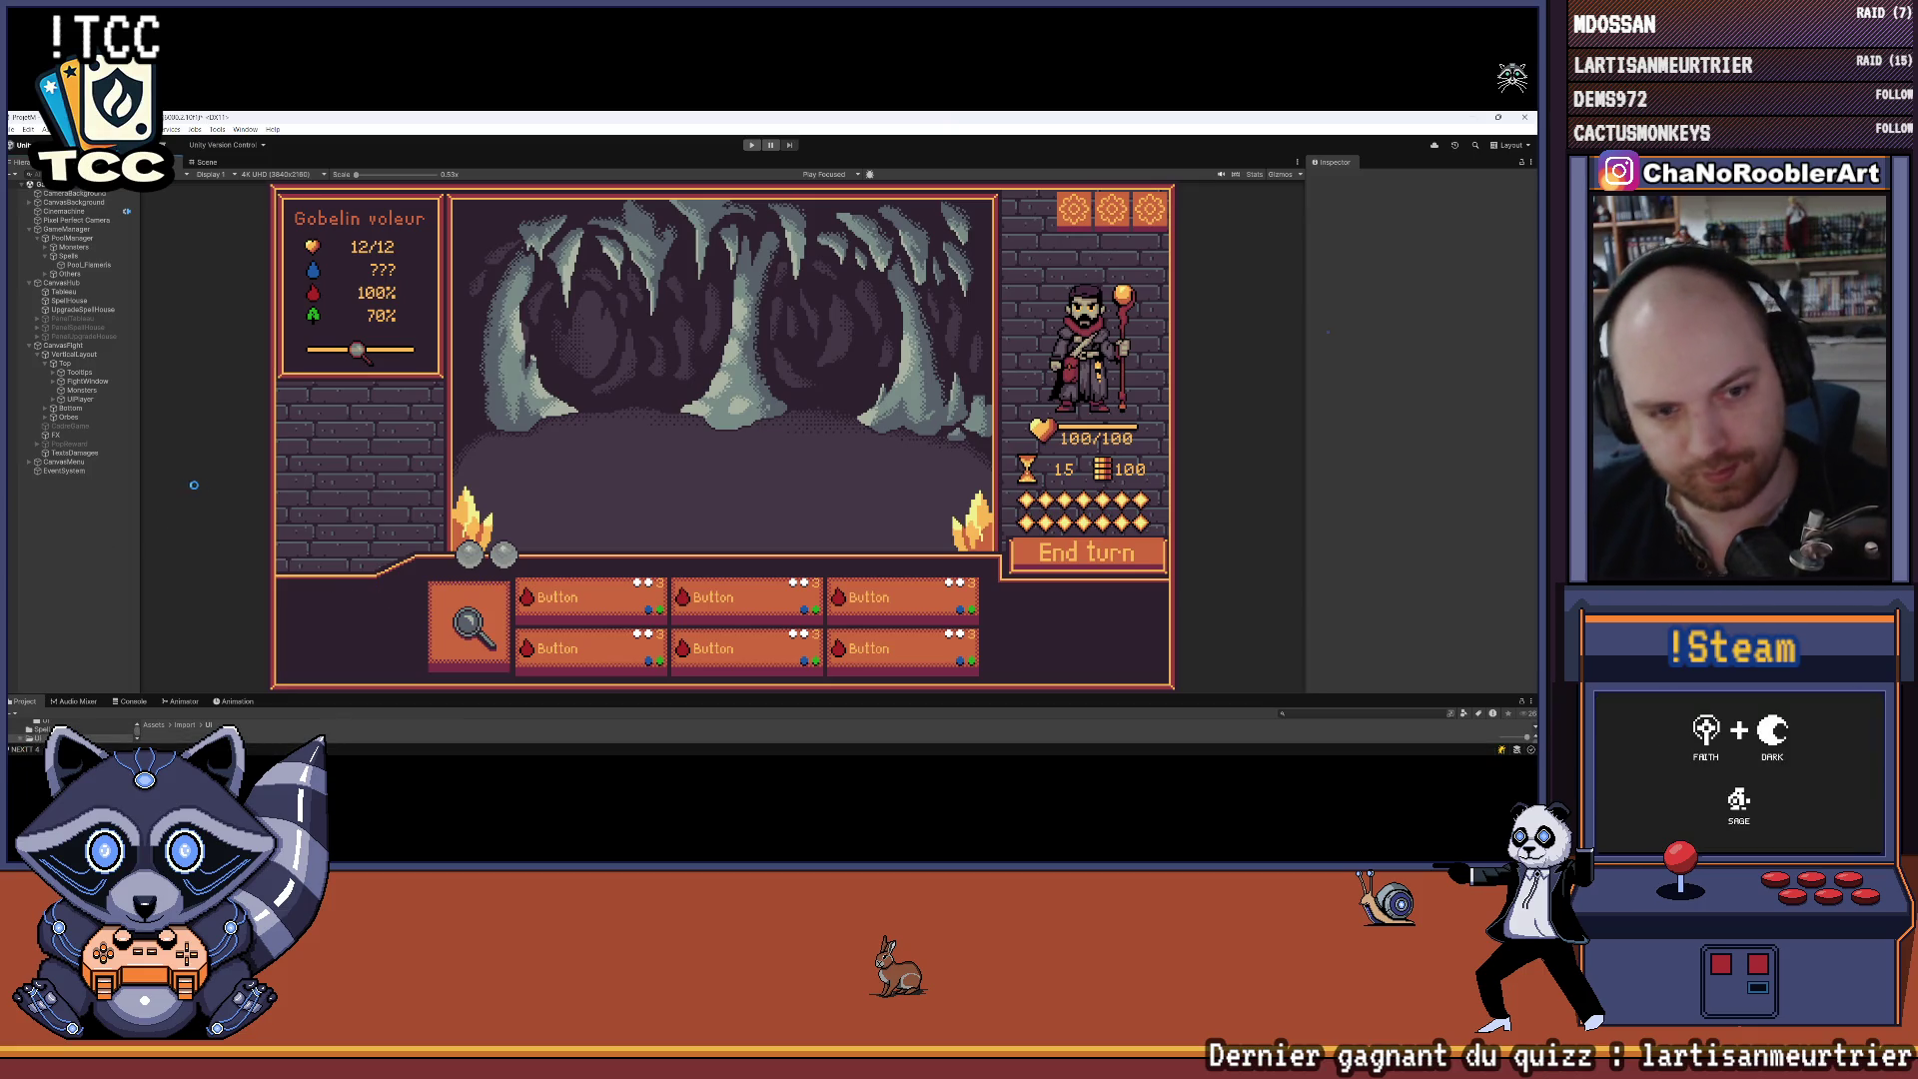
Switch from Unity to Aseprite and zoom and pan the shop-room canvas around the left doorway
left_click(1443, 120)
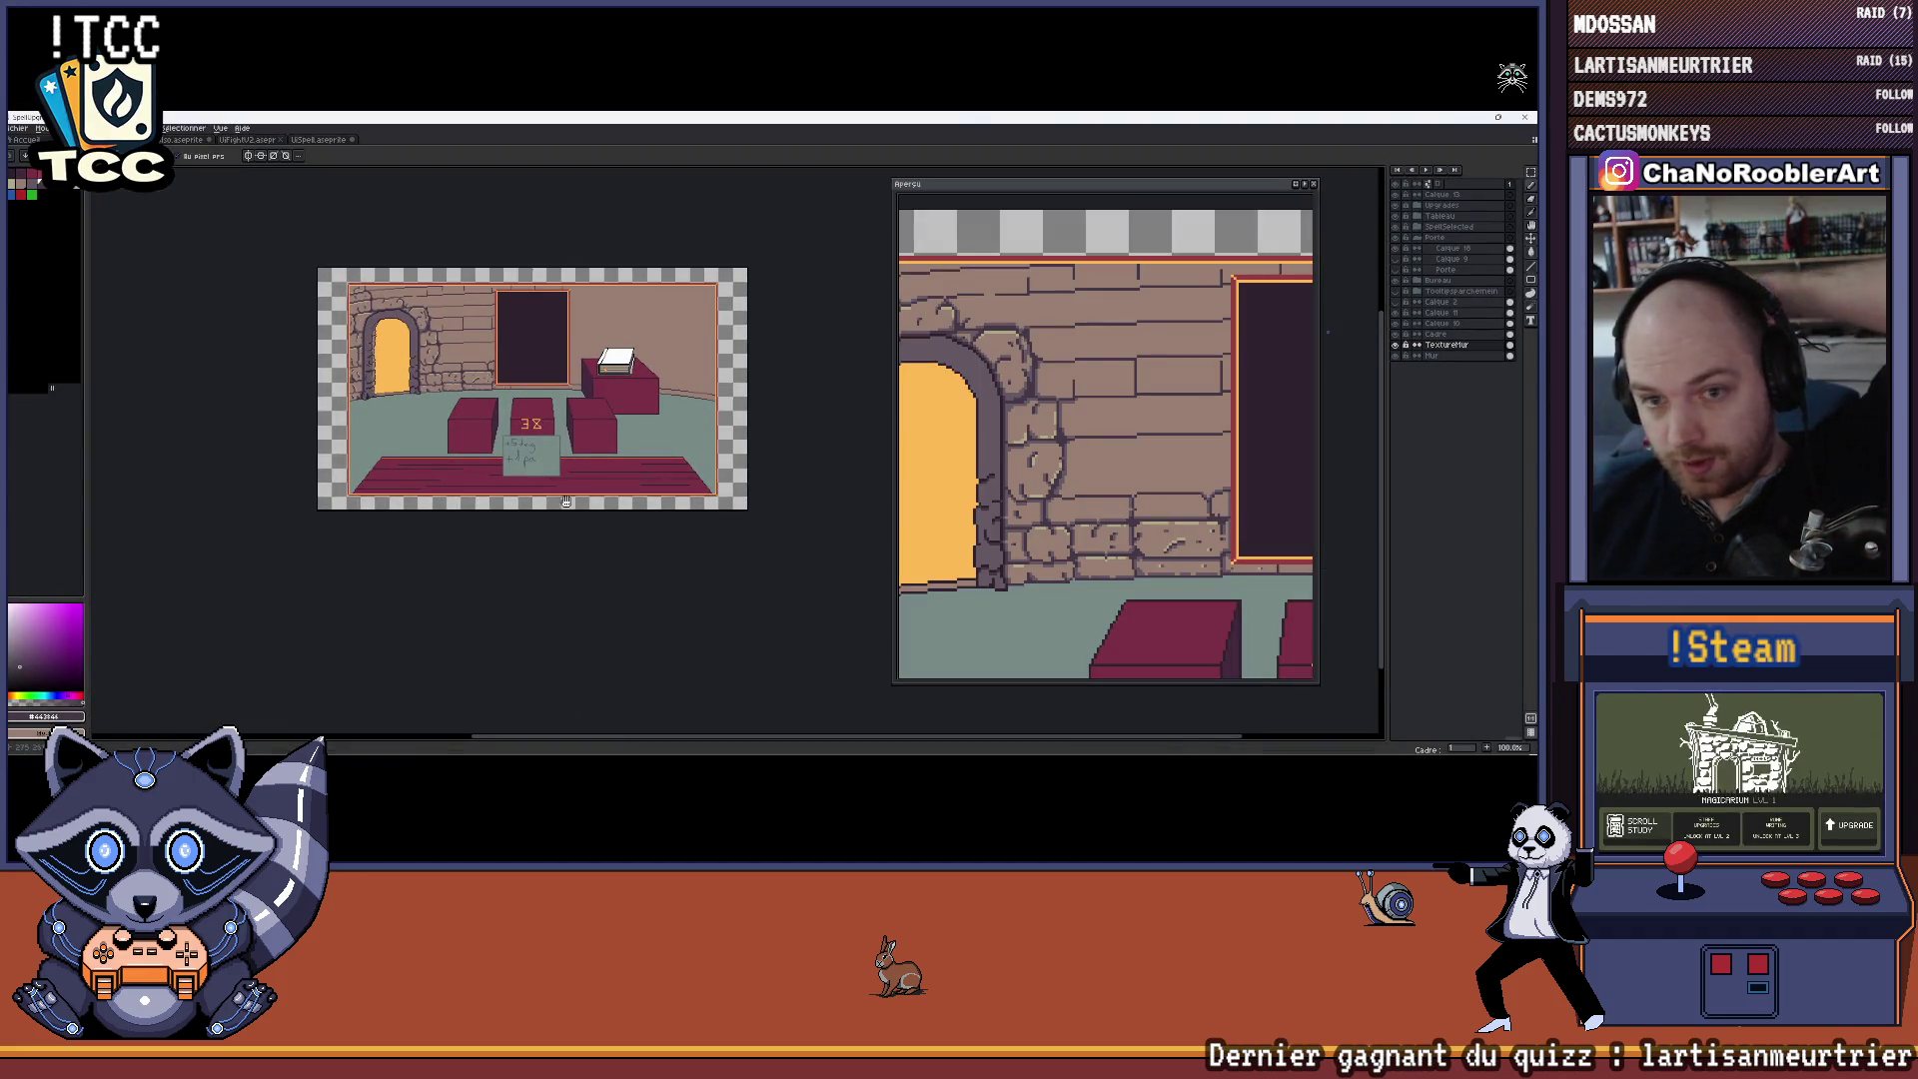
scroll(536, 409, "up", 1)
scroll(536, 410, "down", 1)
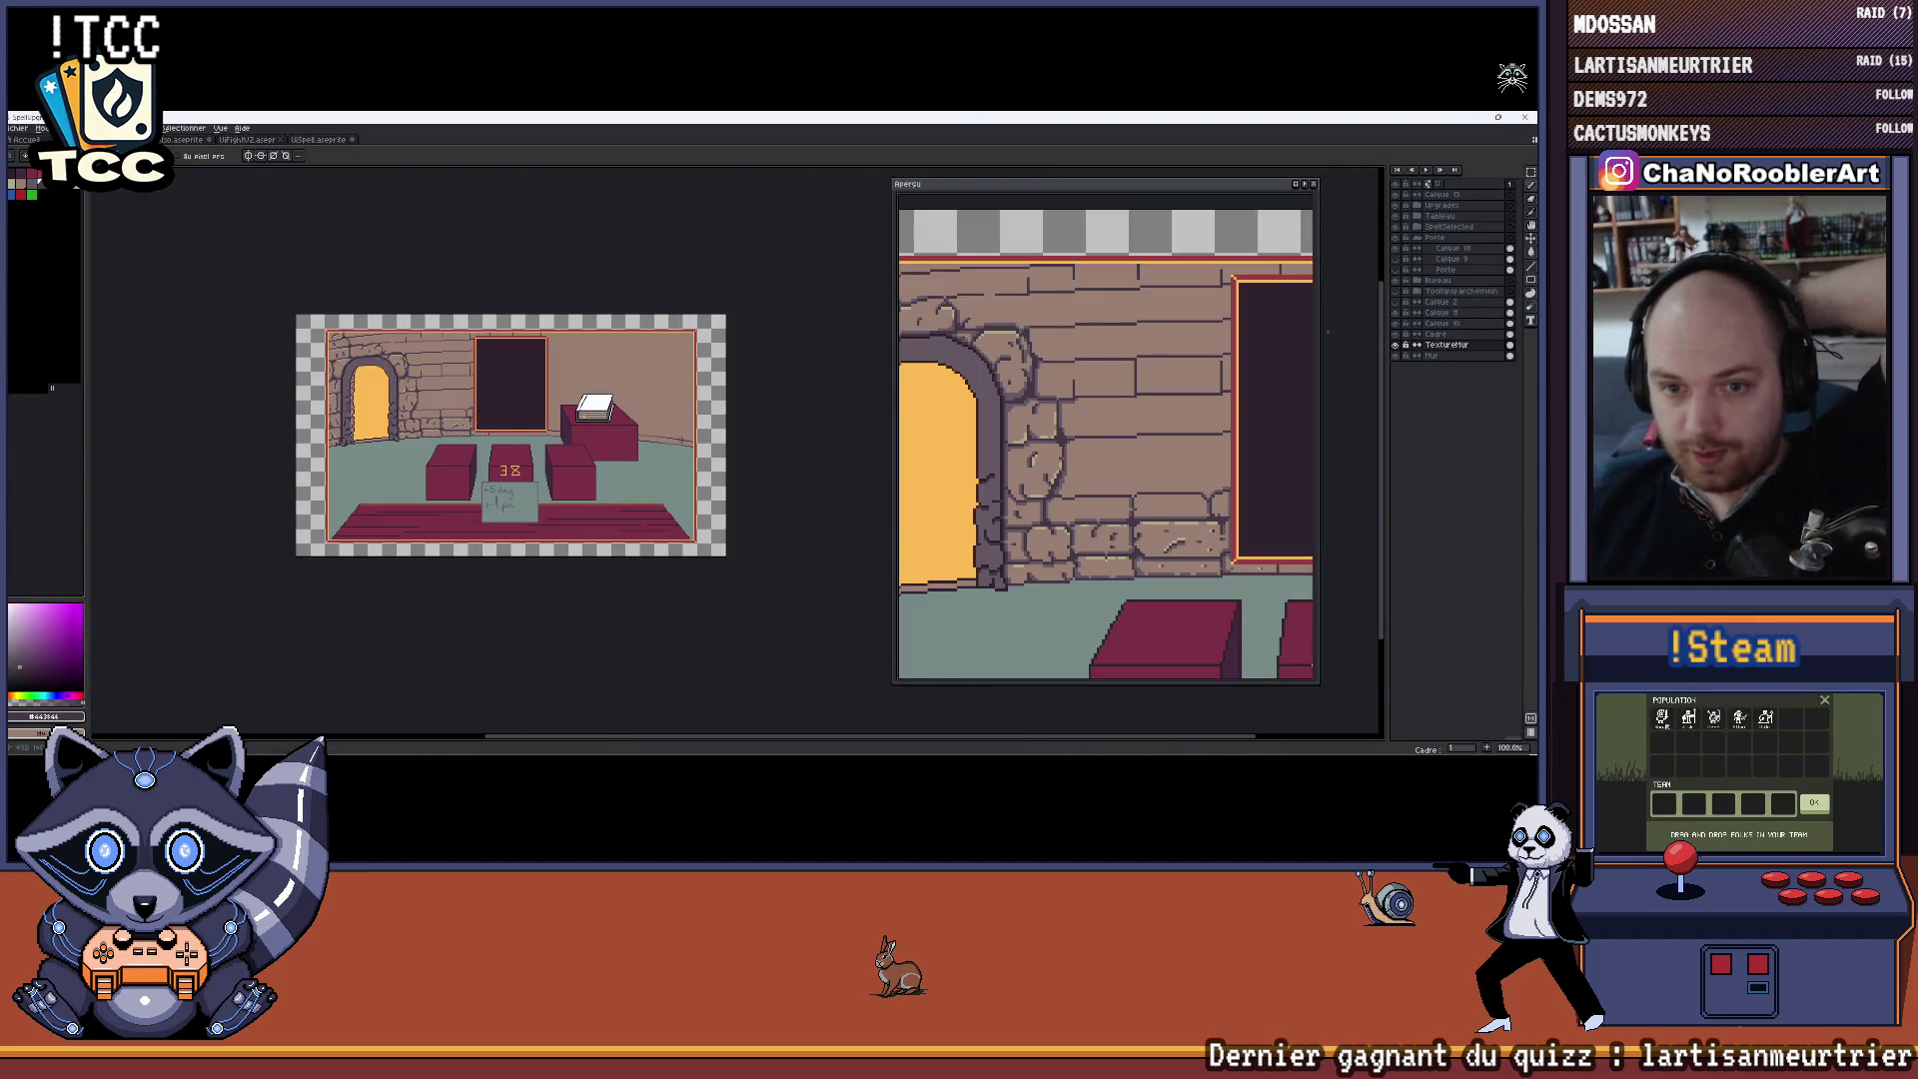
scroll(685, 440, "up", 1)
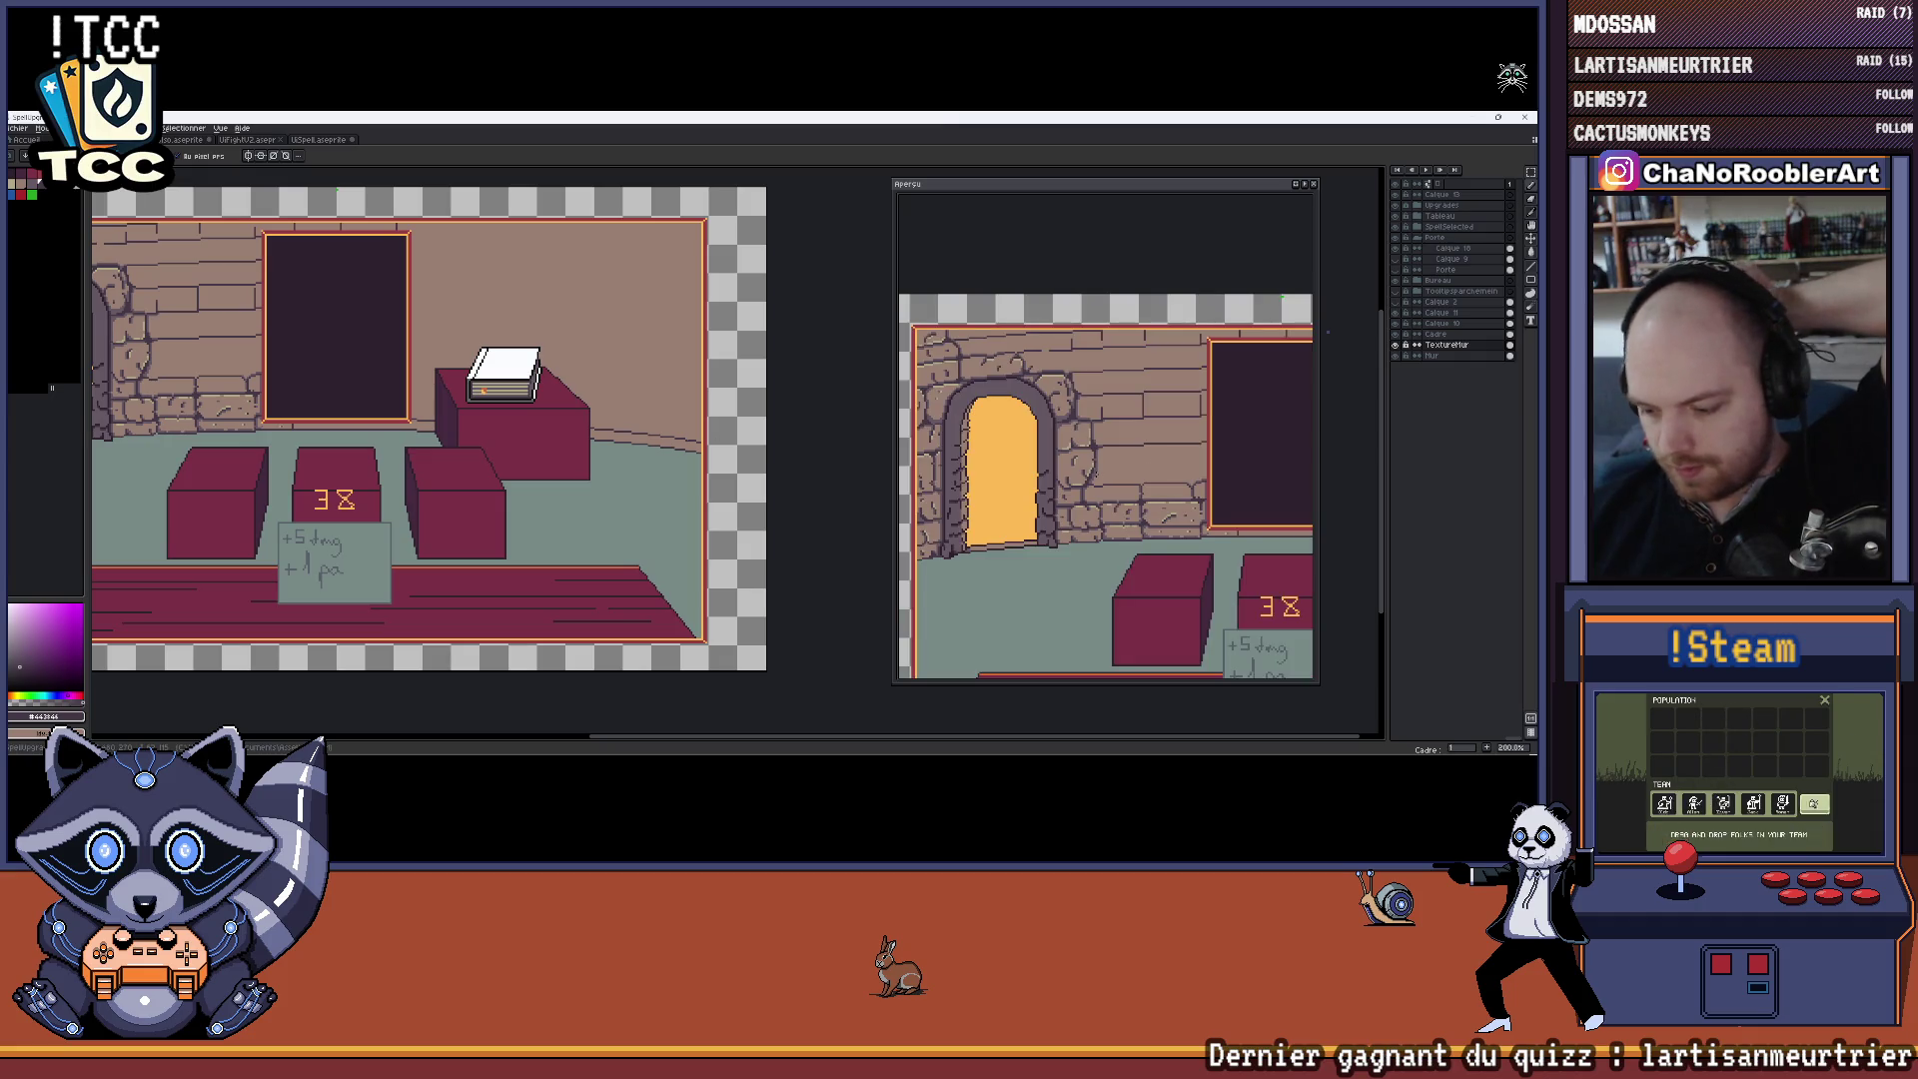
left_click_drag(630, 482, 793, 489)
scroll(793, 489, "down", 1)
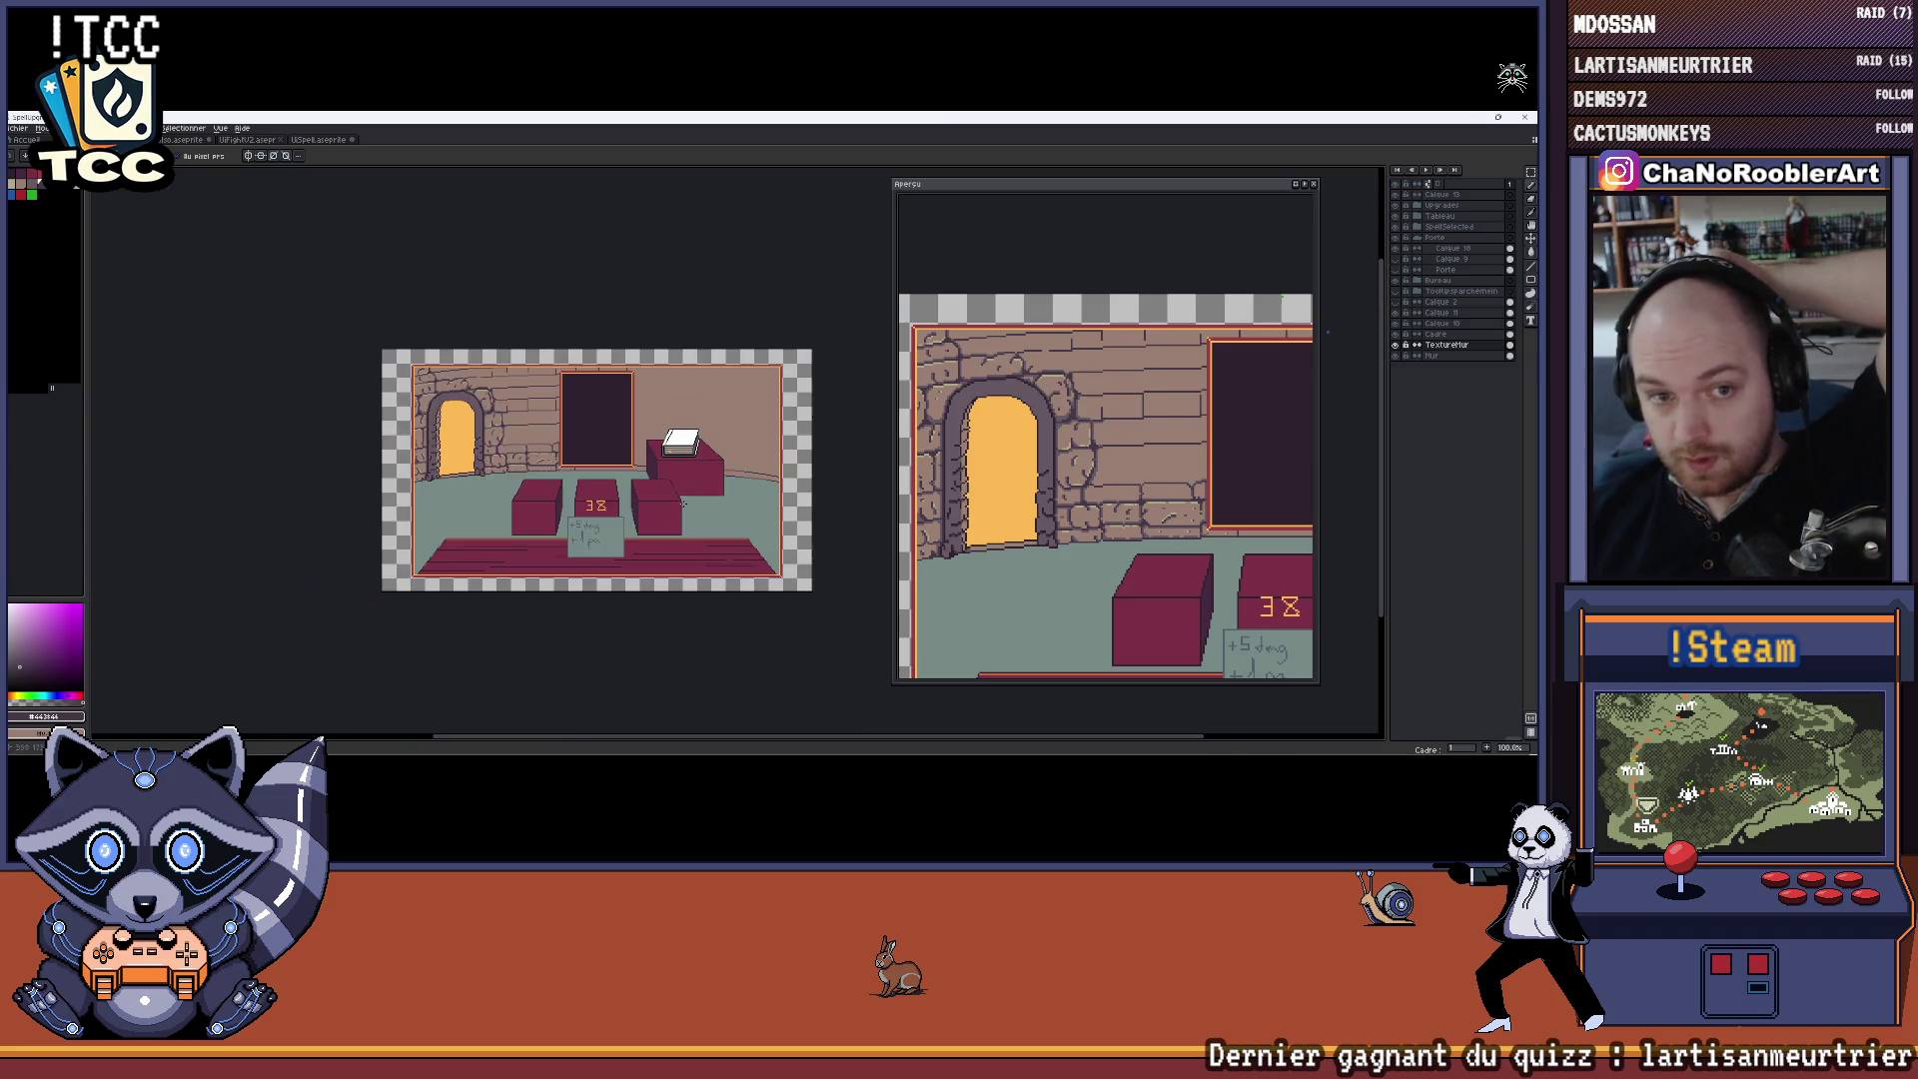
scroll(660, 494, "up", 1)
left_click_drag(661, 493, 667, 493)
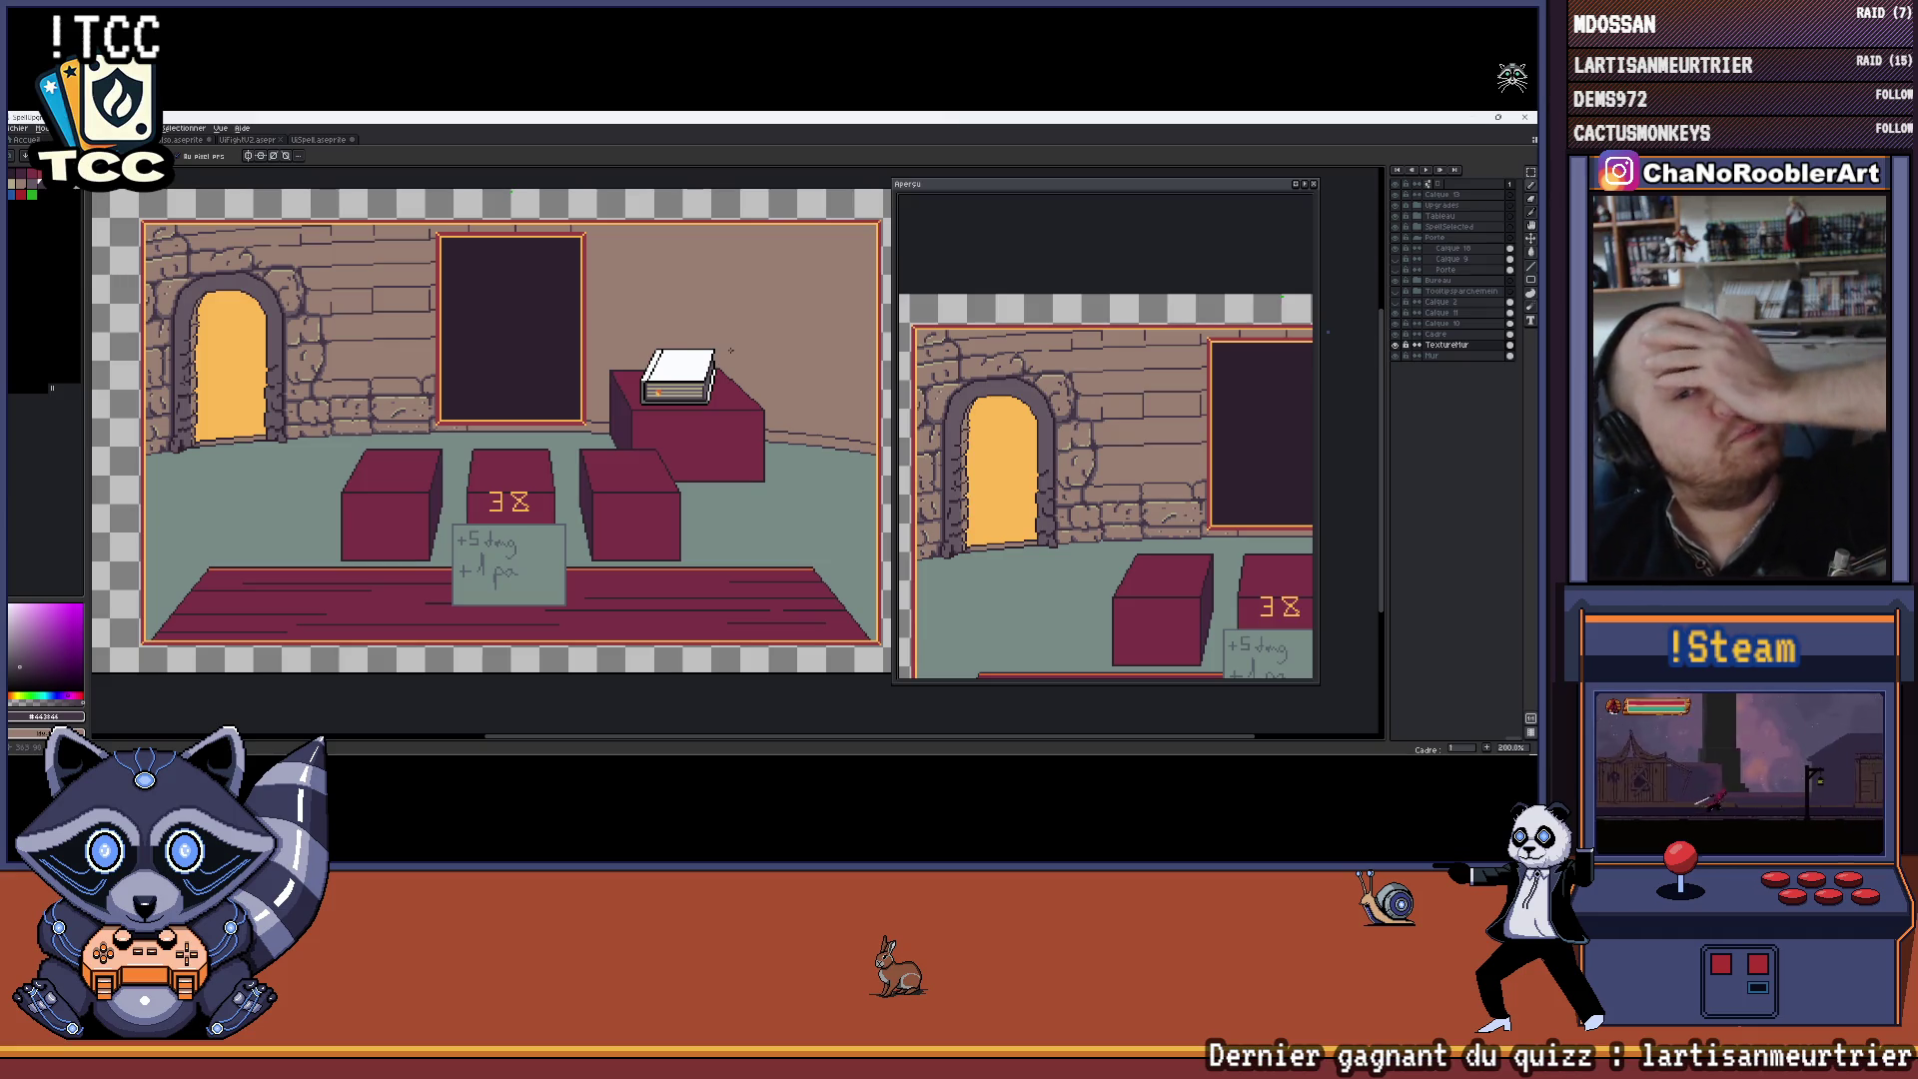
left_click(18, 127)
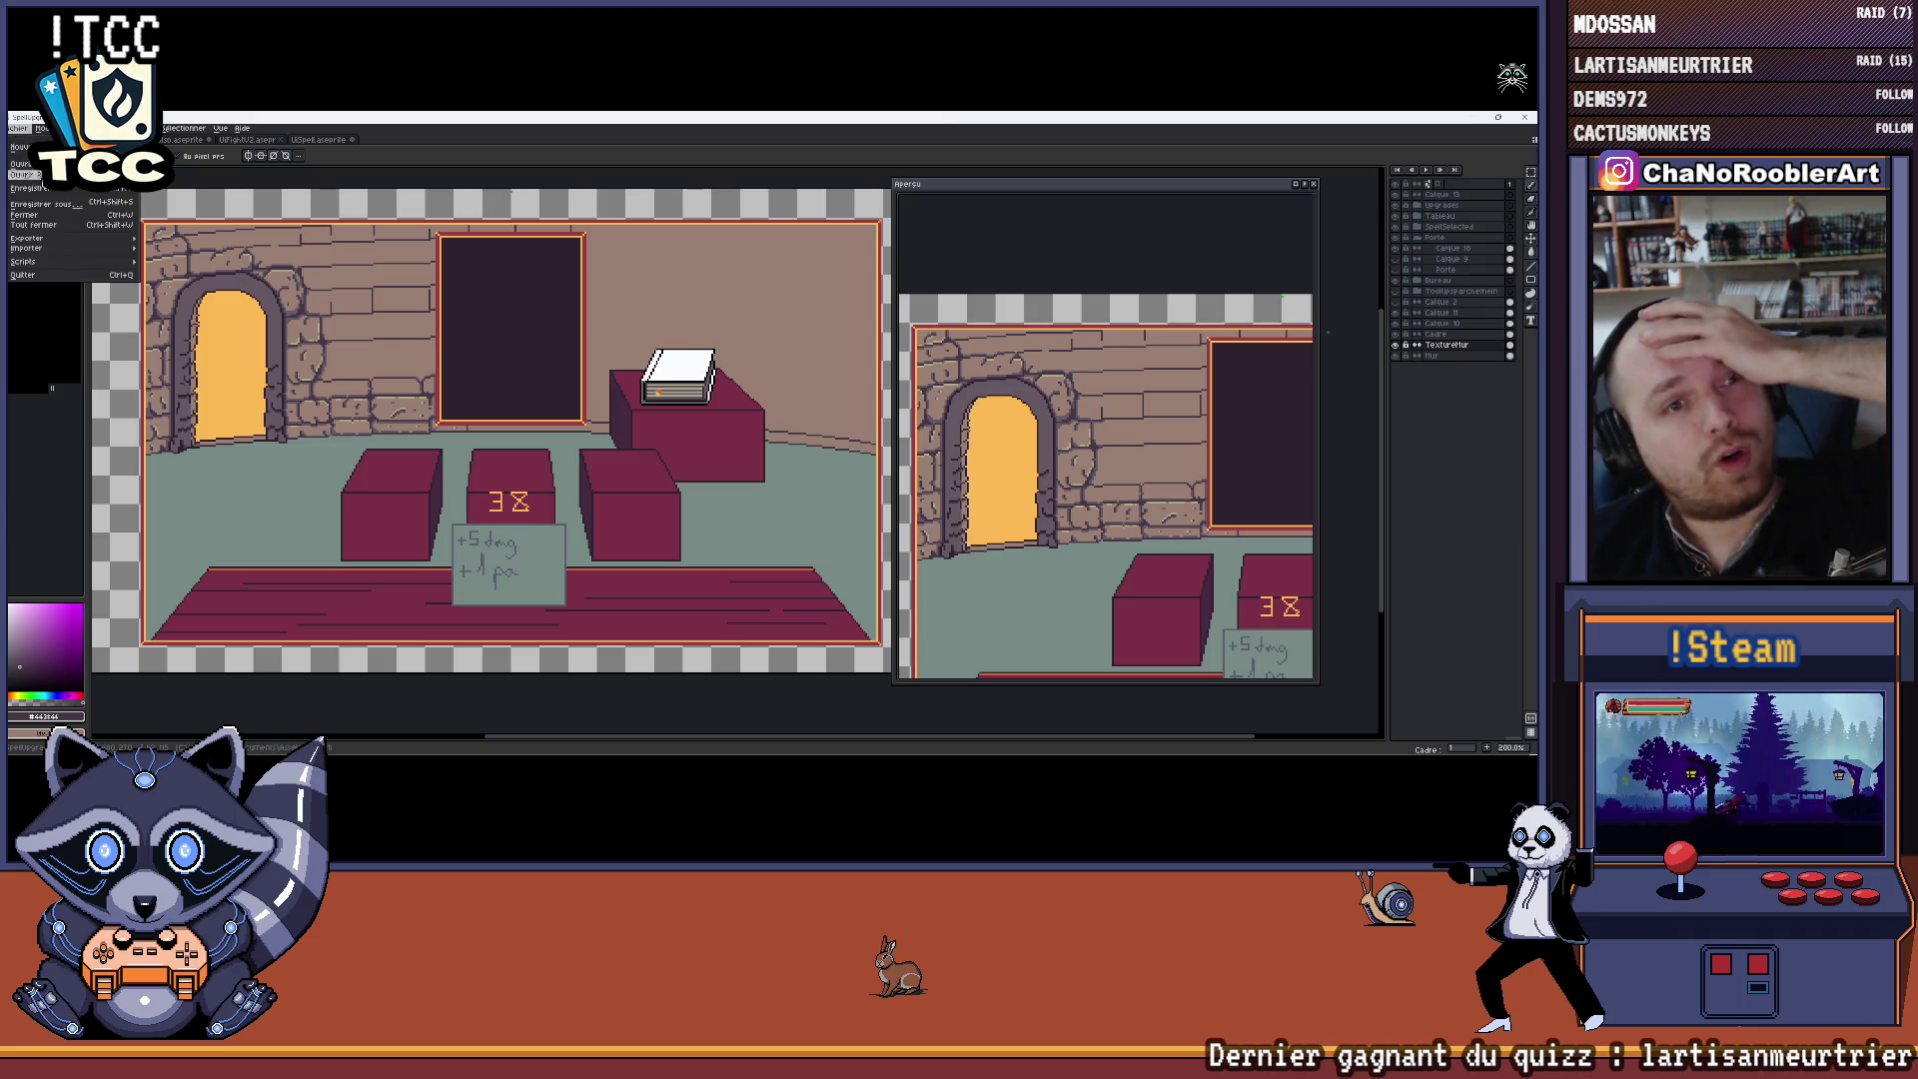
Save the upgrade-room pixel art with File > Enregistrer and close the floating Aperçu preview
left_click(40, 188)
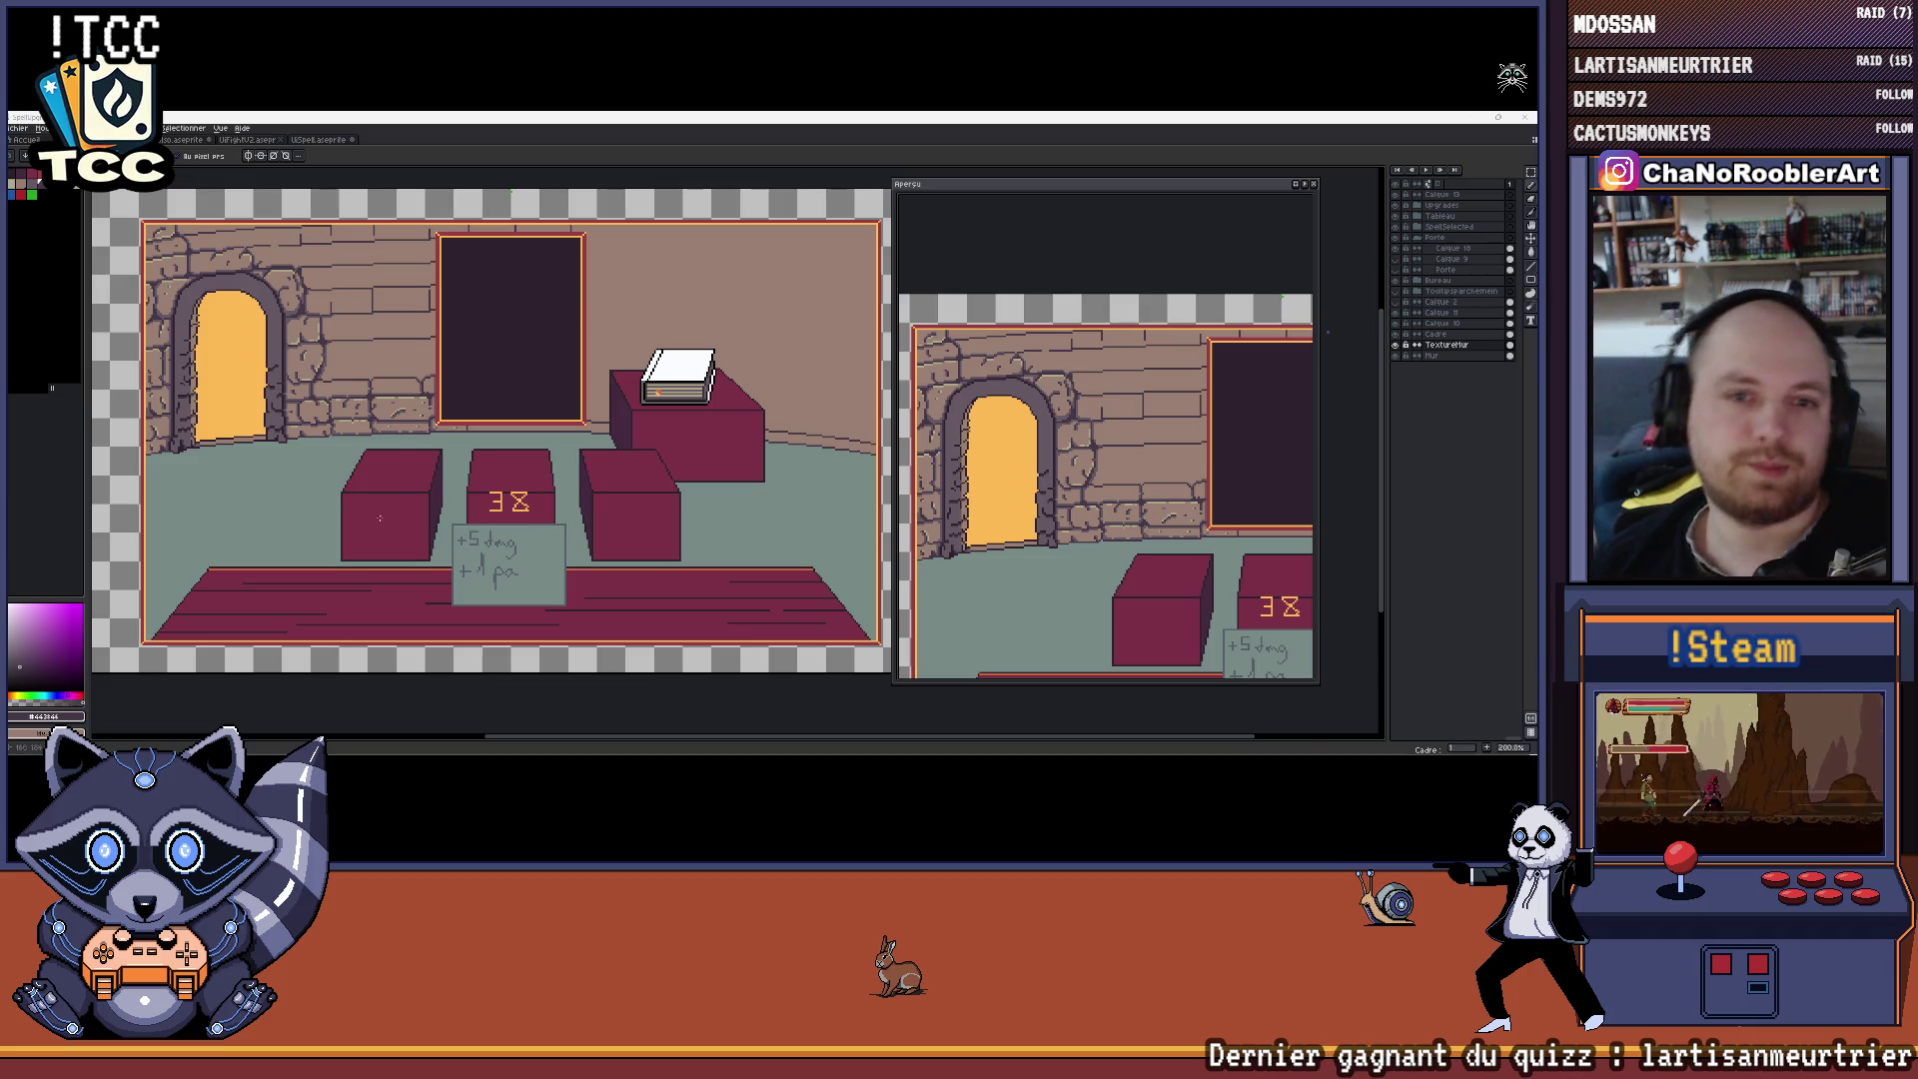
scroll(517, 228, "down", 1)
scroll(518, 228, "up", 1)
scroll(477, 397, "down", 2)
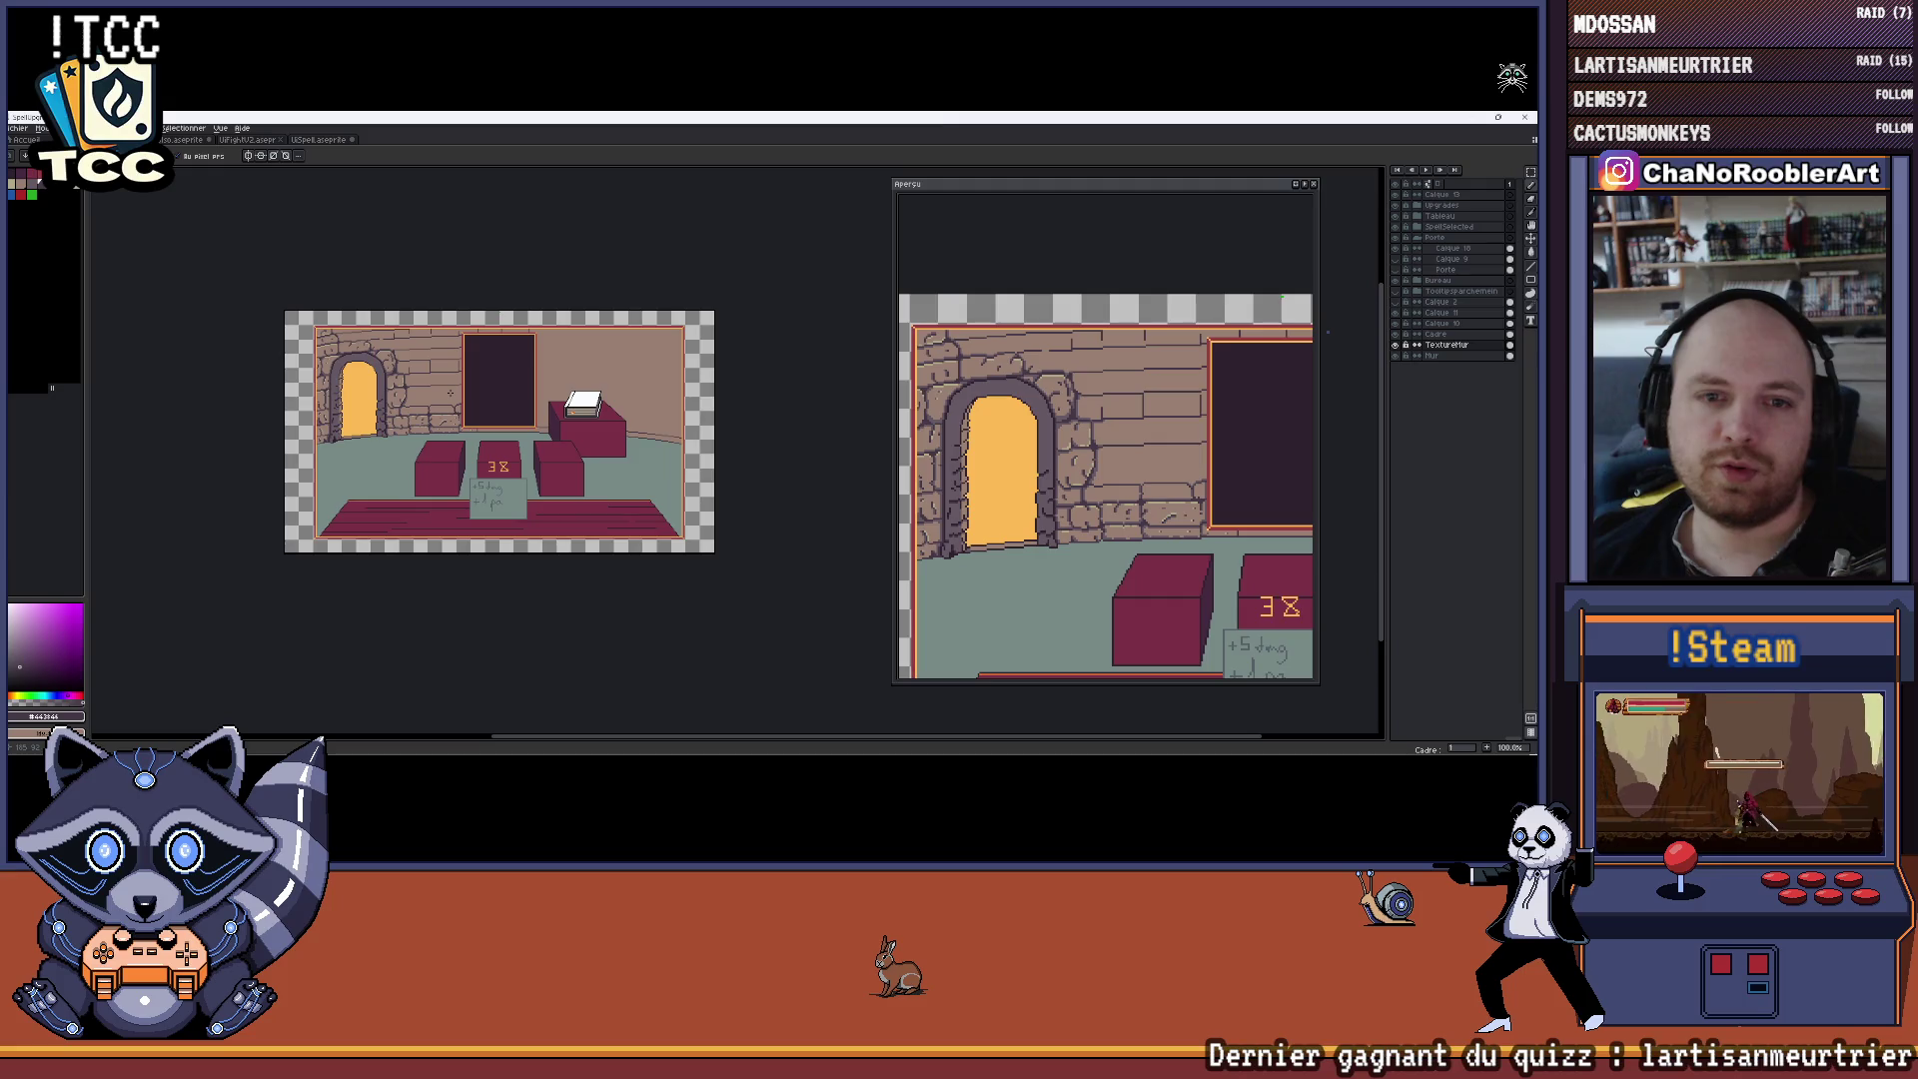
scroll(427, 388, "up", 1)
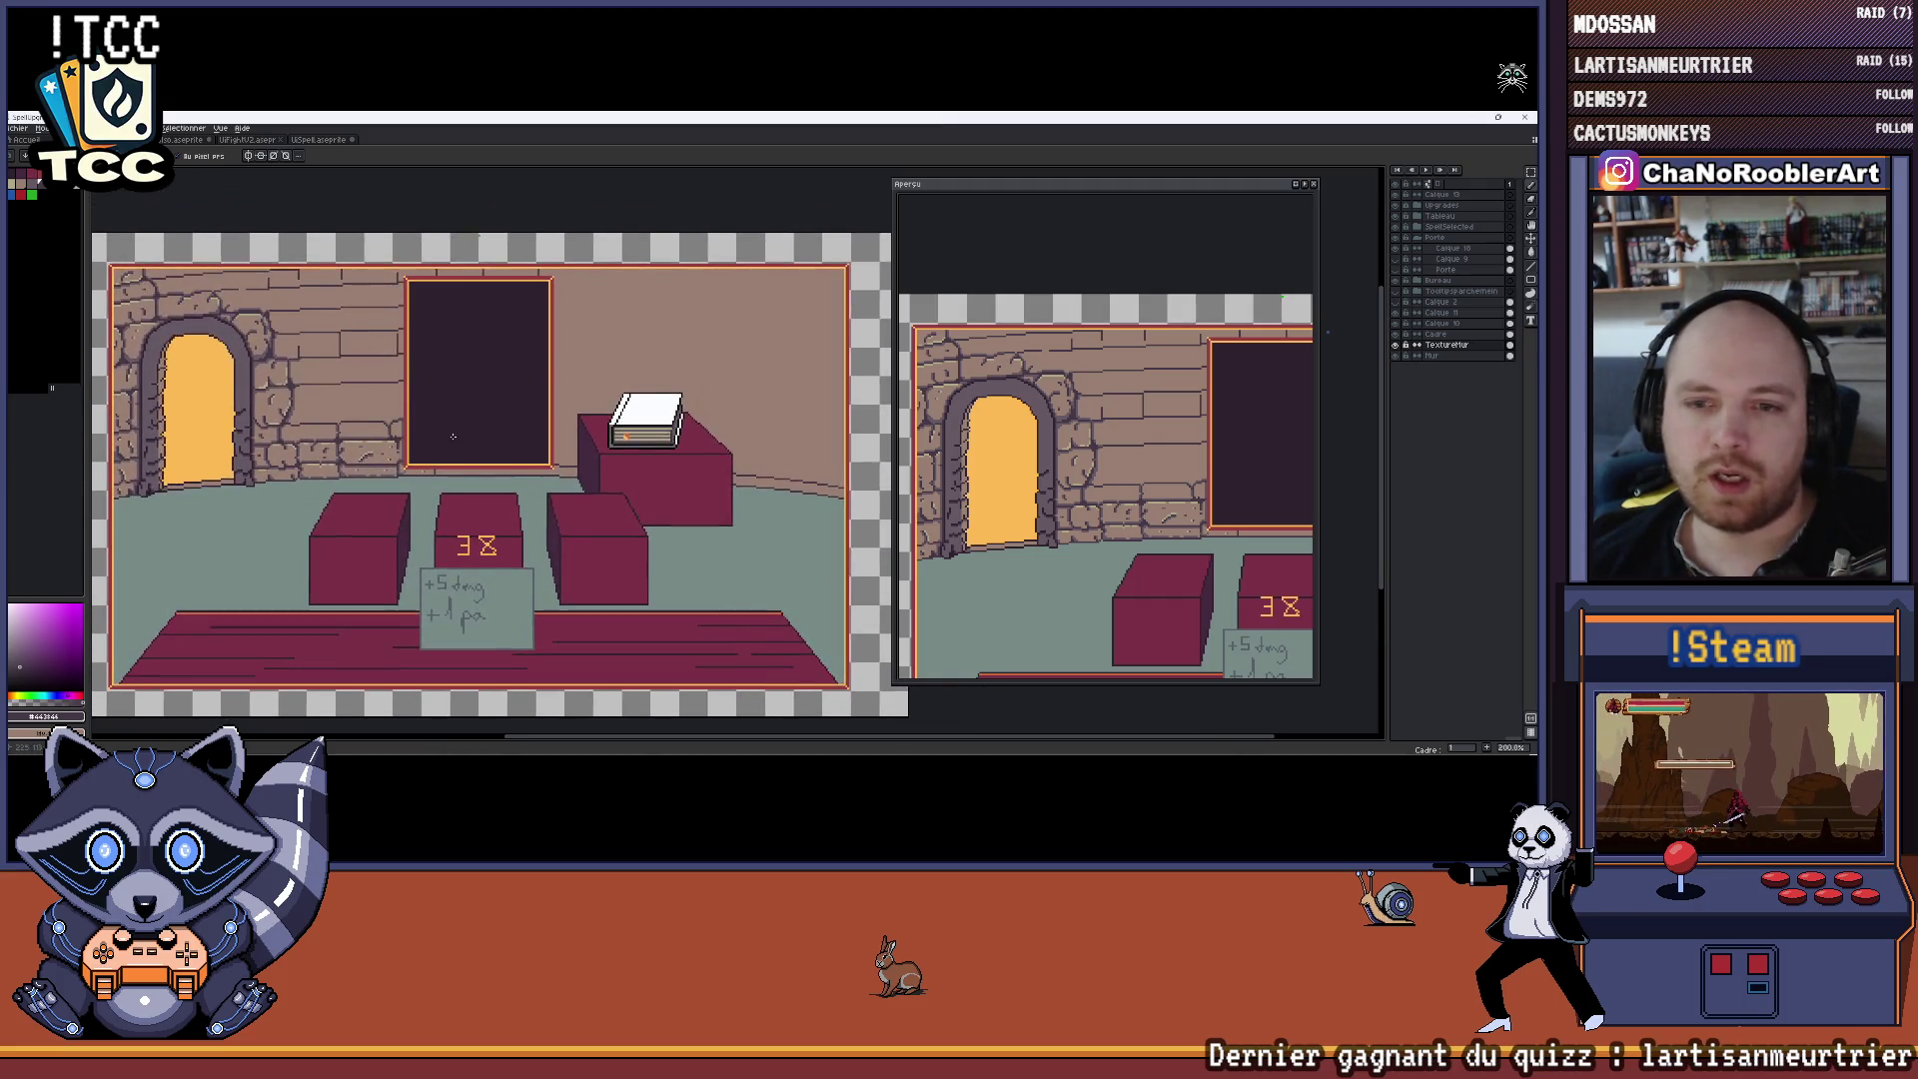
scroll(722, 384, "down", 1)
scroll(721, 384, "up", 1)
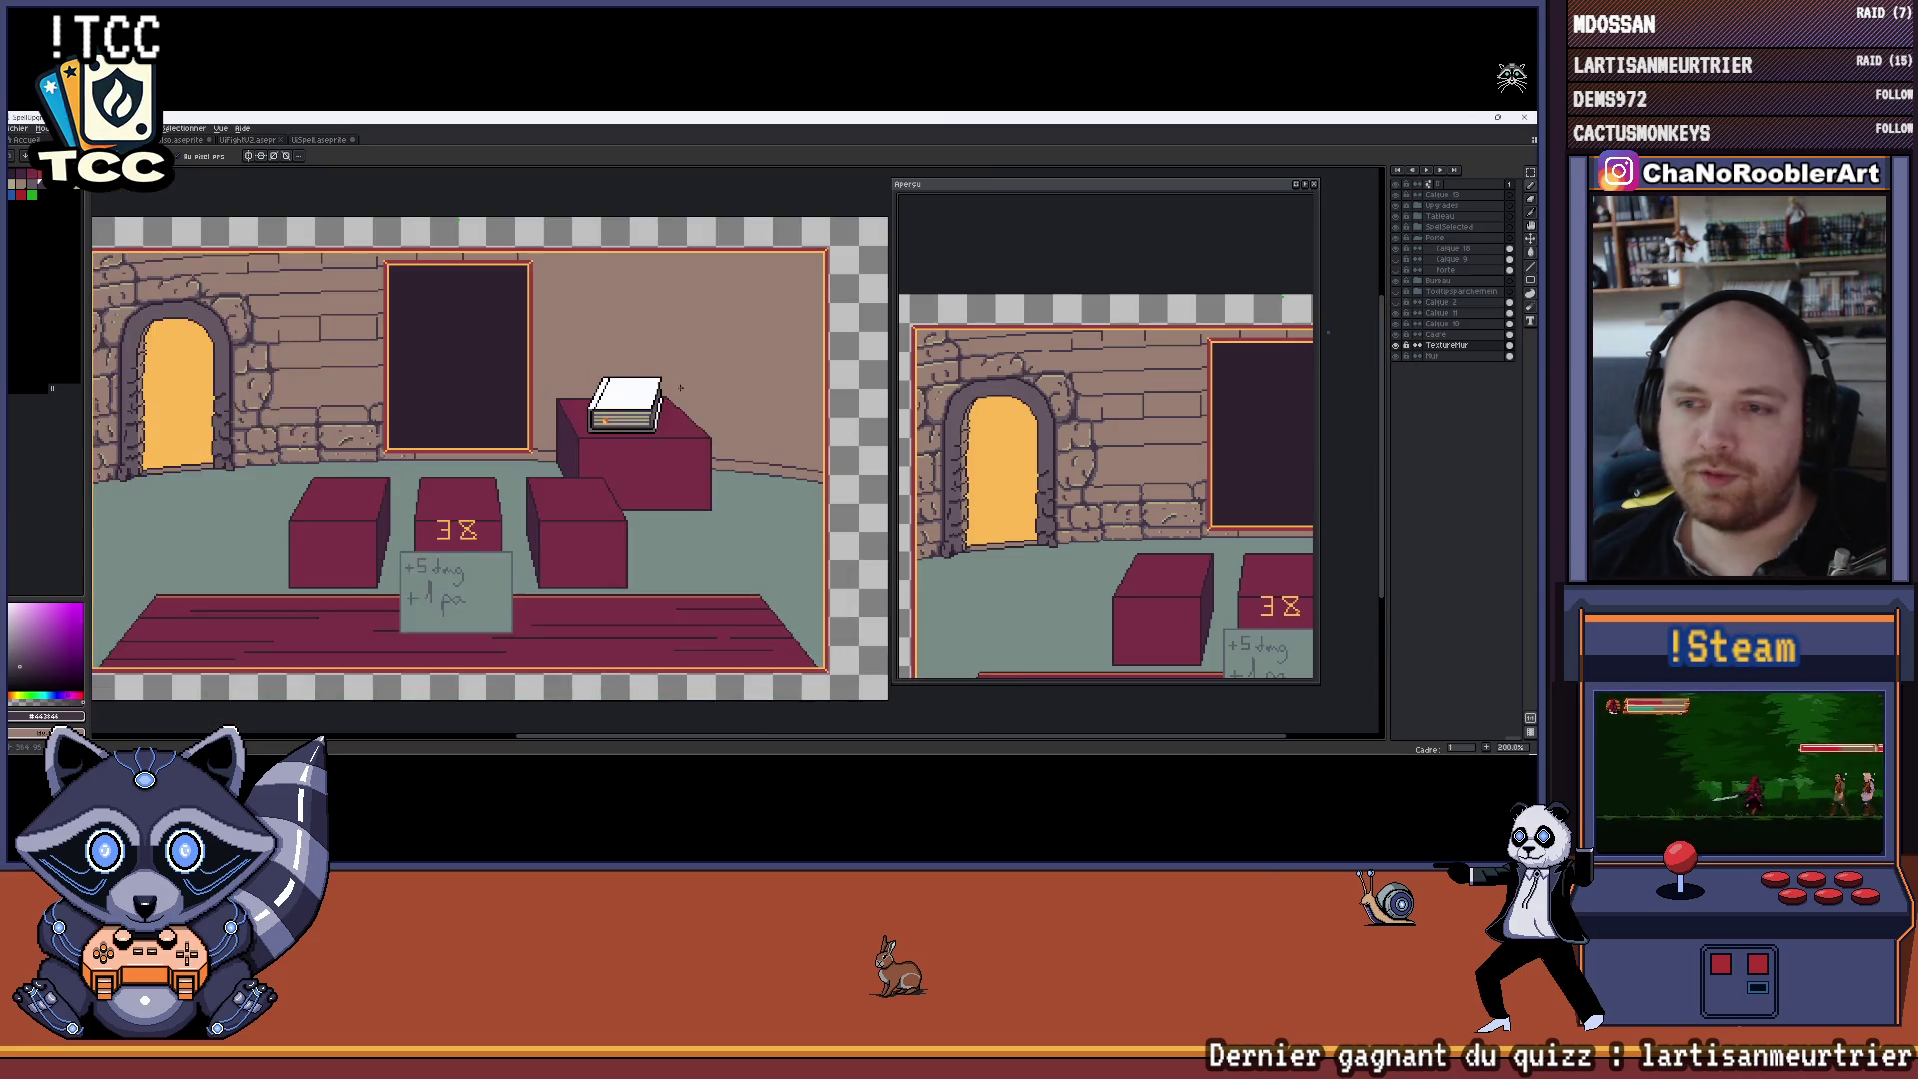
left_click(1313, 184)
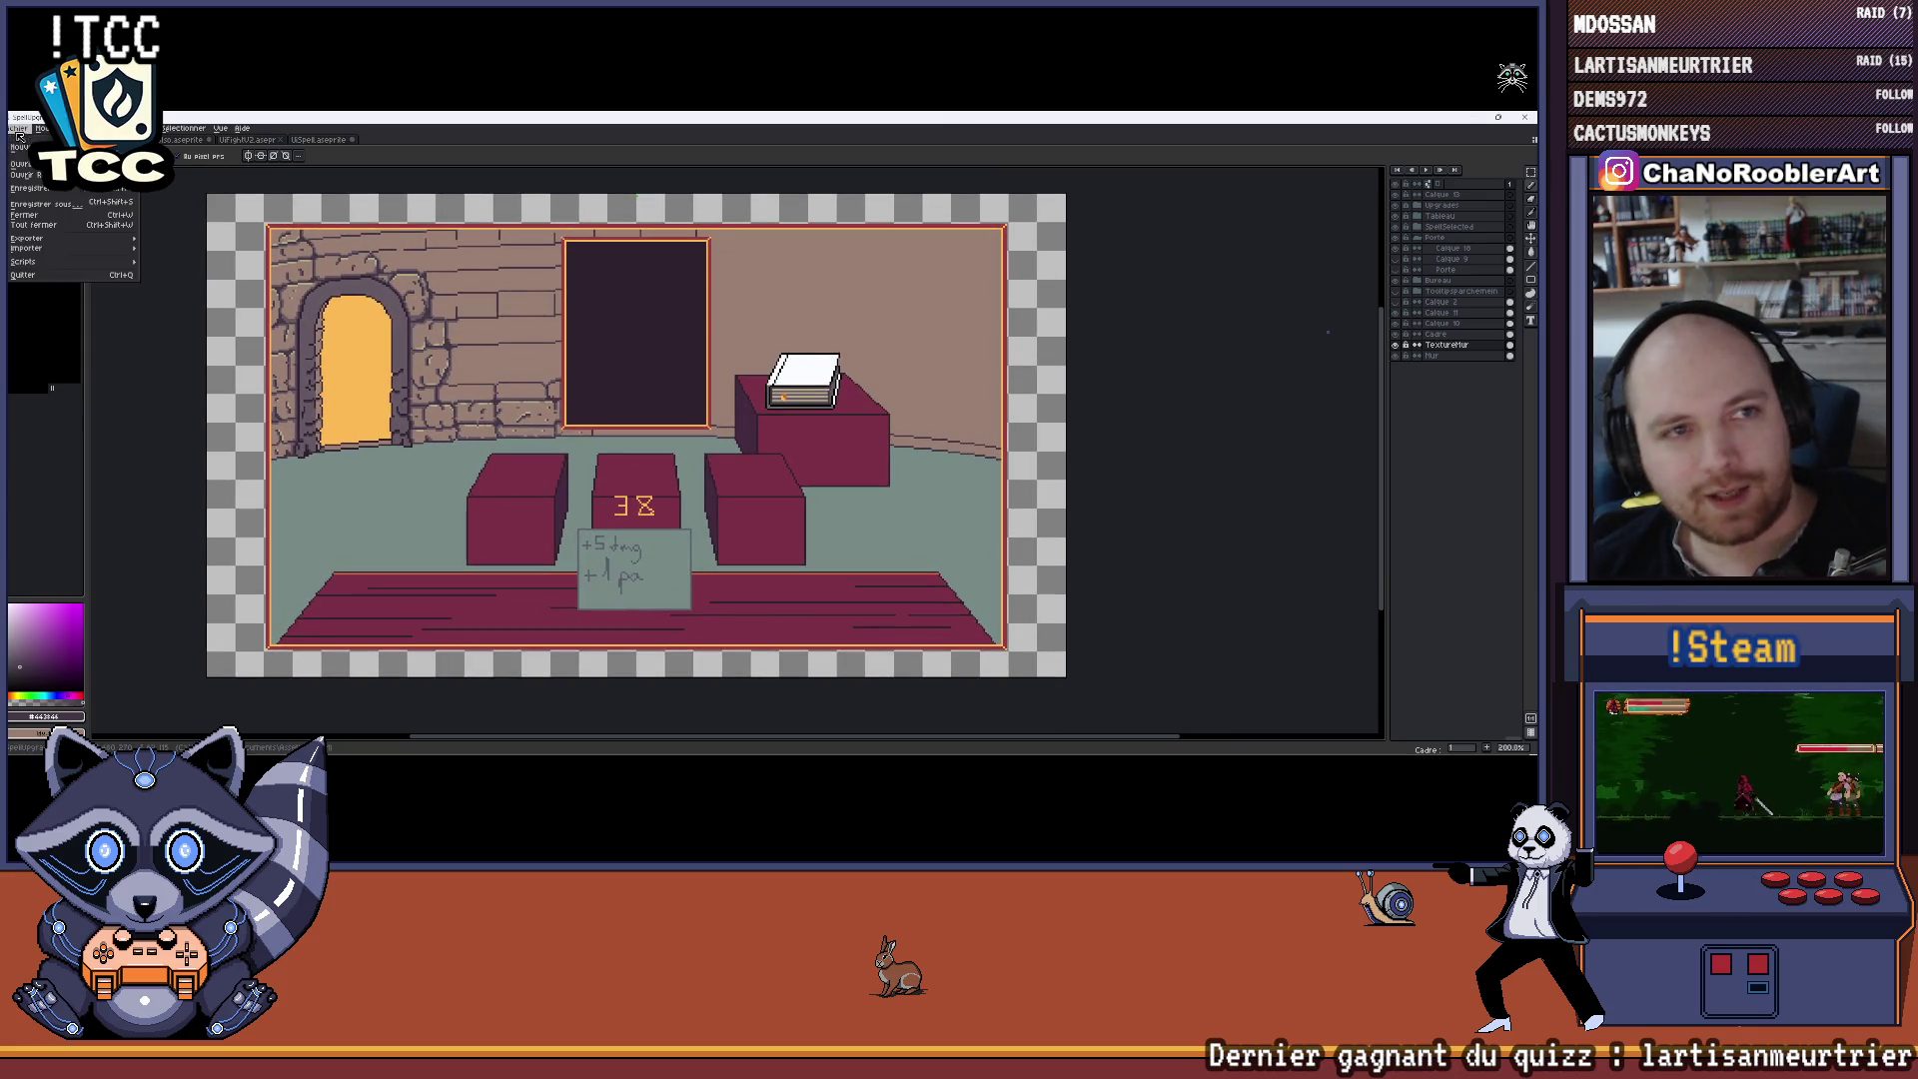
mouse_move(245, 395)
left_mouse_down()
mouse_move(287, 397)
mouse_move(237, 403)
left_mouse_up()
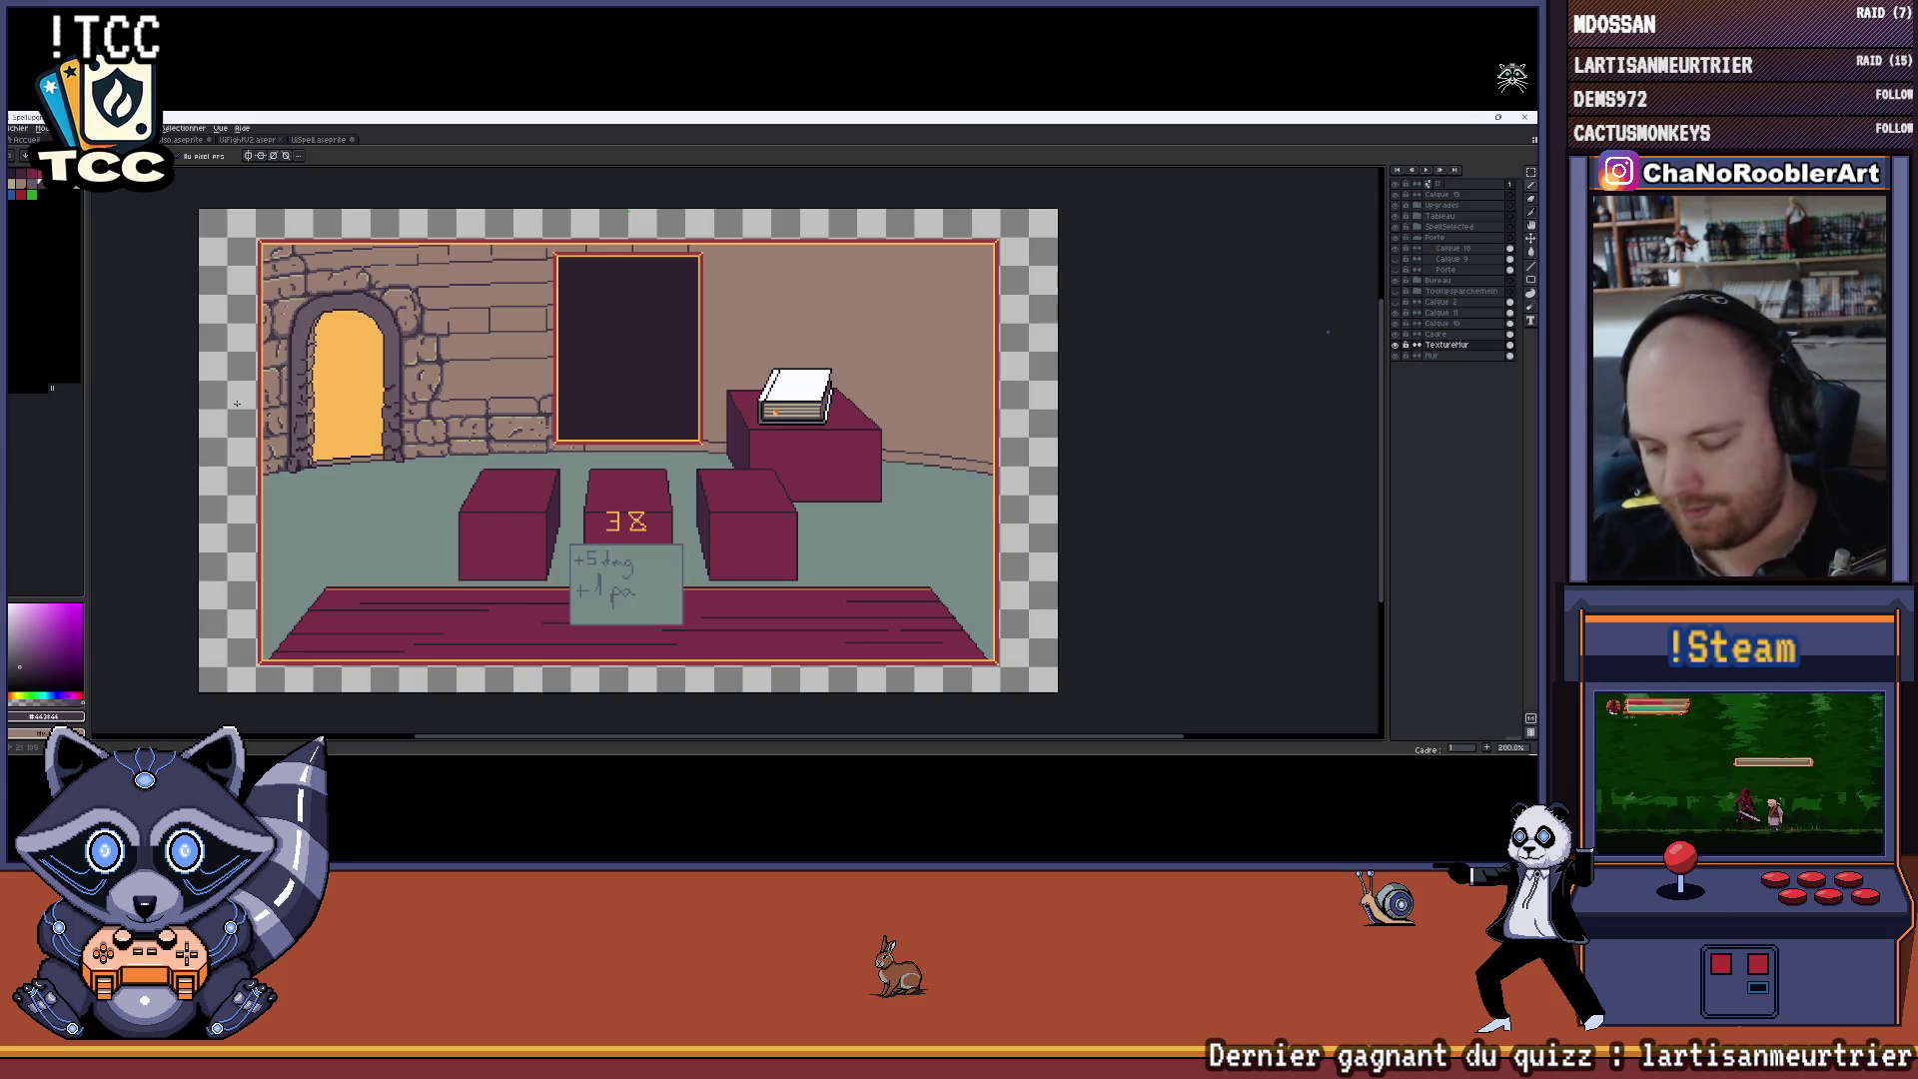